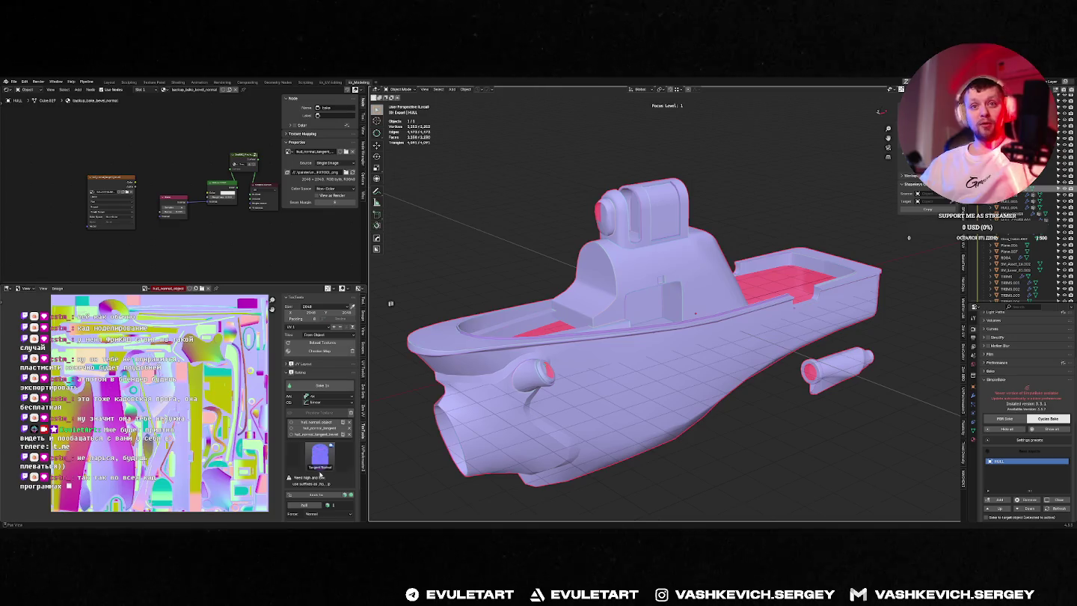
# Step: Zoom out and bake the hull normal map with TexTools Bake 1x
pyautogui.scroll(-3, 553, 399)
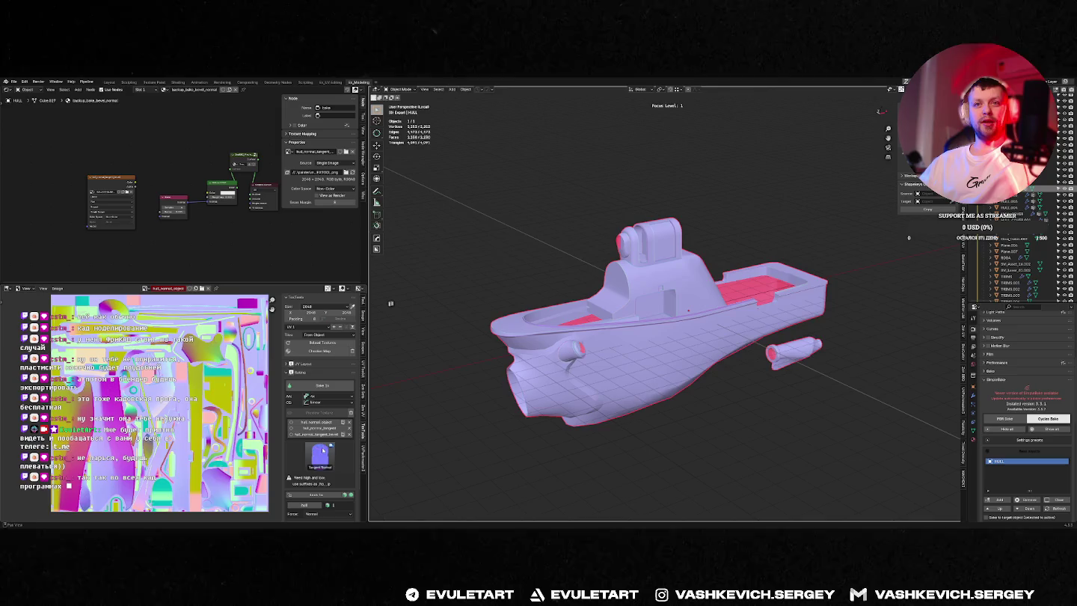
pyautogui.click(319, 384)
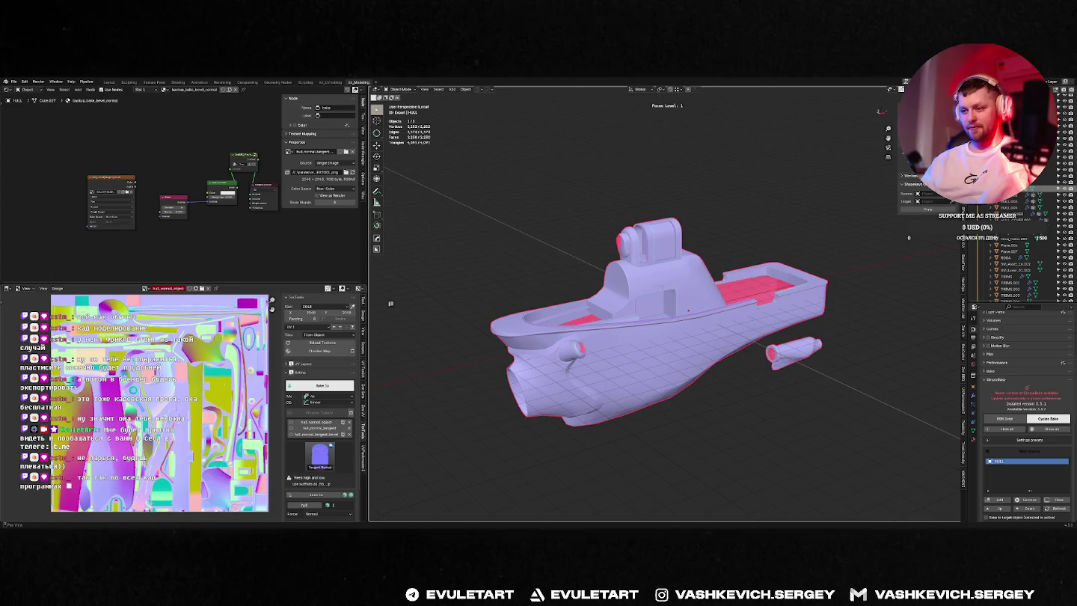
pyautogui.hotkey('alt', 'Tab')
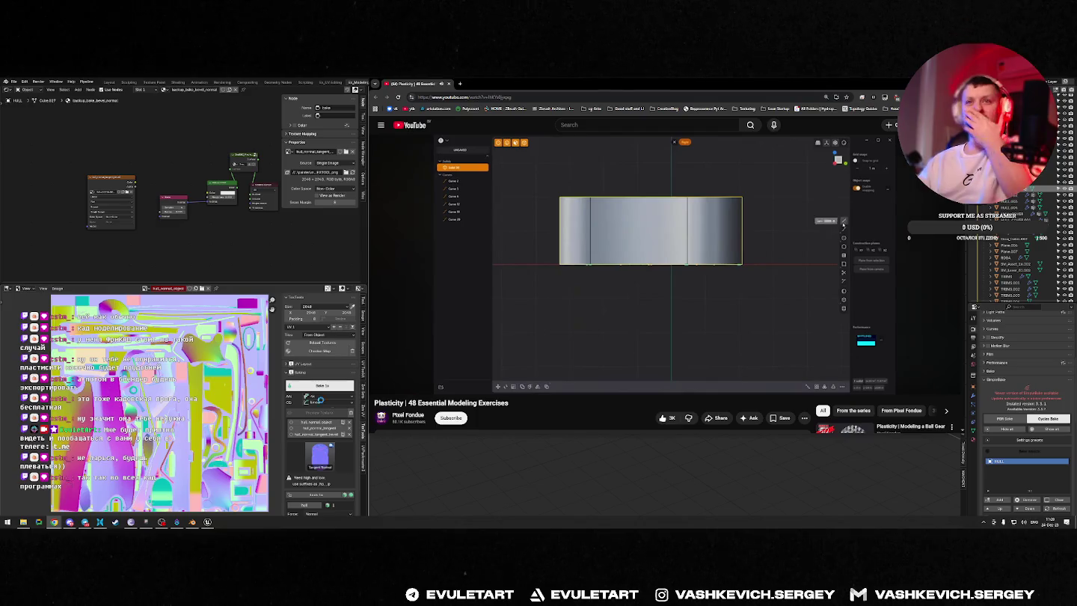
# Step: Seek the Plasticity video from about 11:59 to around 13:42
pyautogui.click(544, 374)
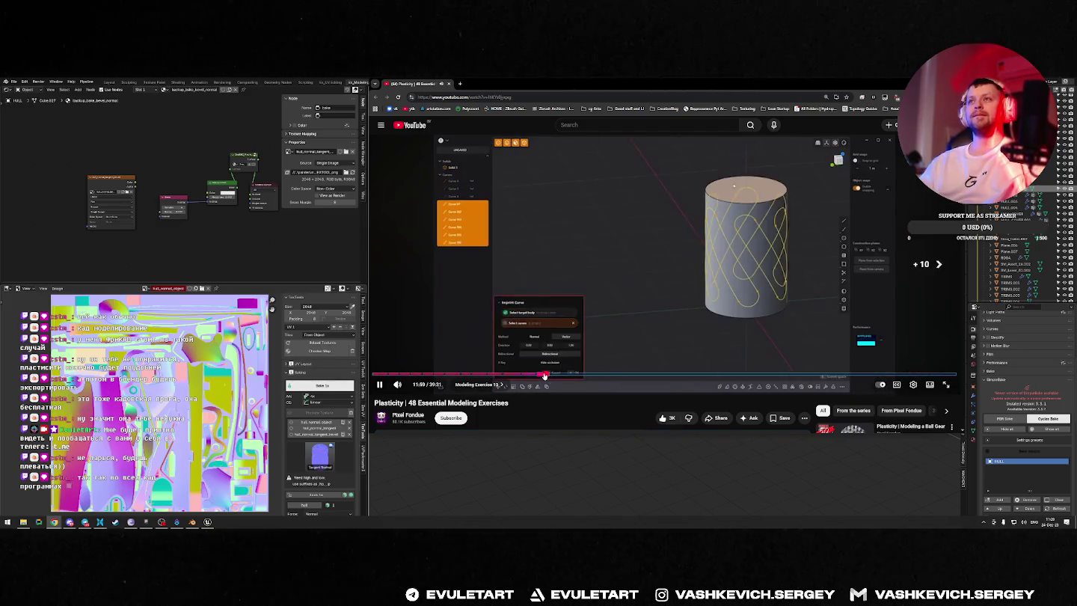
pyautogui.press('l')
pyautogui.press('l')
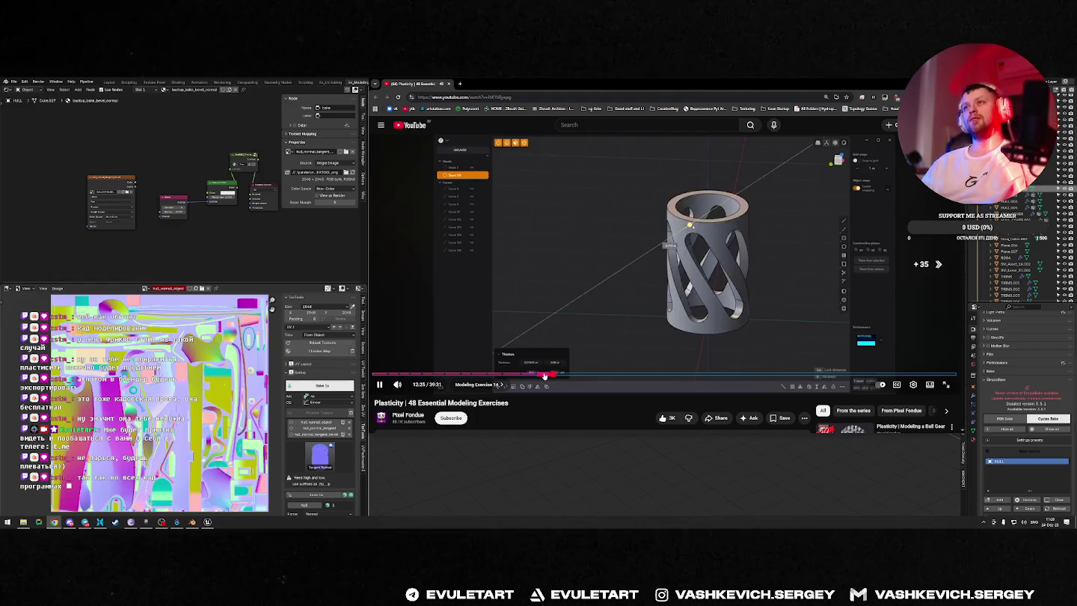
pyautogui.press('l')
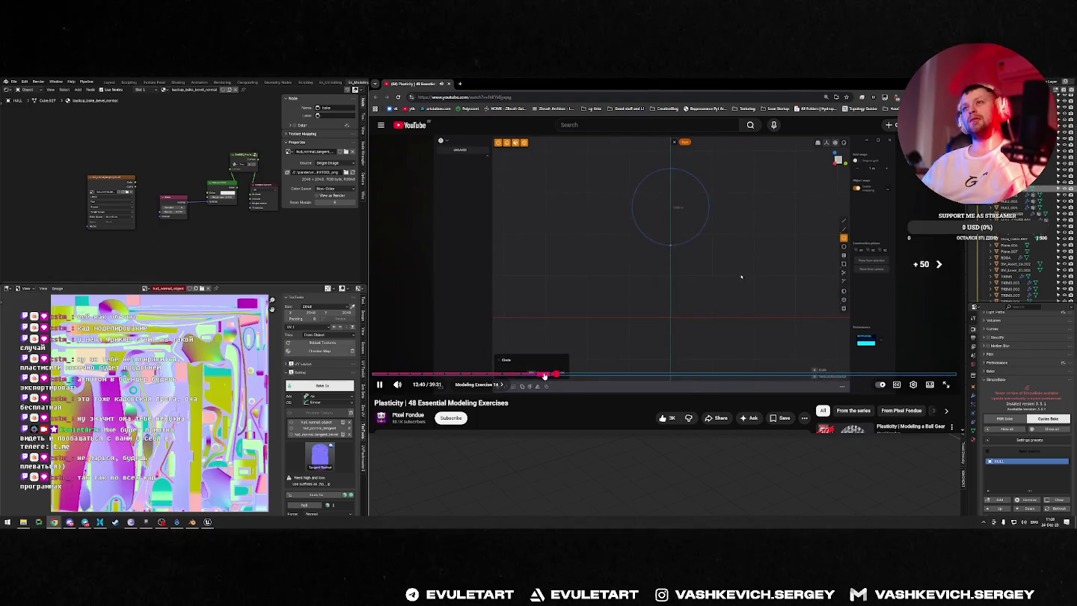
pyautogui.press('Right')
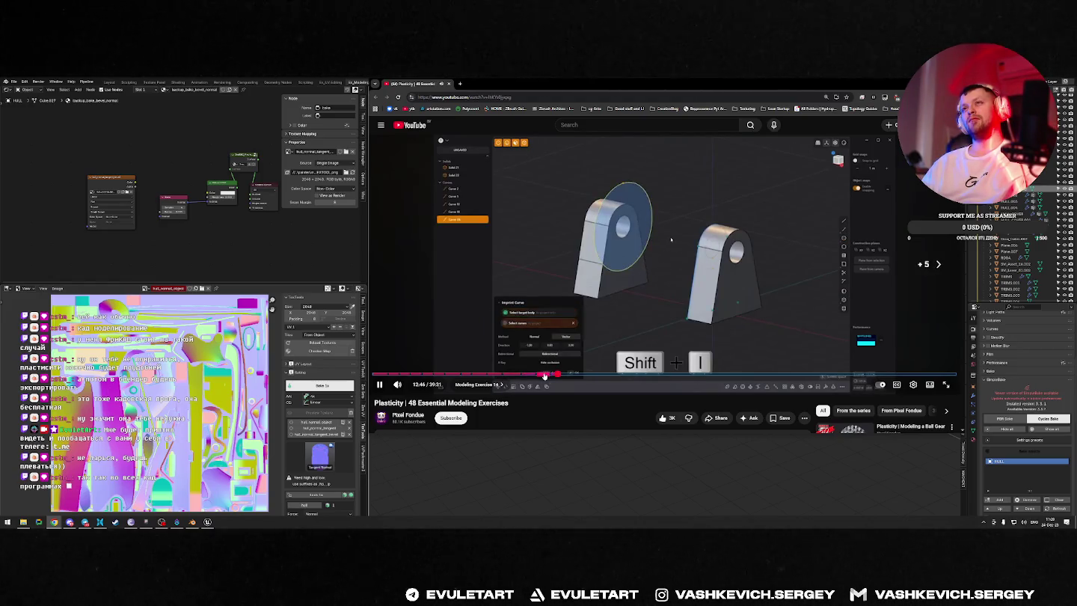
pyautogui.press('Left')
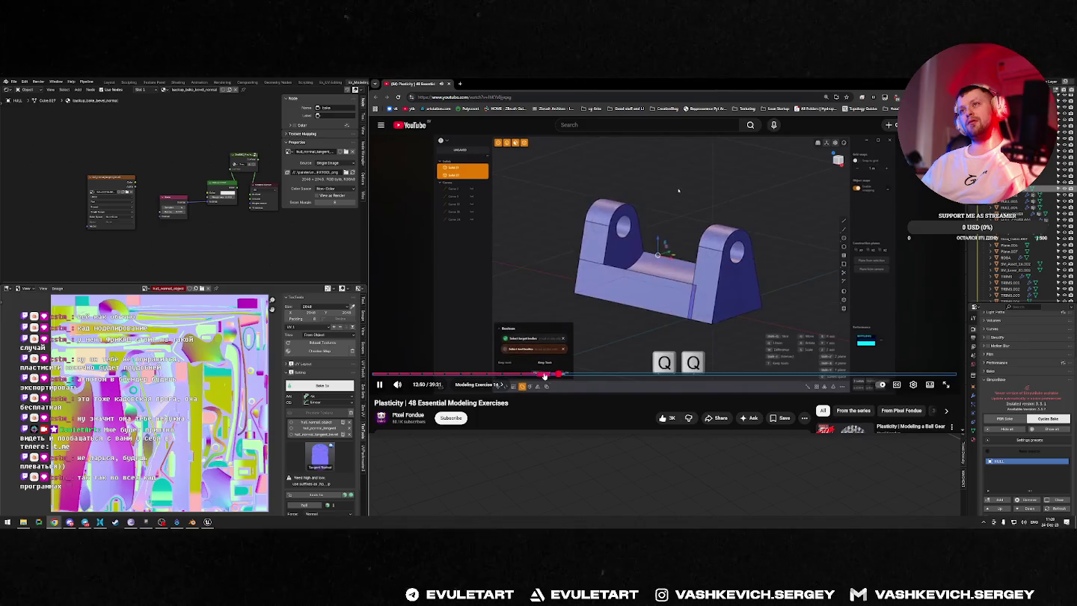
pyautogui.press('Right')
pyautogui.press('Right')
pyautogui.press('Right')
pyautogui.press('Right')
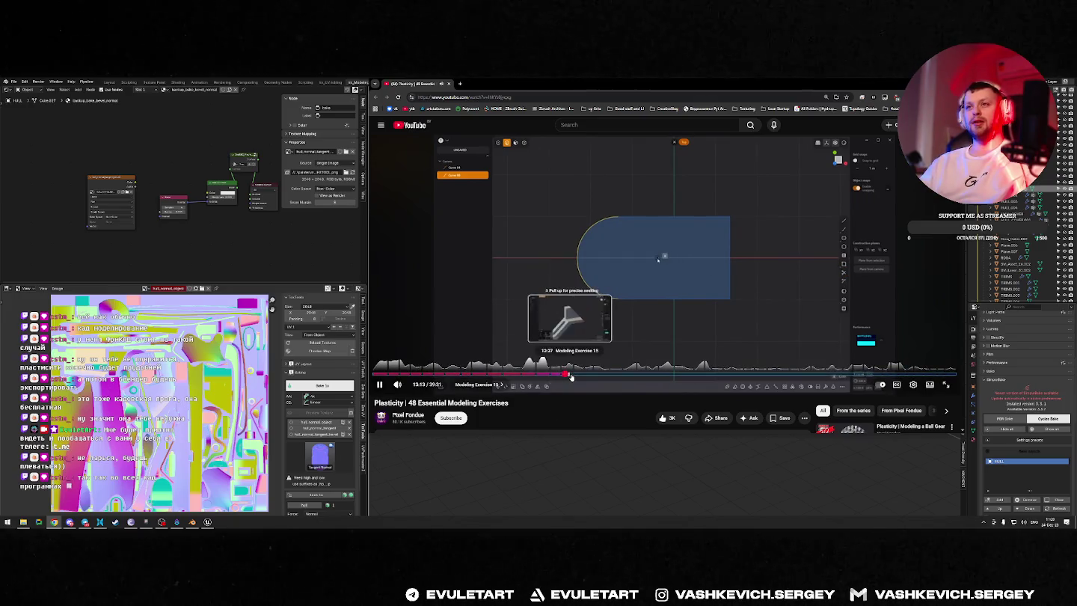
pyautogui.click(569, 374)
pyautogui.press('space')
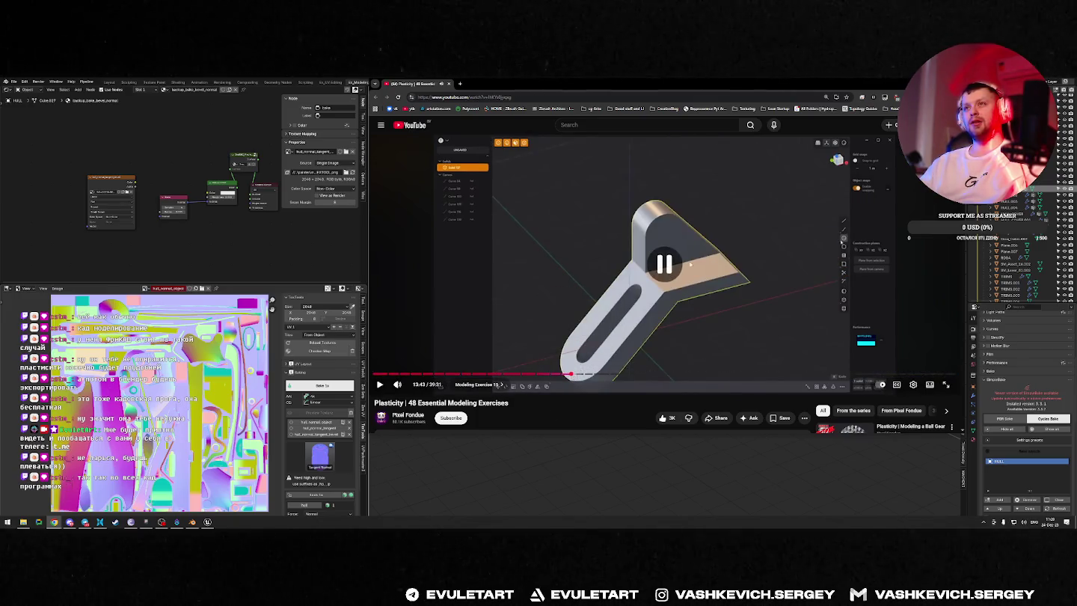
pyautogui.press('space')
# Step: Jump the video through 14:18 and 15:44 to about 18:10, then return to Blender
pyautogui.click(581, 373)
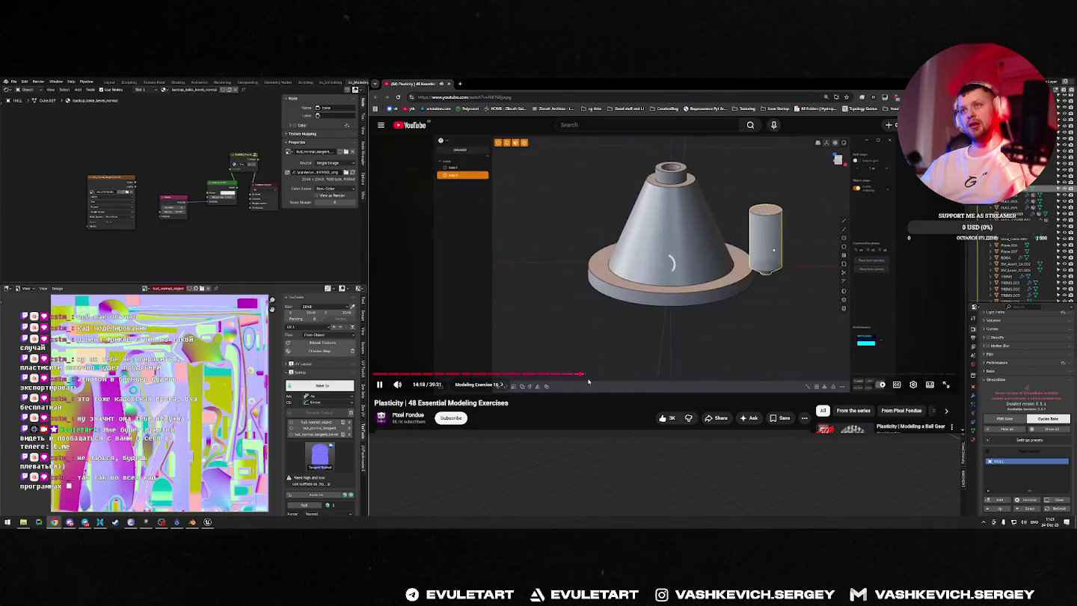
pyautogui.click(601, 376)
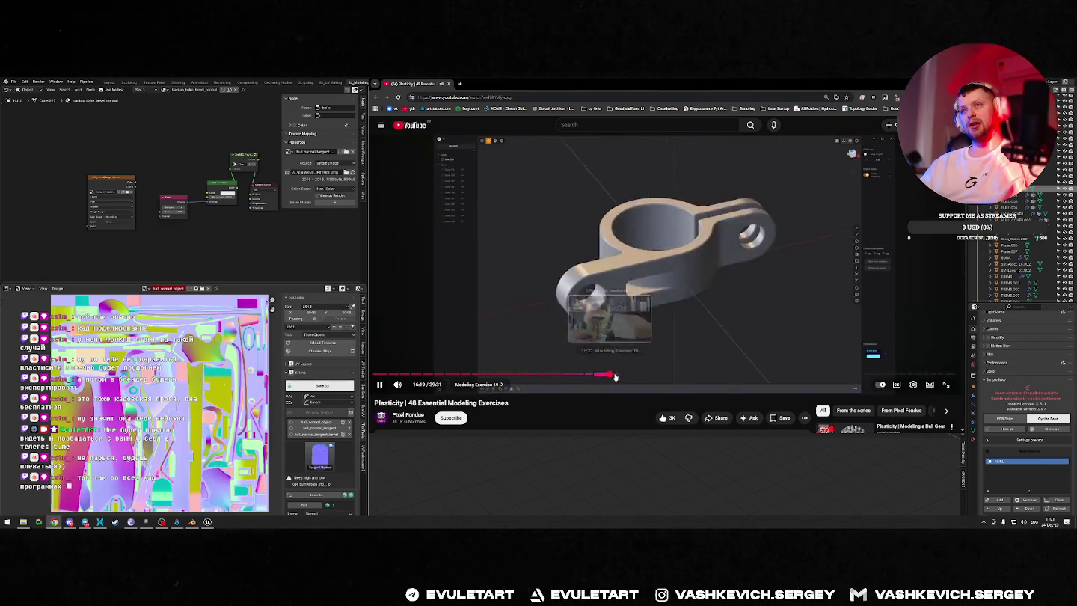
pyautogui.moveTo(609, 376); pyautogui.dragTo(642, 376)
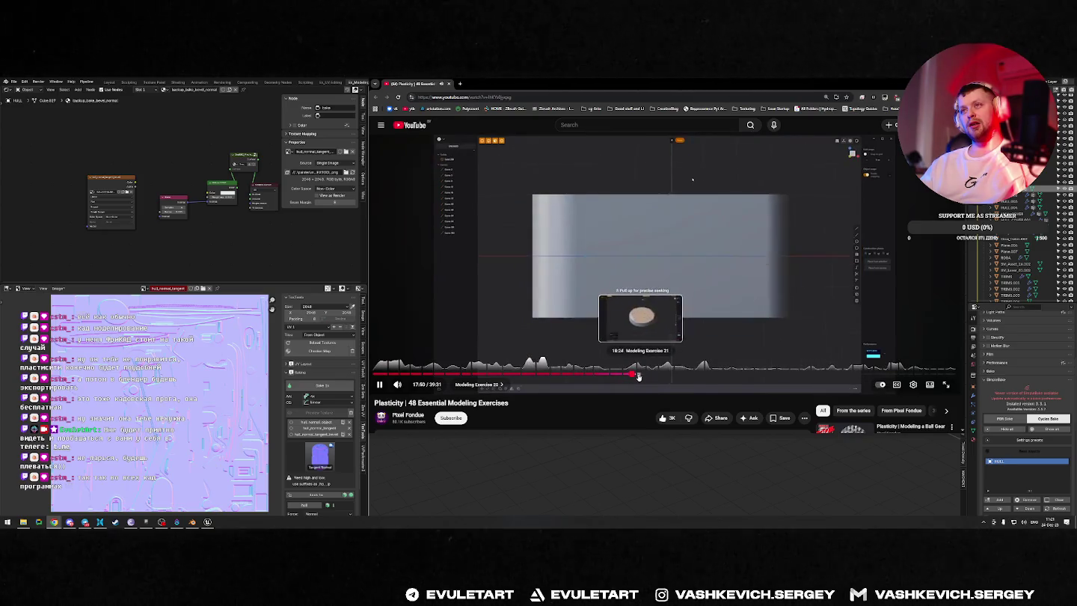
pyautogui.moveTo(643, 376); pyautogui.dragTo(635, 375)
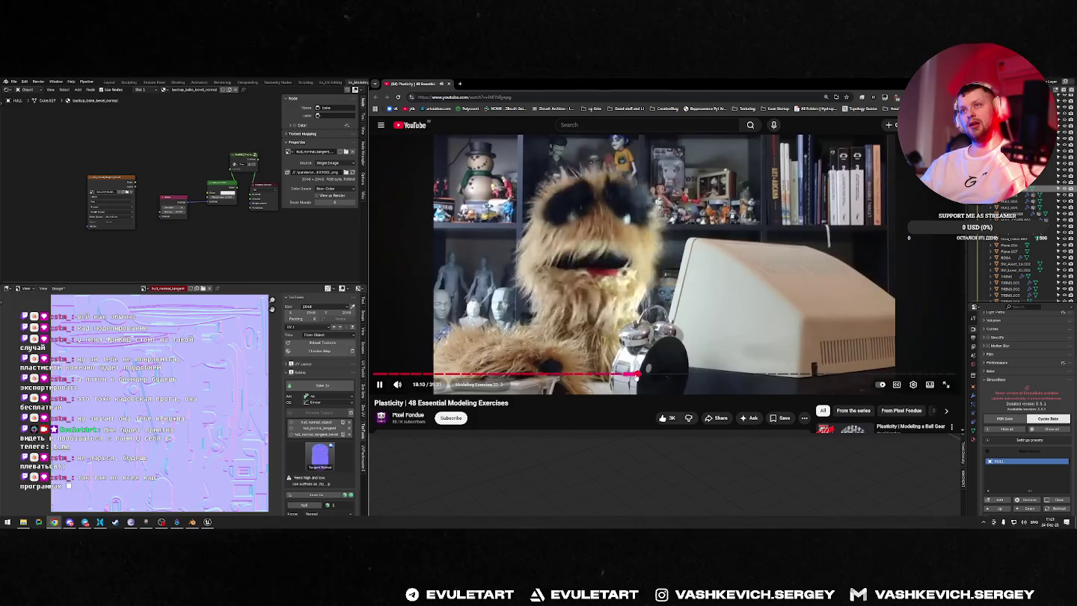
pyautogui.press('Left')
pyautogui.press('space')
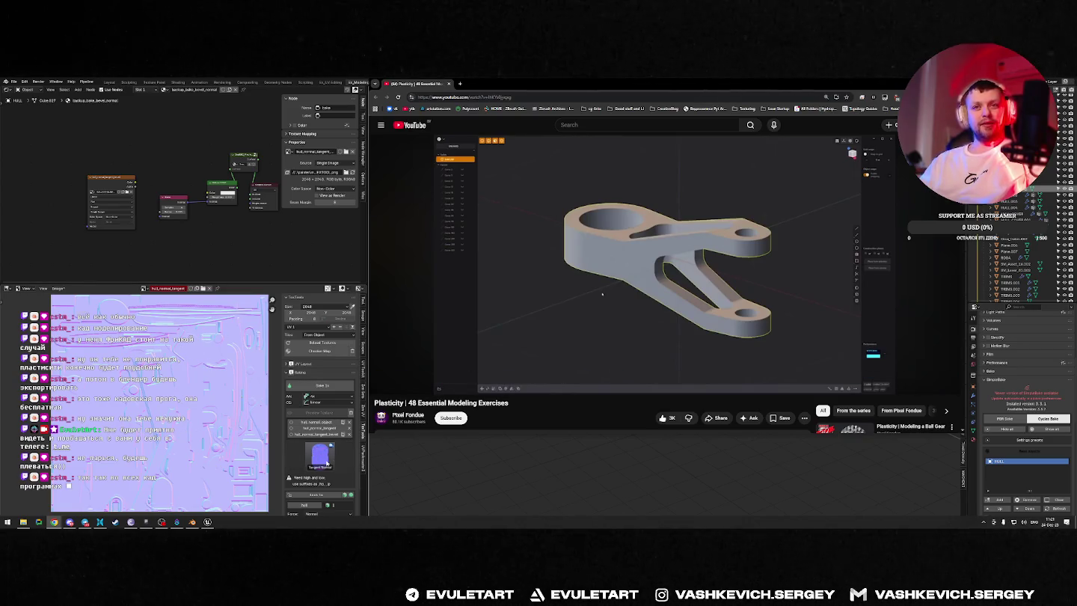
pyautogui.click(61, 290)
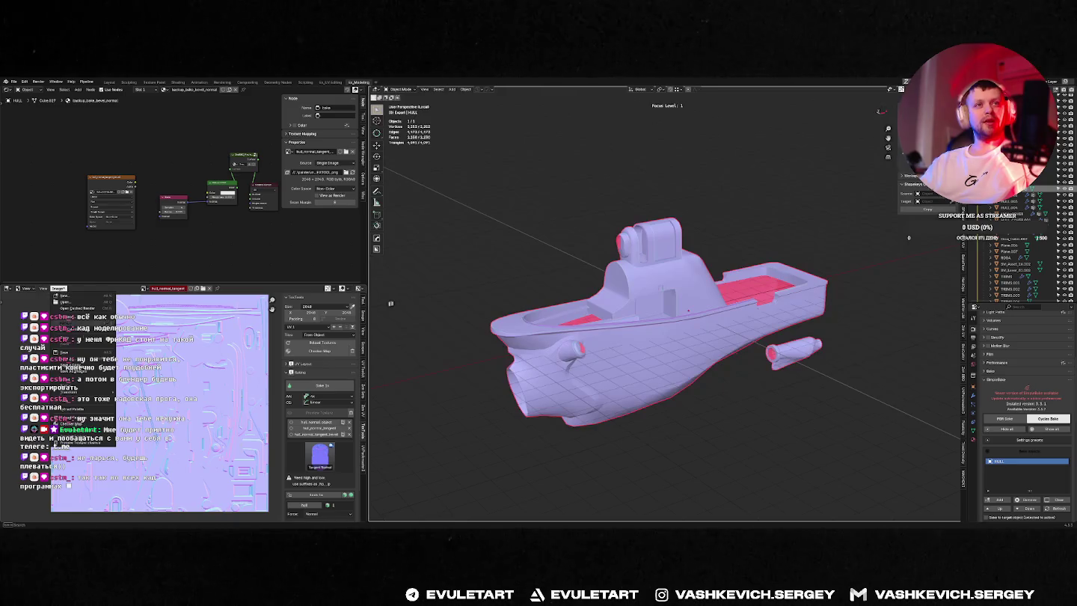
# Step: Save the first normal map bake, then bake a Tangent Bevel normal map for the hull
pyautogui.hotkey('shift', 'alt', 's')
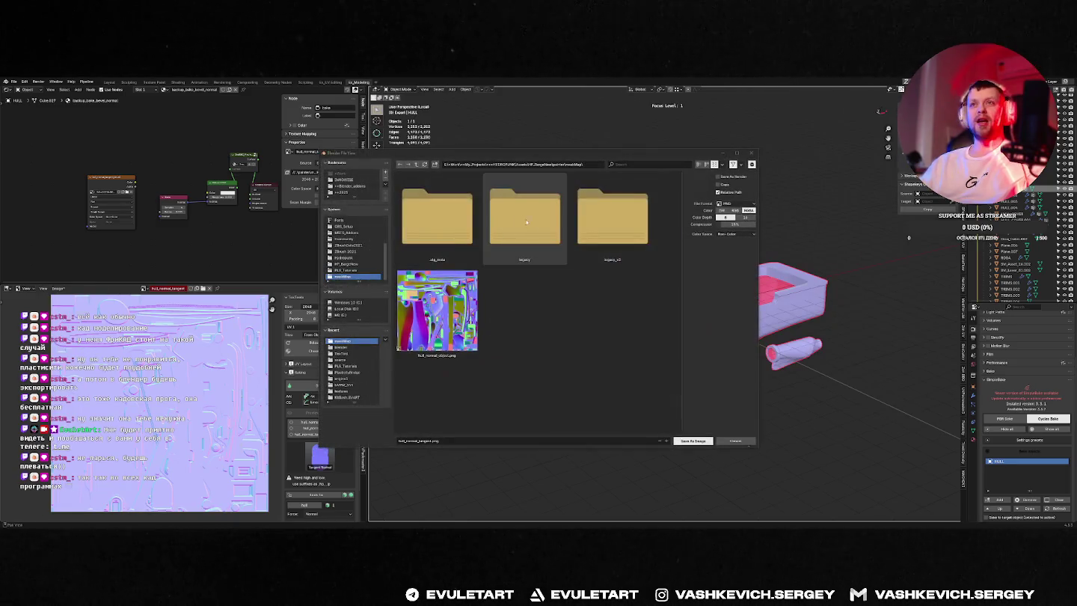
pyautogui.click(681, 440)
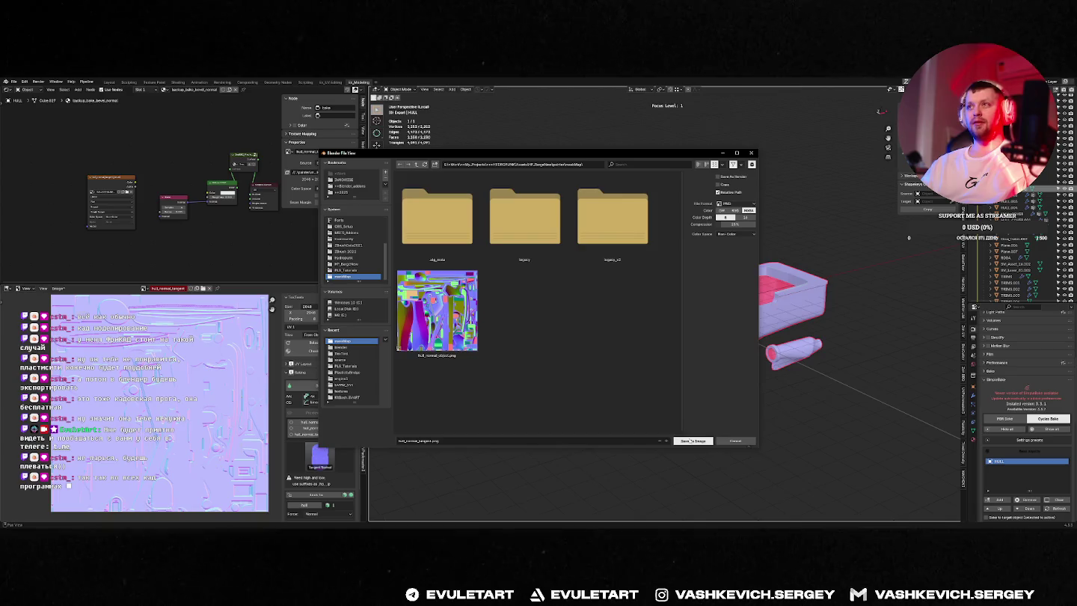
pyautogui.click(320, 448)
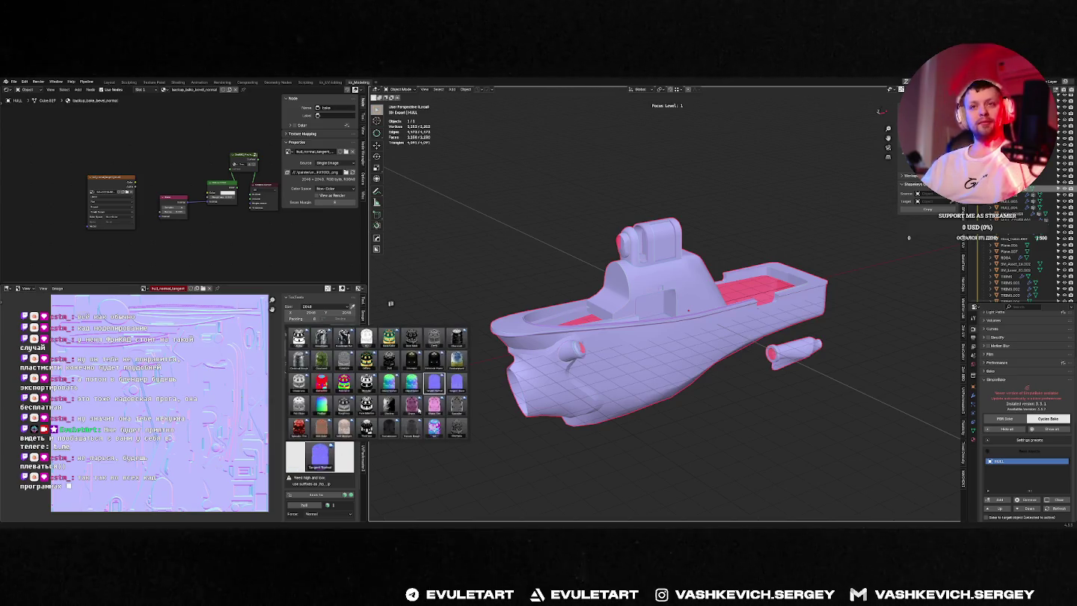
pyautogui.click(457, 385)
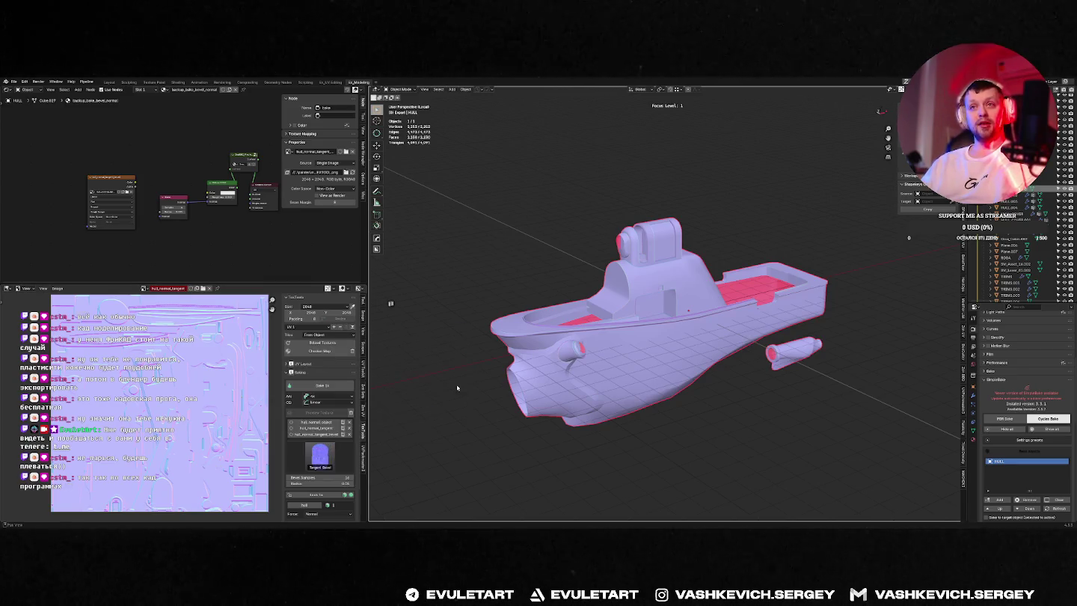
pyautogui.click(320, 387)
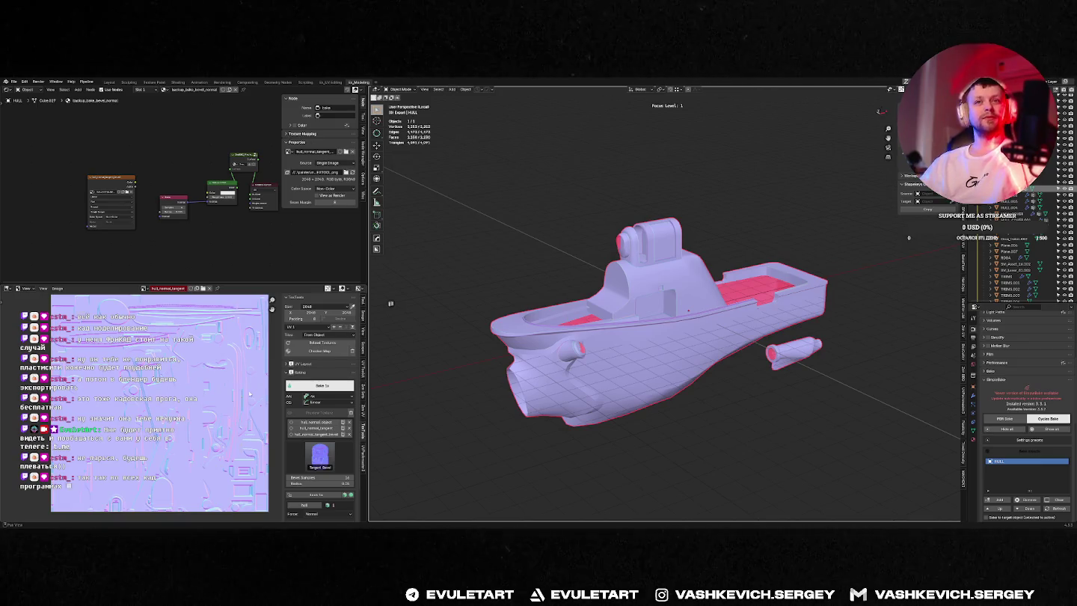
pyautogui.hotkey('alt', 'Tab')
pyautogui.click(716, 302)
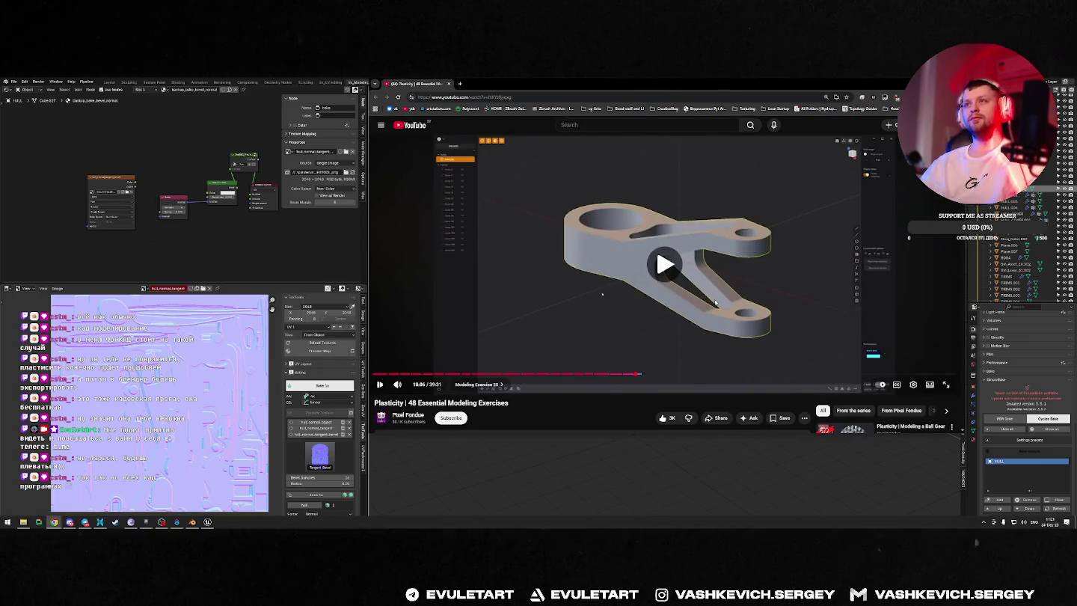
# Step: Skip the Plasticity video from 18:11 to 19:29, pause it, and return to Blender
pyautogui.press('Right')
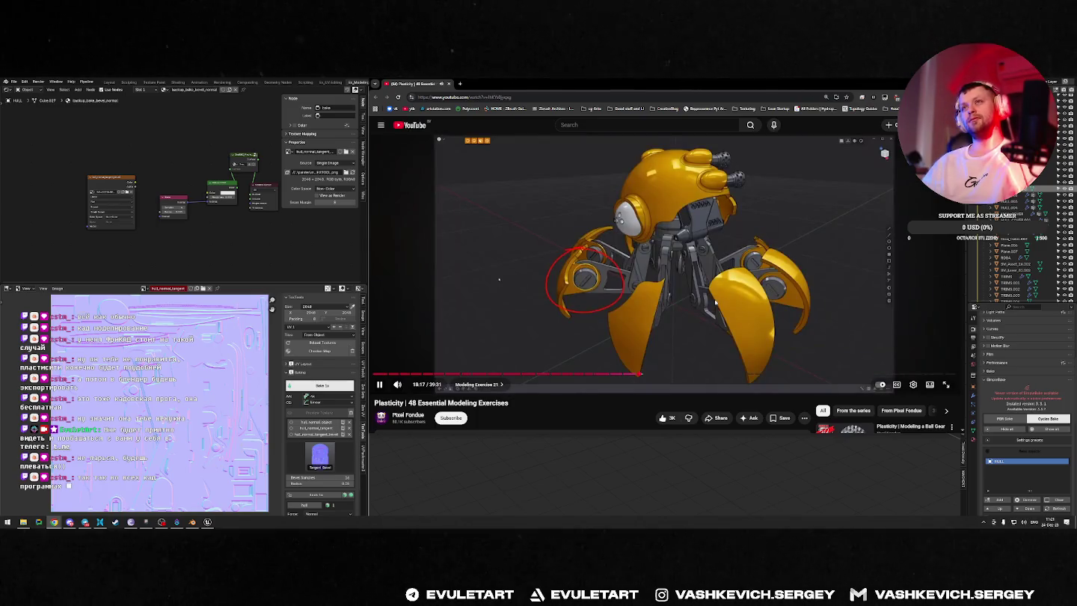
pyautogui.press('Right')
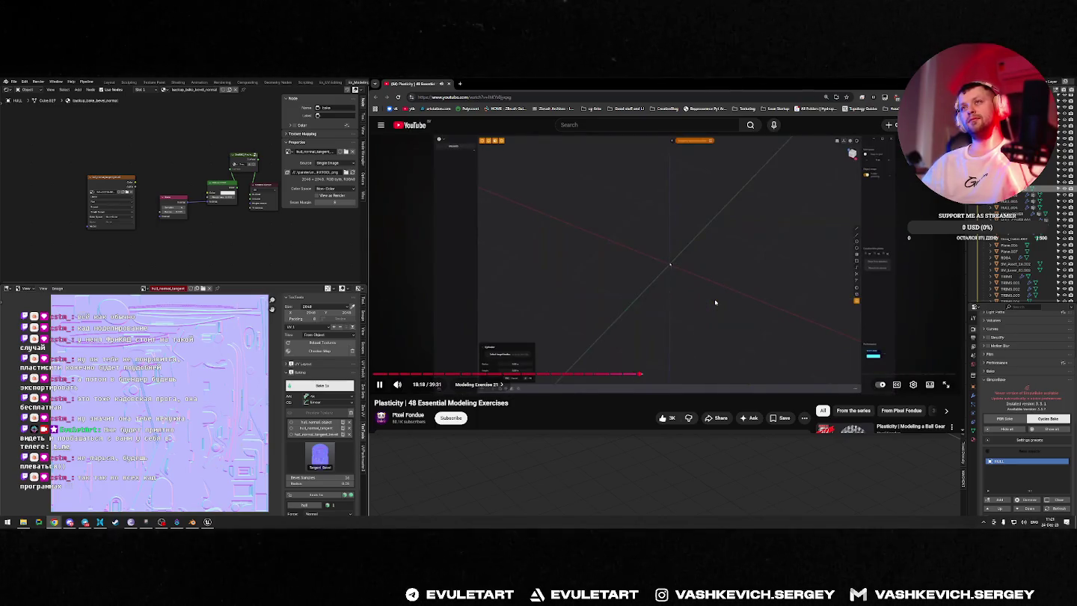
pyautogui.press('Right')
pyautogui.press('Right')
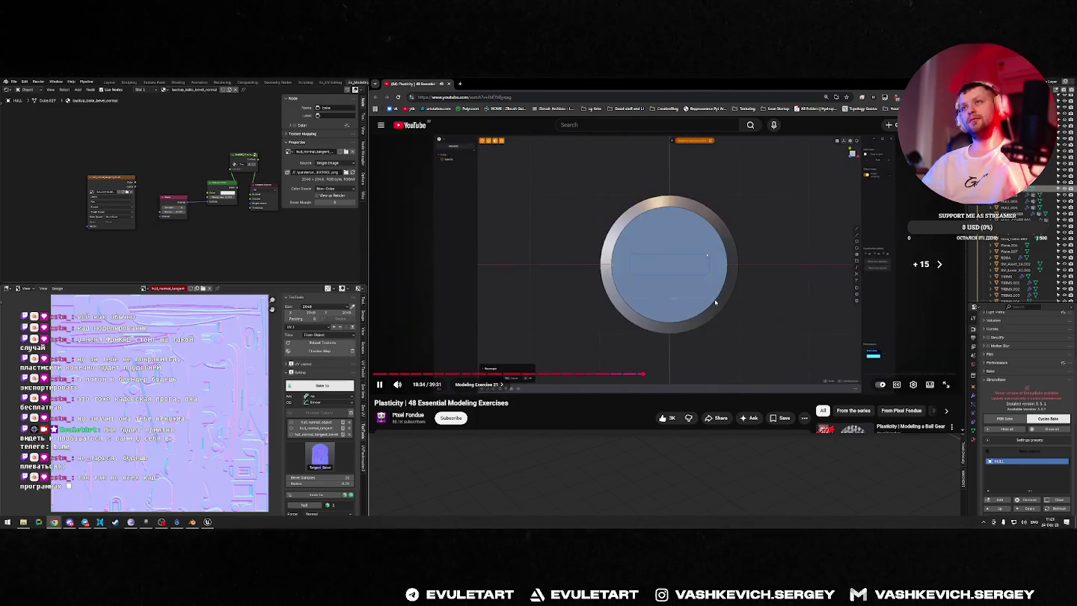
pyautogui.press('Right')
pyautogui.press('Right')
pyautogui.press('Right')
pyautogui.press('Right')
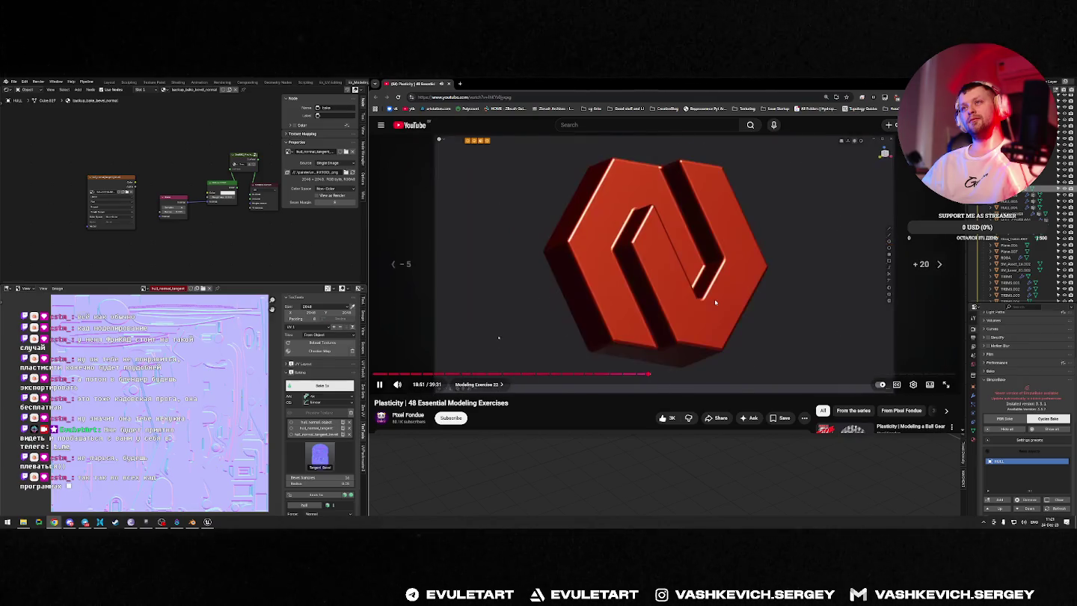
pyautogui.press('Left')
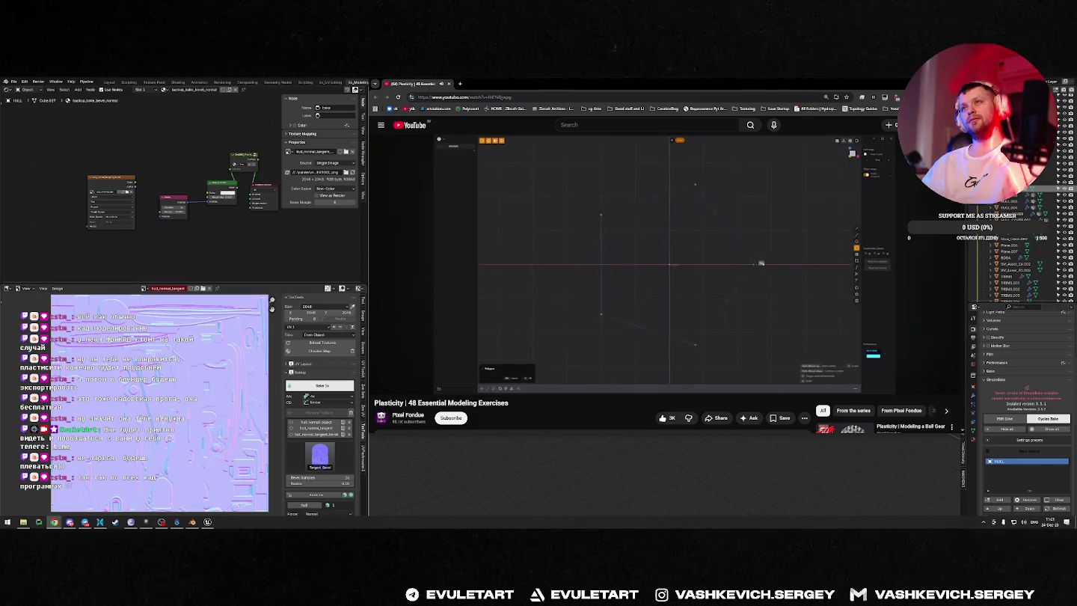
pyautogui.press('Right')
pyautogui.press('Right')
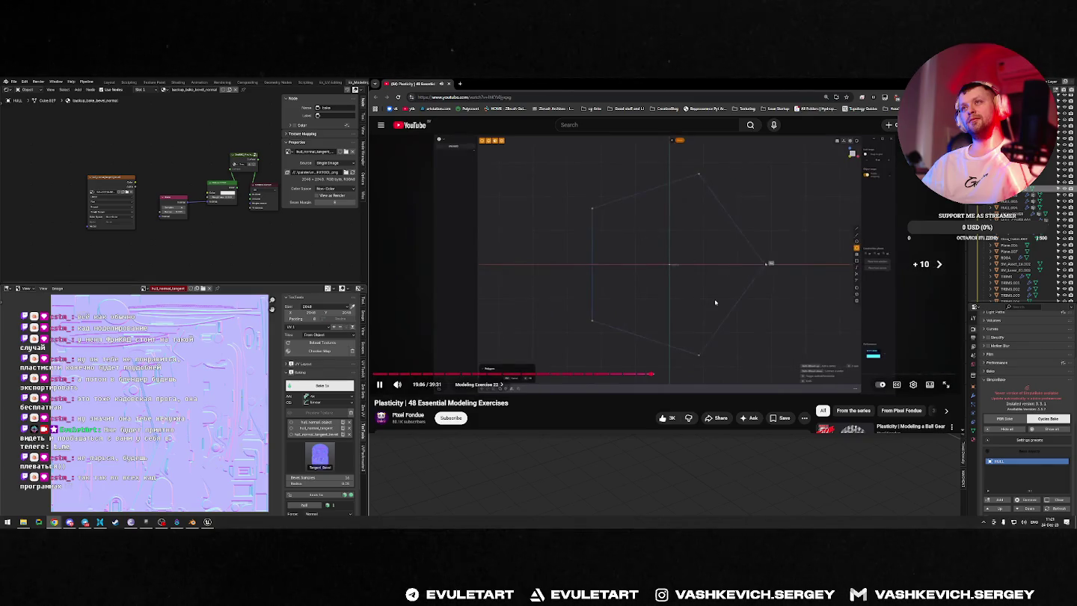
pyautogui.press('Right')
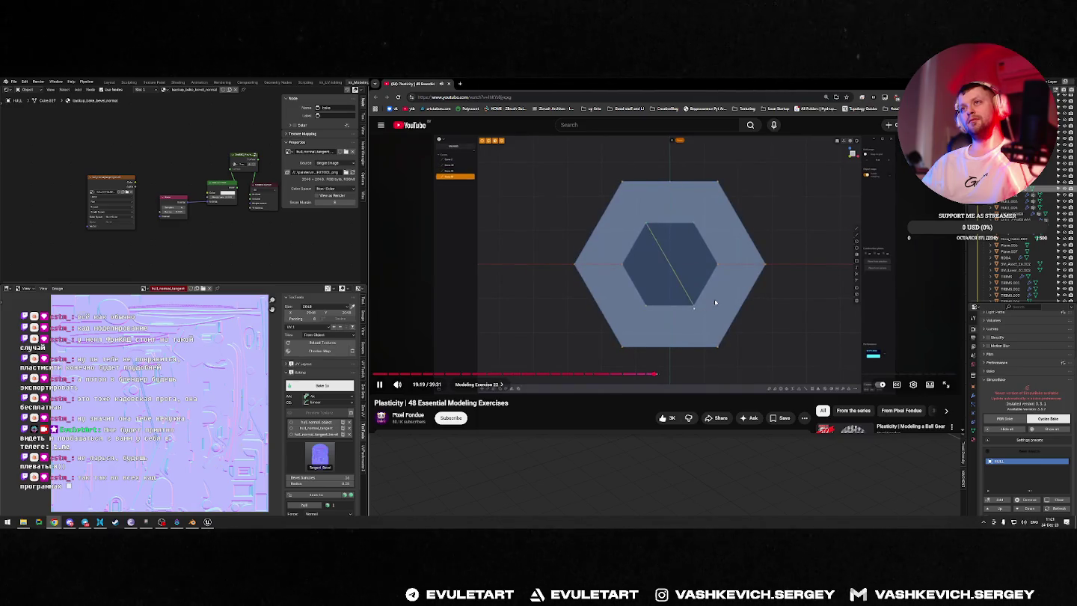
pyautogui.press('space')
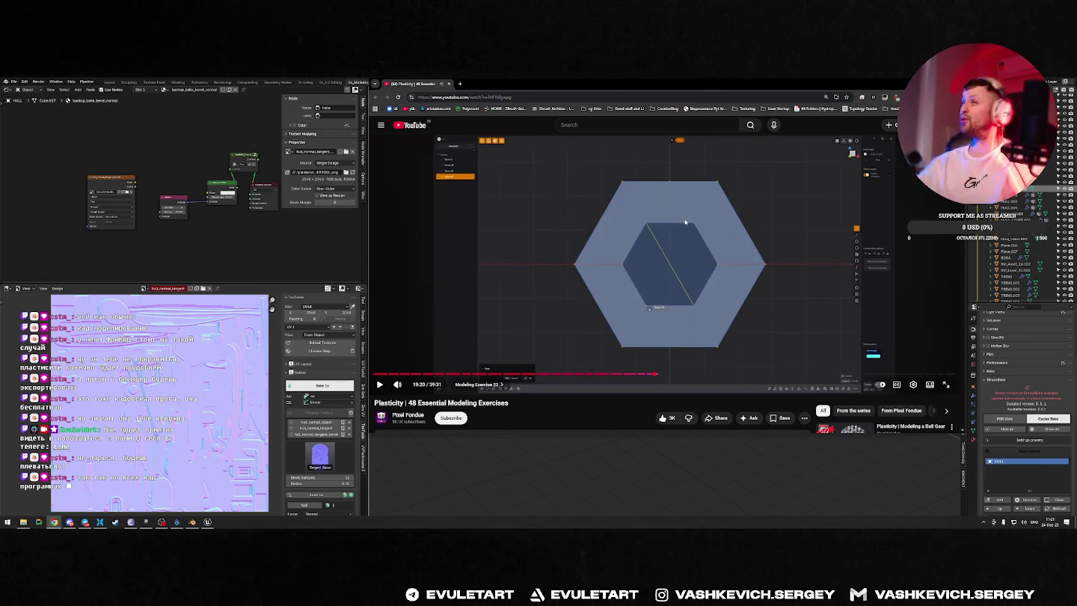
pyautogui.press('space')
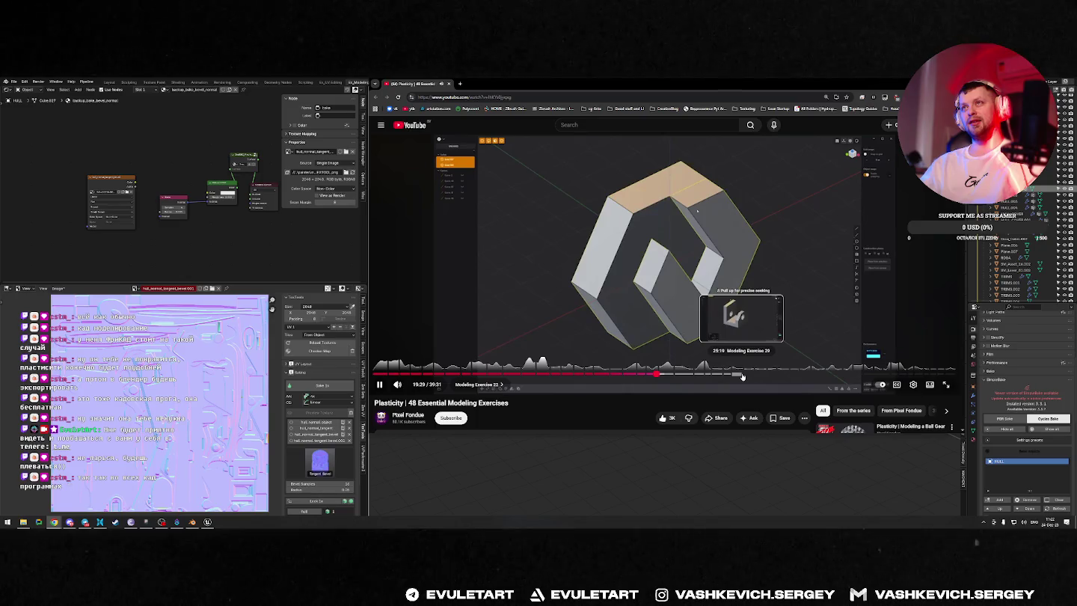
pyautogui.click(773, 199)
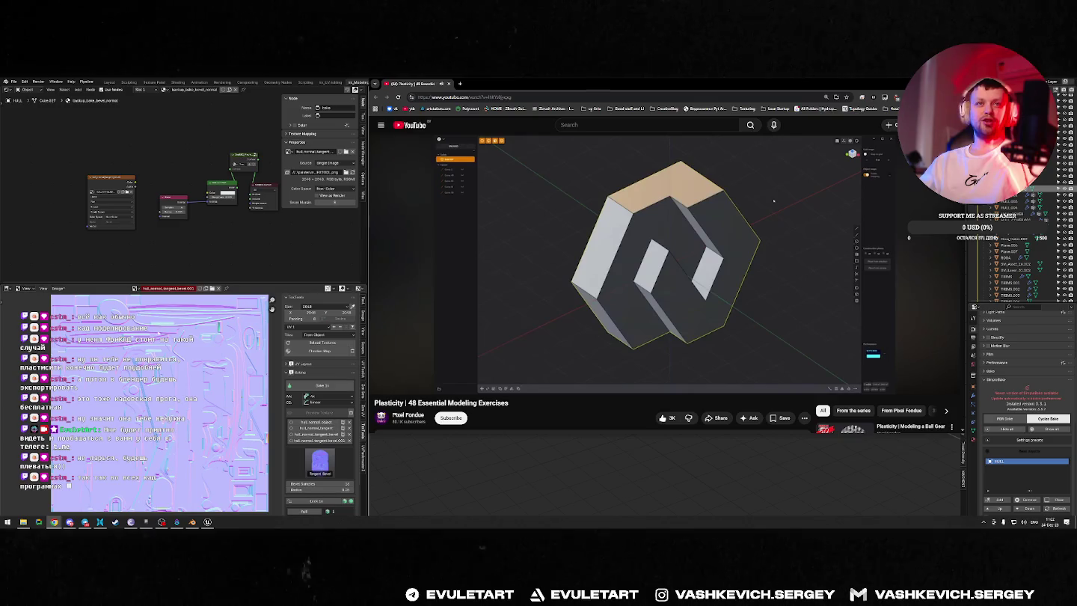
pyautogui.click(56, 290)
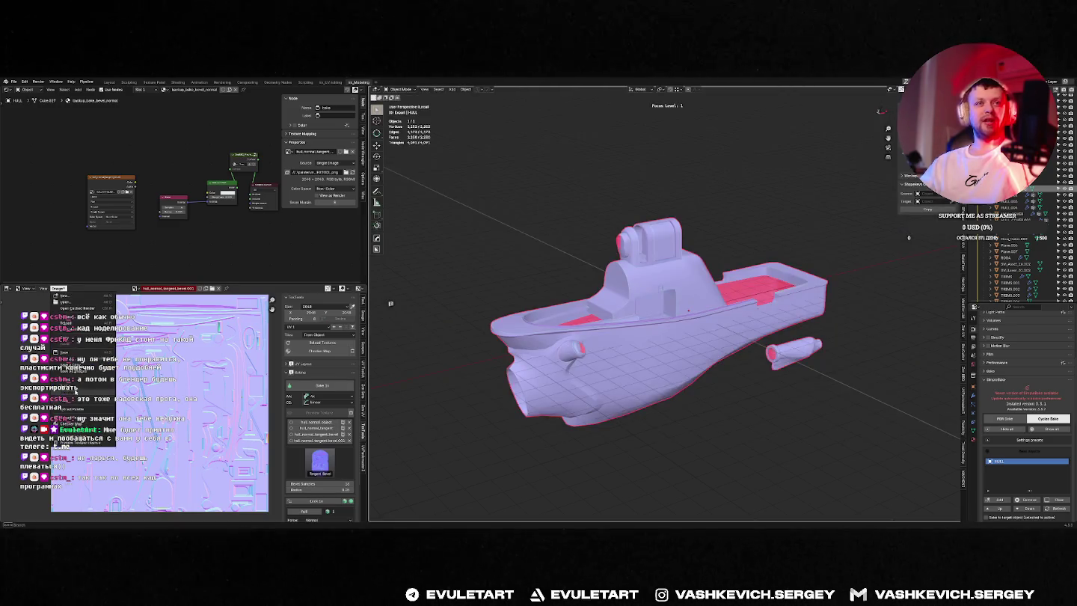
# Step: Save the tangent bevel normal map bake as an image file
pyautogui.click(83, 360)
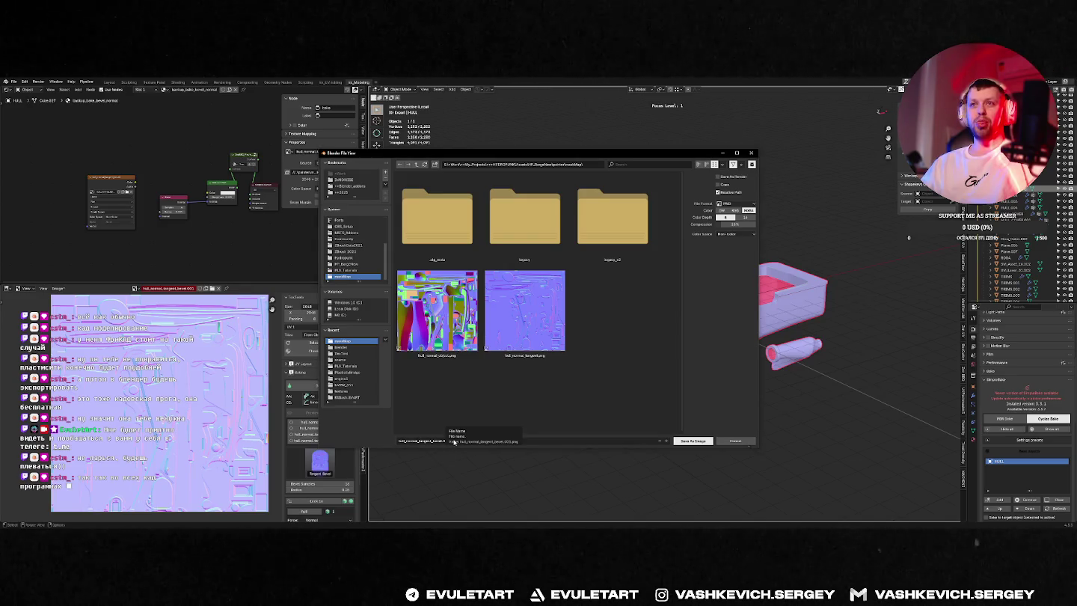
pyautogui.click(492, 435)
pyautogui.click(441, 441)
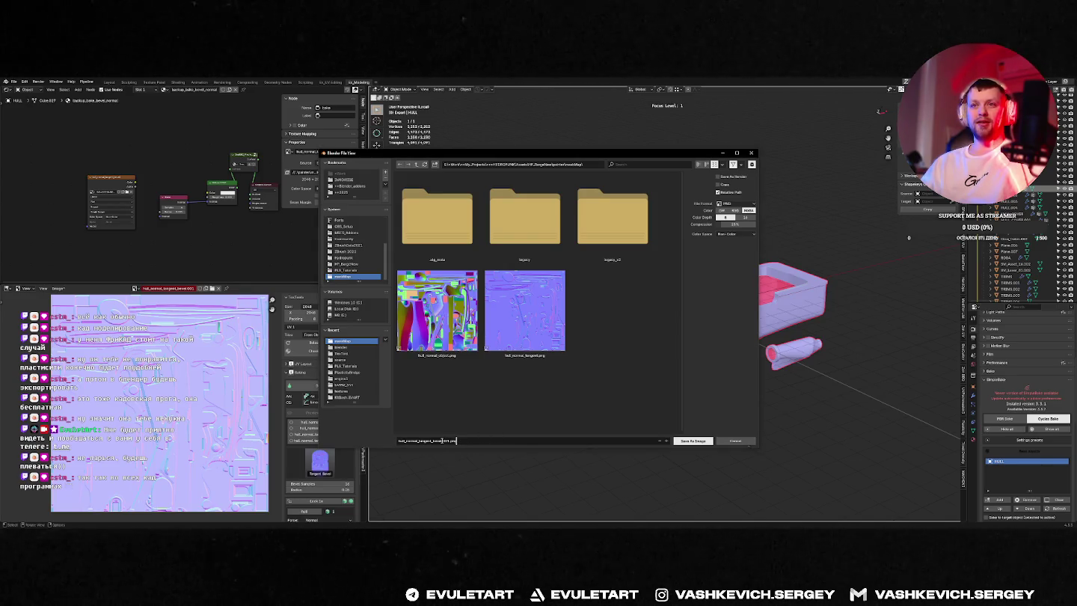
pyautogui.click(692, 441)
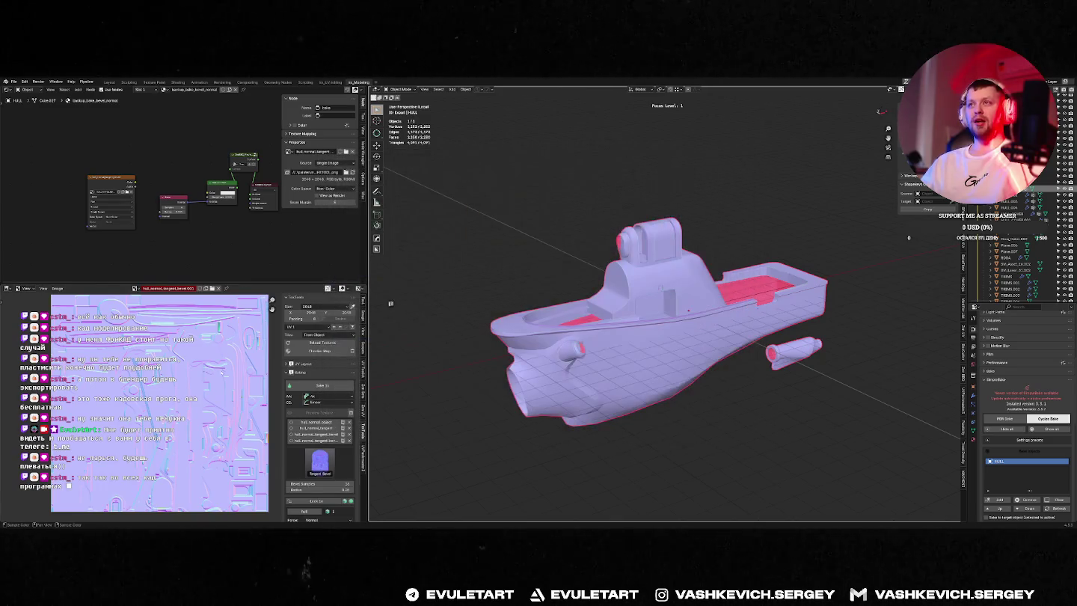
# Step: Choose the ambient occlusion bake preset in TexTools
pyautogui.click(331, 456)
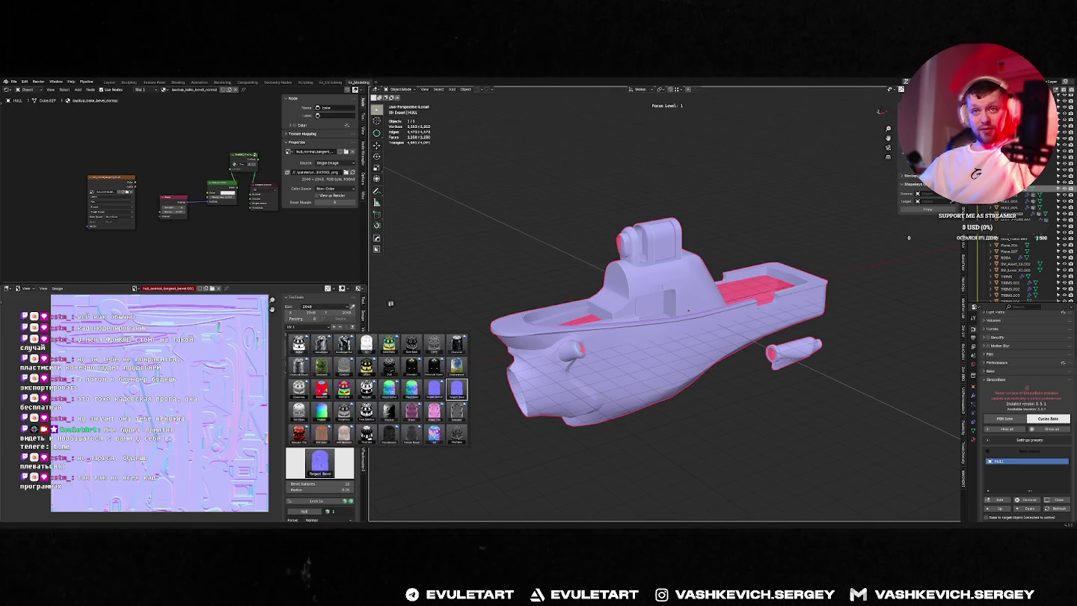
pyautogui.click(366, 342)
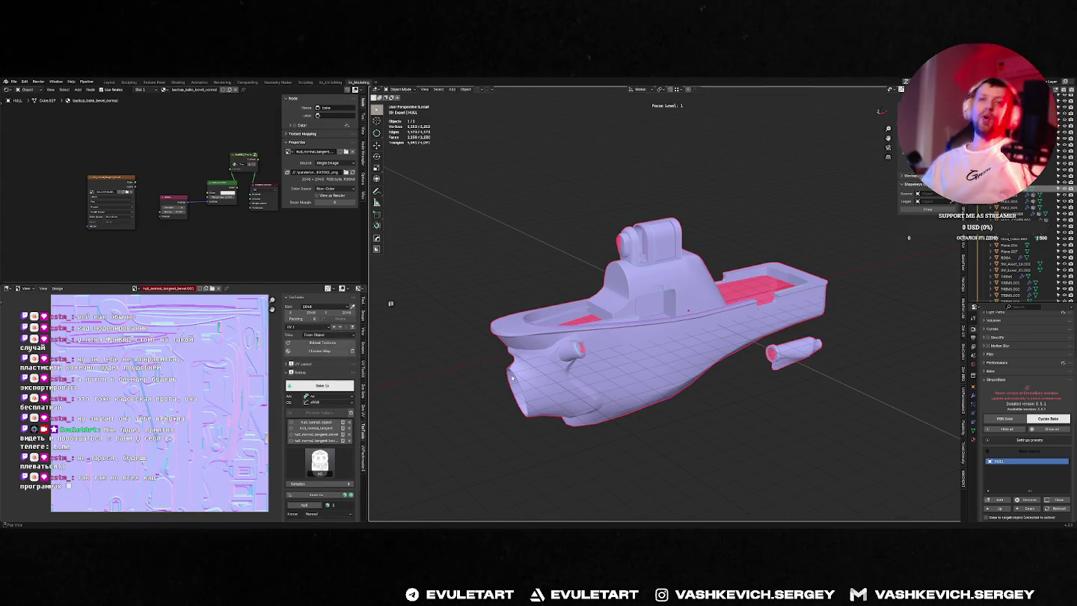
pyautogui.hotkey('alt', 'Tab')
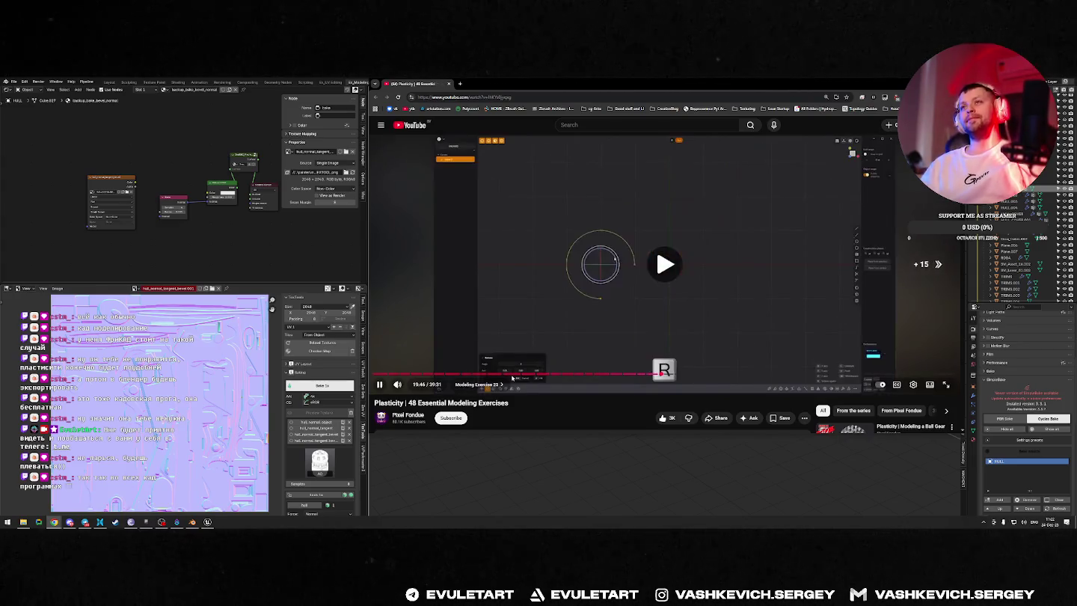
# Step: Skip the video forward to around 23:00 and the following exercise
pyautogui.press('Left')
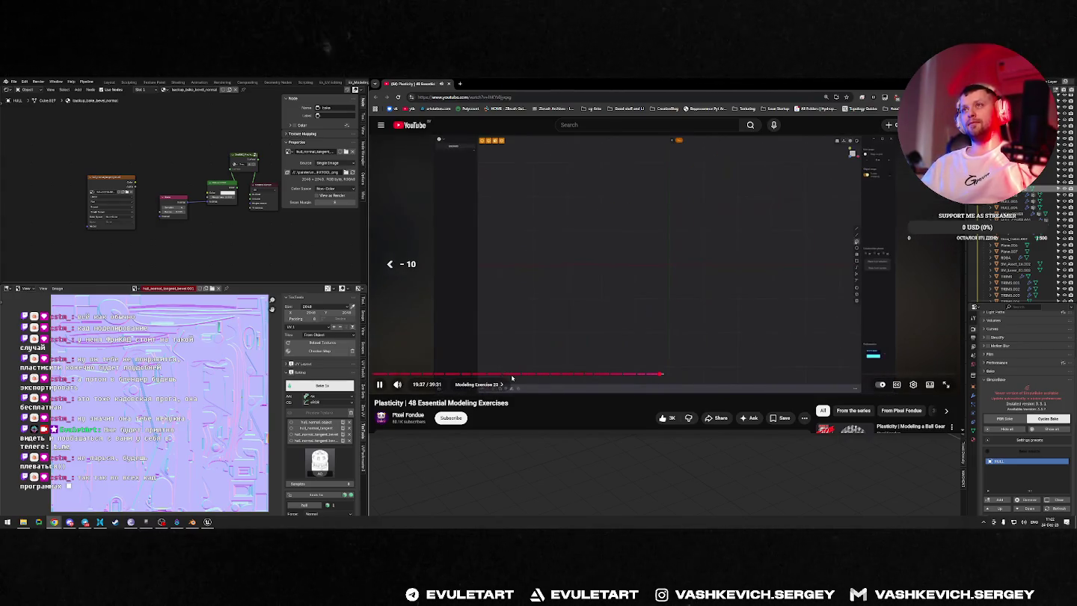
pyautogui.press('Right')
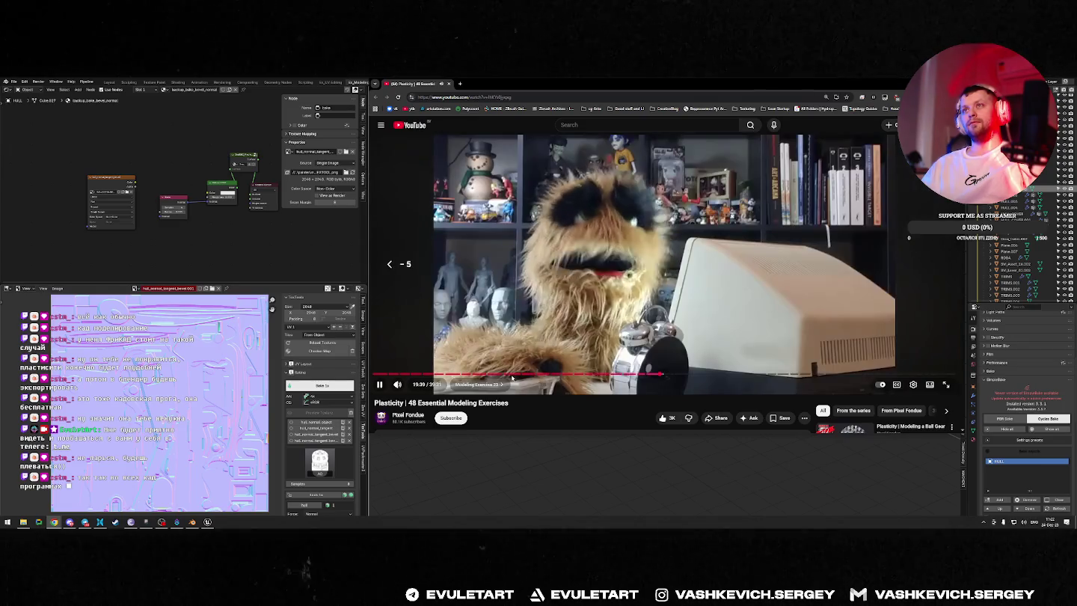
pyautogui.press('Right')
pyautogui.press('Right')
pyautogui.press('Right')
pyautogui.press('Right')
pyautogui.press('Right')
pyautogui.press('Right')
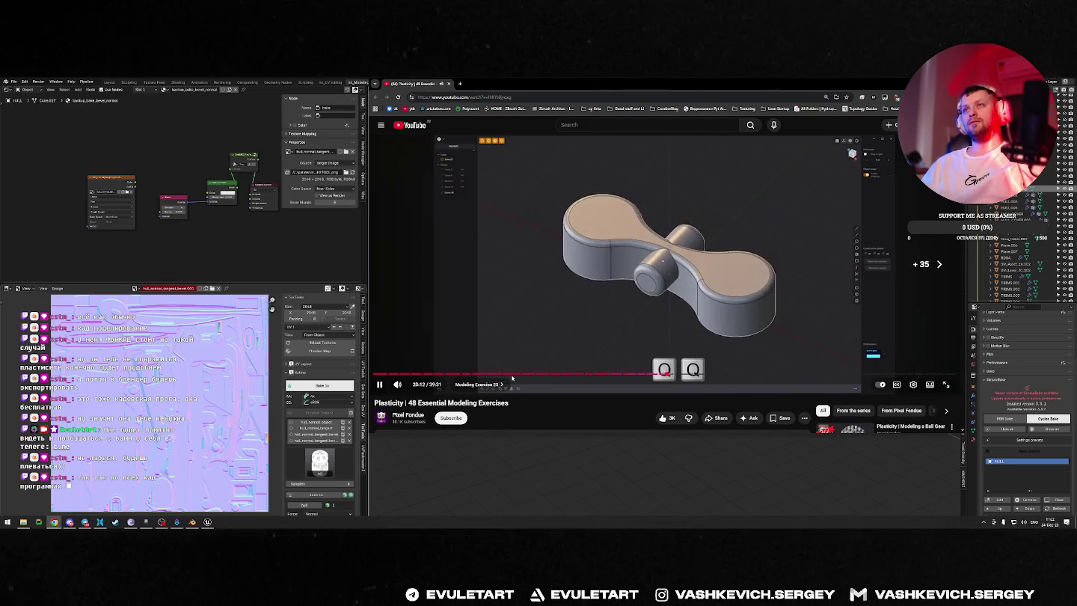
pyautogui.press('Right')
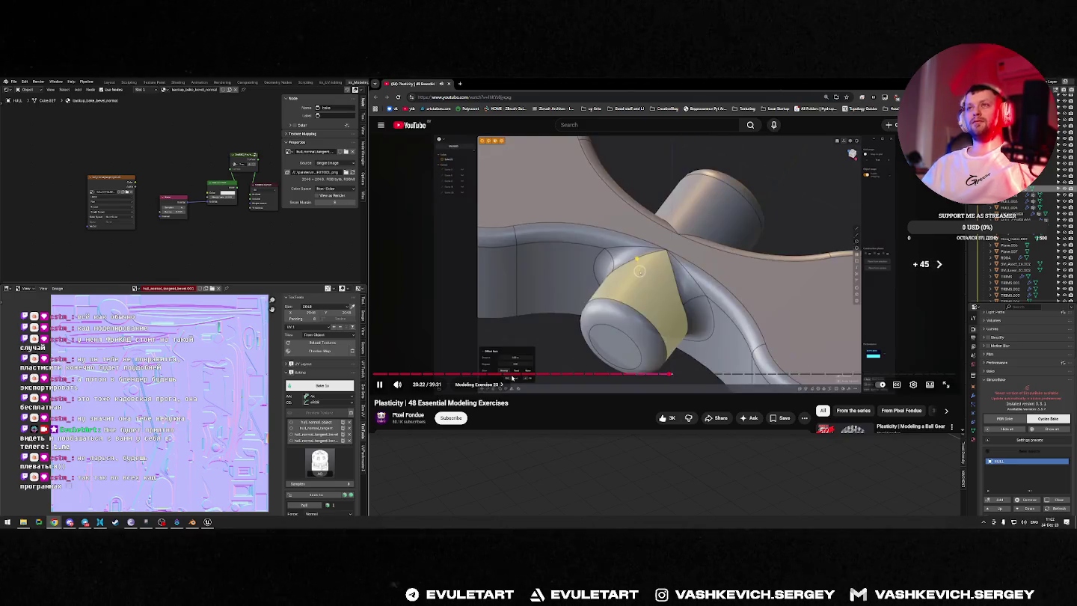
pyautogui.press('Right')
pyautogui.press('Right')
pyautogui.press('Right')
pyautogui.press('Right')
pyautogui.press('Right')
pyautogui.press('Right')
pyautogui.press('Right')
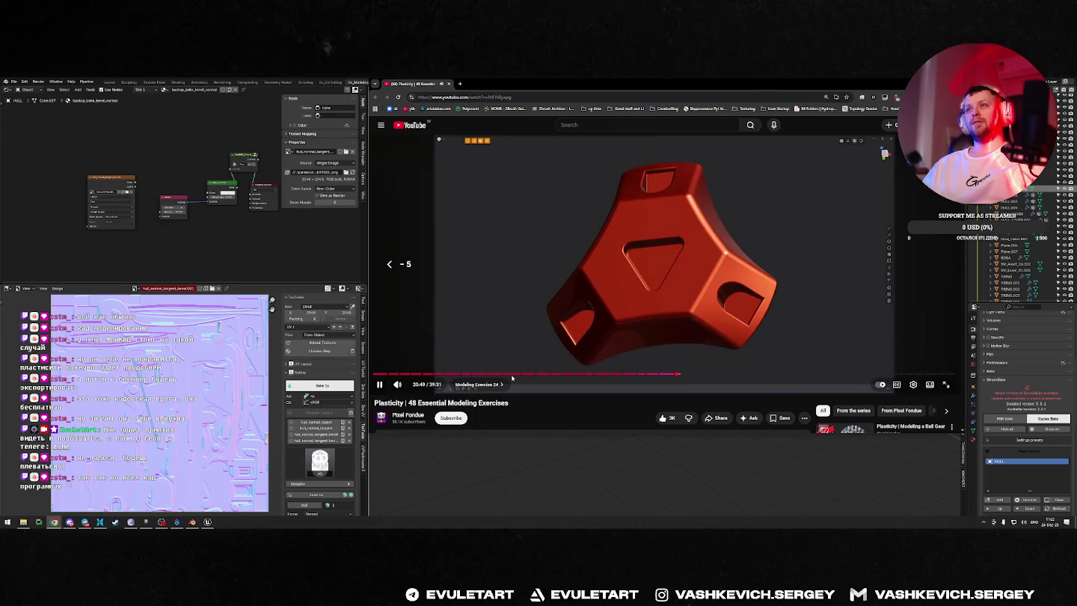
pyautogui.press('Right')
pyautogui.press('Right')
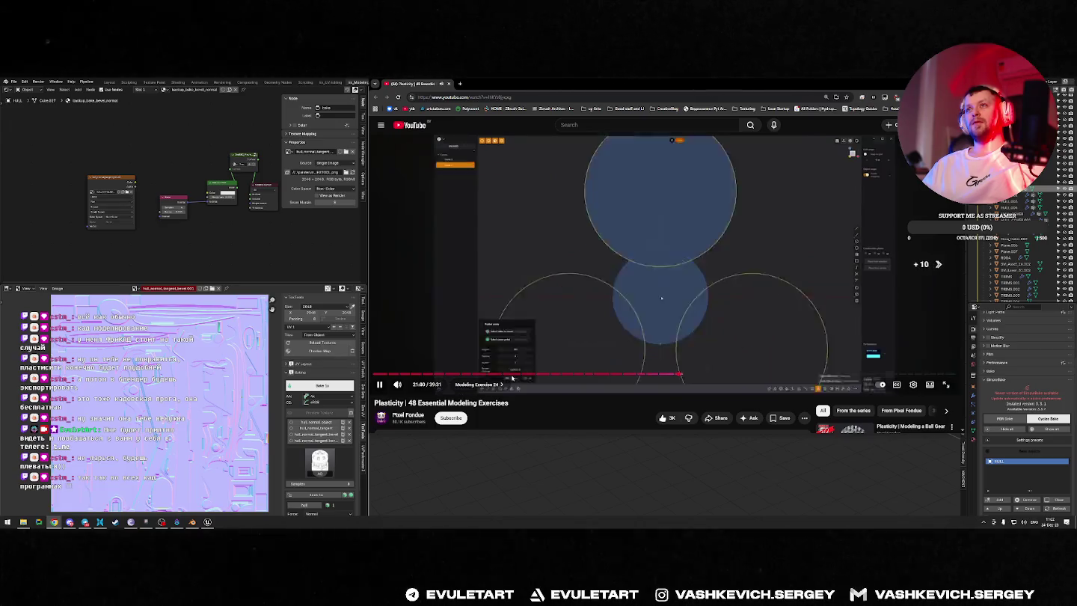
pyautogui.press('Right')
pyautogui.press('Right')
pyautogui.press('Right')
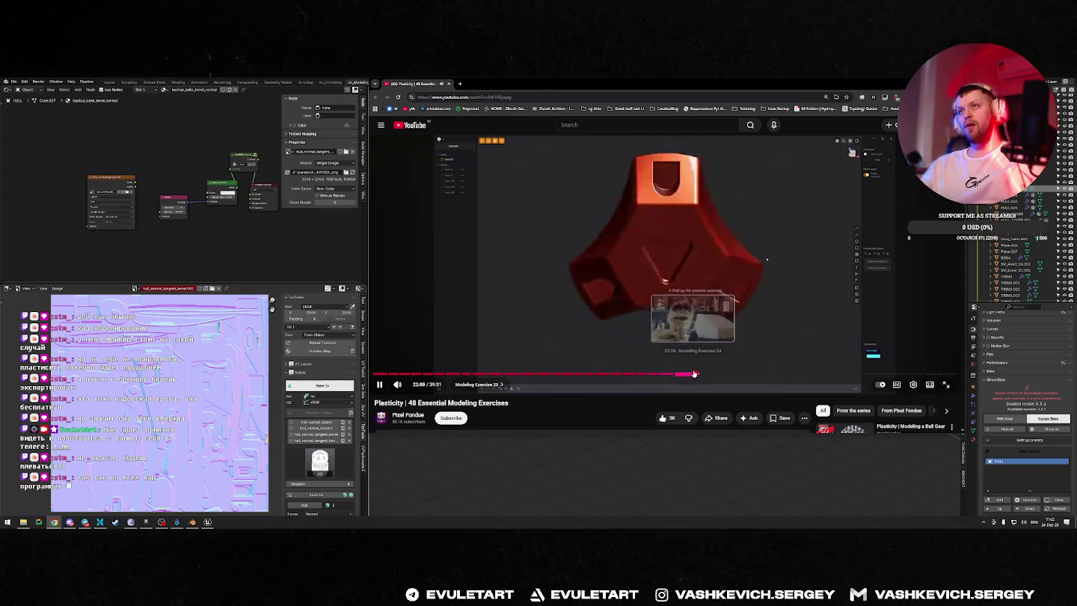
pyautogui.moveTo(692, 376); pyautogui.dragTo(708, 376)
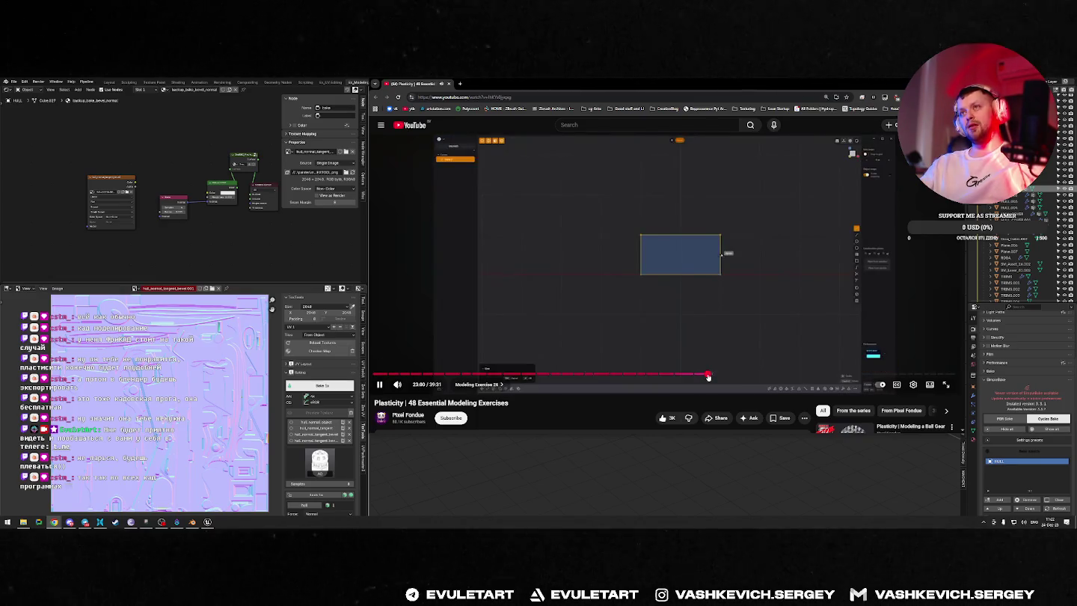
pyautogui.press('Right')
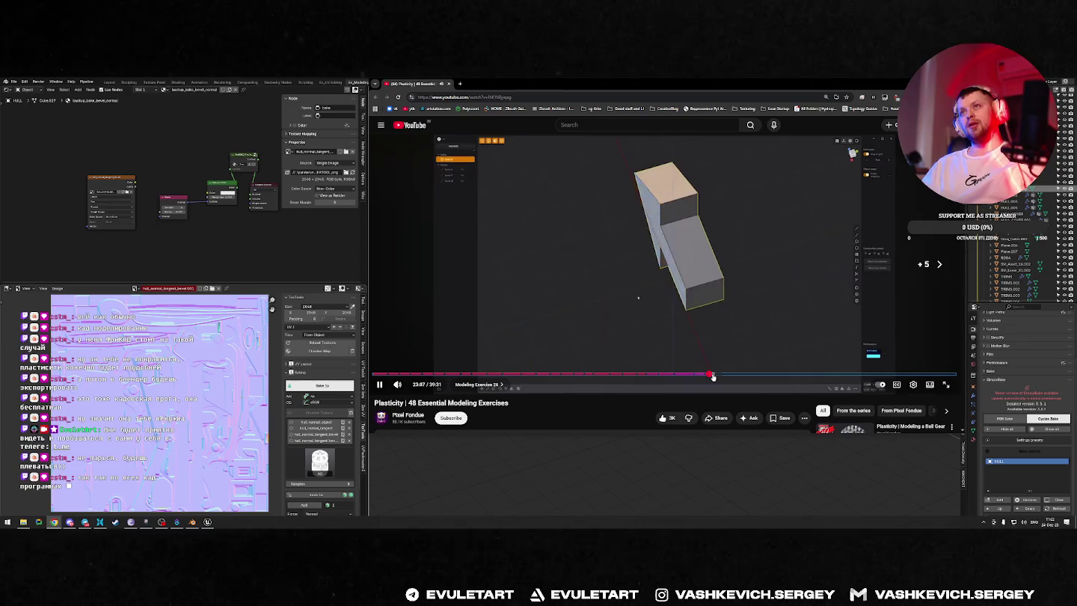
pyautogui.press('Right')
pyautogui.press('Right')
pyautogui.press('Right')
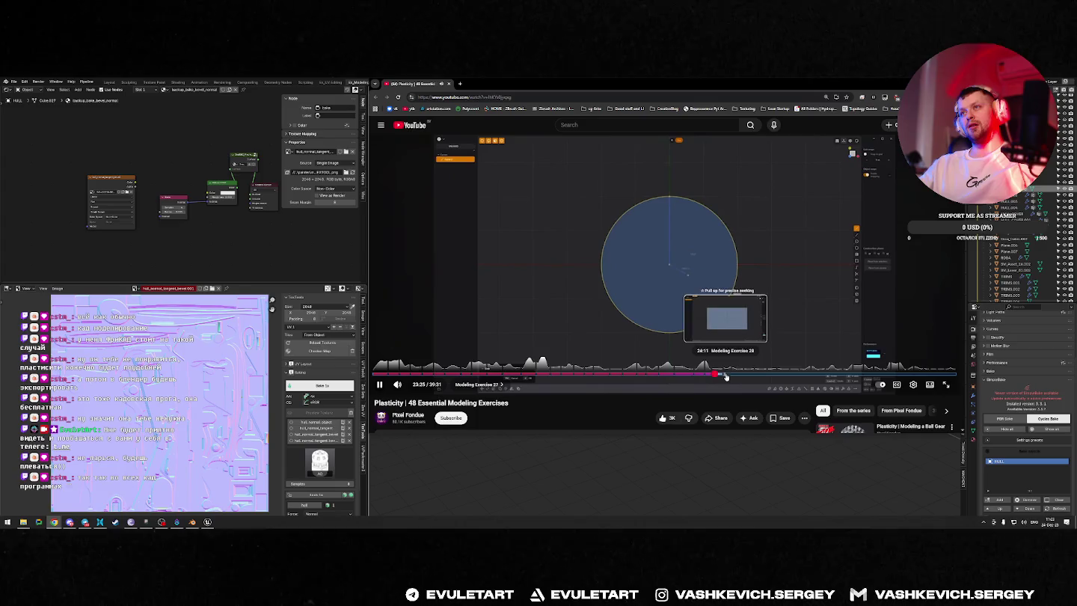
pyautogui.click(723, 376)
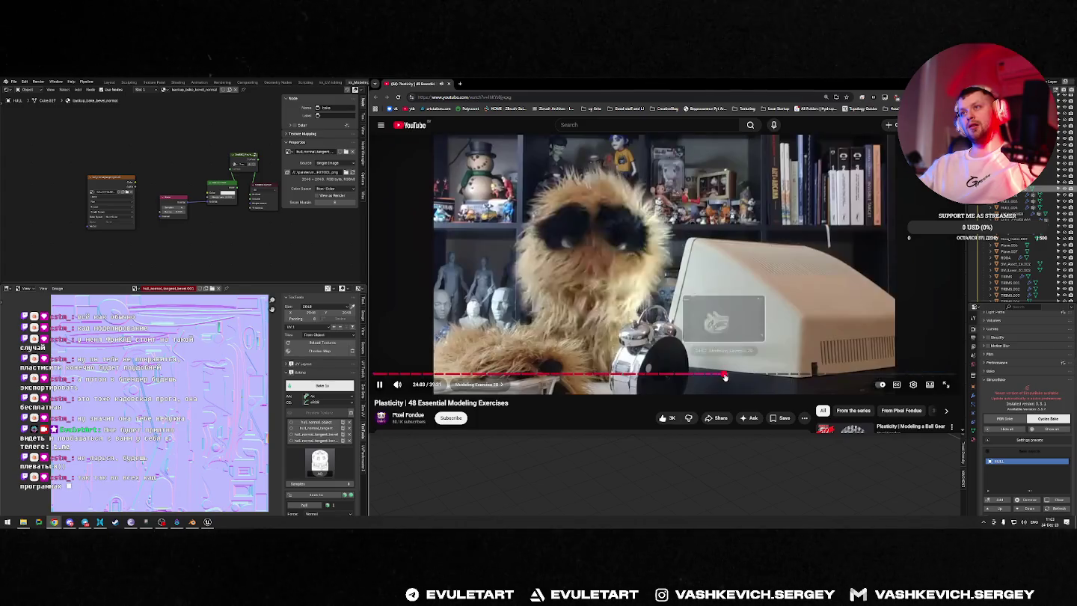
pyautogui.press('Right')
pyautogui.press('Right')
pyautogui.press('Right')
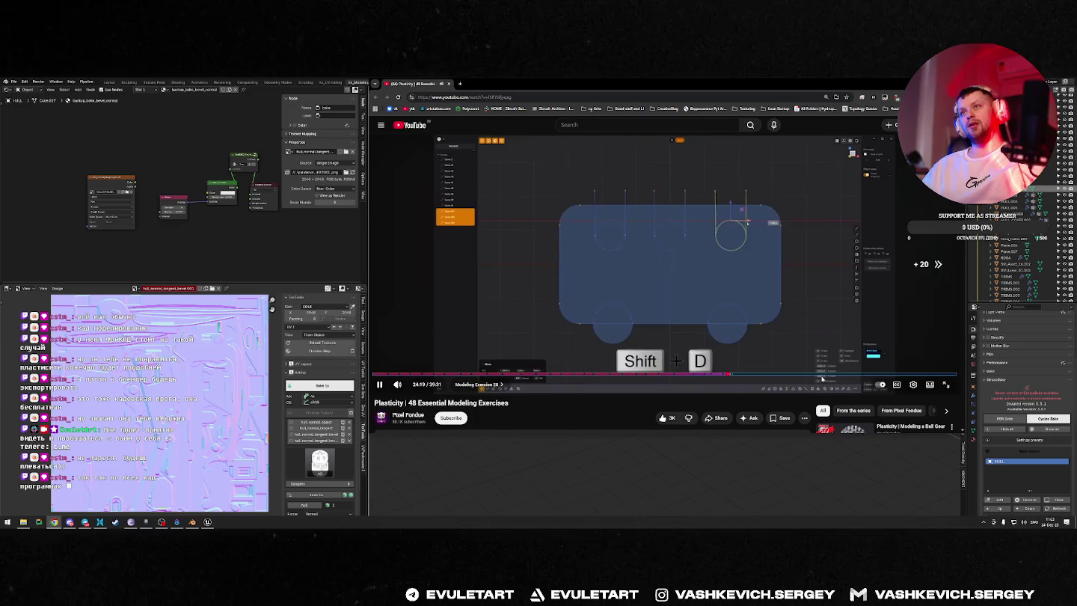
pyautogui.press('Right')
pyautogui.press('Right')
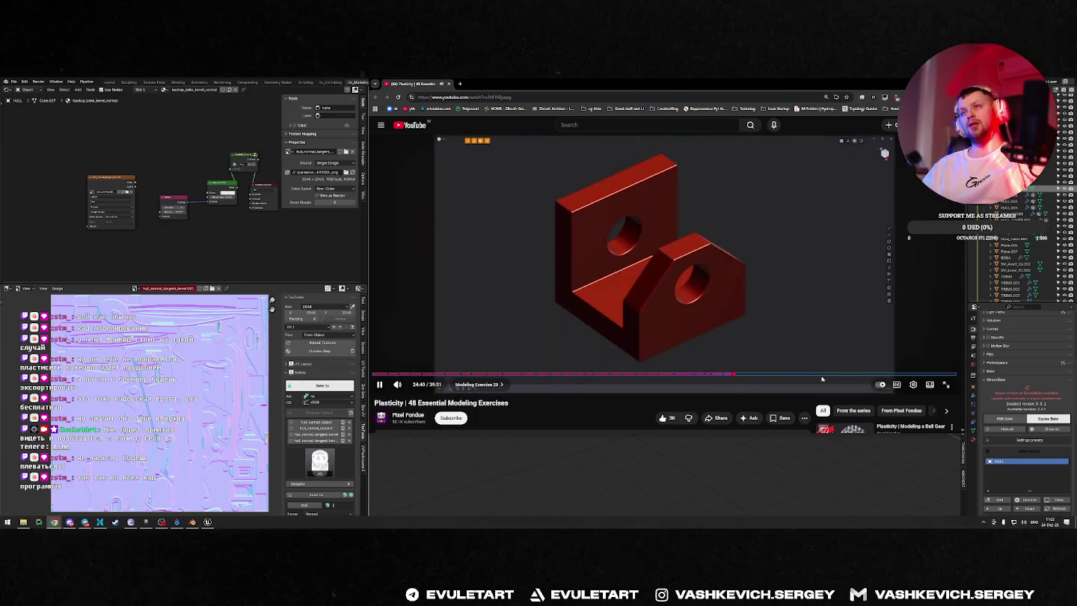
pyautogui.press('Right')
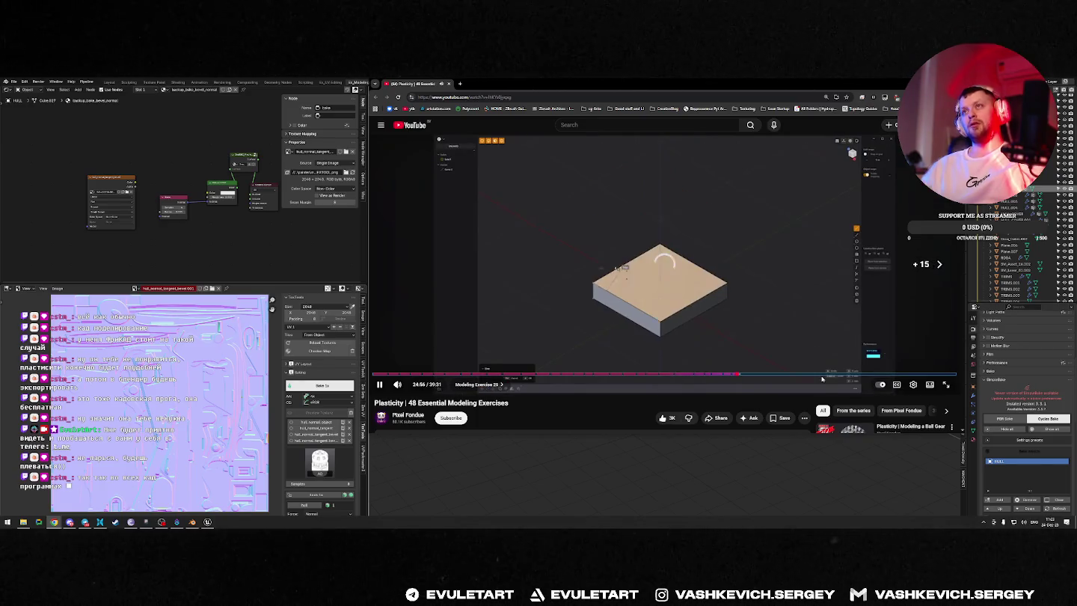
# Step: Jump to 26:01, pause on the bracket, then advance to about 29:09 and pause
pyautogui.moveTo(823, 379); pyautogui.dragTo(752, 376)
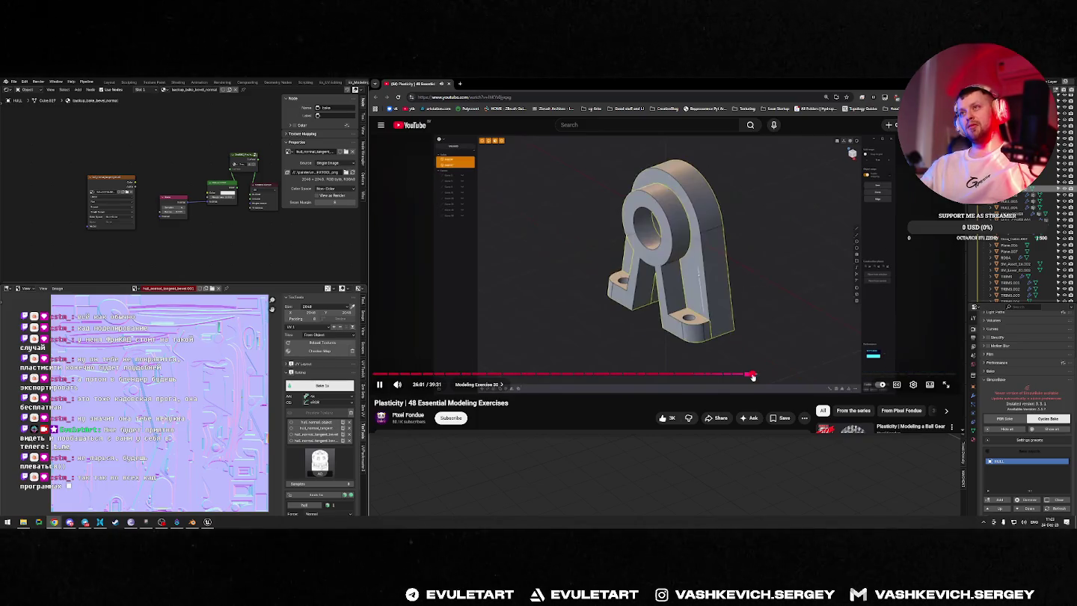
pyautogui.press('space')
pyautogui.press('space')
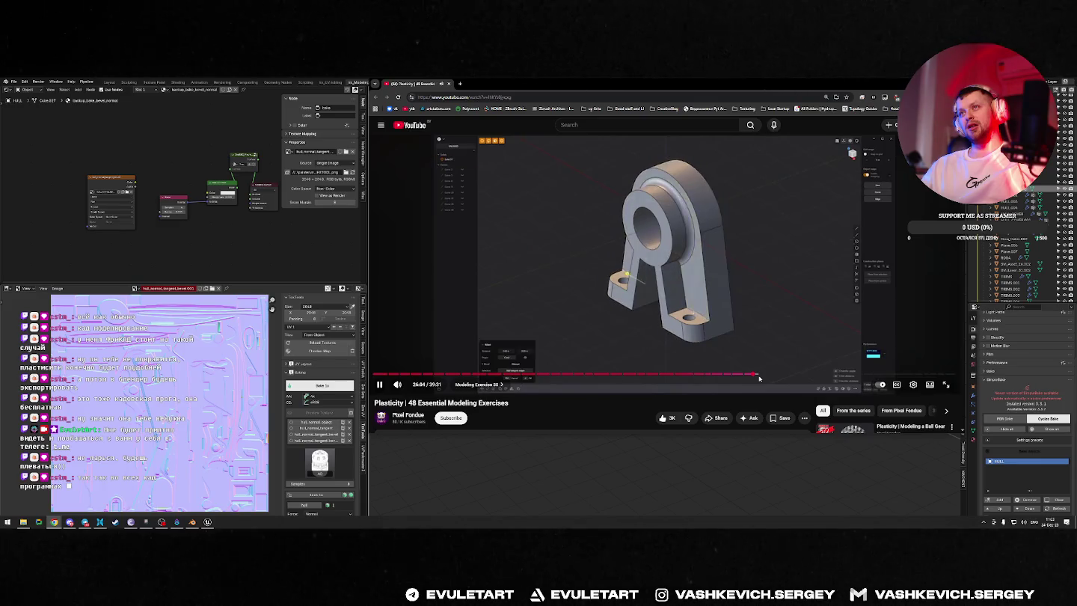
pyautogui.press('space')
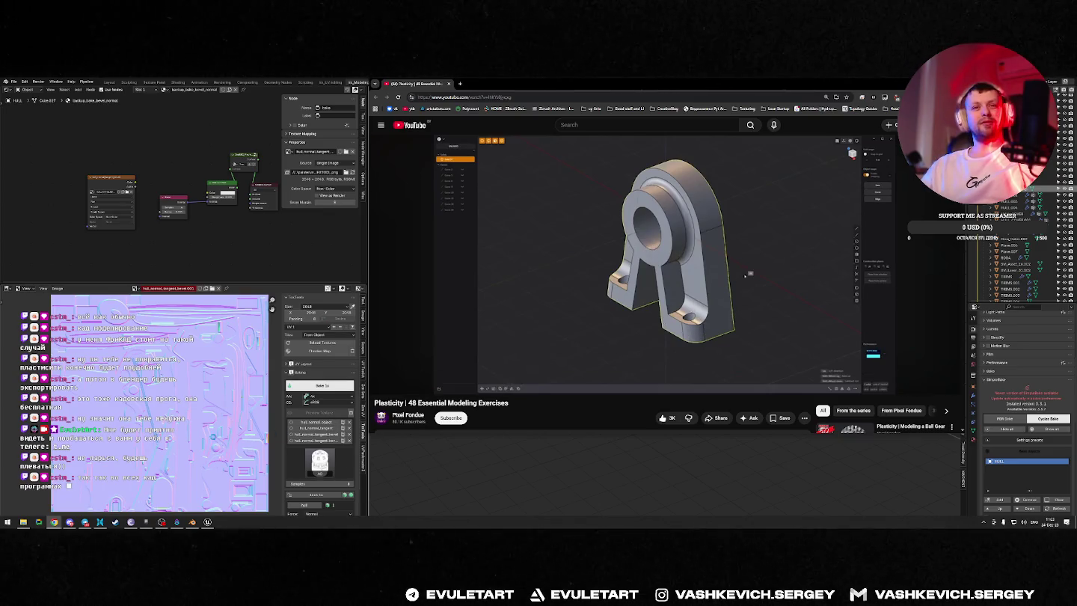
pyautogui.click(744, 273)
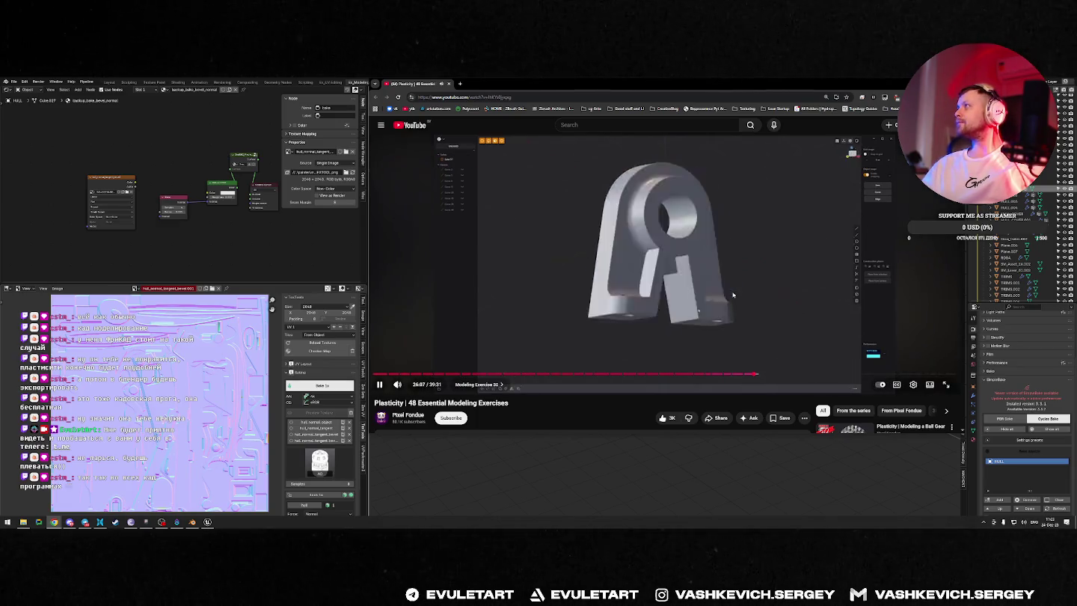
pyautogui.press('Right')
pyautogui.click(733, 295)
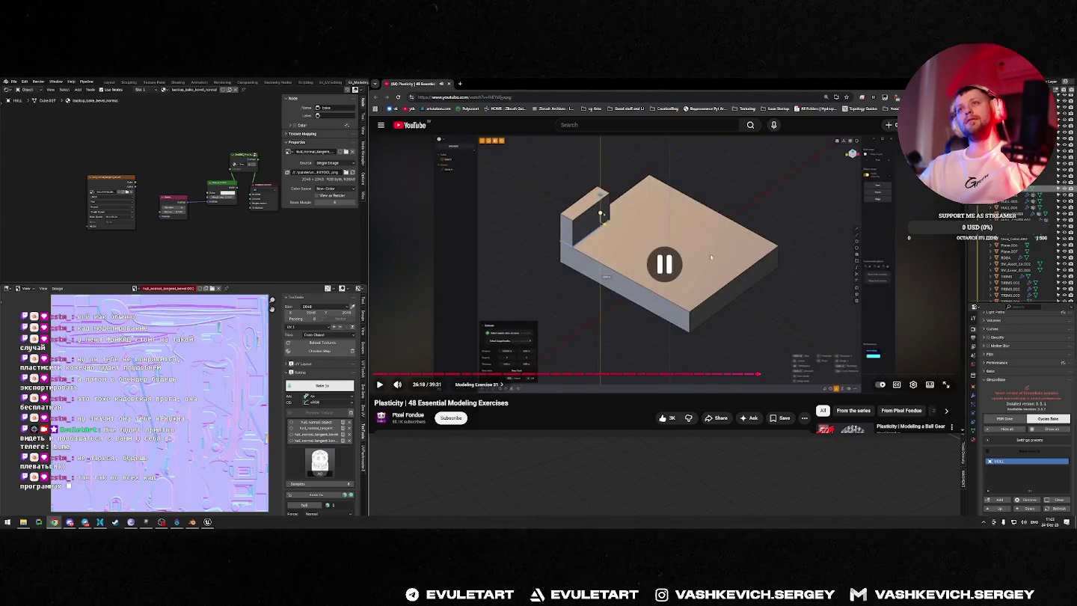
pyautogui.click(764, 373)
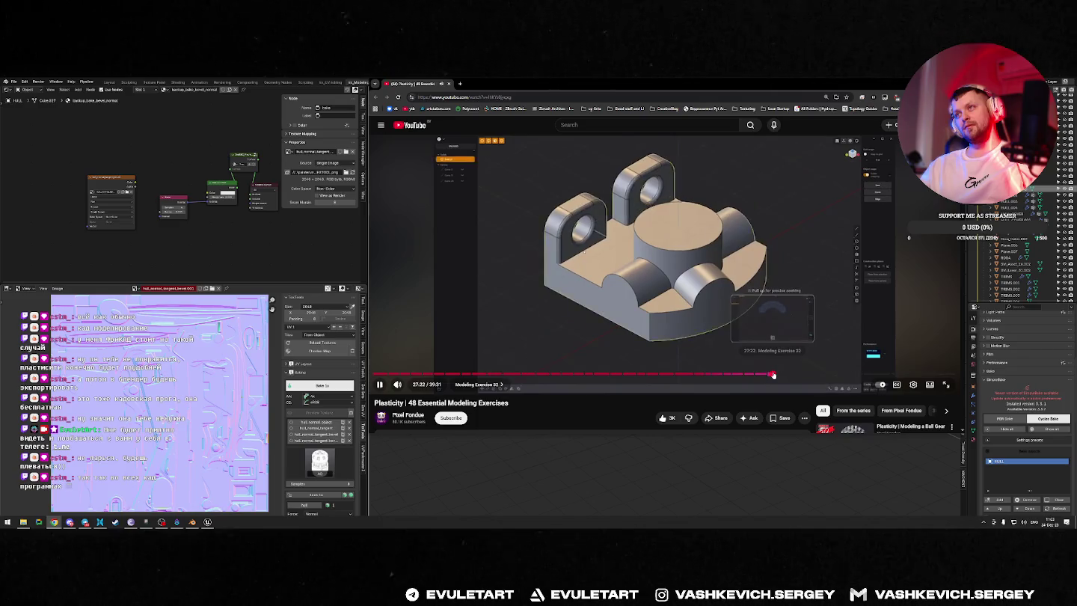
pyautogui.click(787, 373)
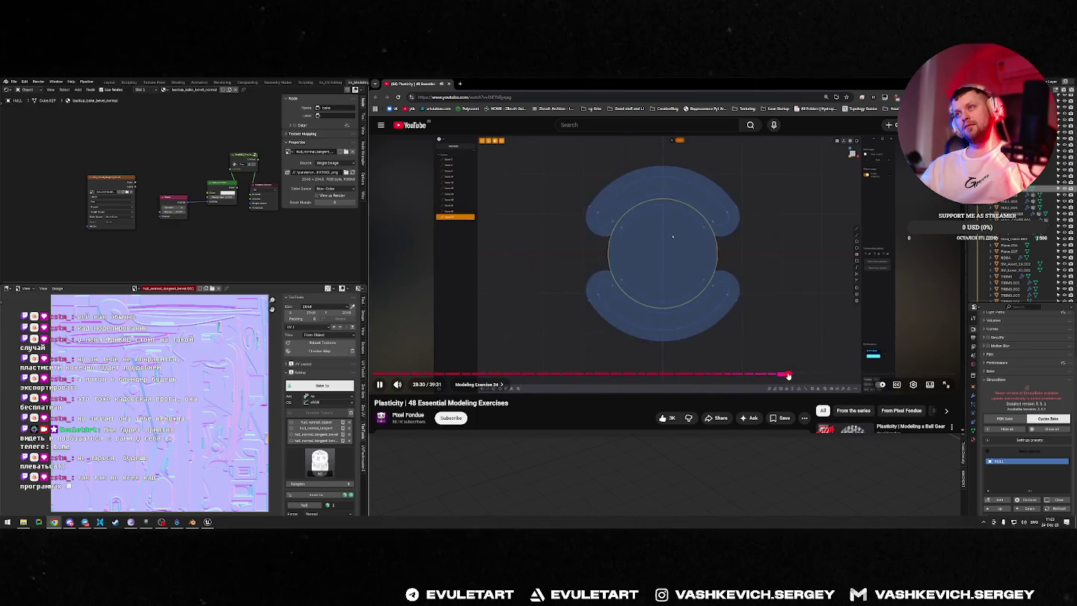
pyautogui.click(801, 375)
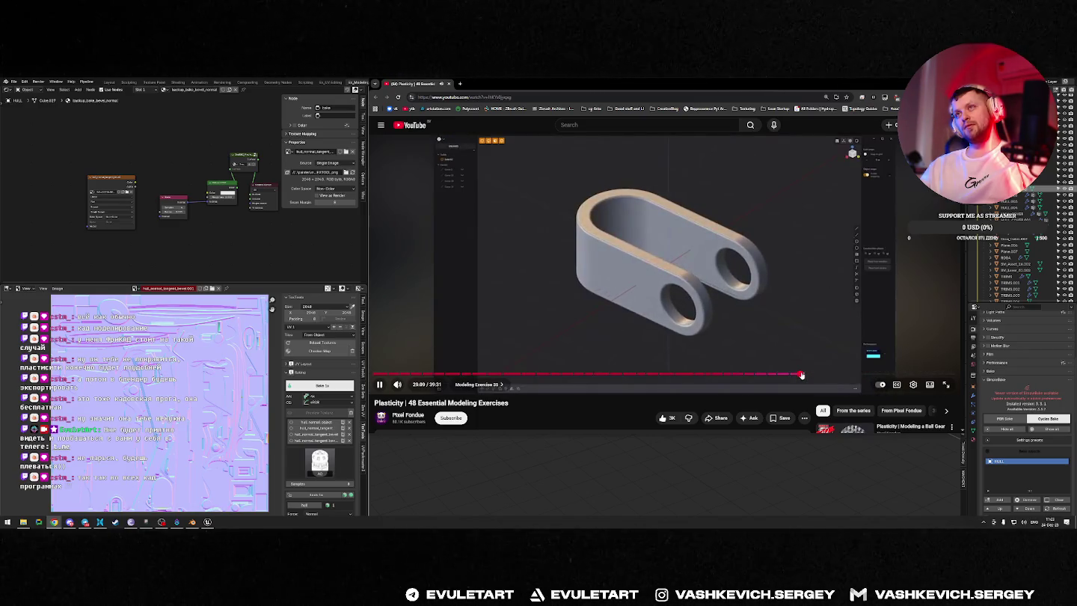
pyautogui.click(799, 374)
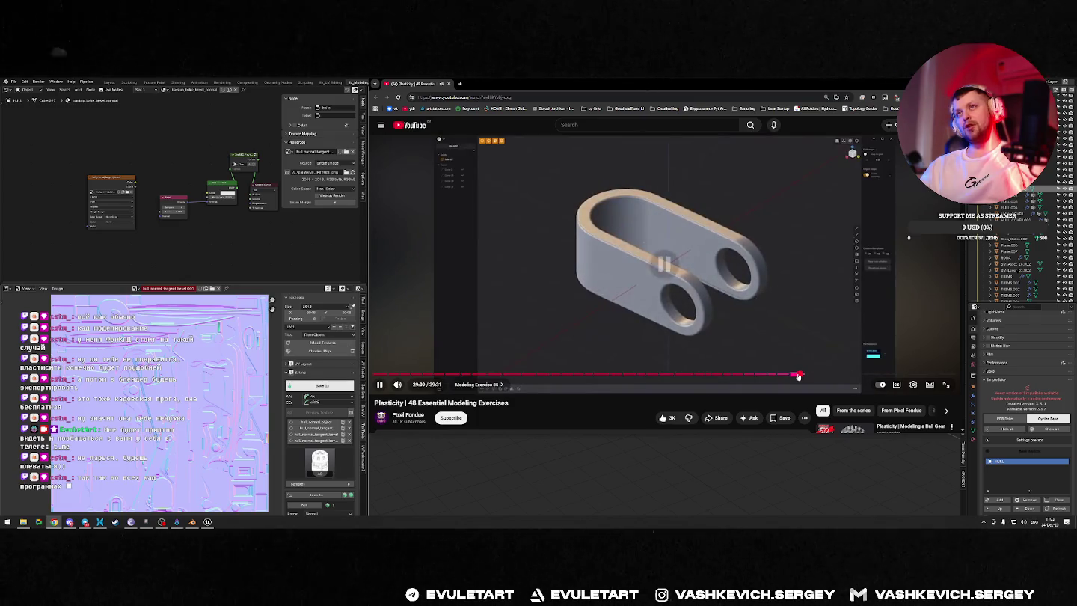
pyautogui.press('space')
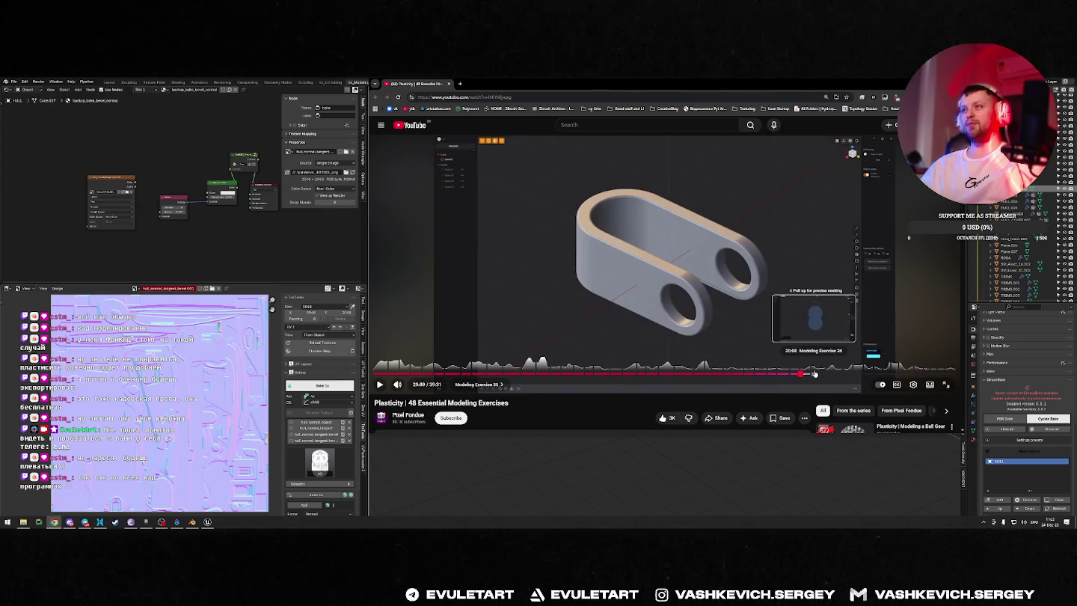
# Step: Step back and forth around 28:59, then skip on to later exercises
pyautogui.press('j')
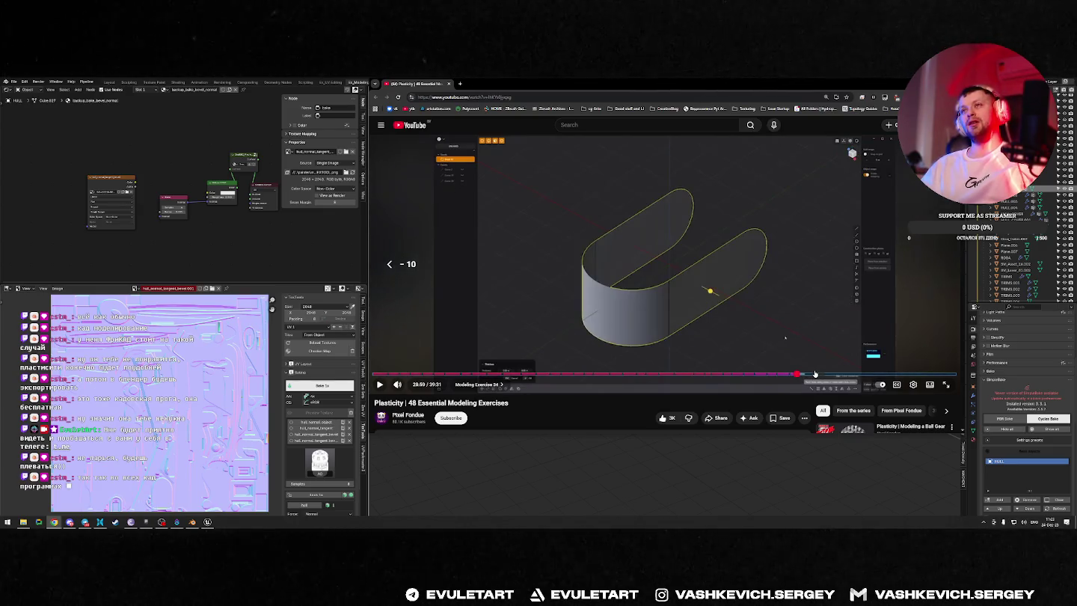
pyautogui.press('Left')
pyautogui.press('Left')
pyautogui.press('Left')
pyautogui.press('Right')
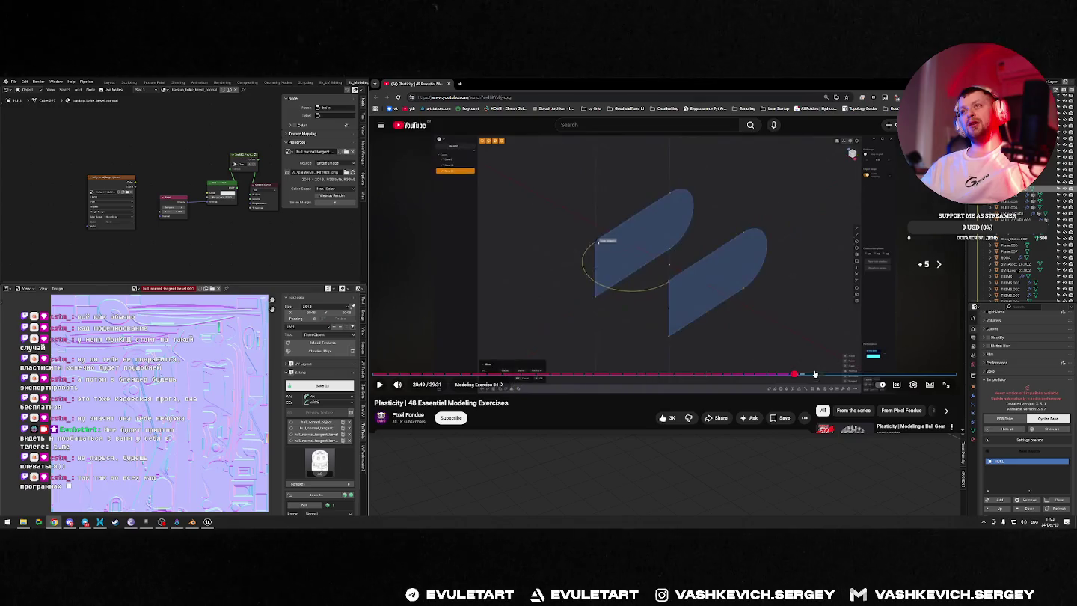
pyautogui.press('Right')
pyautogui.press('Left')
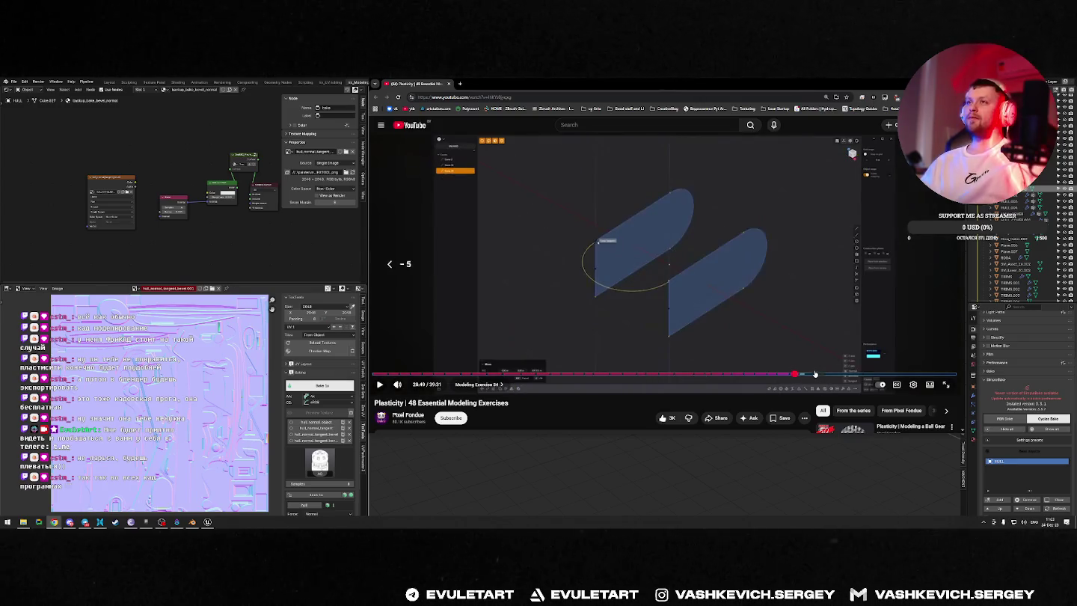
pyautogui.press('Right')
pyautogui.press('Right')
pyautogui.press('Right')
pyautogui.press('Right')
pyautogui.press('Right')
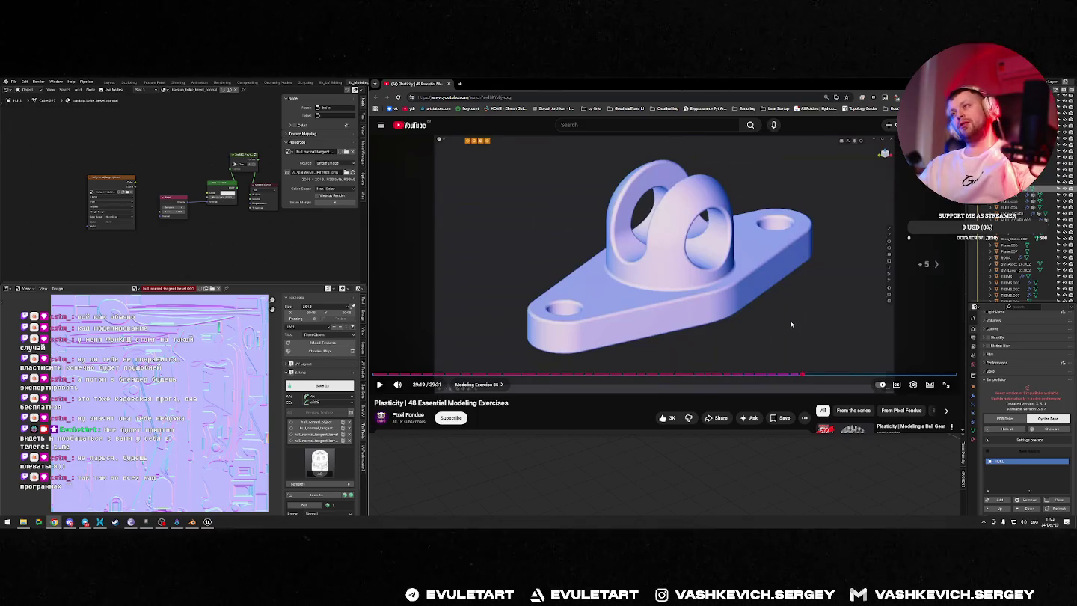
pyautogui.press('Right')
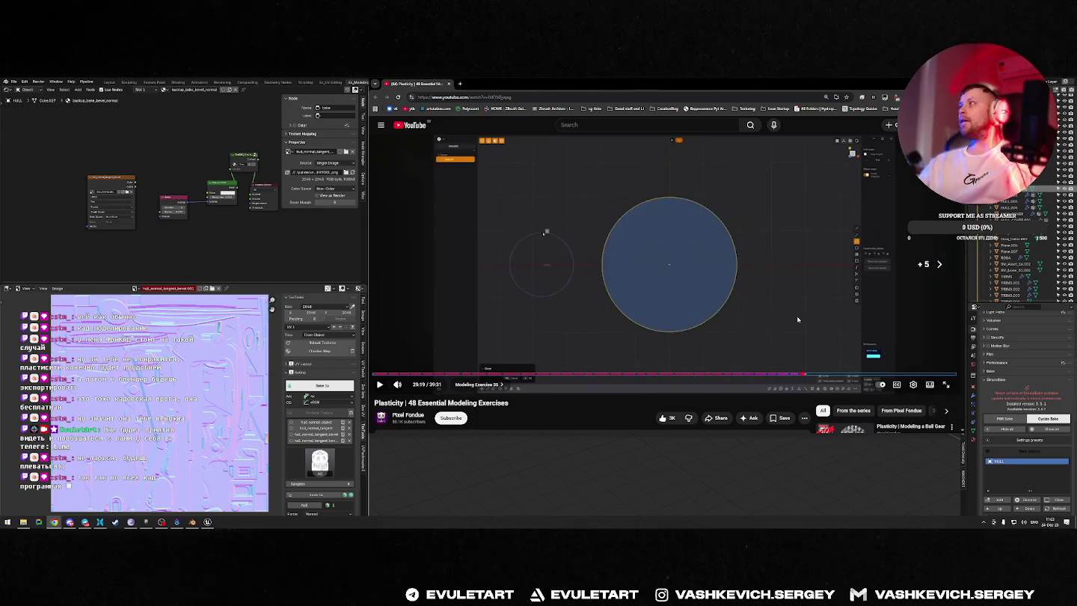
pyautogui.press('space')
pyautogui.press('Right')
pyautogui.press('Right')
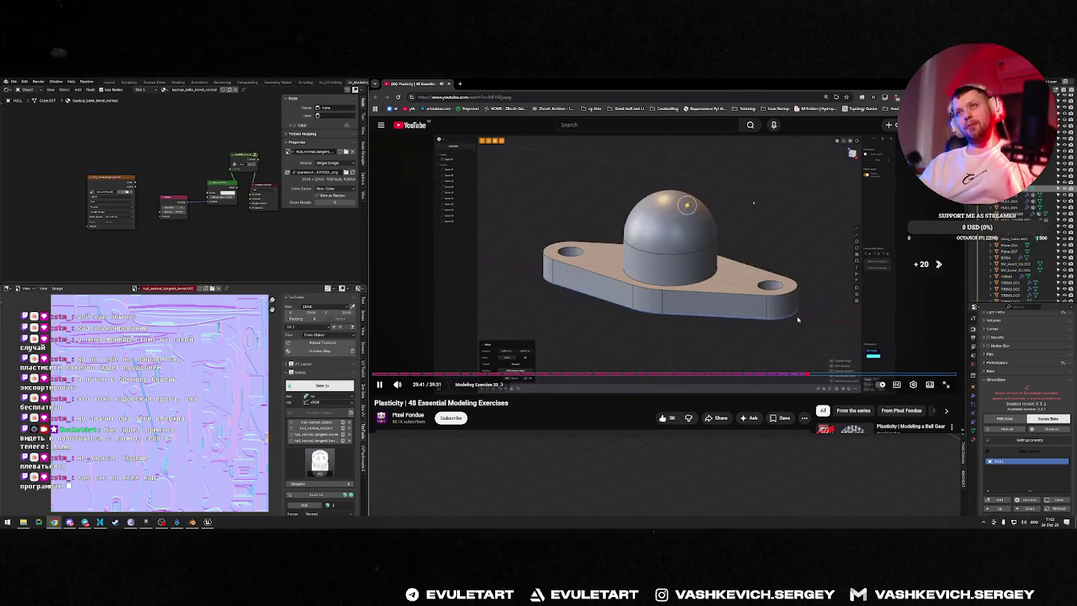
pyautogui.press('Right')
pyautogui.press('Right')
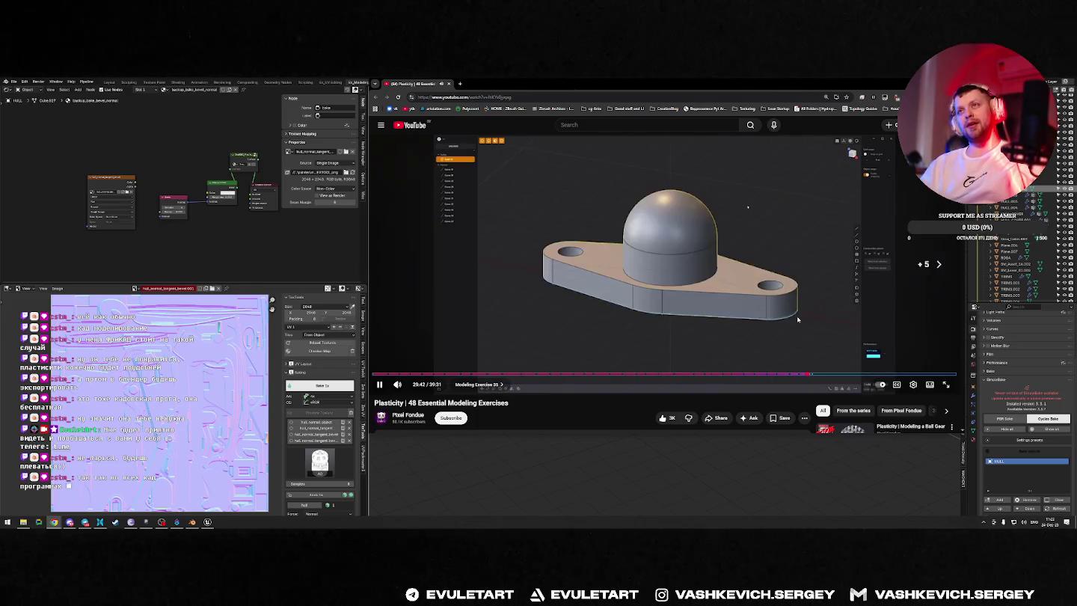
pyautogui.press('Left')
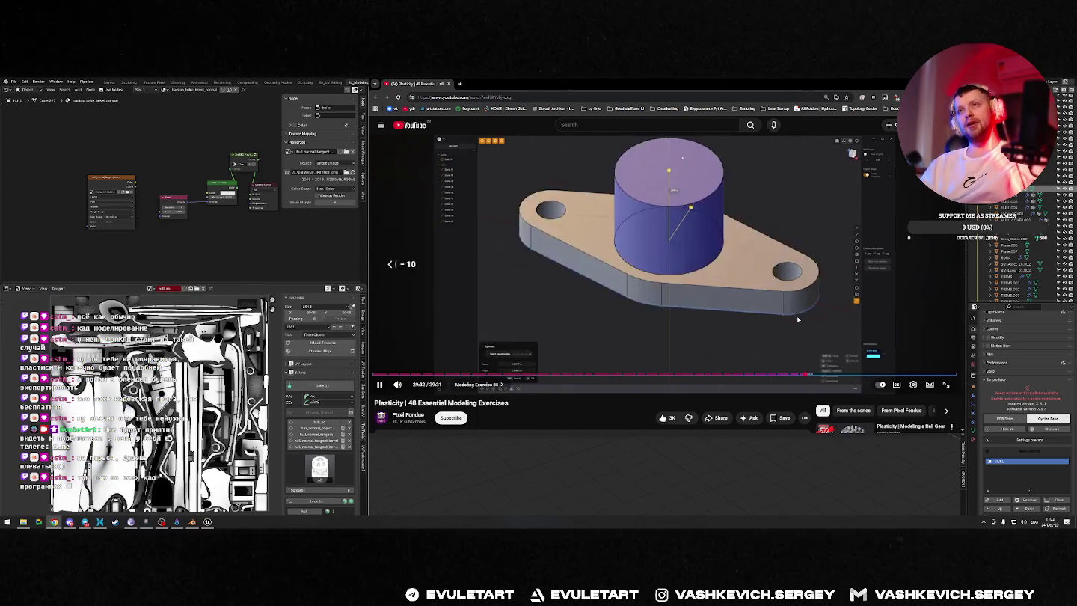
pyautogui.press('Left')
pyautogui.press('Left')
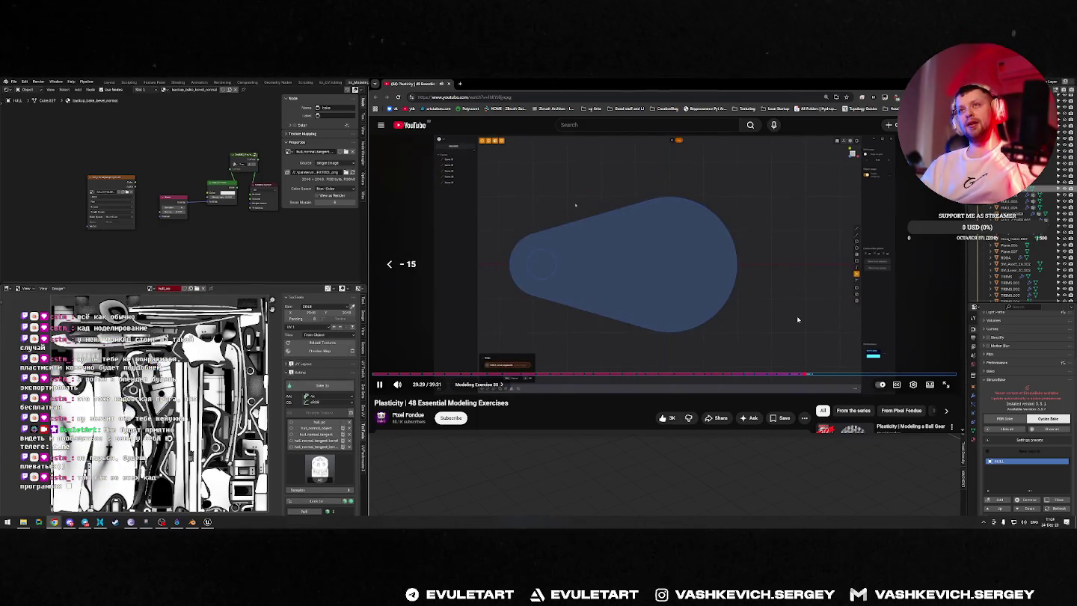
pyautogui.press('Right')
pyautogui.press('Right')
pyautogui.press('Right')
pyautogui.press('Right')
pyautogui.press('Right')
pyautogui.press('Right')
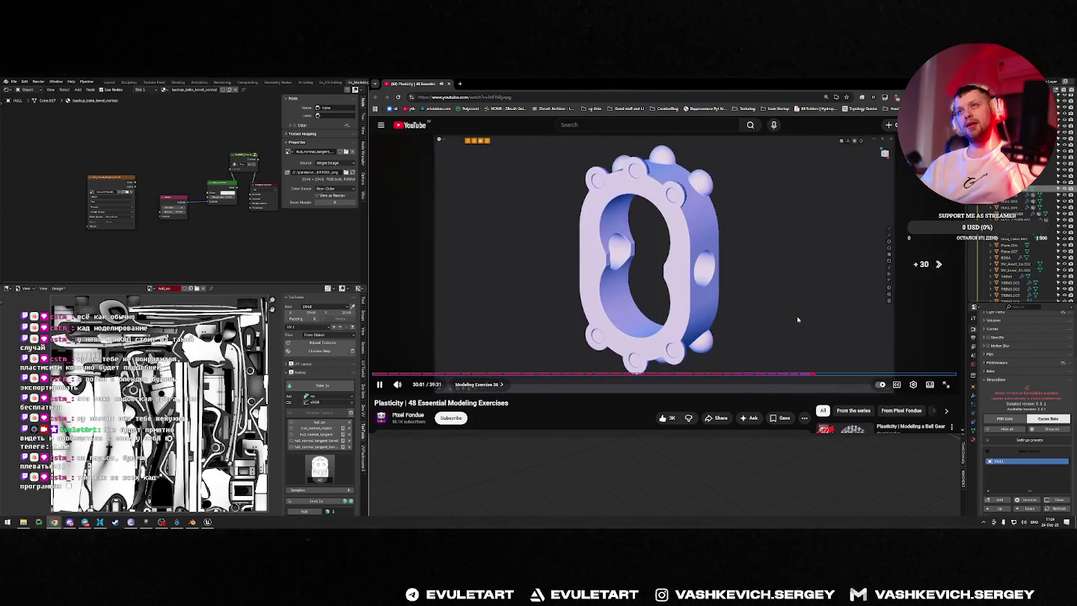
pyautogui.press('Right')
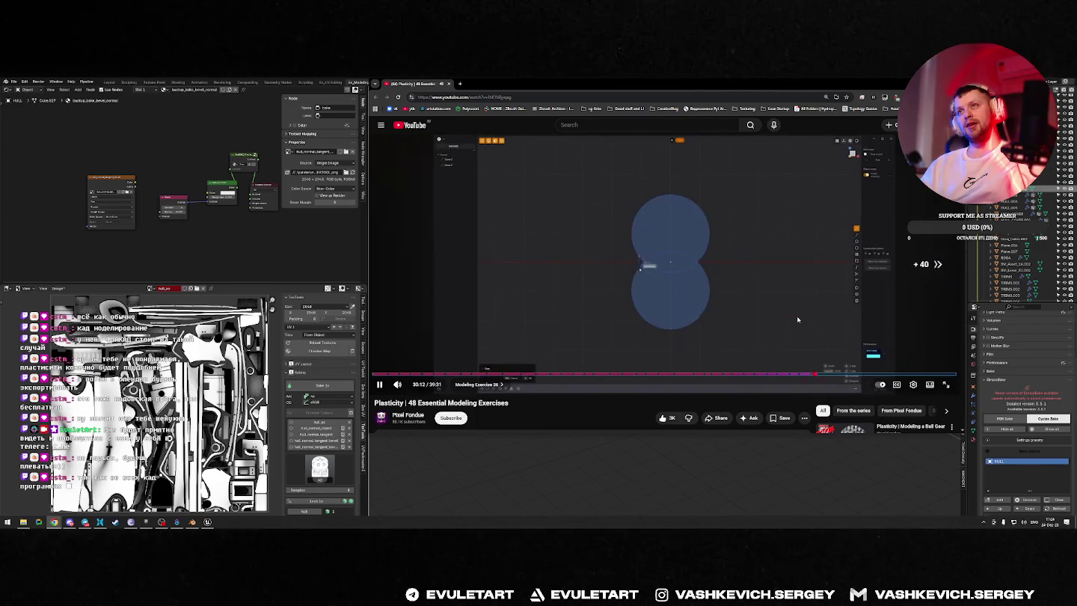
pyautogui.press('Right')
pyautogui.press('Right')
pyautogui.press('Right')
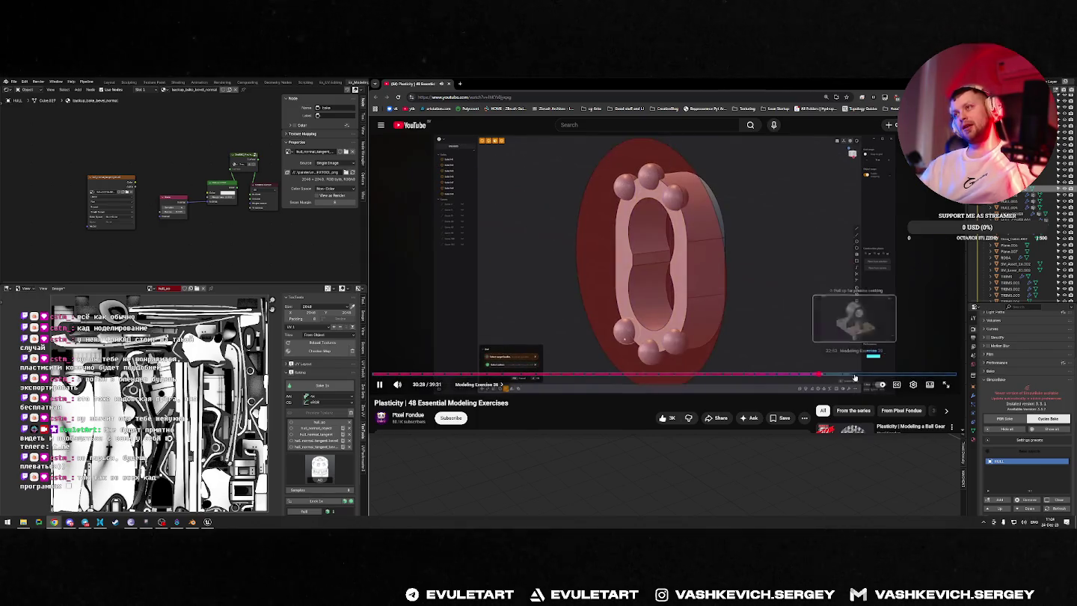
# Step: Jump to about 34:13, pause on the sphere model, and switch back to Blender
pyautogui.click(854, 377)
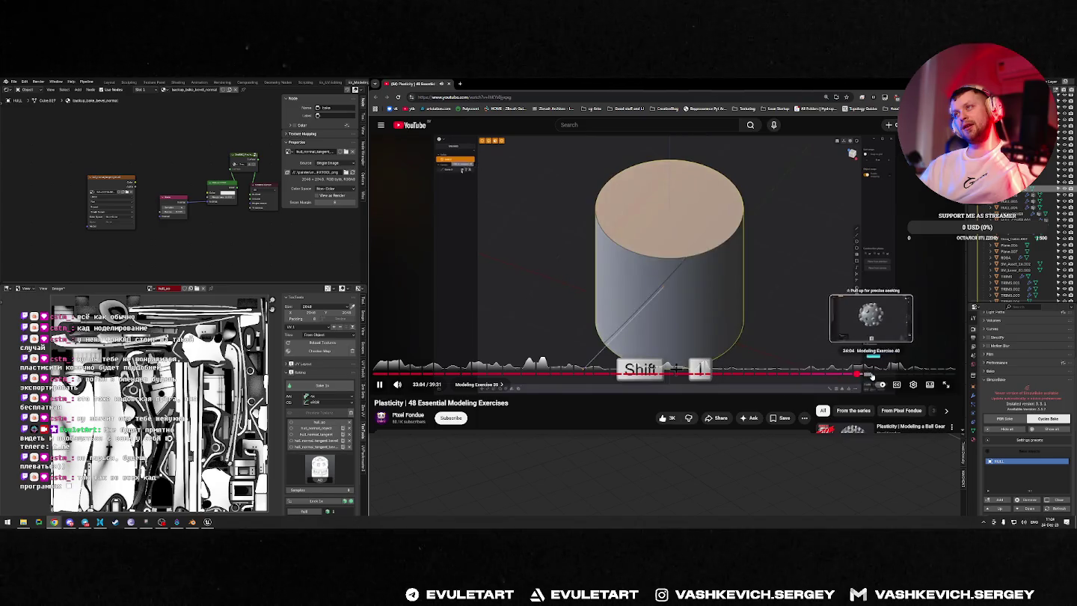
pyautogui.click(871, 376)
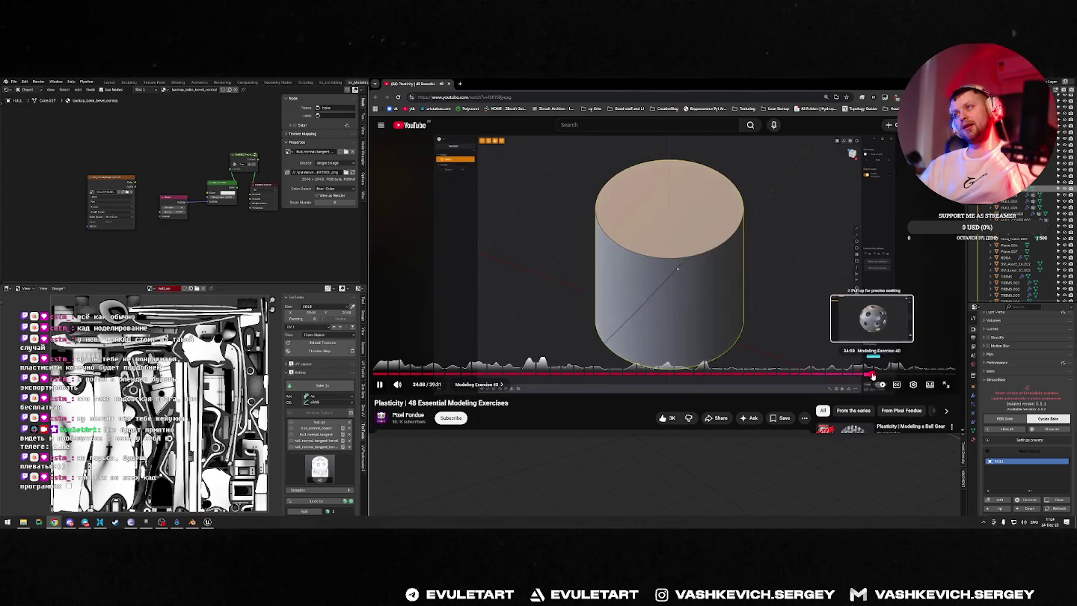
pyautogui.click(887, 376)
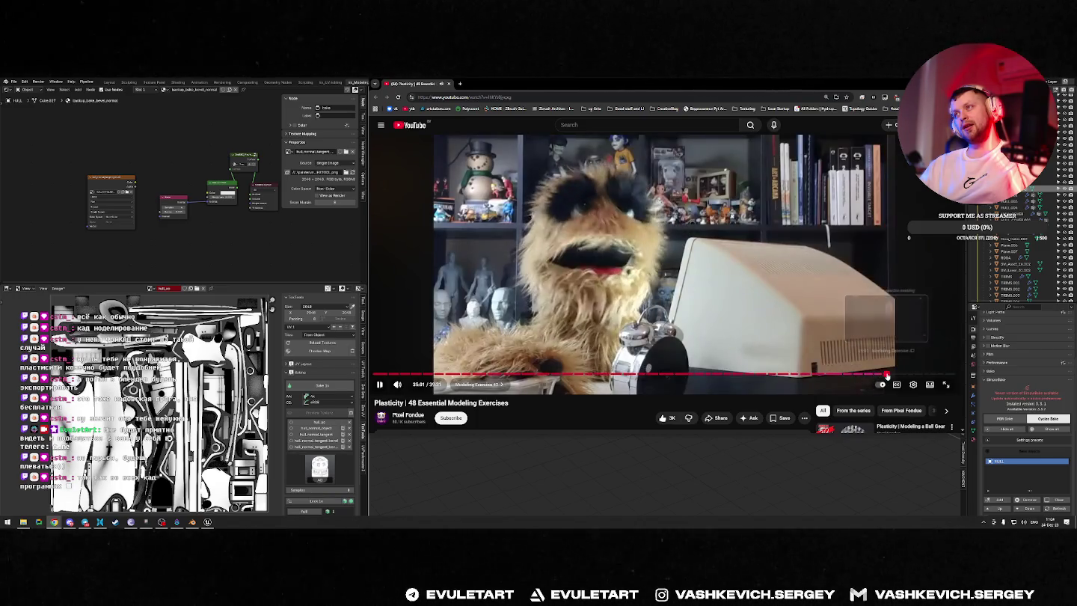
pyautogui.click(874, 376)
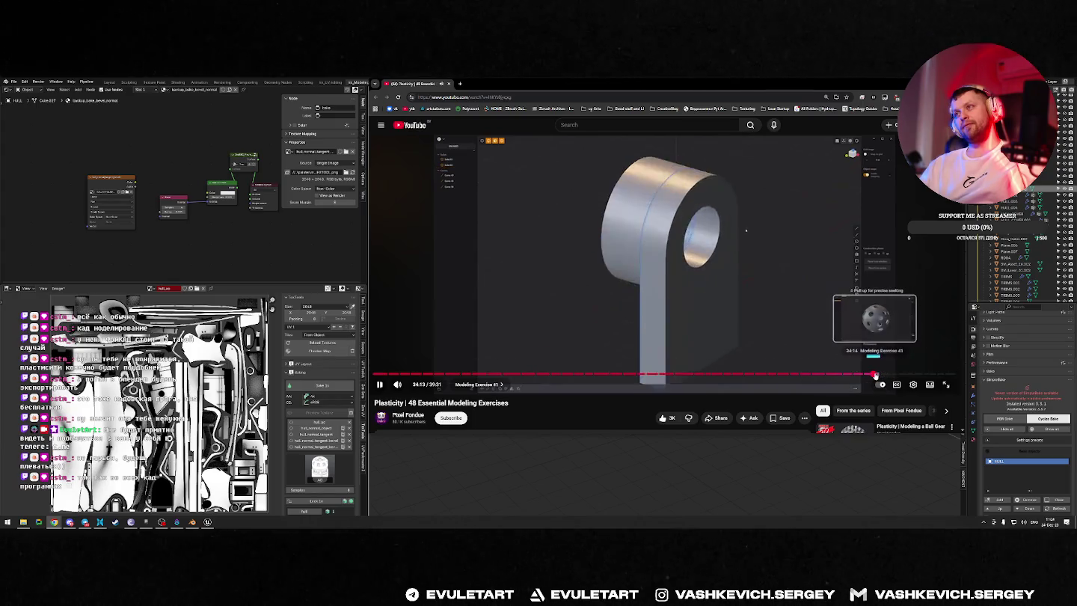
pyautogui.press('space')
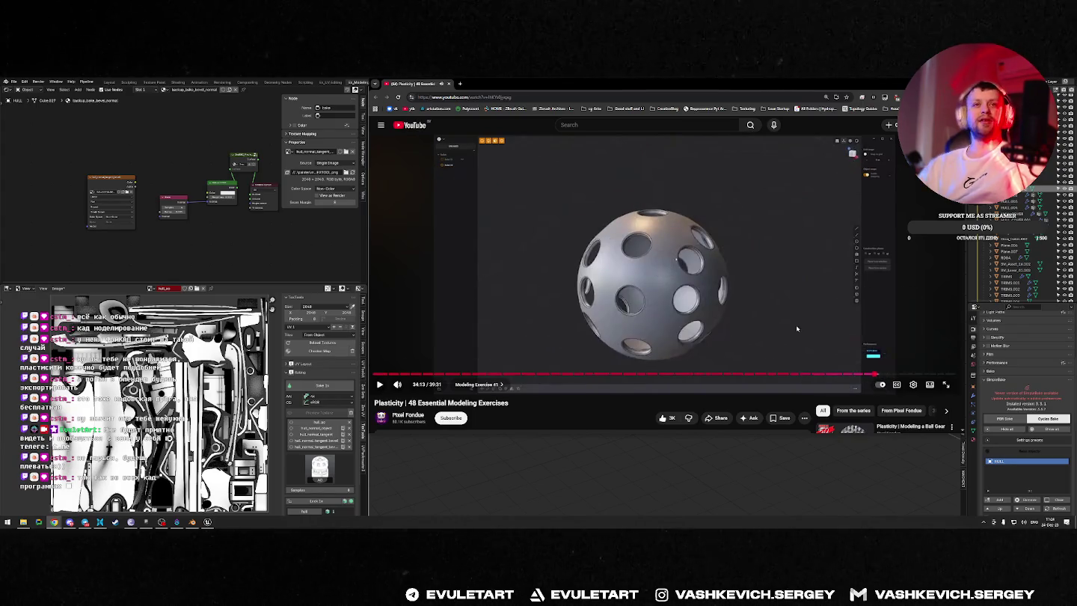
pyautogui.hotkey('alt', 'Tab')
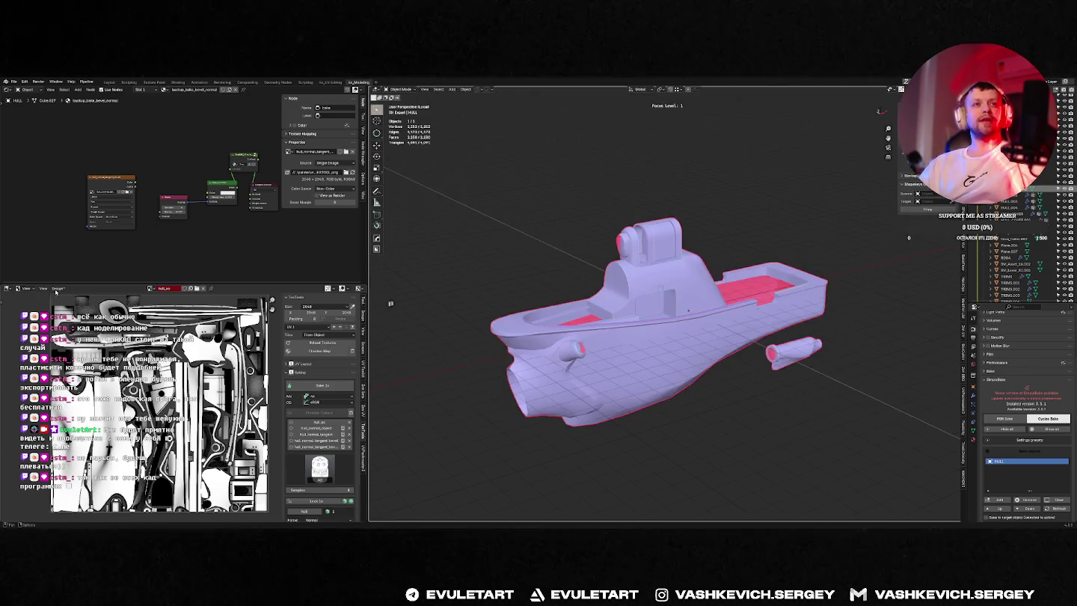
# Step: Save the baked ambient occlusion image as a PNG beside the hull normal maps
pyautogui.click(57, 288)
pyautogui.click(71, 361)
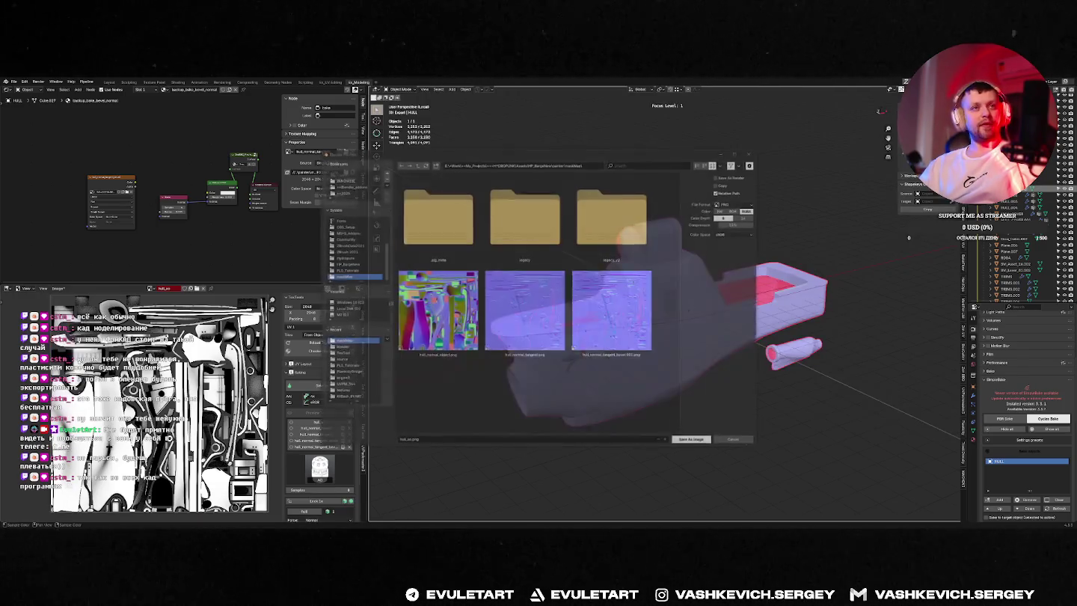
pyautogui.click(698, 443)
pyautogui.moveTo(724, 212)
pyautogui.mouseDown(button='middle')
pyautogui.moveTo(648, 226)
pyautogui.moveTo(748, 219)
pyautogui.mouseUp(button='middle')
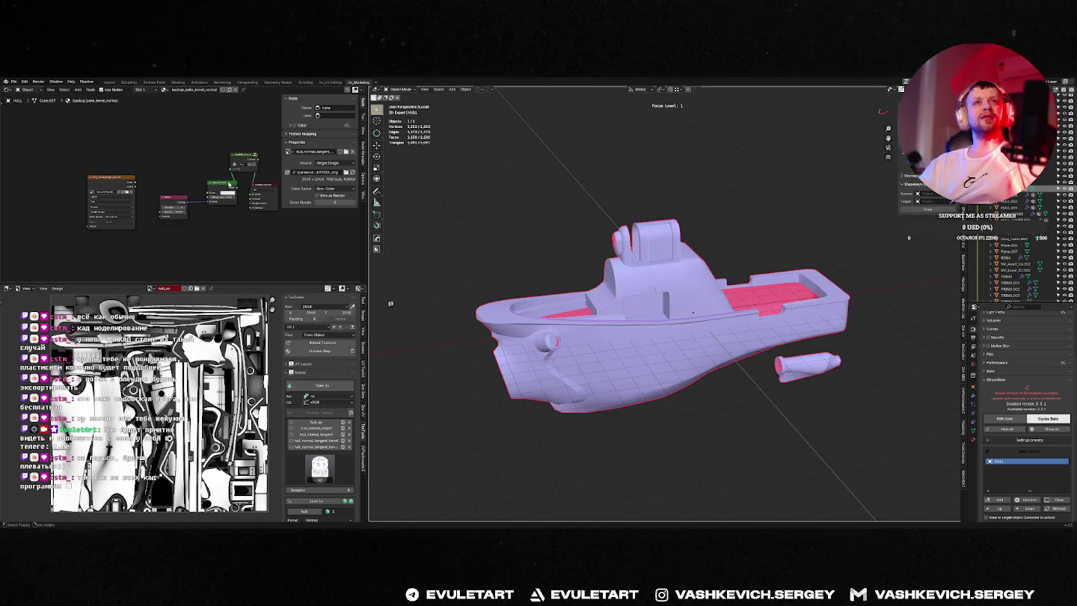
# Step: Inspect the hull's normal map texture and Material Output nodes
pyautogui.click(109, 188)
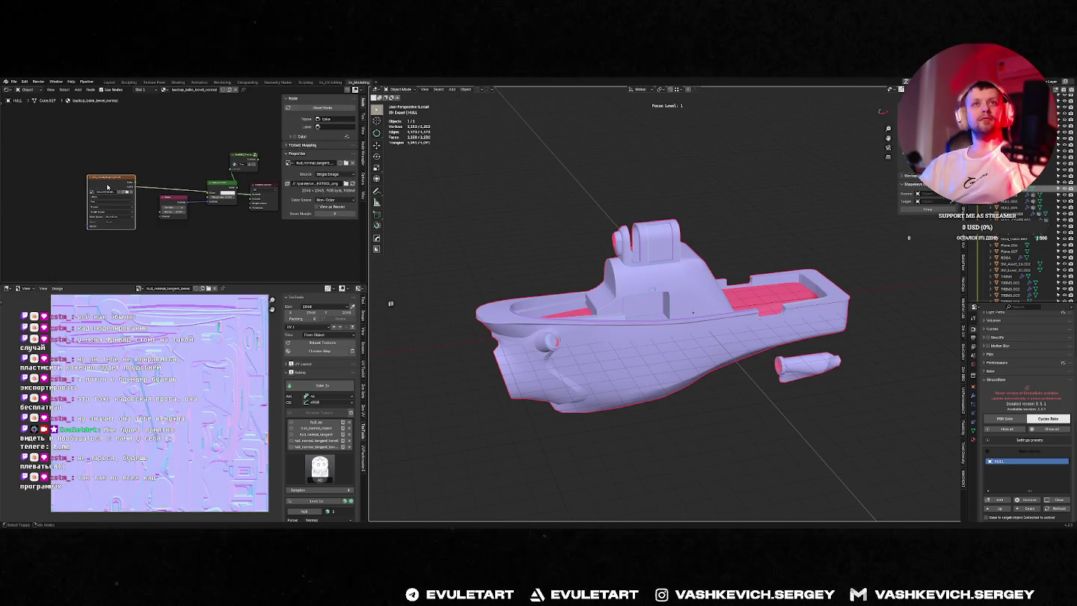
pyautogui.click(263, 193)
pyautogui.moveTo(673, 292)
pyautogui.mouseDown(button='middle')
pyautogui.moveTo(697, 284)
pyautogui.moveTo(643, 286)
pyautogui.mouseUp(button='middle')
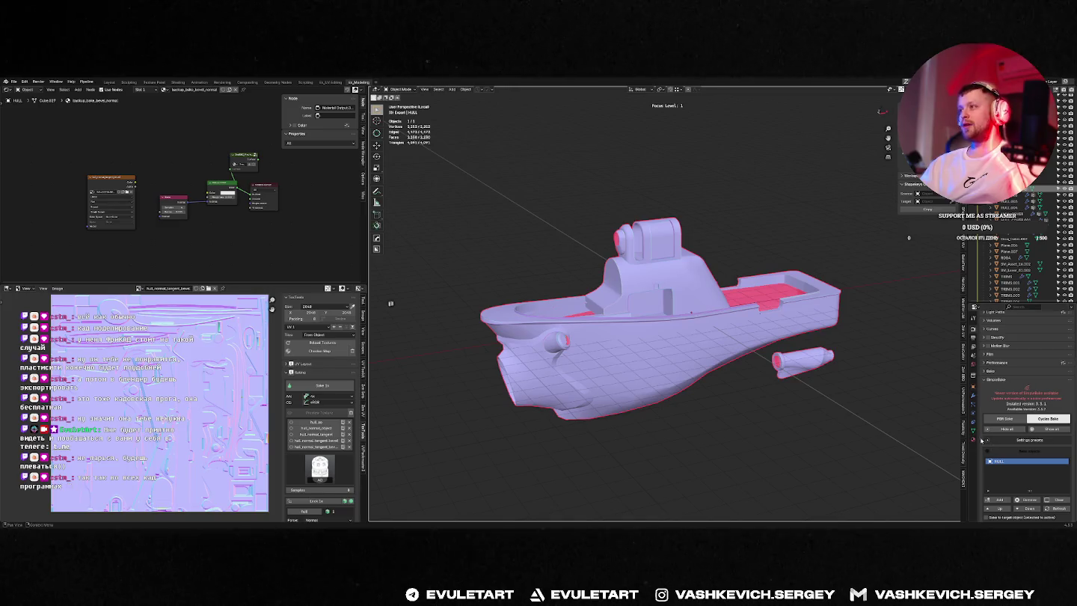
# Step: Assign the M_HULL_COVER material to the hull and frame its nodes
pyautogui.click(973, 441)
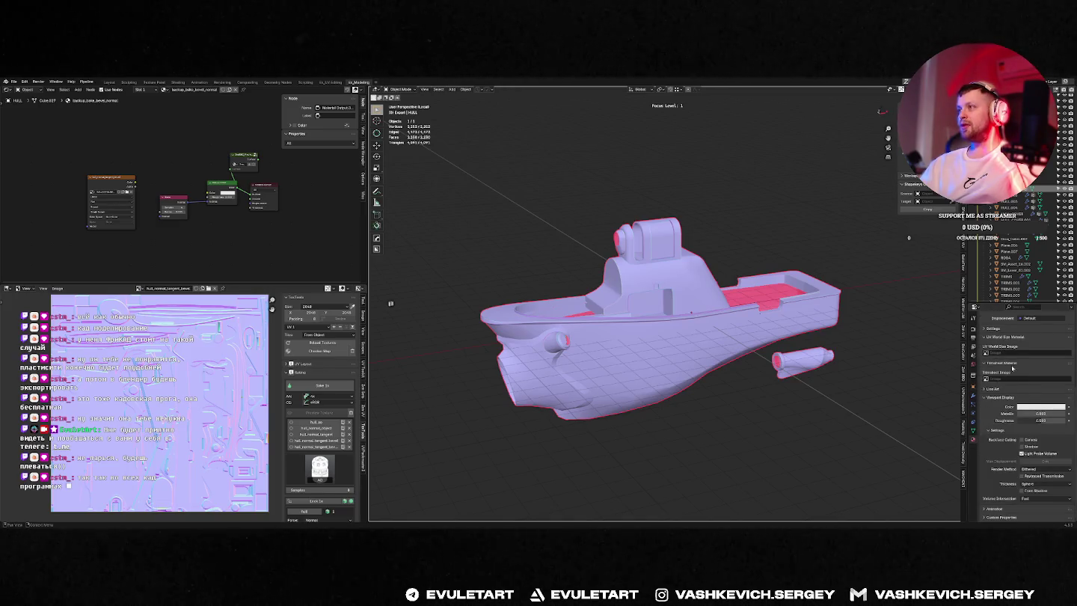
pyautogui.scroll(5, 1011, 370)
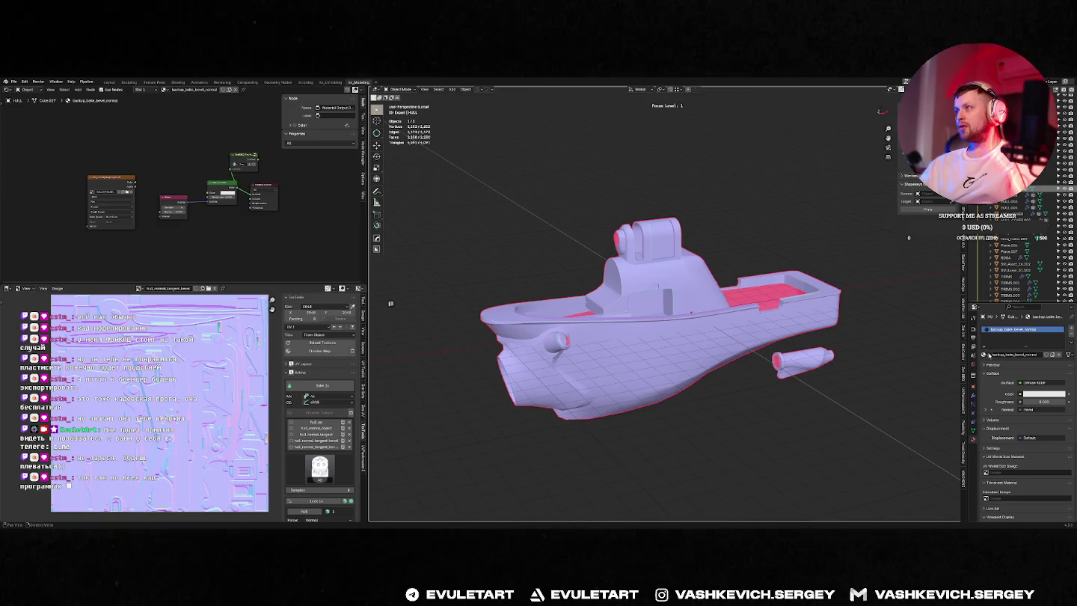
pyautogui.click(984, 354)
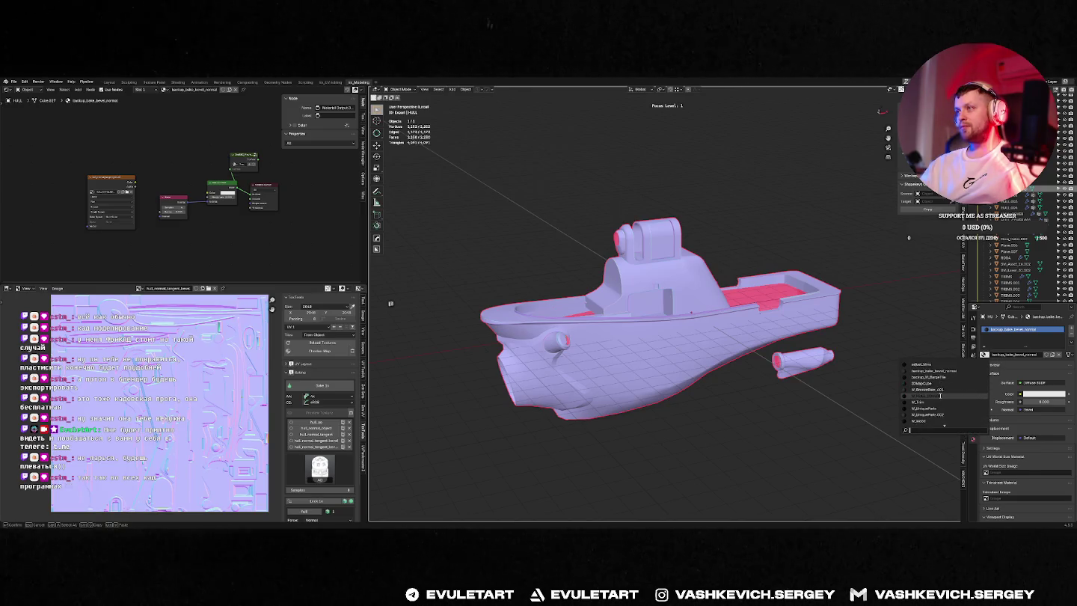
pyautogui.click(940, 394)
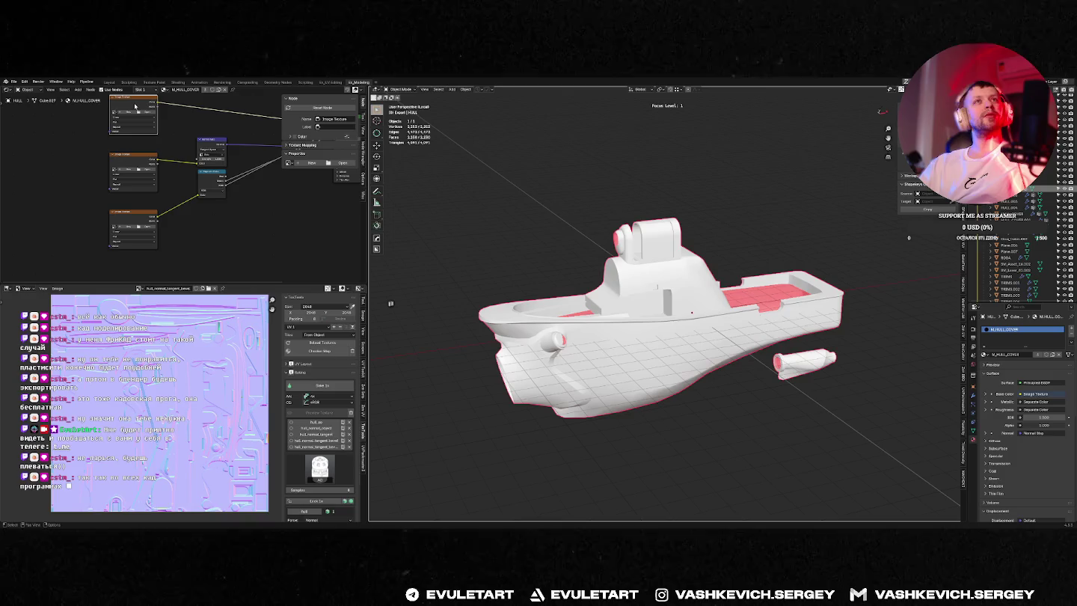
pyautogui.press('Home')
pyautogui.click(68, 219)
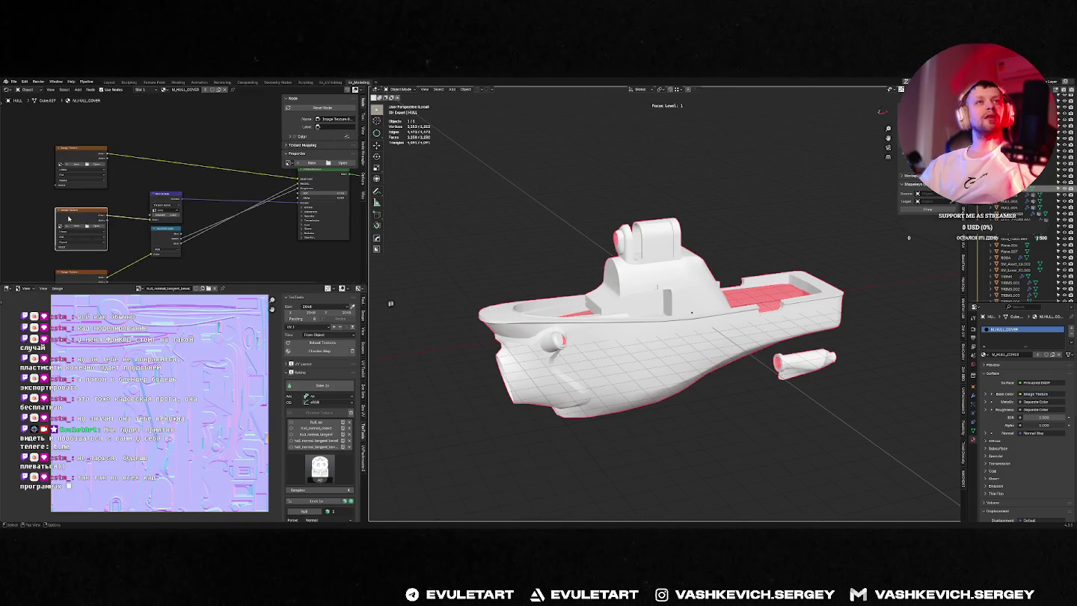
pyautogui.moveTo(179, 158); pyautogui.dragTo(162, 149, button='middle')
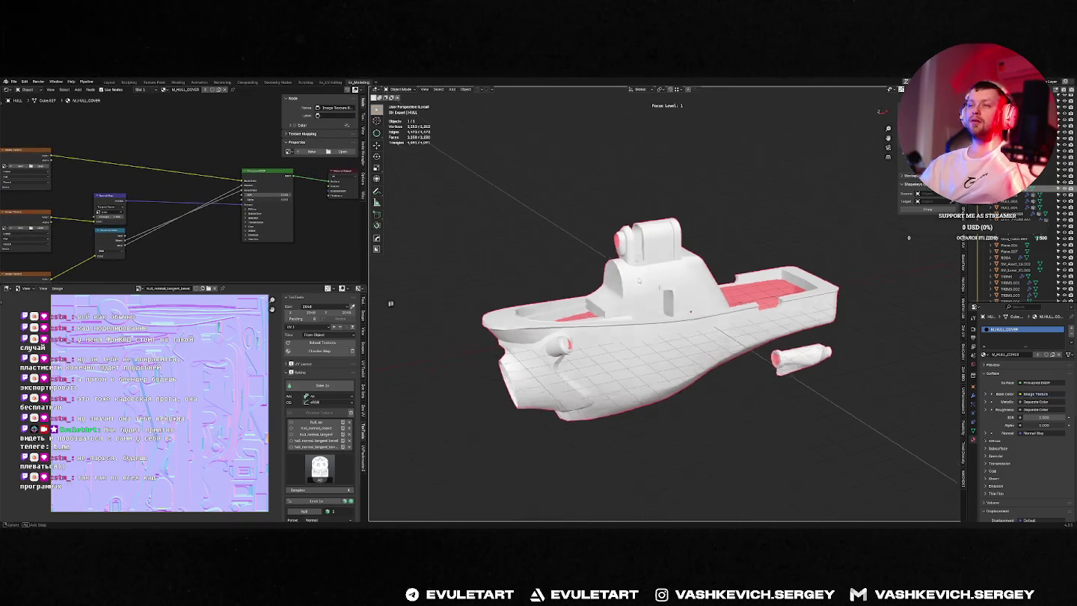
pyautogui.moveTo(627, 276); pyautogui.dragTo(676, 230, button='middle')
# Step: Show all boat parts and assign M_Trim, then ZenUV_Generic_Material, to the hull
pyautogui.press('f')
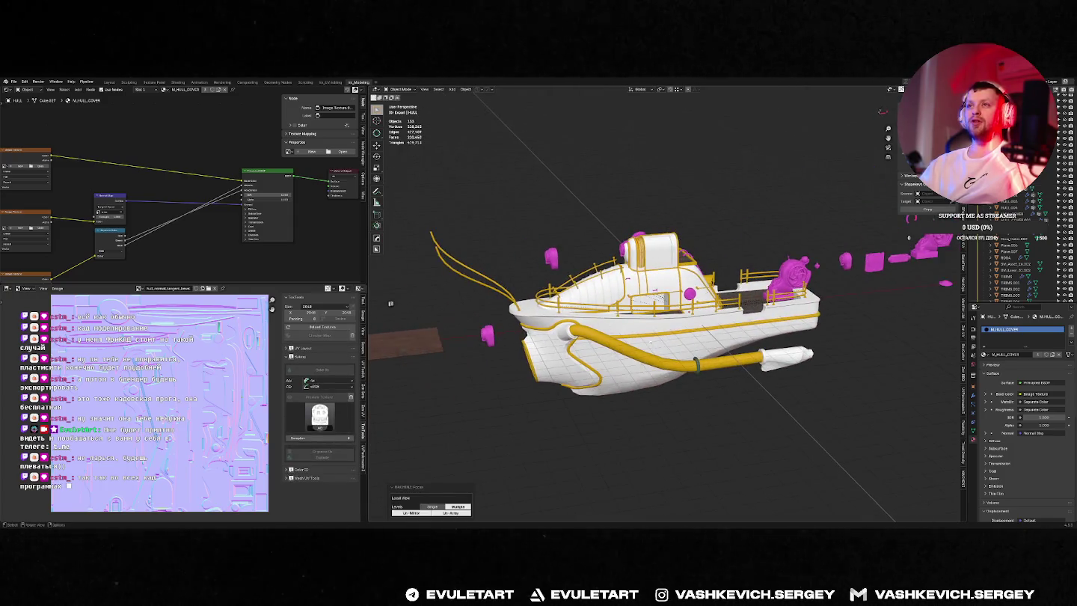
pyautogui.click(611, 329)
pyautogui.hotkey('shift', 'q')
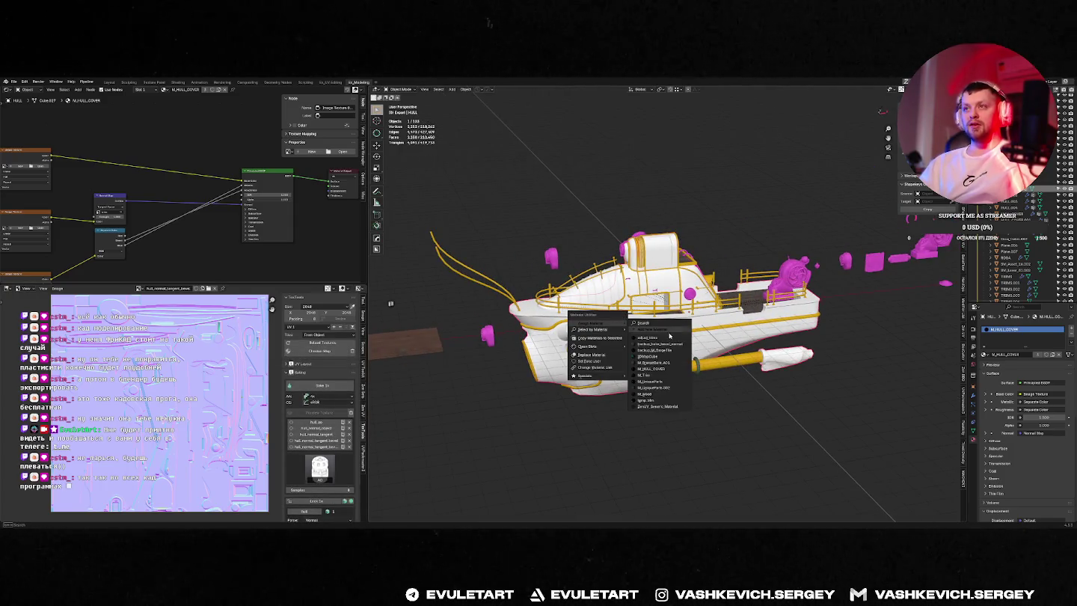
pyautogui.click(649, 375)
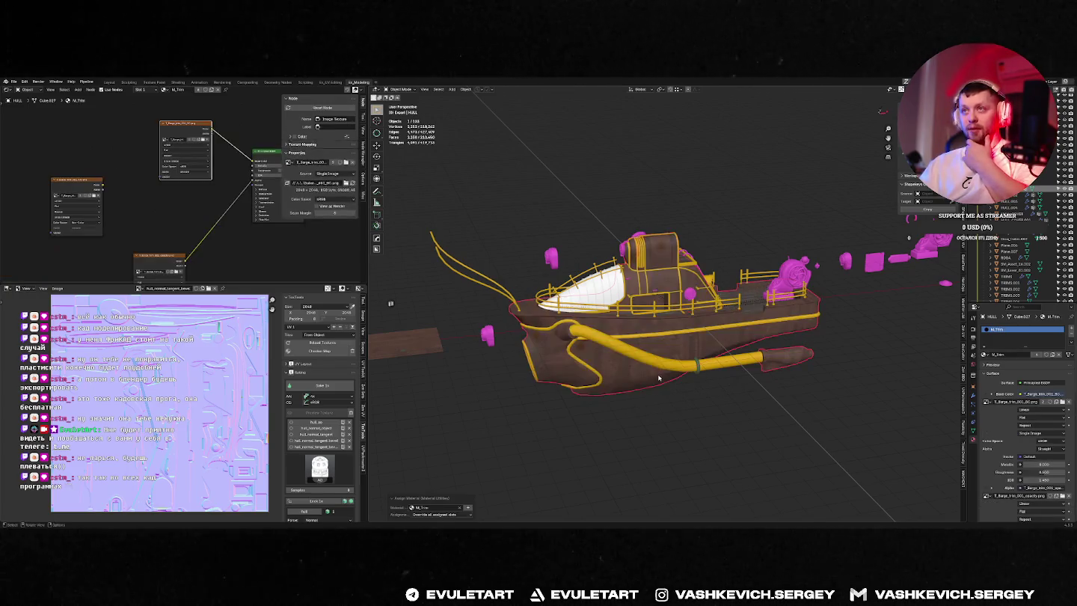
pyautogui.hotkey('shift', 'q')
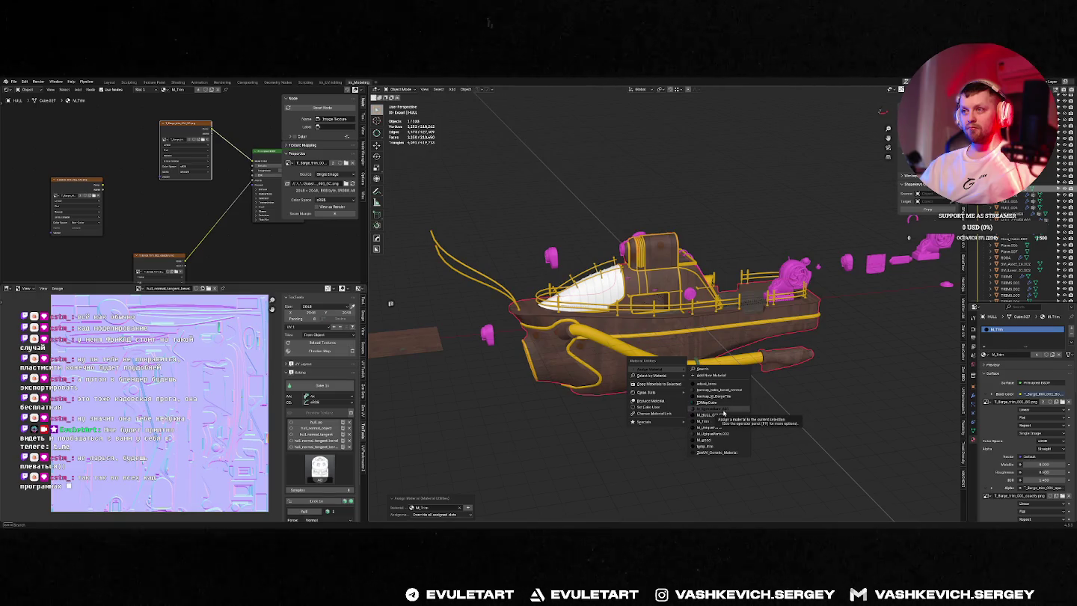
pyautogui.click(717, 452)
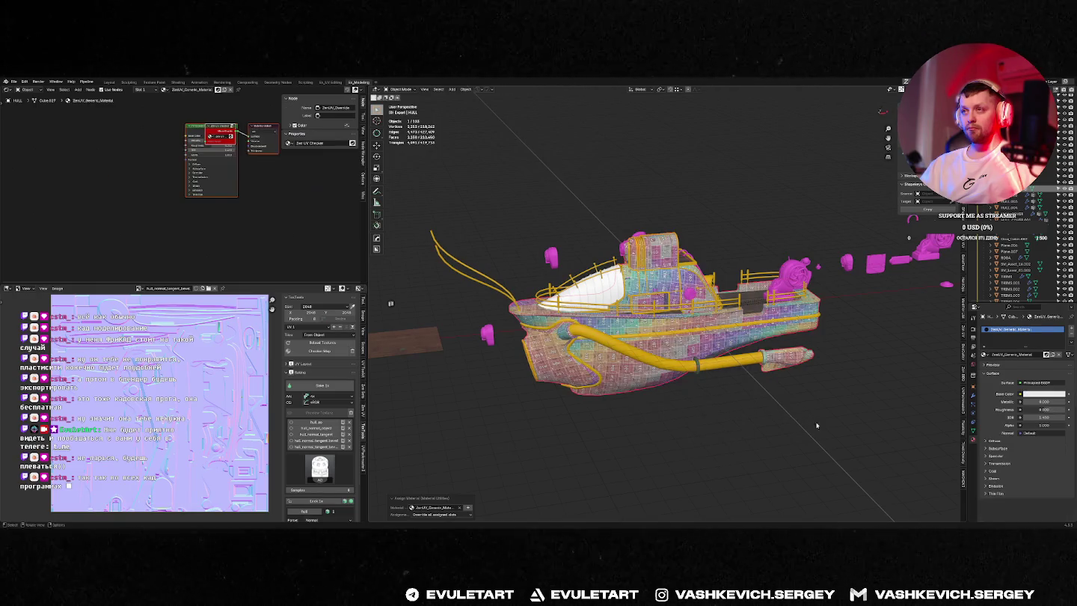
# Step: Reselect the hull and open the project's Save As window
pyautogui.moveTo(717, 451); pyautogui.dragTo(658, 396, button='middle')
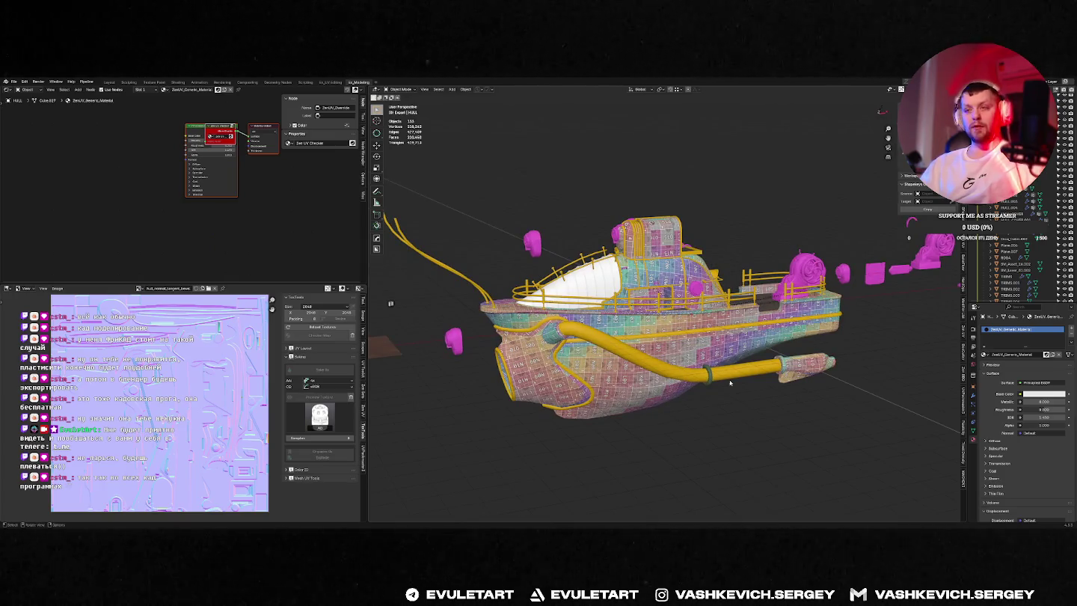
pyautogui.click(687, 348)
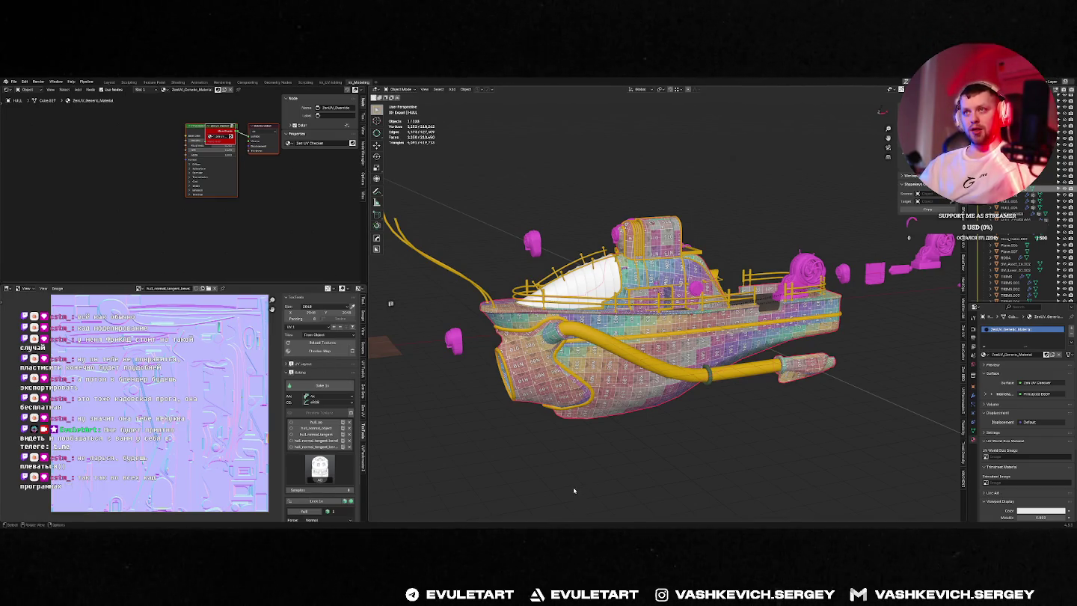
pyautogui.hotkey('ctrl', 's')
pyautogui.click(574, 518)
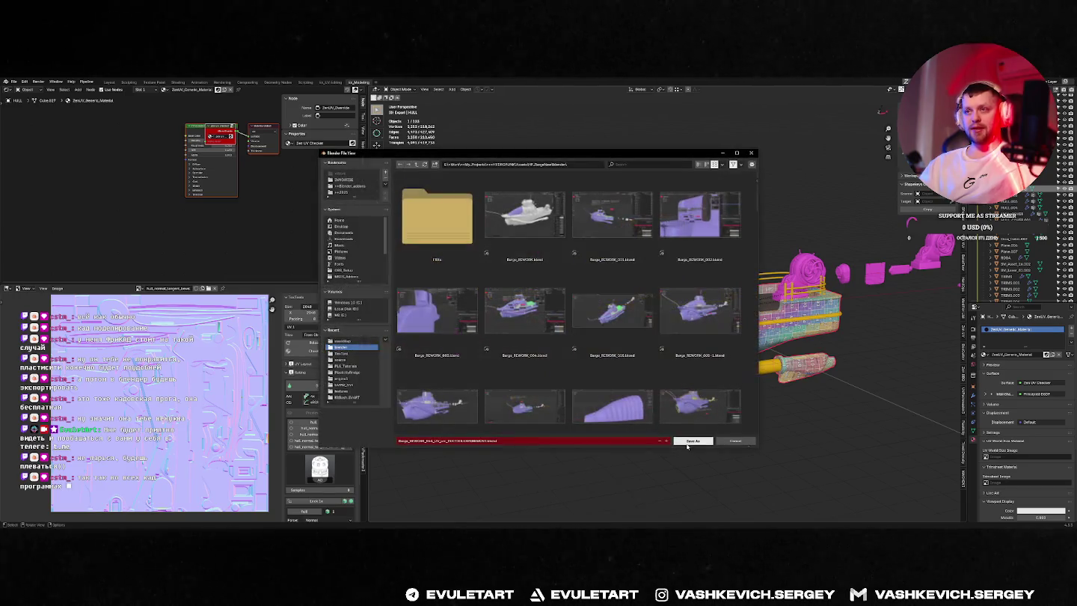
# Step: Save the project as Barge_REWORK_056_UV_sm_TEXTOOLEXPERIMENT.blend and inspect the boat
pyautogui.click(684, 440)
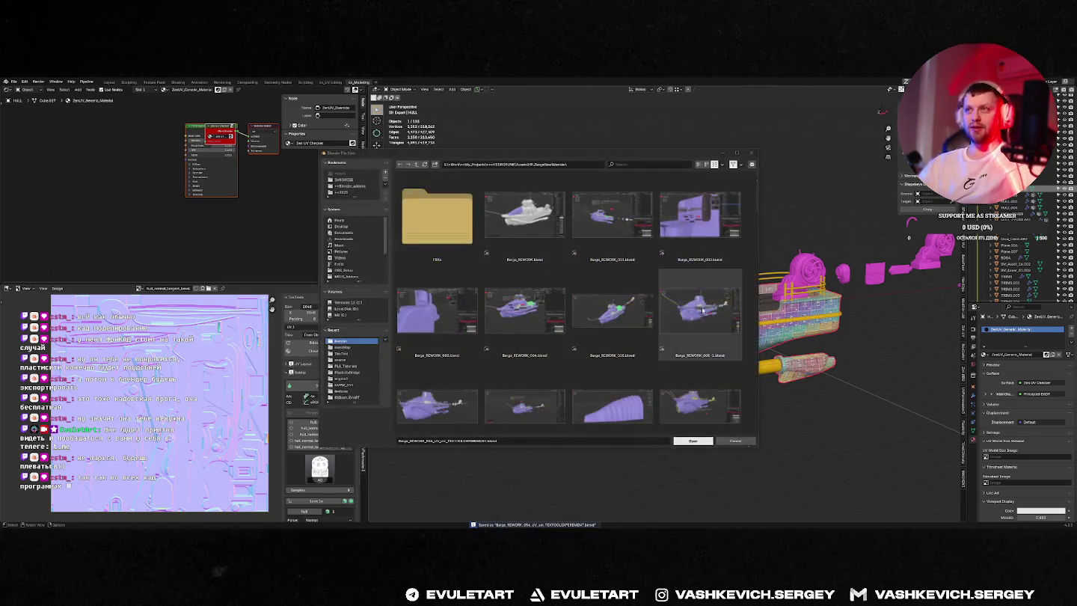
pyautogui.click(707, 338)
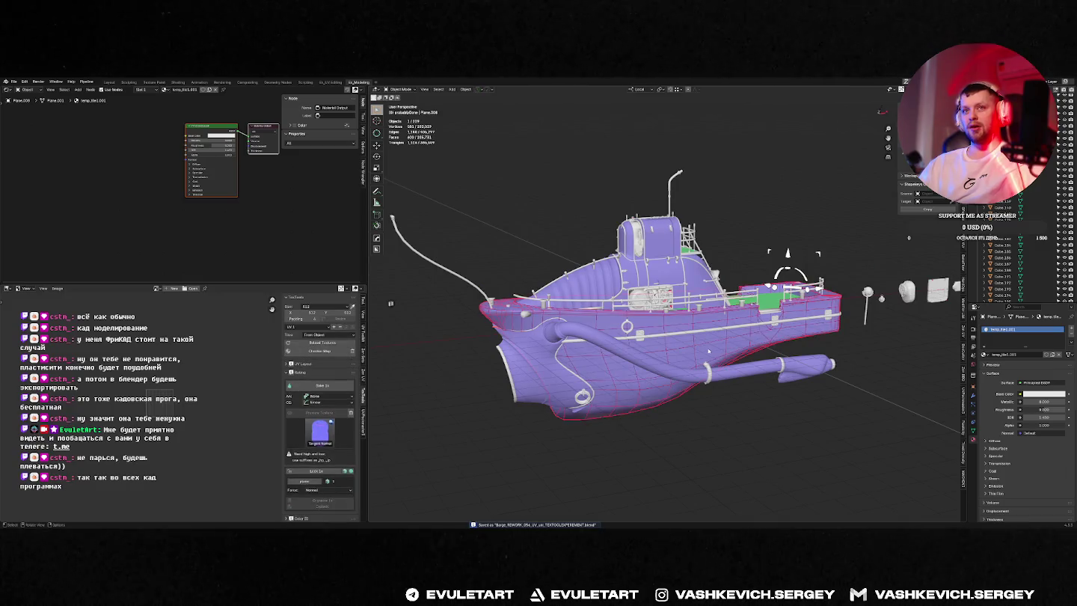
pyautogui.moveTo(706, 338); pyautogui.dragTo(655, 359, button='middle')
pyautogui.moveTo(655, 304); pyautogui.dragTo(654, 311, button='middle')
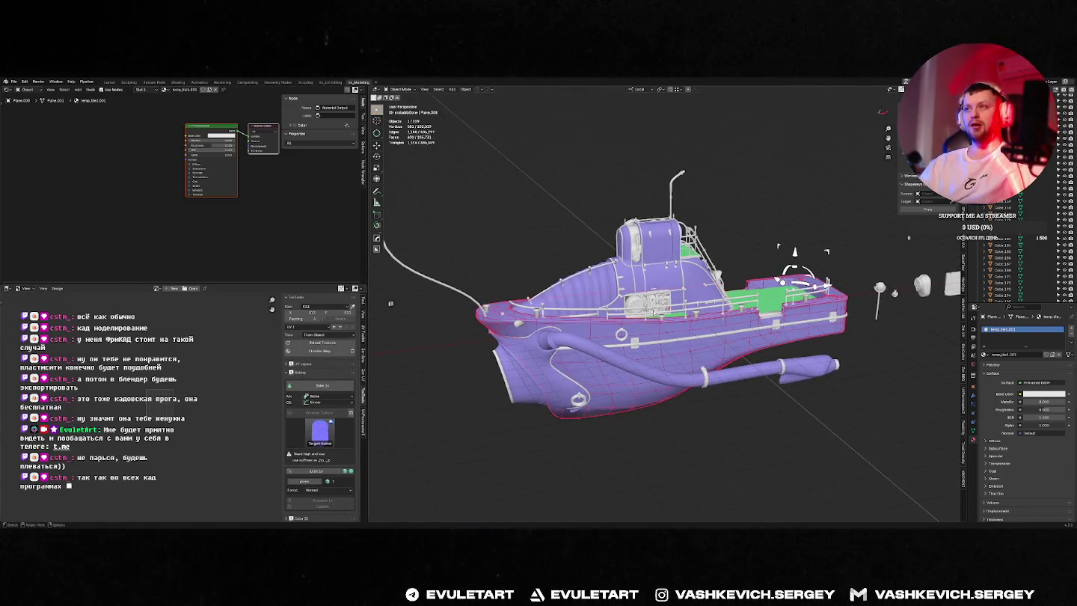
pyautogui.press('z')
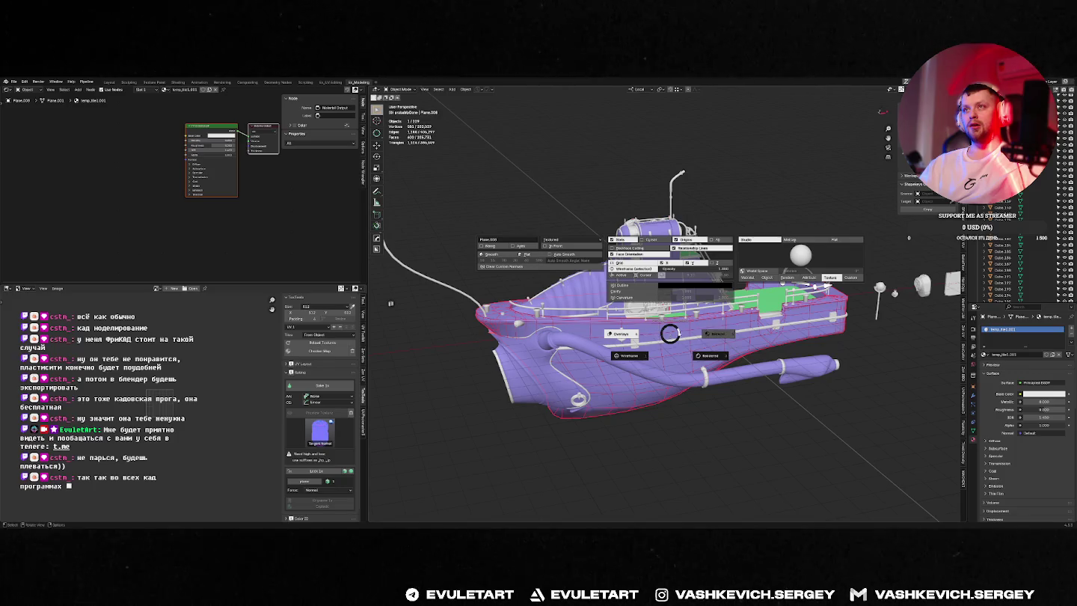
pyautogui.click(669, 333)
pyautogui.moveTo(669, 334); pyautogui.dragTo(647, 323, button='middle')
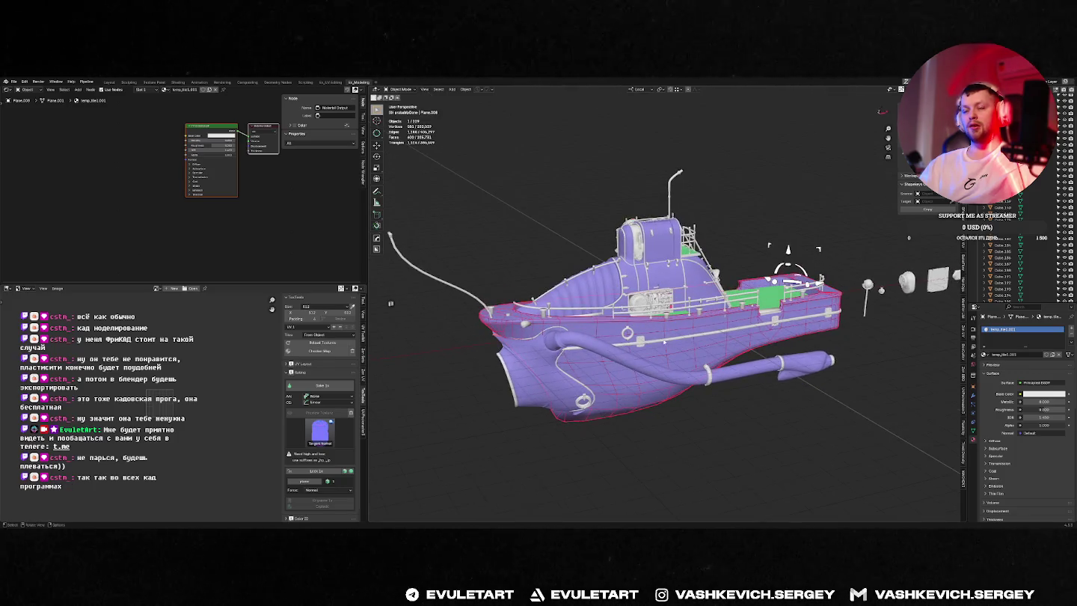
# Step: Open the earlier Barge_REWORK_042 .blend file without saving changes
pyautogui.hotkey('ctrl', 'q')
pyautogui.click(548, 312)
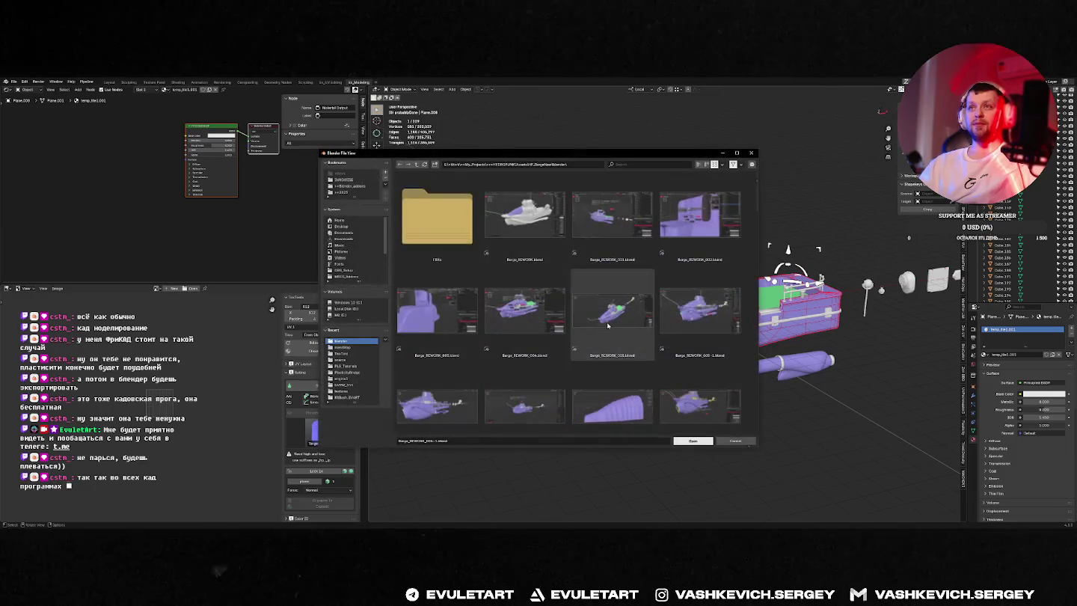
pyautogui.scroll(-3, 756, 228)
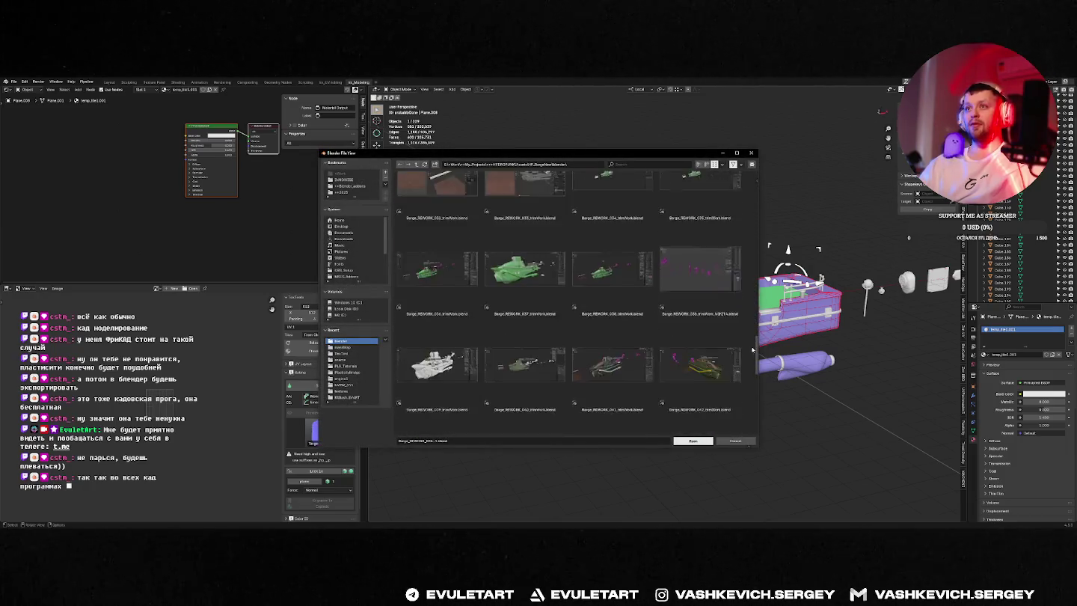
pyautogui.scroll(-2, 697, 300)
pyautogui.doubleClick(711, 409)
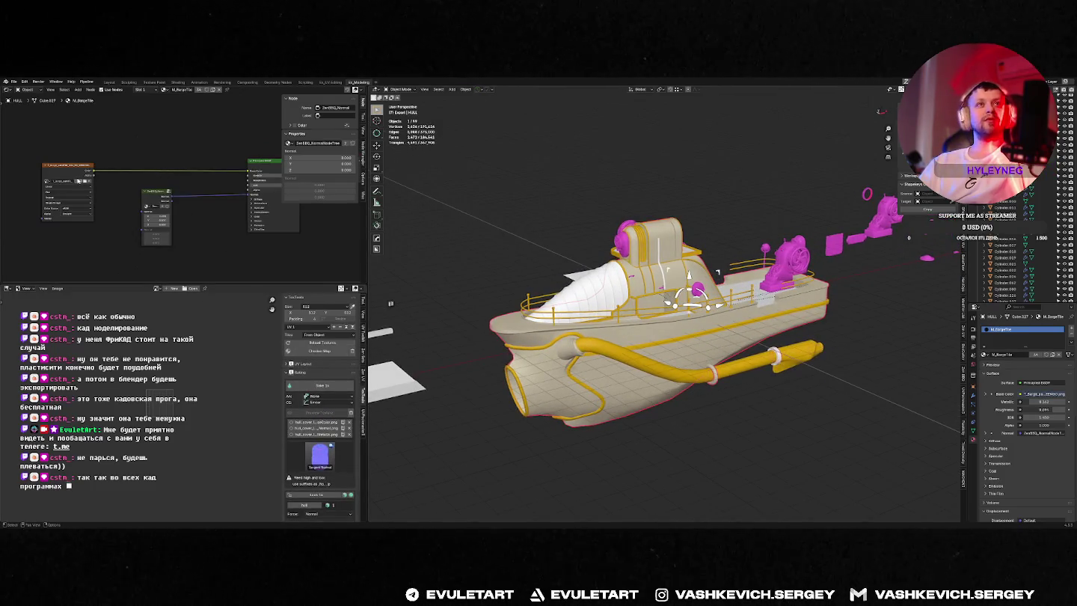
# Step: Inspect the hull's Image Texture node and pan the node graph to reveal more nodes
pyautogui.click(65, 174)
pyautogui.scroll(-1, 237, 201)
pyautogui.moveTo(236, 201); pyautogui.dragTo(122, 161, button='middle')
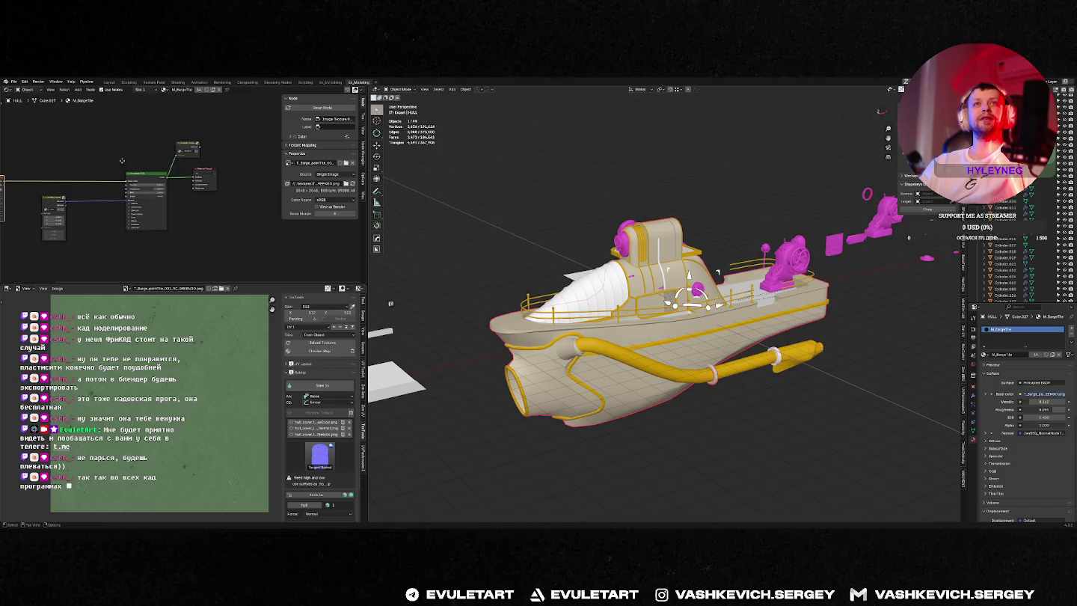
# Step: Preview the textured boat in Material Preview, then discard changes to browse for another file
pyautogui.press('z')
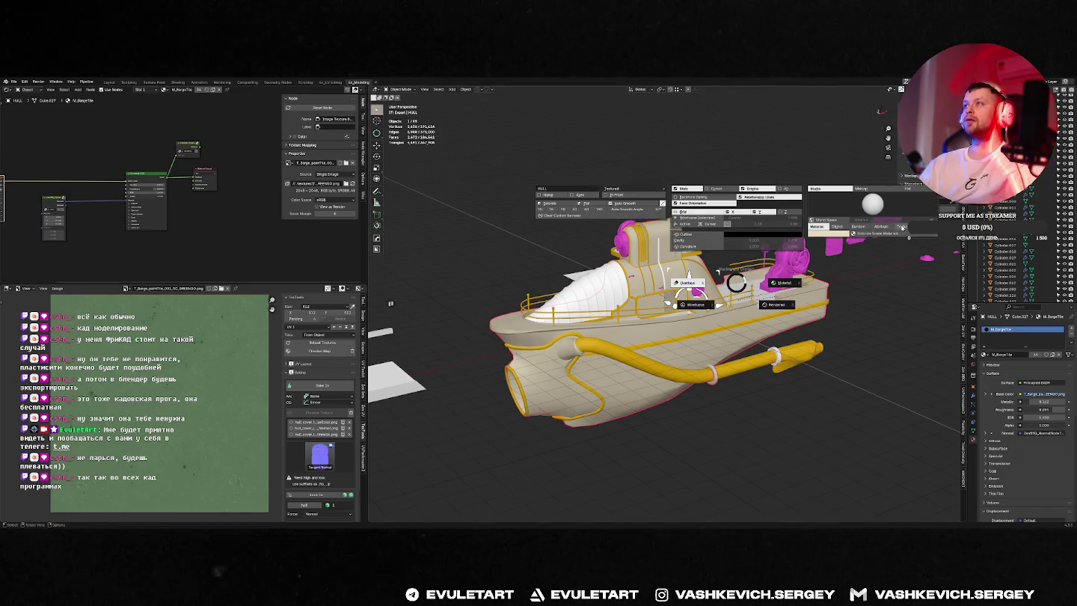
pyautogui.click(782, 282)
pyautogui.scroll(5, 646, 345)
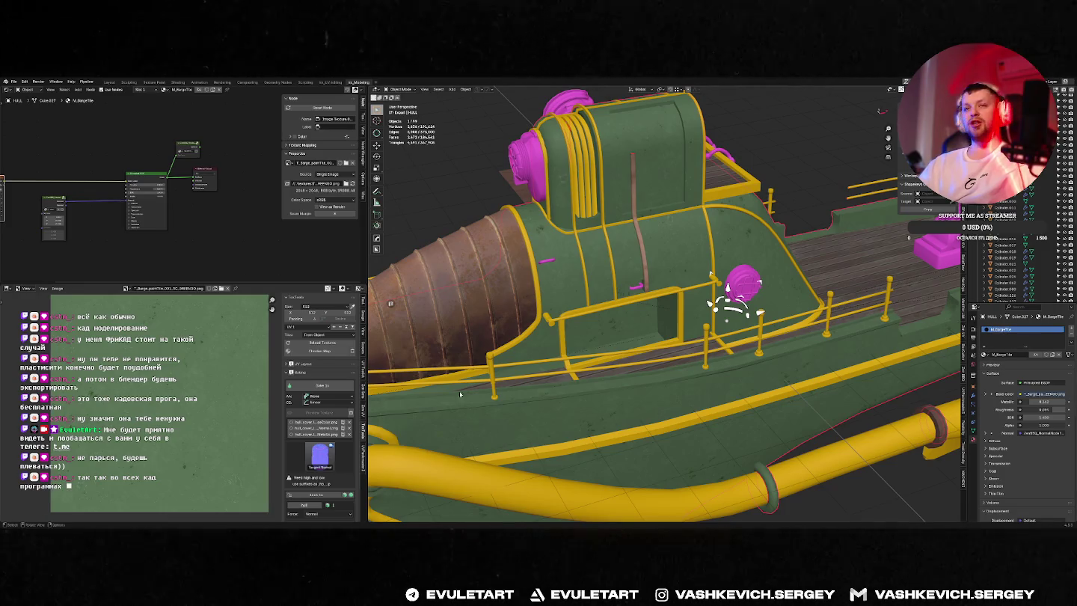
pyautogui.hotkey('ctrl', 'q')
pyautogui.click(552, 311)
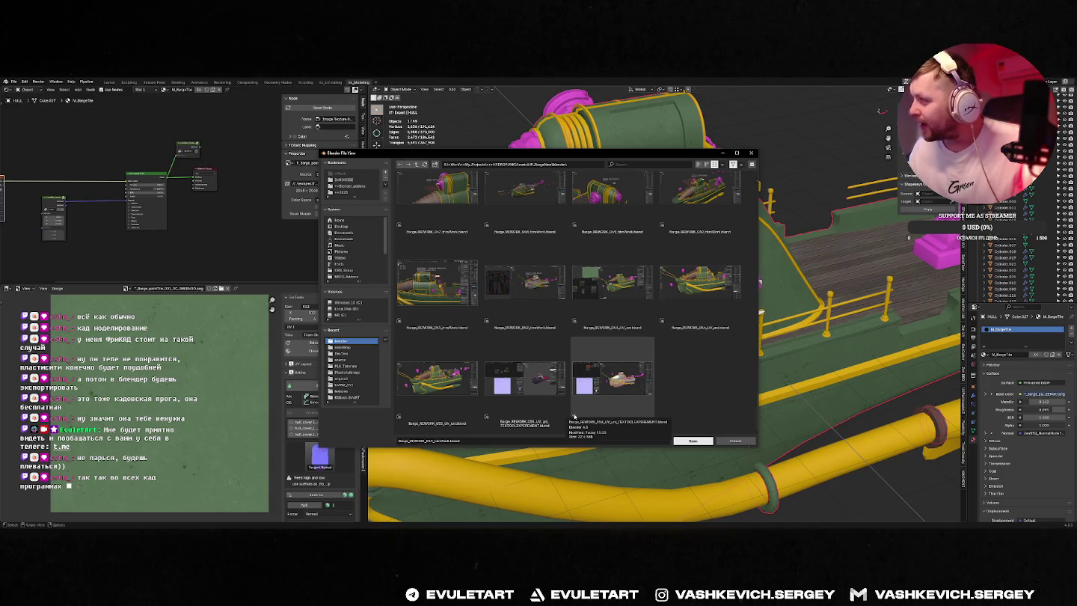
# Step: Open Barge_REWORK_056, isolate the hull and assign it the M_Trim material
pyautogui.click(642, 391)
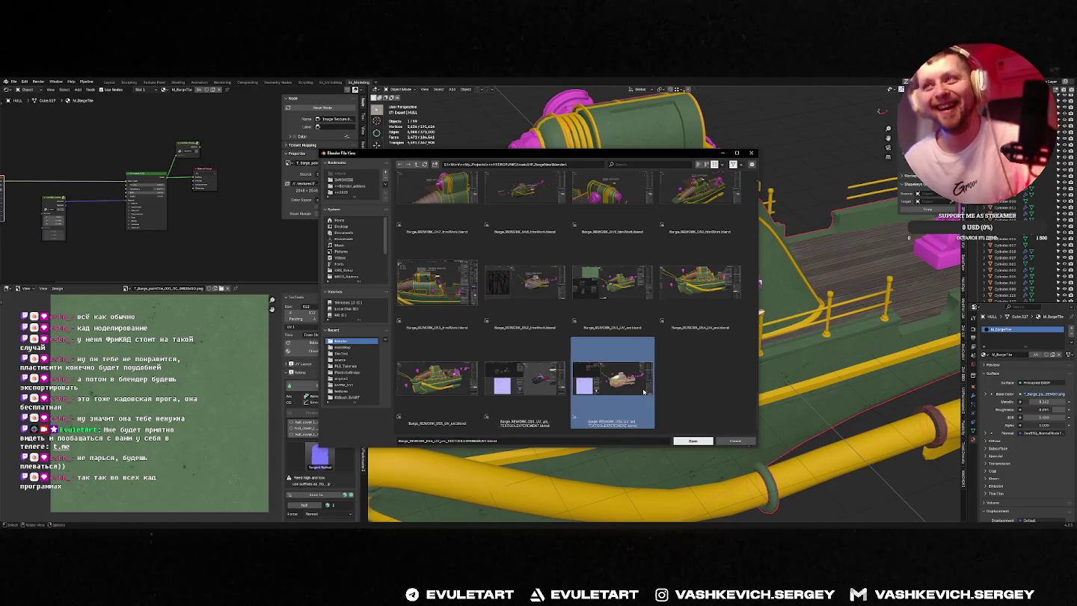
pyautogui.doubleClick(643, 391)
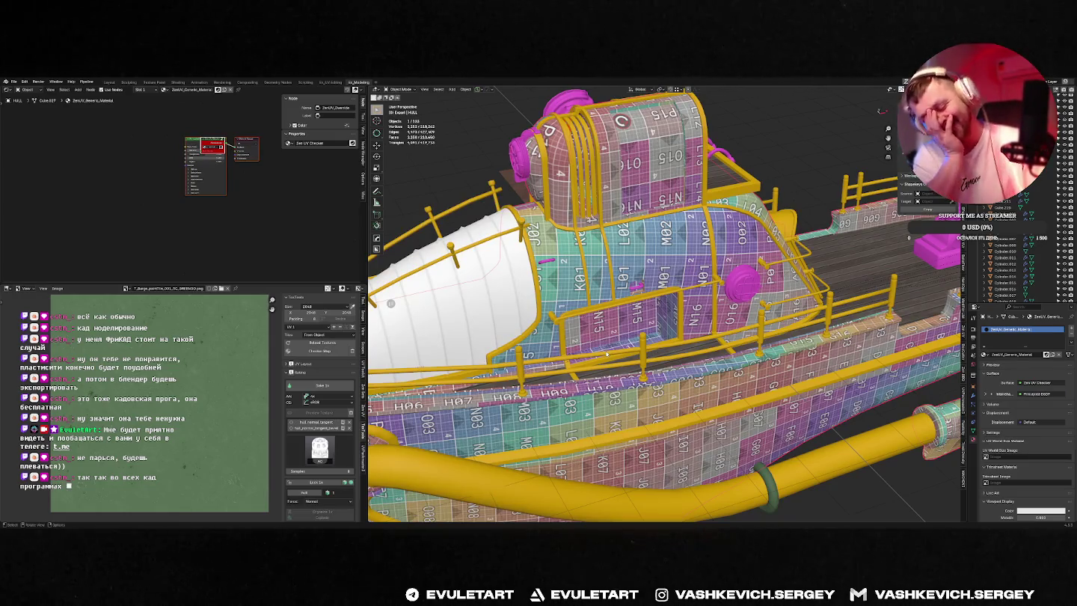
pyautogui.press('f')
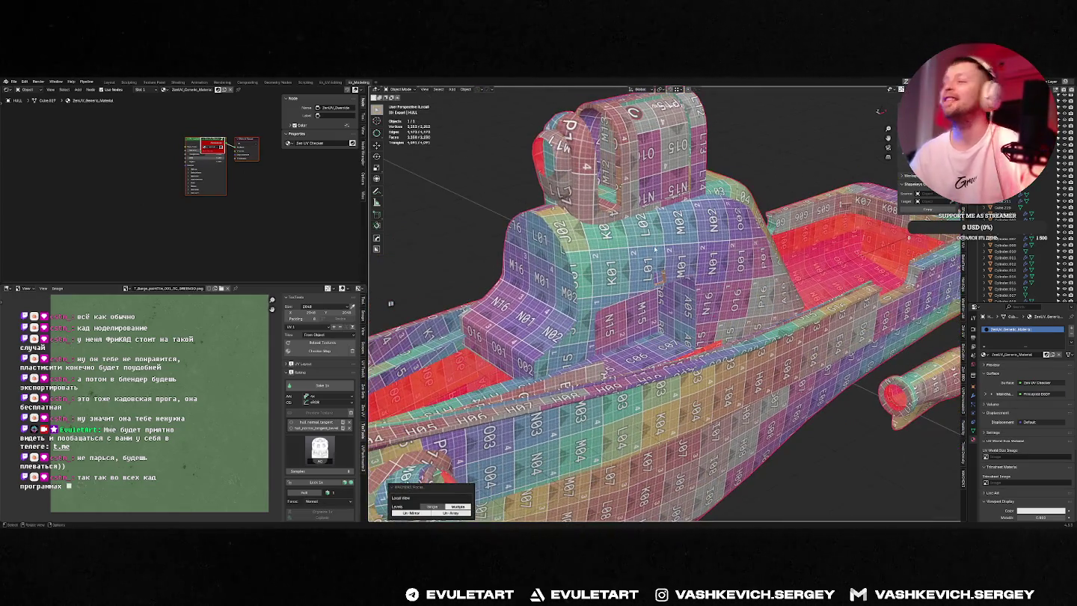
pyautogui.hotkey('shift', 'q')
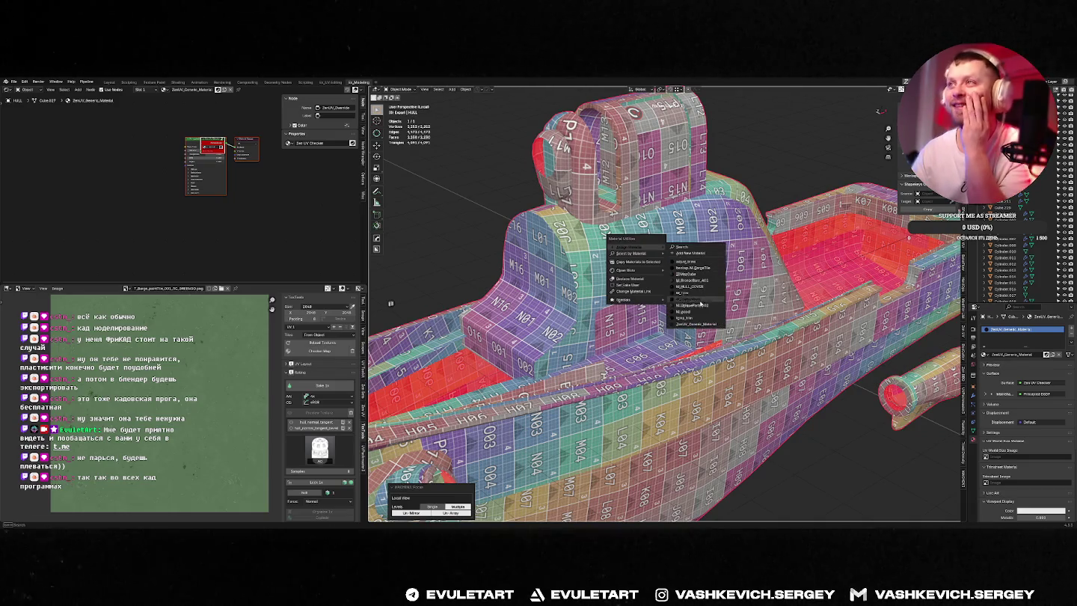
pyautogui.moveTo(626, 300)
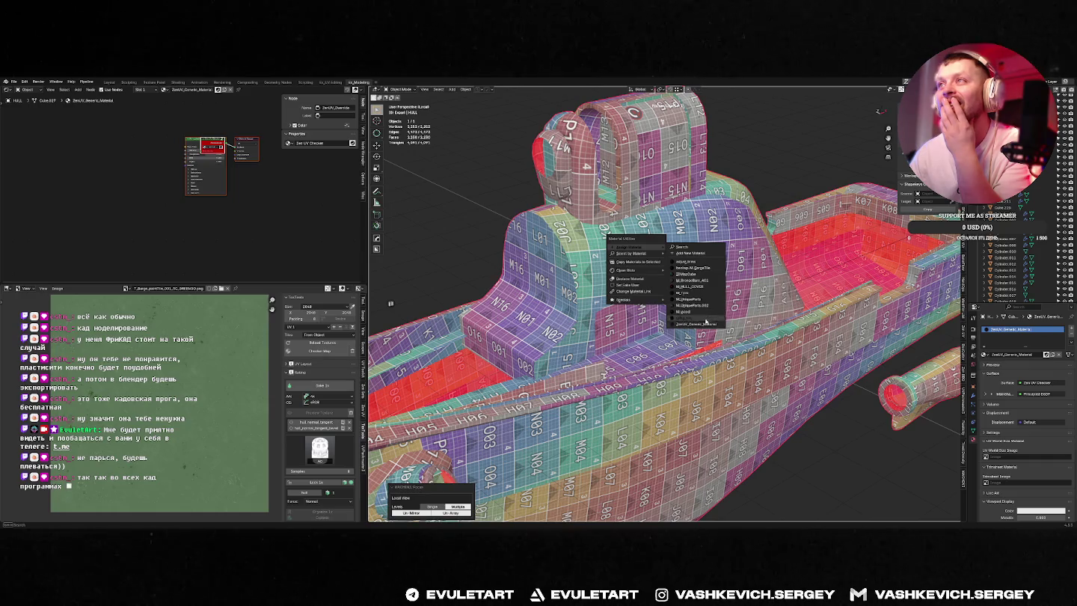
pyautogui.click(684, 293)
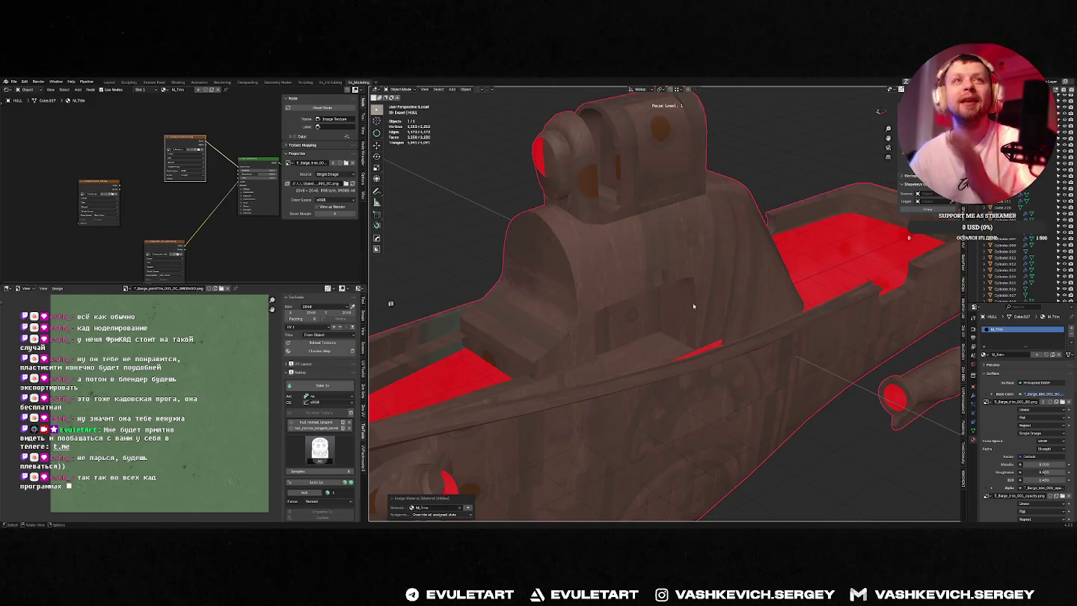
# Step: View the M_Trim wood base-colour and normal map textures in the image editor
pyautogui.click(100, 191)
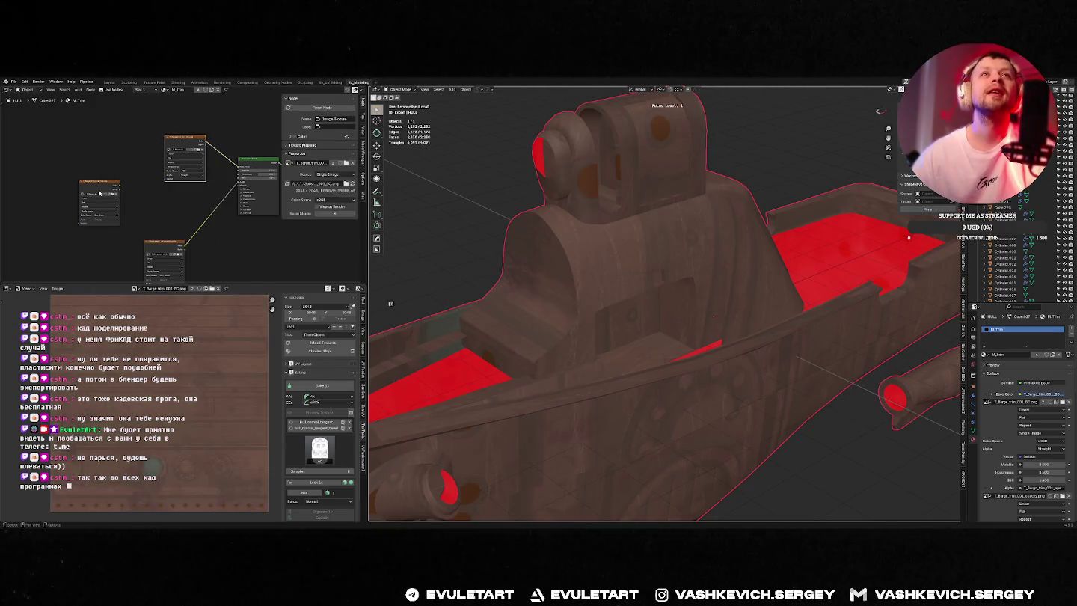
pyautogui.click(98, 188)
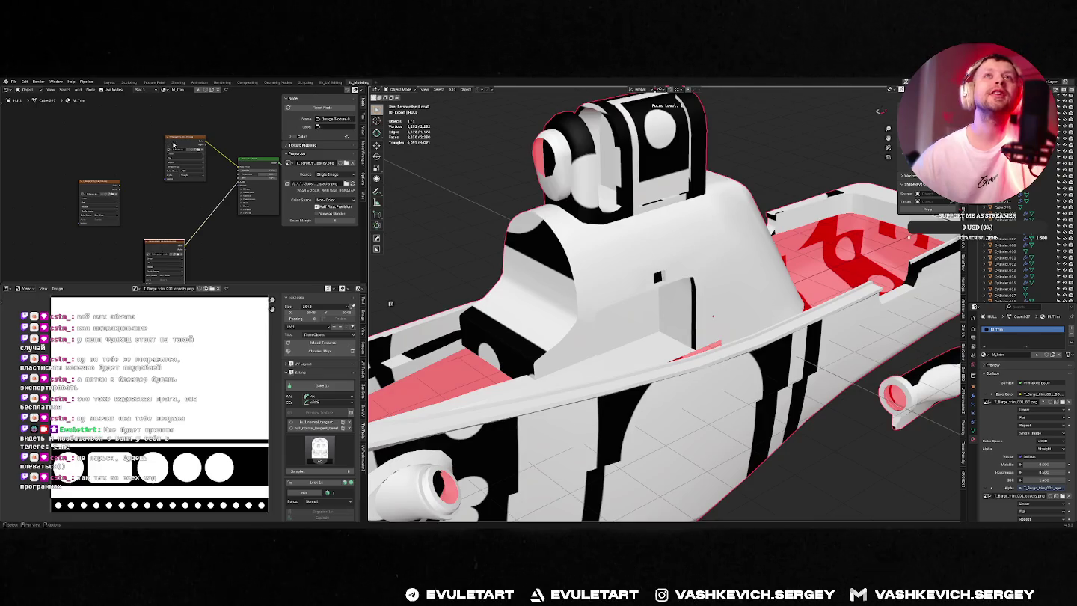
pyautogui.click(185, 158)
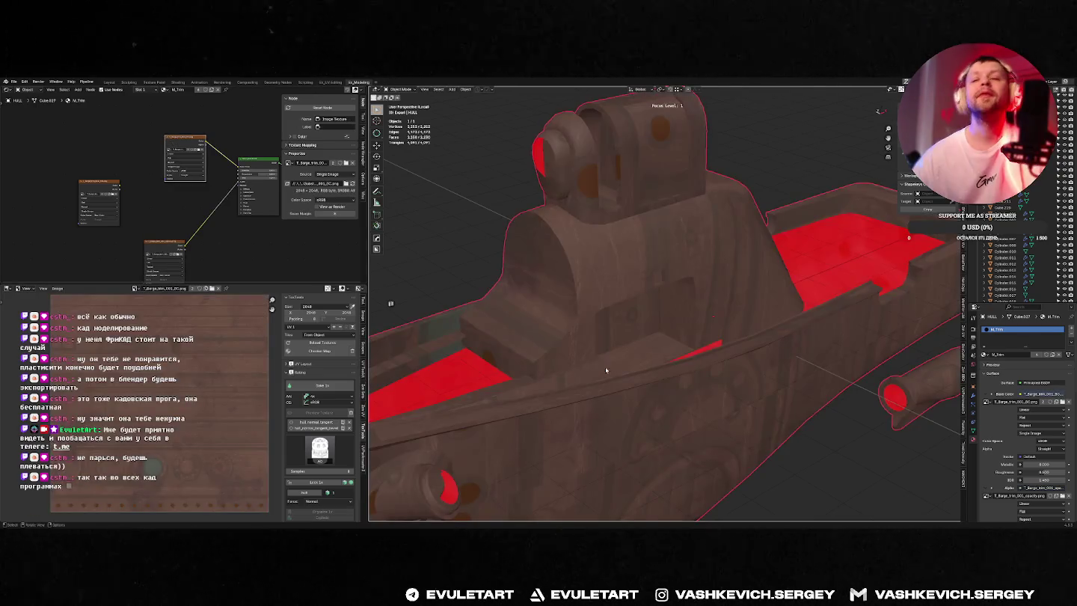
# Step: Select a barge in Unreal Engine for comparison, then return to Blender's material options
pyautogui.click(206, 521)
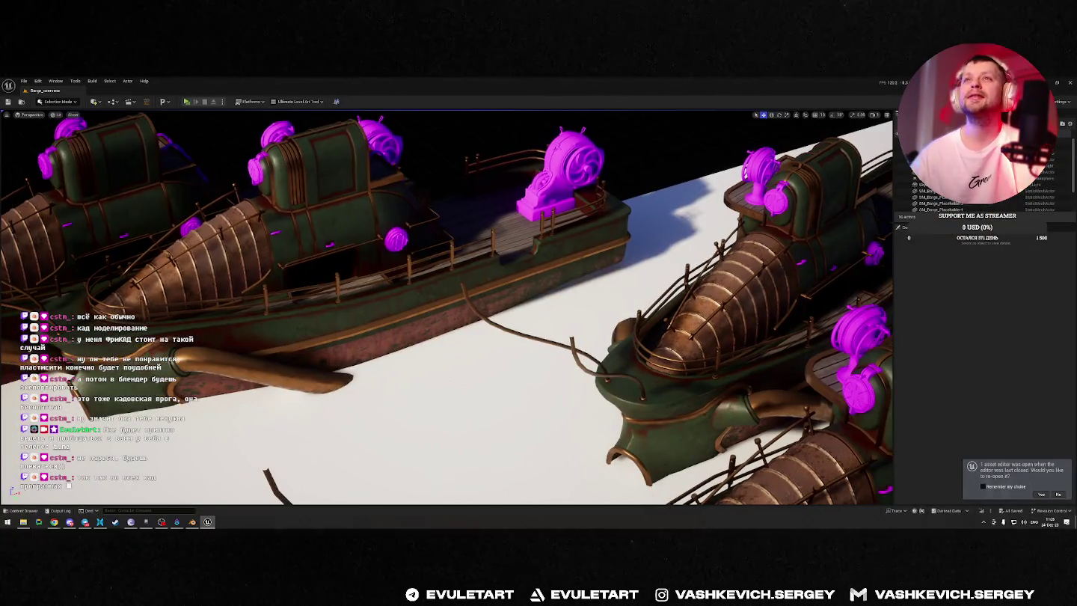
pyautogui.click(605, 272)
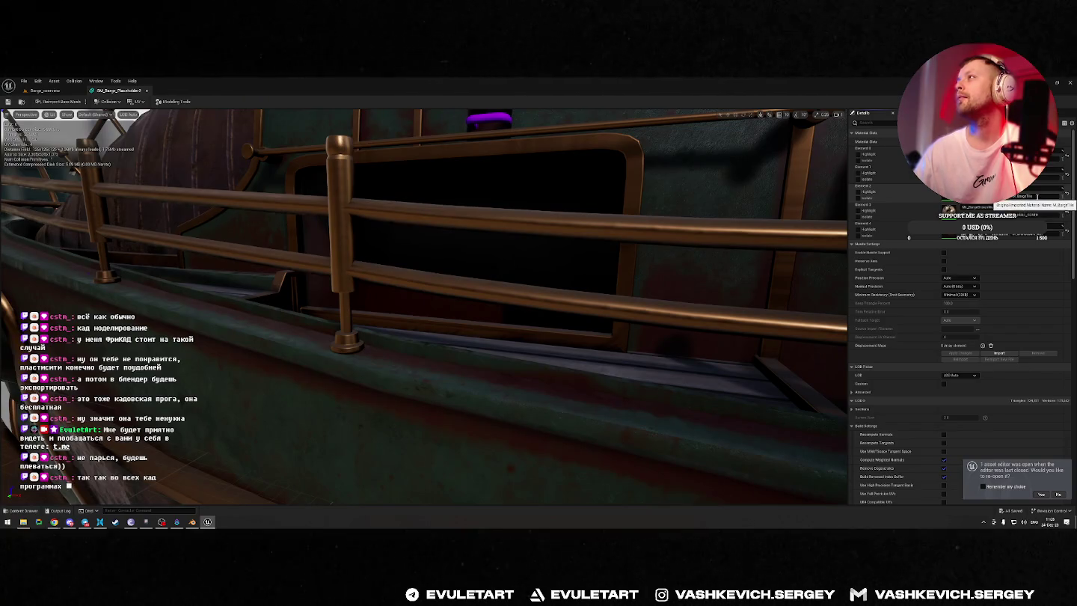
pyautogui.hotkey('alt', 'Tab')
pyautogui.hotkey('shift', 'q')
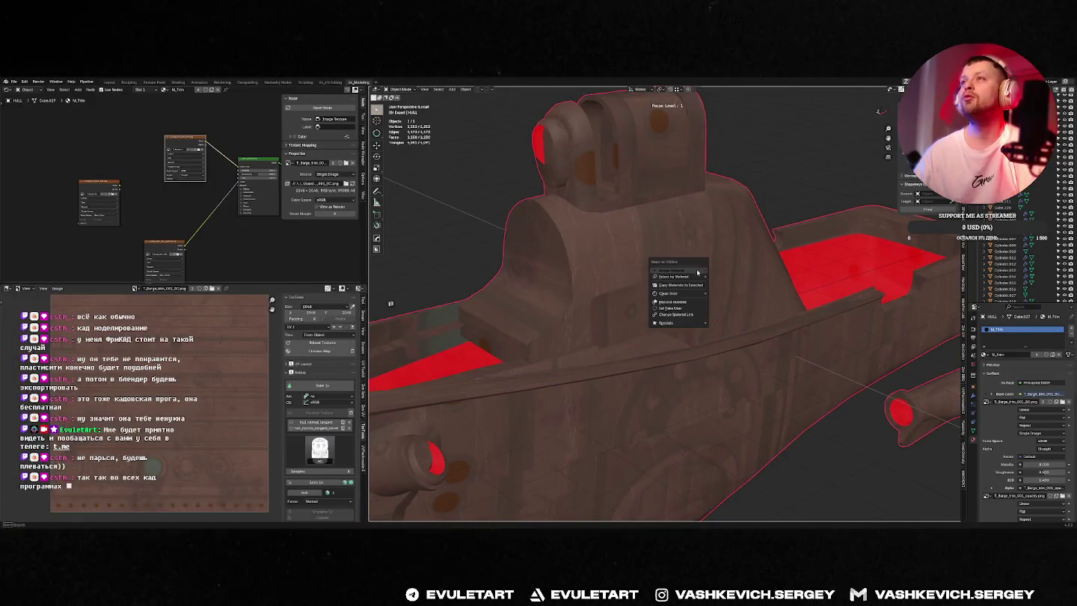
# Step: Assign the backup_M_BargeTile material to the hull and rename it M_BargeTile
pyautogui.click(724, 272)
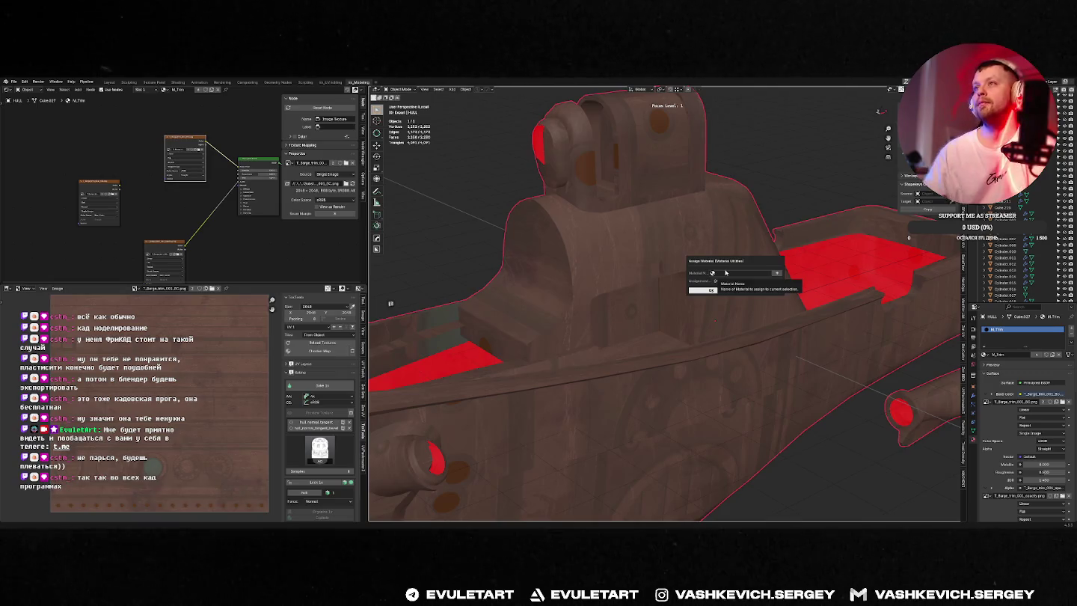
pyautogui.click(724, 273)
pyautogui.write('barg')
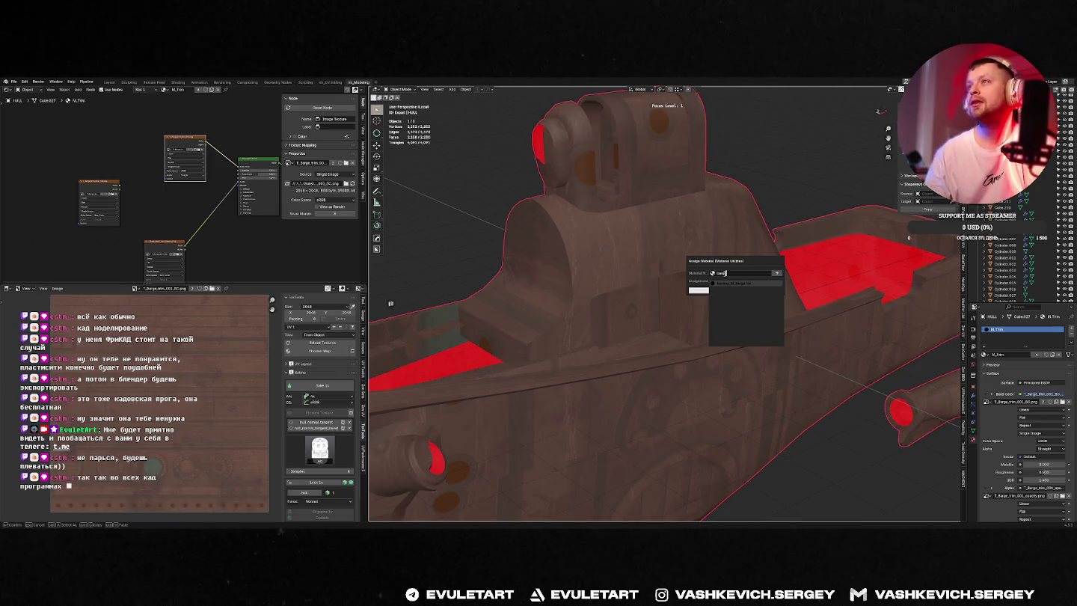
pyautogui.click(746, 284)
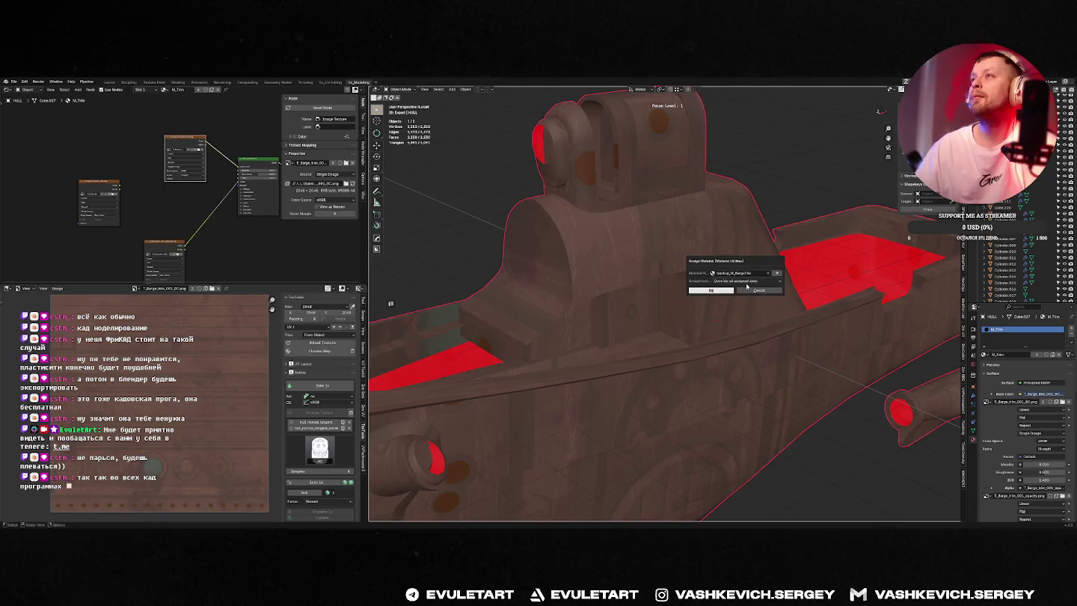
pyautogui.click(711, 290)
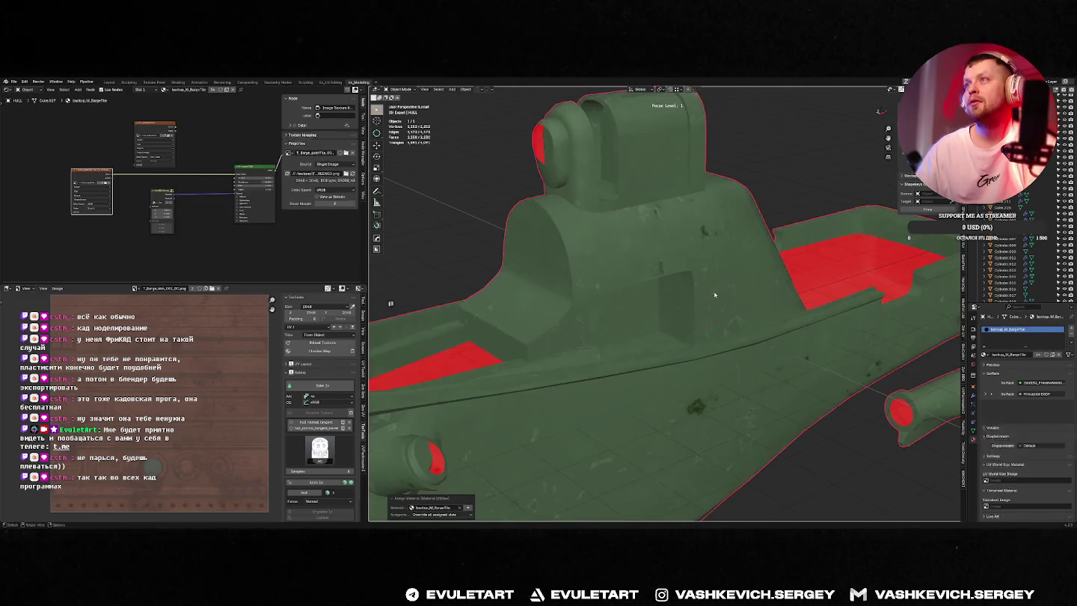
pyautogui.doubleClick(1001, 329)
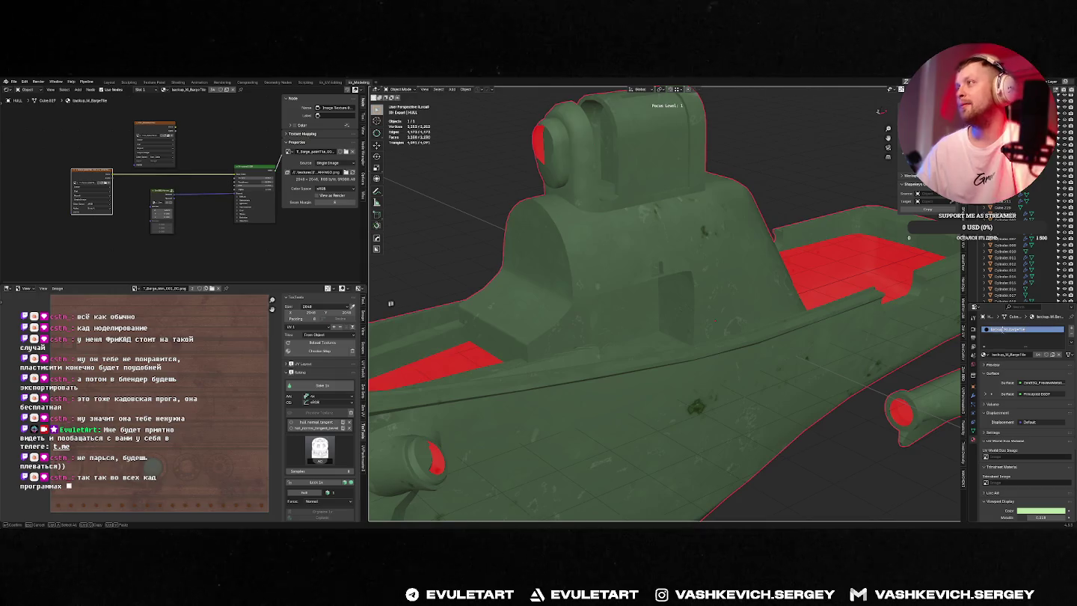
pyautogui.press('Return')
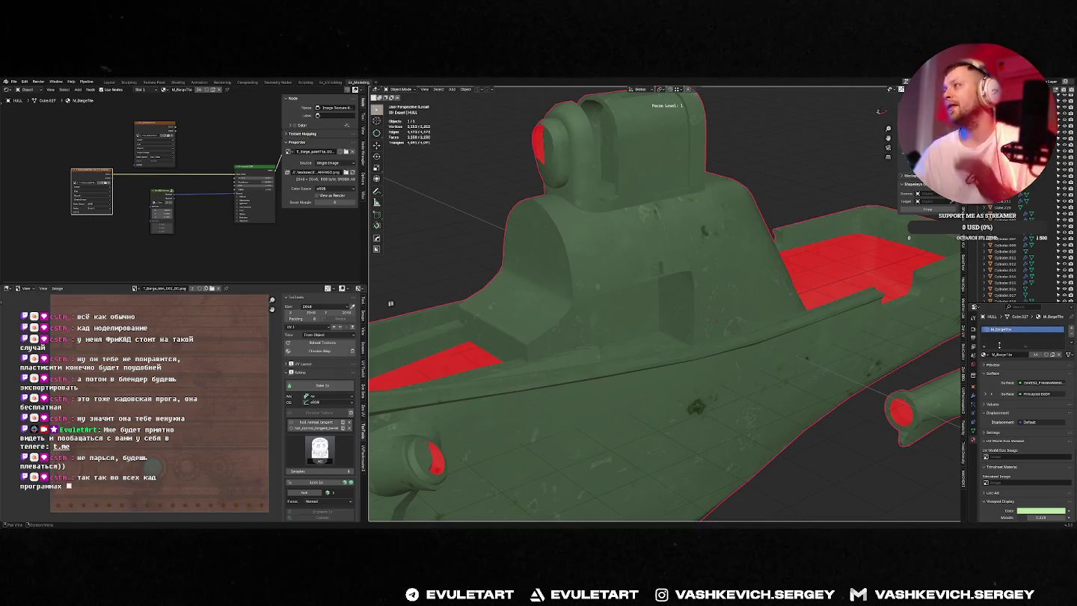
# Step: Show the whole barge and give the hull cover M_BronzeBare_A01, then M_HULL_COVER
pyautogui.press('f')
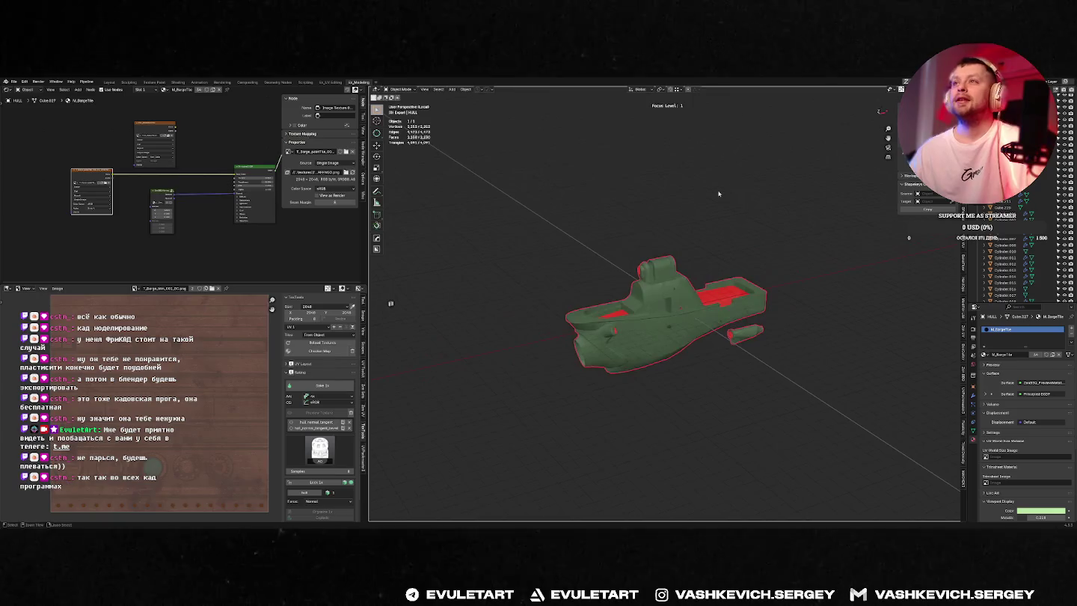
pyautogui.click(569, 300)
pyautogui.moveTo(568, 299); pyautogui.dragTo(594, 295, button='middle')
pyautogui.hotkey('shift', 'q')
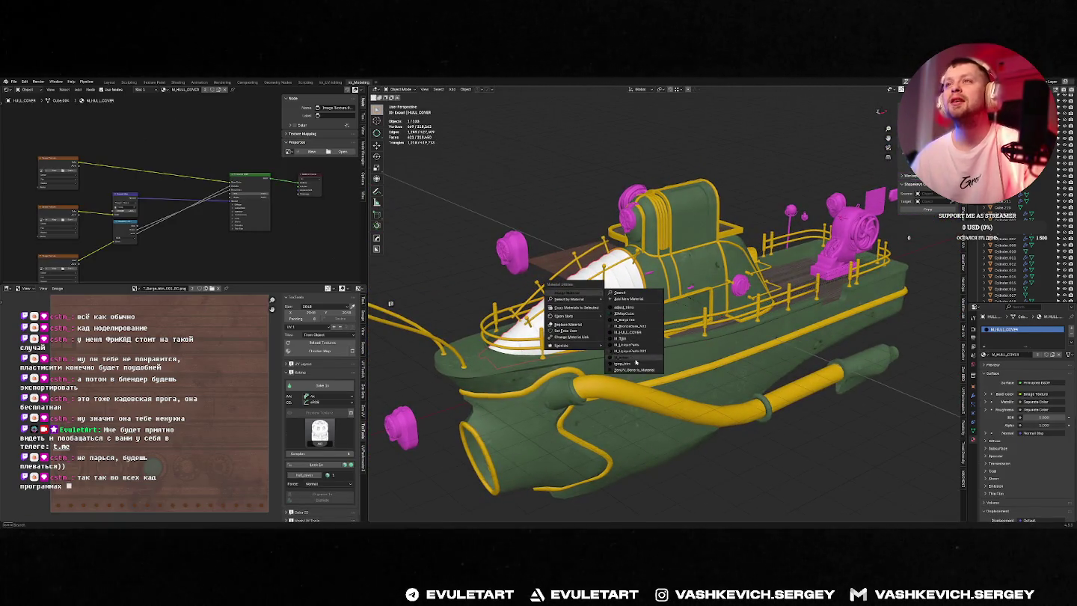
pyautogui.click(631, 326)
pyautogui.moveTo(633, 328); pyautogui.dragTo(612, 298, button='middle')
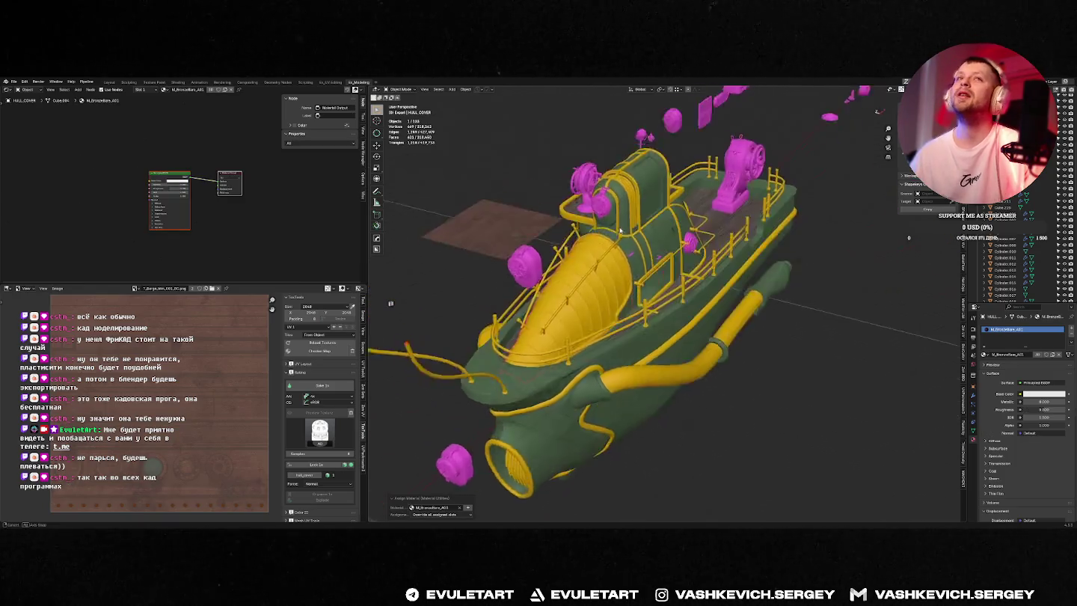
pyautogui.hotkey('shift', 'q')
pyautogui.moveTo(593, 296)
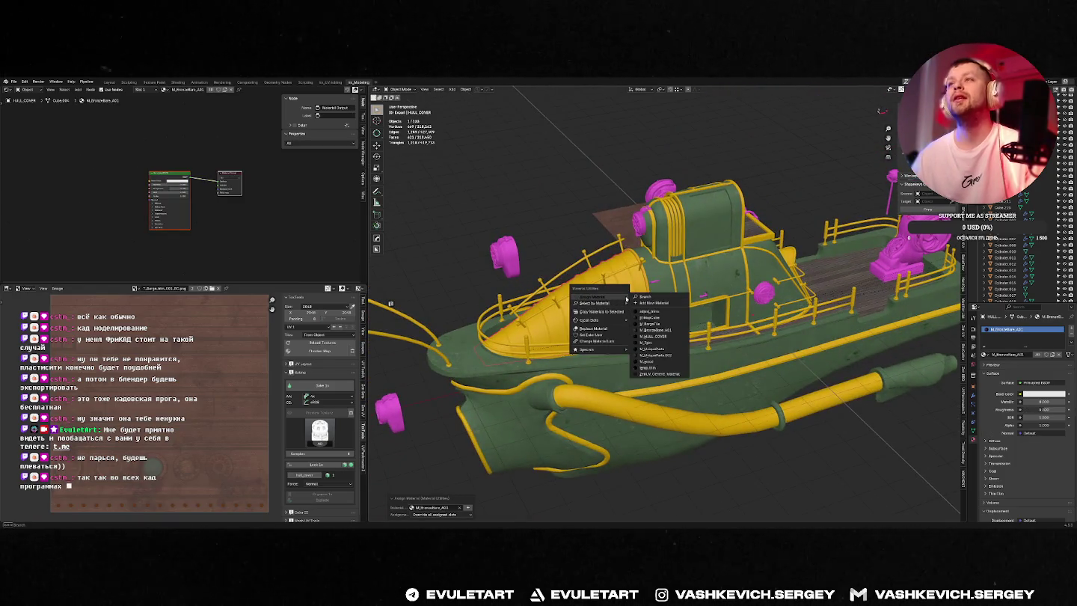
pyautogui.click(659, 340)
# Step: Reselect the hull cover and its material's Image Texture node
pyautogui.moveTo(659, 340); pyautogui.dragTo(584, 199, button='middle')
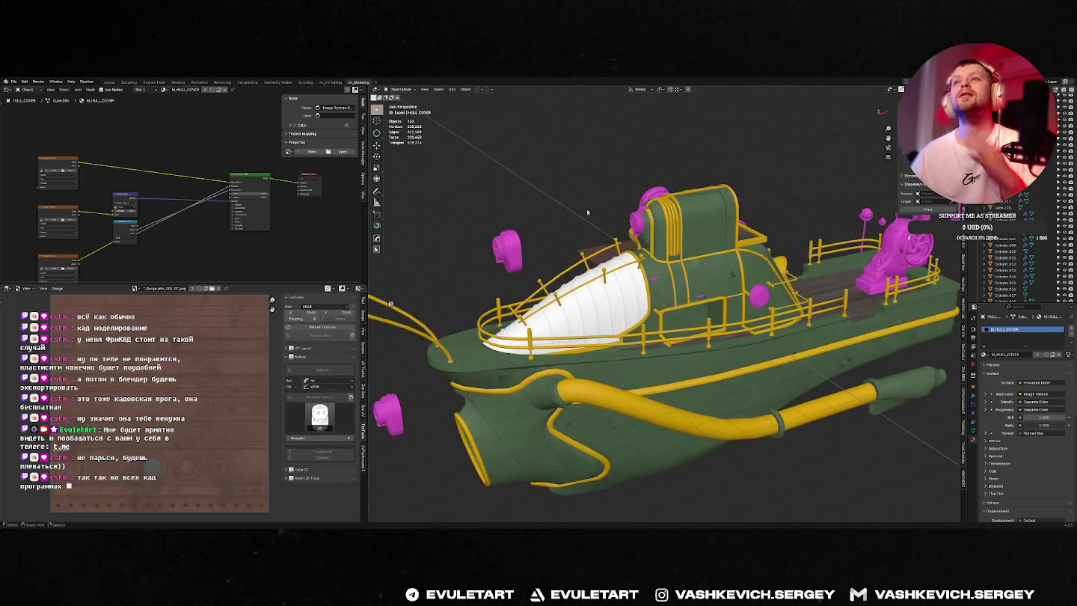
pyautogui.hotkey('shift', 'q')
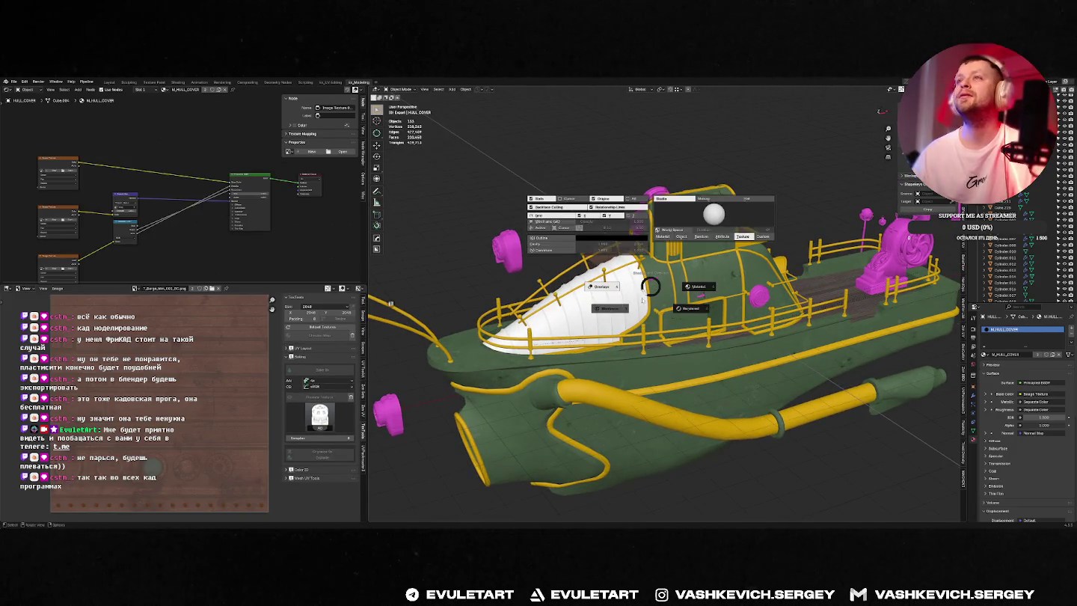
pyautogui.click(649, 300)
pyautogui.click(43, 166)
# Step: Load a texture image from the project's textures folders into the hull cover's Image Texture node
pyautogui.click(69, 172)
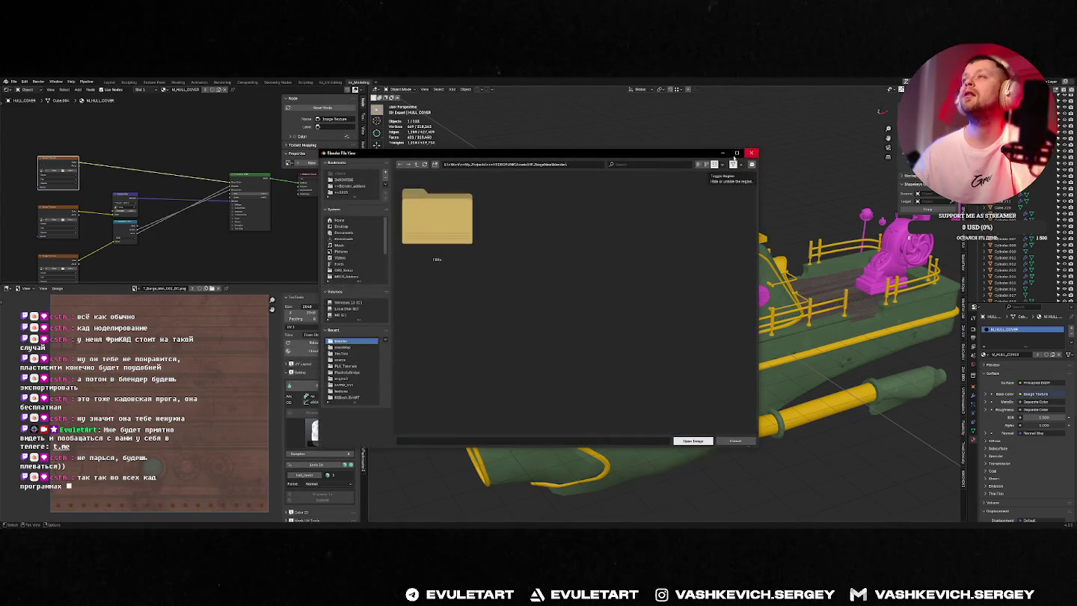
pyautogui.click(416, 164)
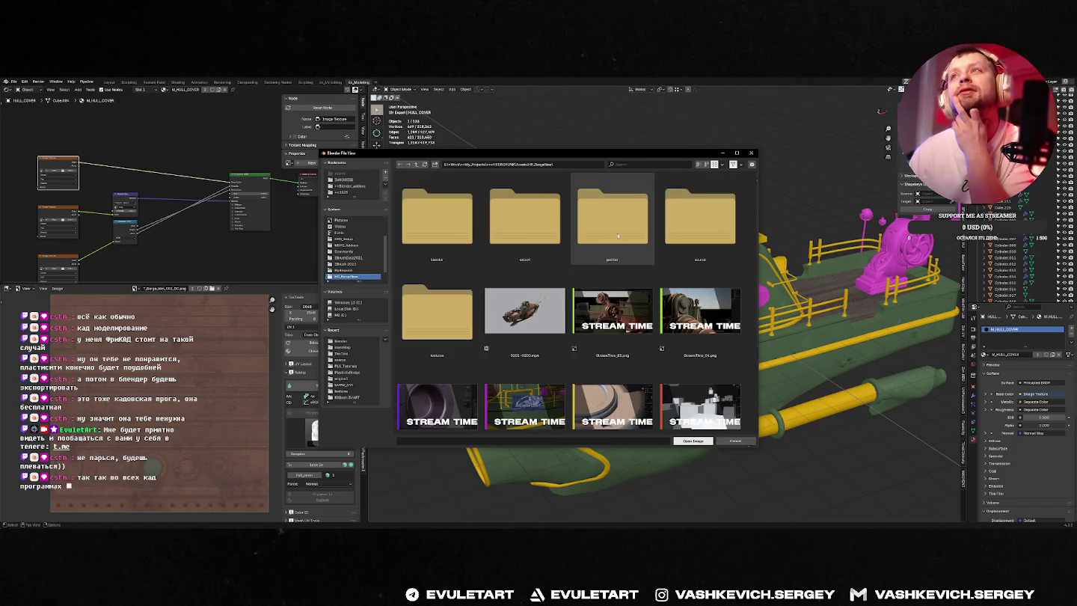
pyautogui.click(448, 315)
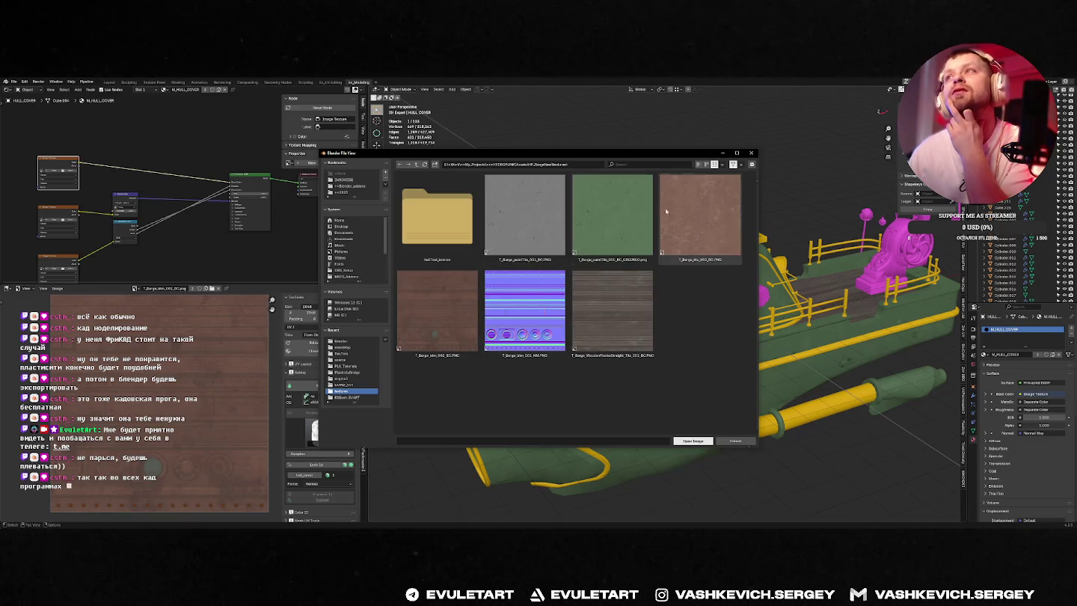
pyautogui.click(438, 216)
pyautogui.click(684, 441)
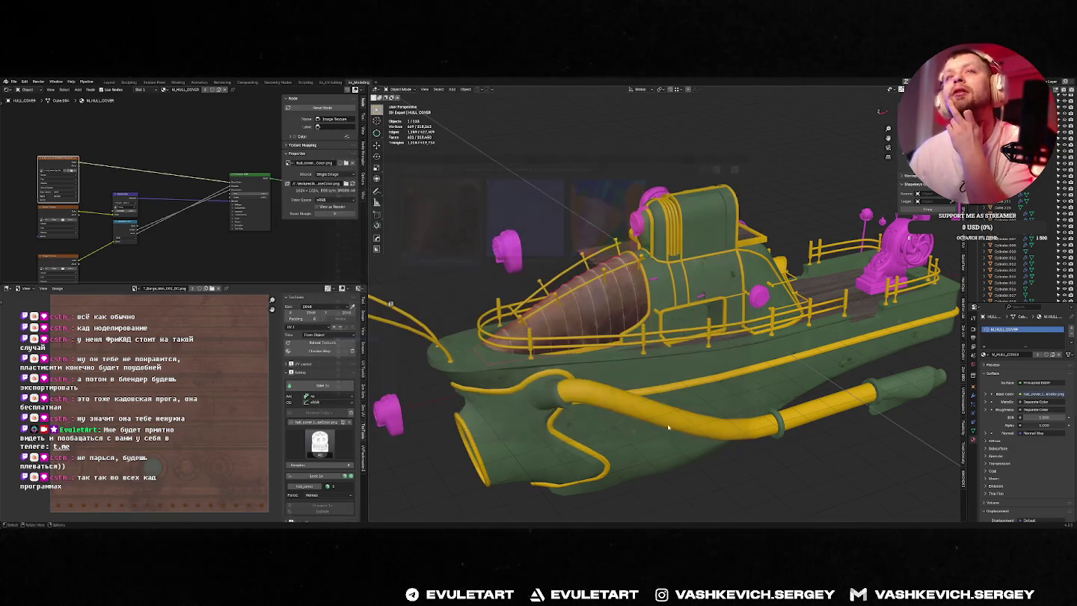
# Step: Orbit and zoom around the boat to check the brown planked cover, then start Save As
pyautogui.moveTo(679, 435); pyautogui.dragTo(591, 275, button='middle')
pyautogui.scroll(2, 591, 273)
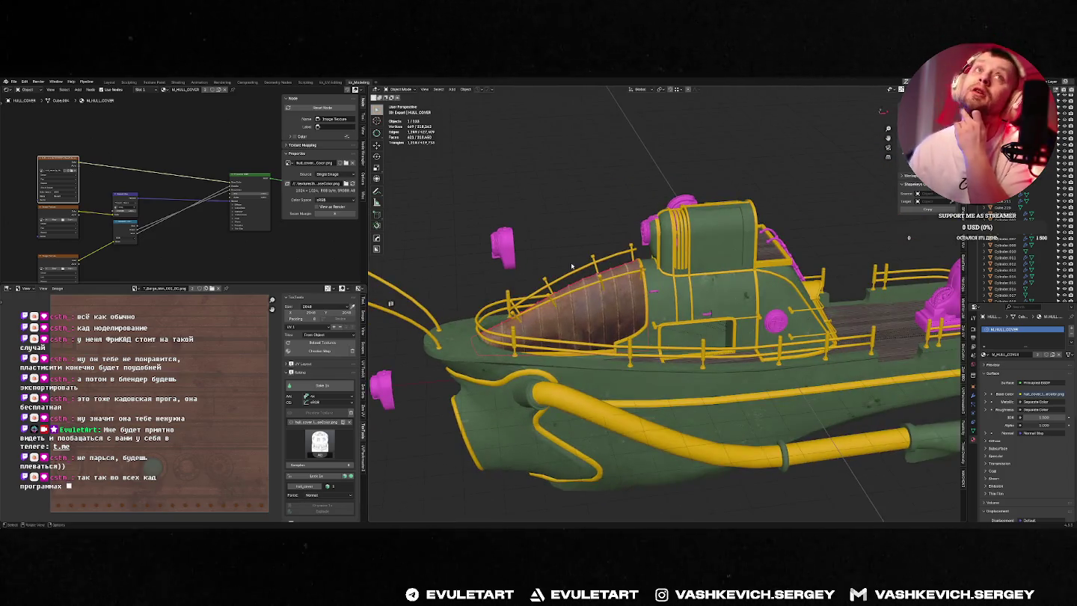
pyautogui.moveTo(566, 167); pyautogui.dragTo(613, 209, button='middle')
pyautogui.scroll(4, 613, 210)
pyautogui.scroll(-2, 658, 239)
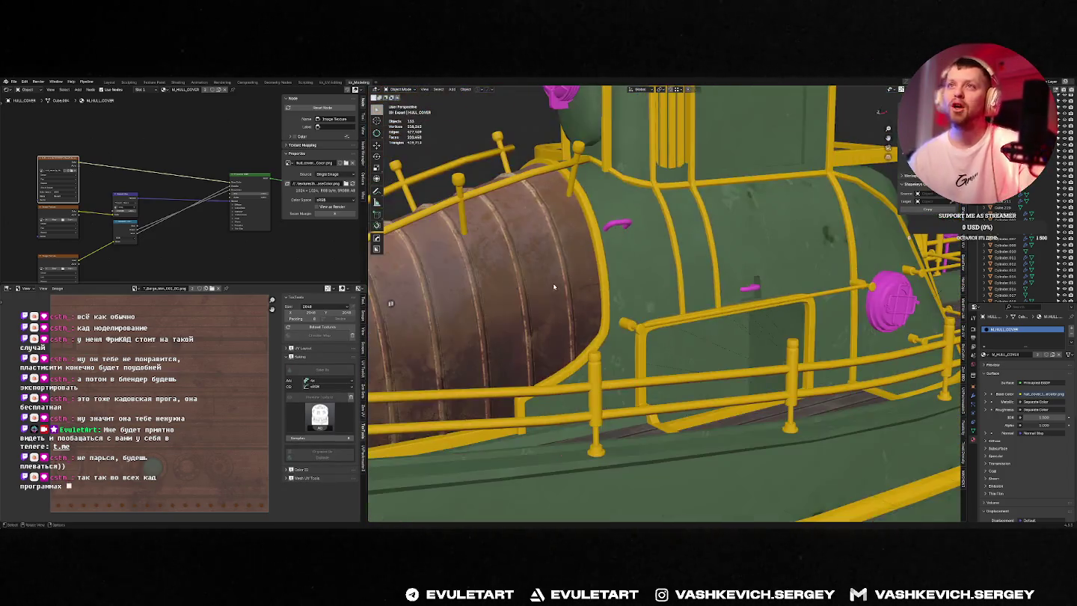
pyautogui.scroll(2, 685, 261)
pyautogui.scroll(-2, 686, 262)
pyautogui.scroll(-5, 697, 253)
pyautogui.scroll(-4, 707, 243)
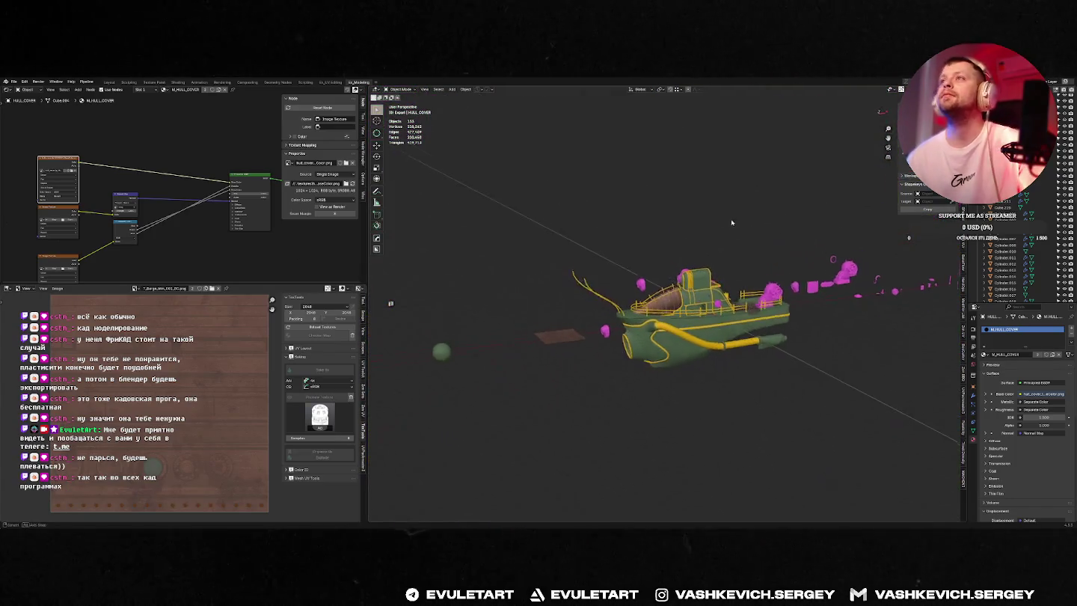
pyautogui.scroll(2, 711, 238)
pyautogui.scroll(4, 713, 241)
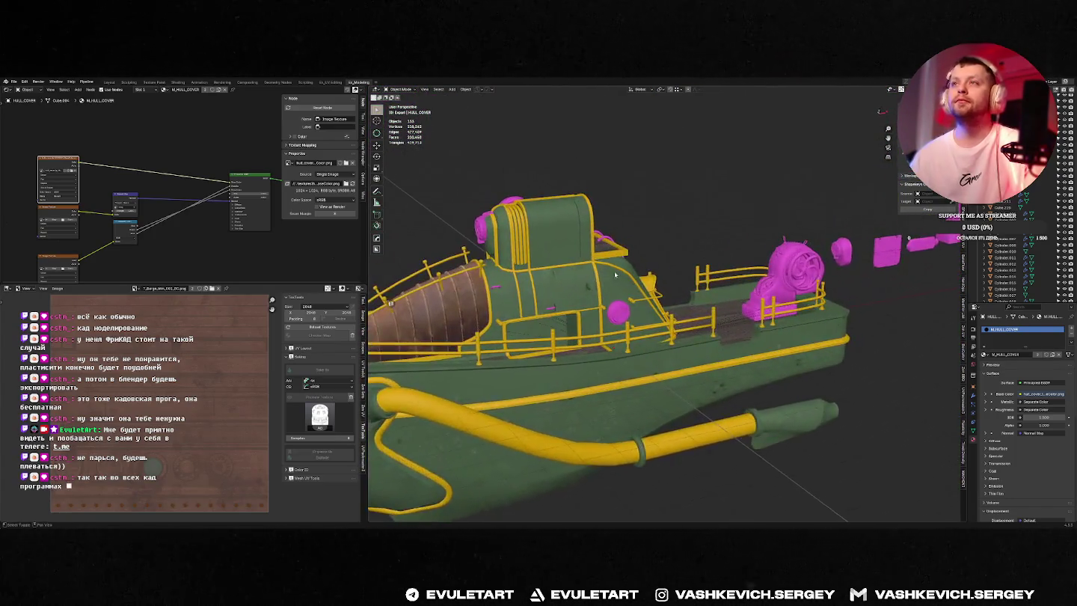
pyautogui.scroll(2, 715, 246)
pyautogui.hotkey('ctrl', 'shift', 's')
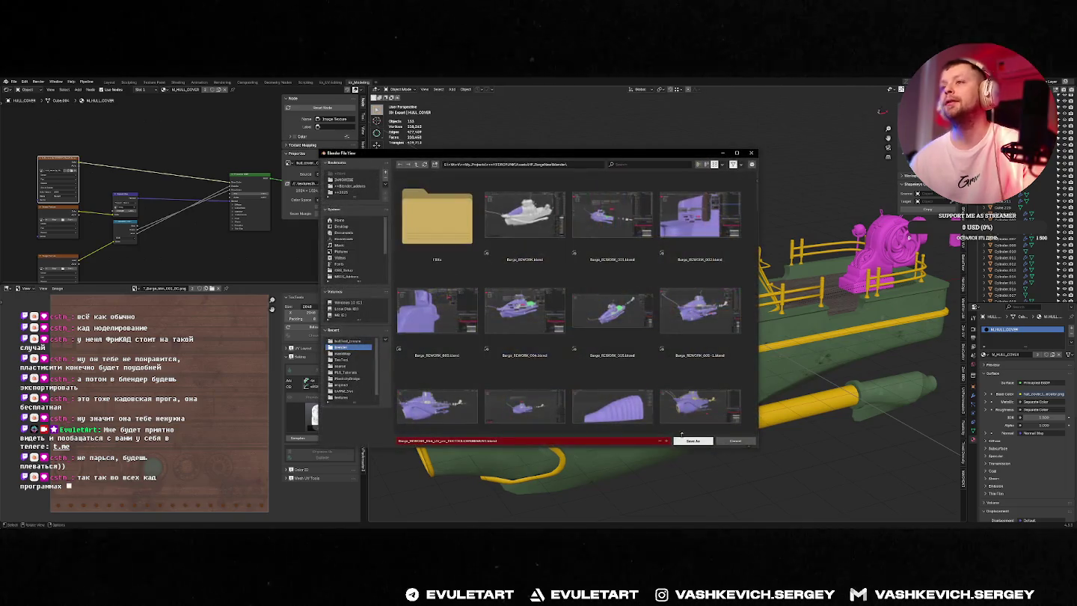
# Step: Save the new blend version and switch between the UV Editing and Modeling workspaces
pyautogui.click(674, 440)
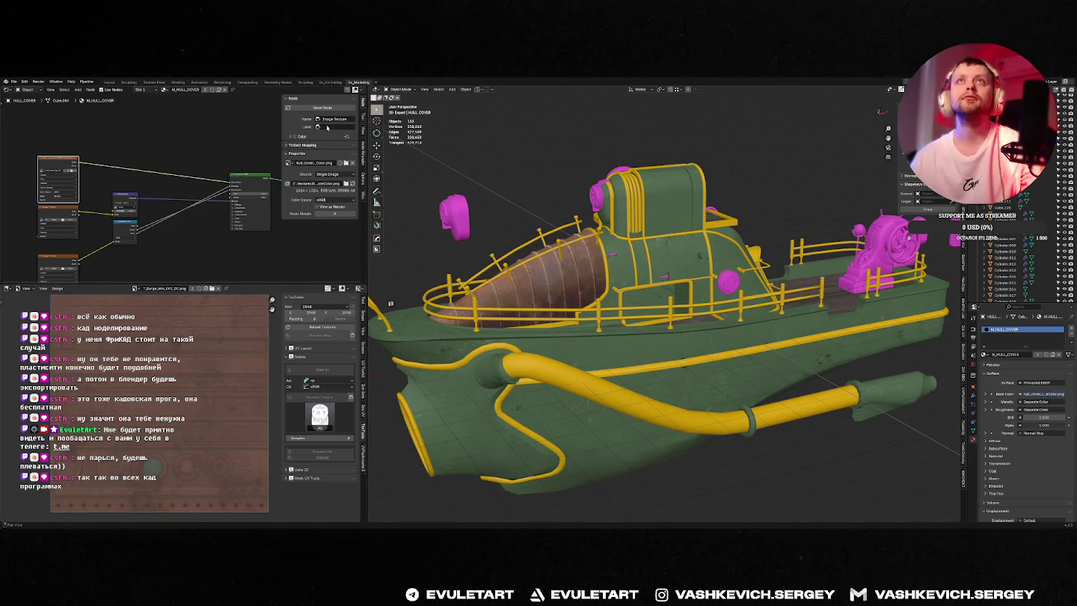
pyautogui.click(331, 83)
pyautogui.click(353, 83)
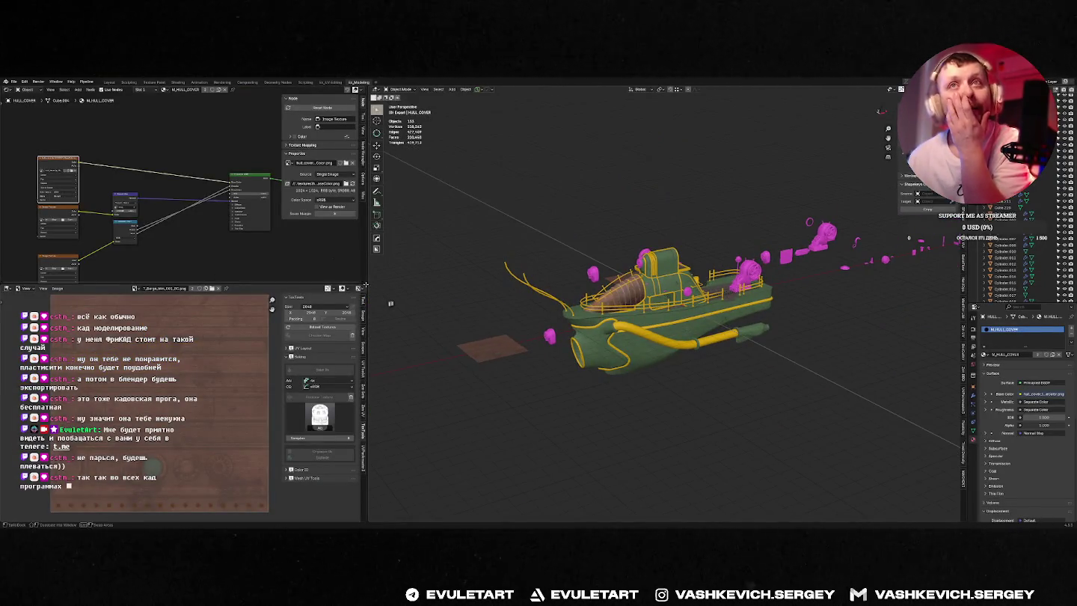
# Step: Join away the node, image and UV editor areas so the 3D viewport fills the window
pyautogui.moveTo(366, 284); pyautogui.dragTo(366, 225)
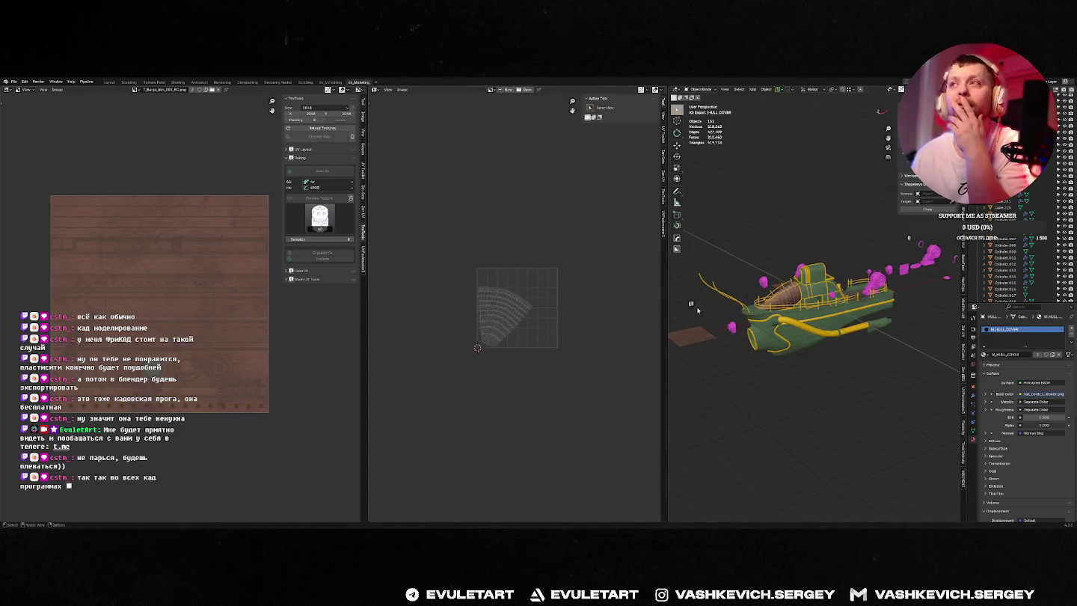
pyautogui.moveTo(696, 310); pyautogui.dragTo(416, 144)
pyautogui.click(8, 89)
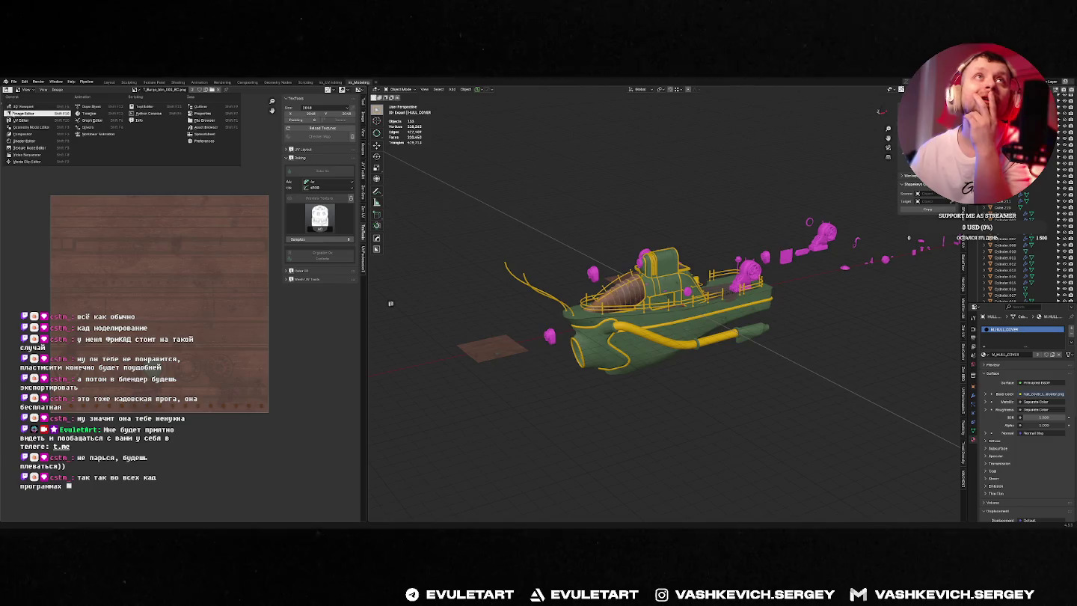
pyautogui.click(29, 120)
pyautogui.click(393, 306)
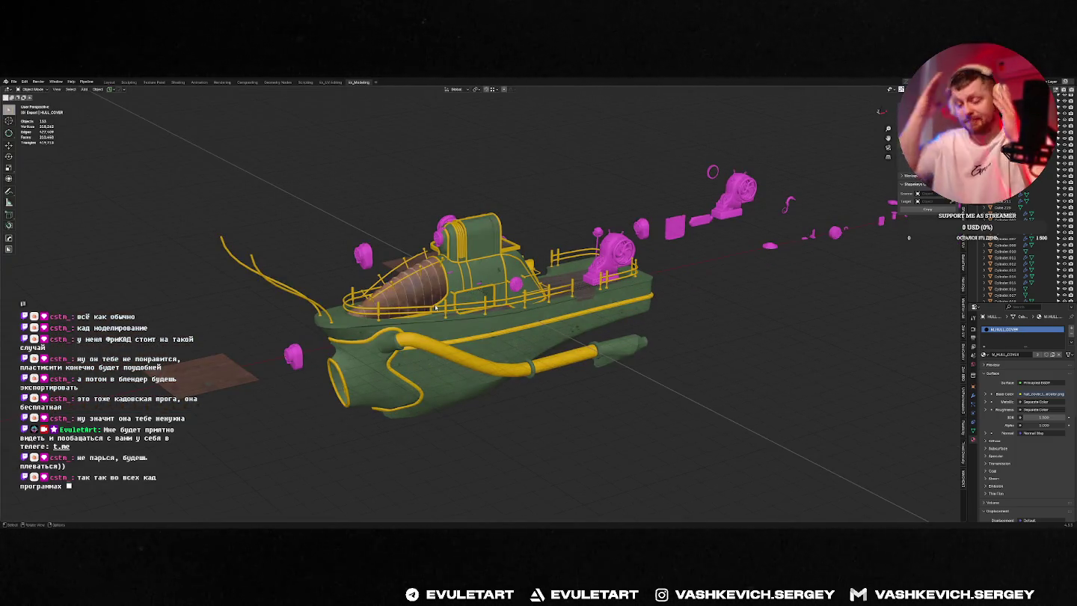
pyautogui.moveTo(435, 307); pyautogui.dragTo(500, 299, button='middle')
# Step: Orbit and zoom in on the textured barge in Unreal's static mesh editor
pyautogui.hotkey('alt', 'Tab')
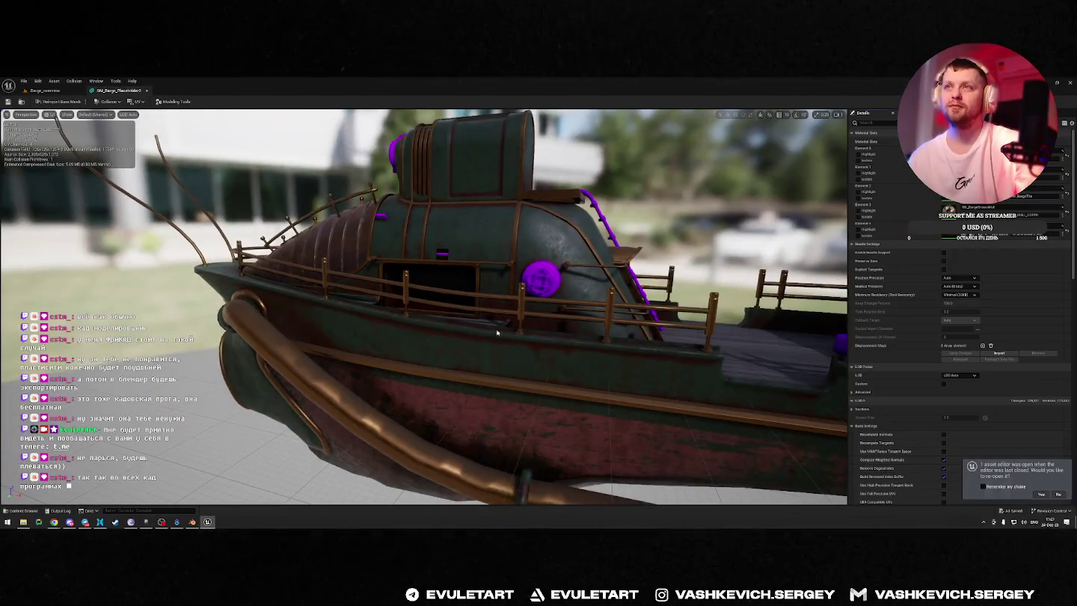
pyautogui.moveTo(496, 332)
pyautogui.mouseDown()
pyautogui.moveTo(419, 329)
pyautogui.moveTo(747, 329)
pyautogui.moveTo(556, 365)
pyautogui.mouseUp()
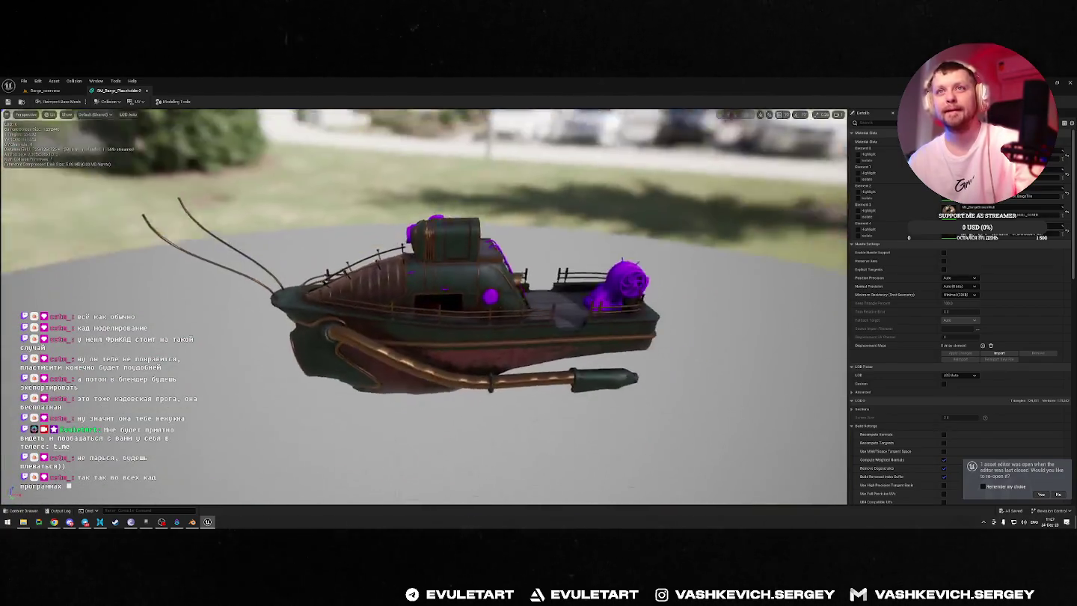
pyautogui.scroll(2, 556, 365)
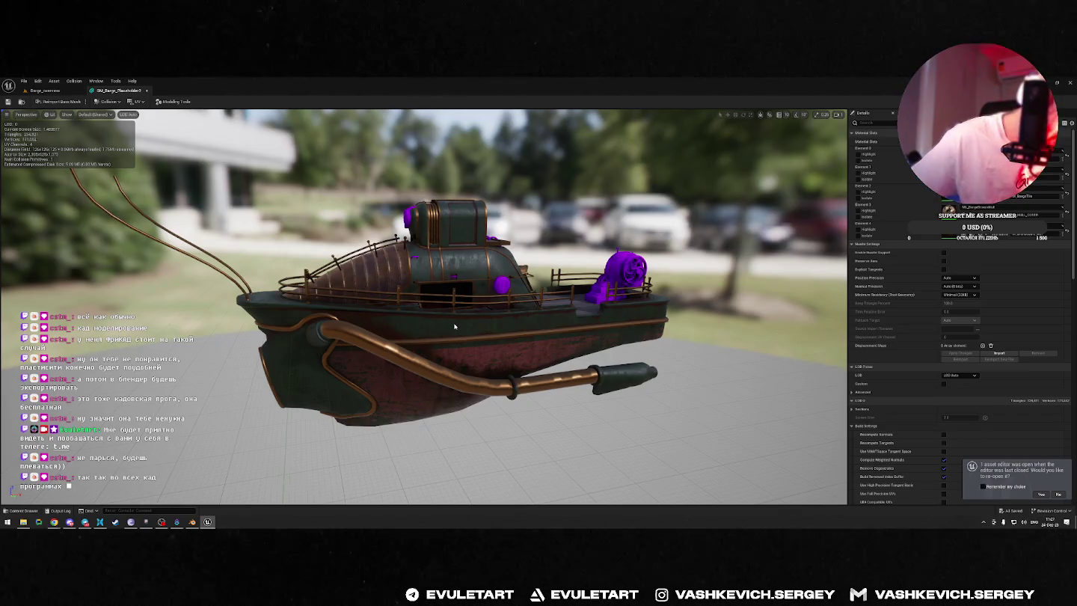
pyautogui.hotkey('alt', 'Tab')
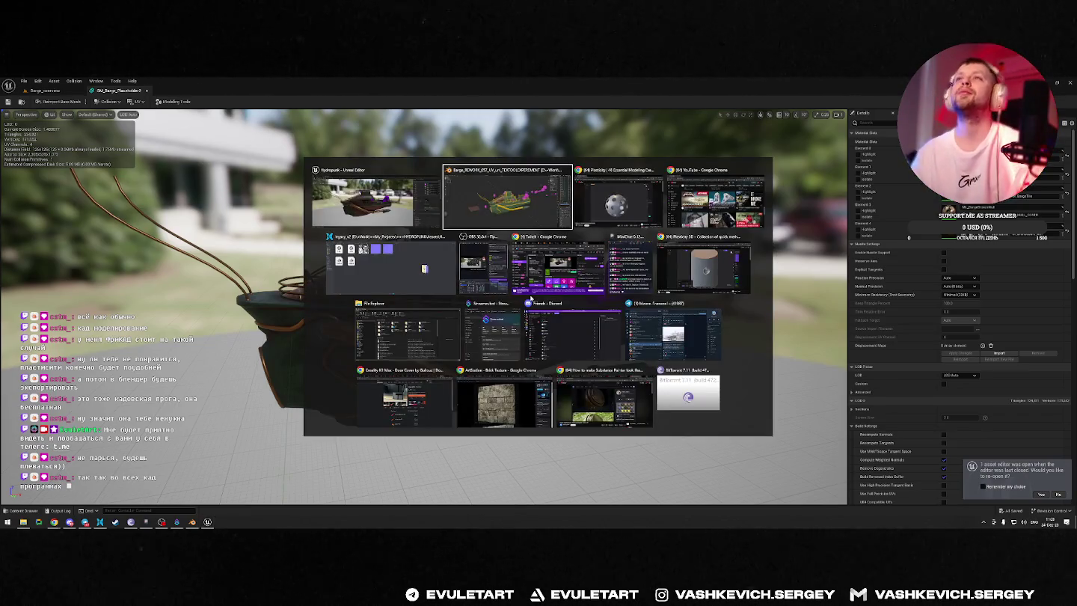
# Step: Glance at the exported textures folder, then launch Adobe Substance 3D Painter from Windows search
pyautogui.click(371, 281)
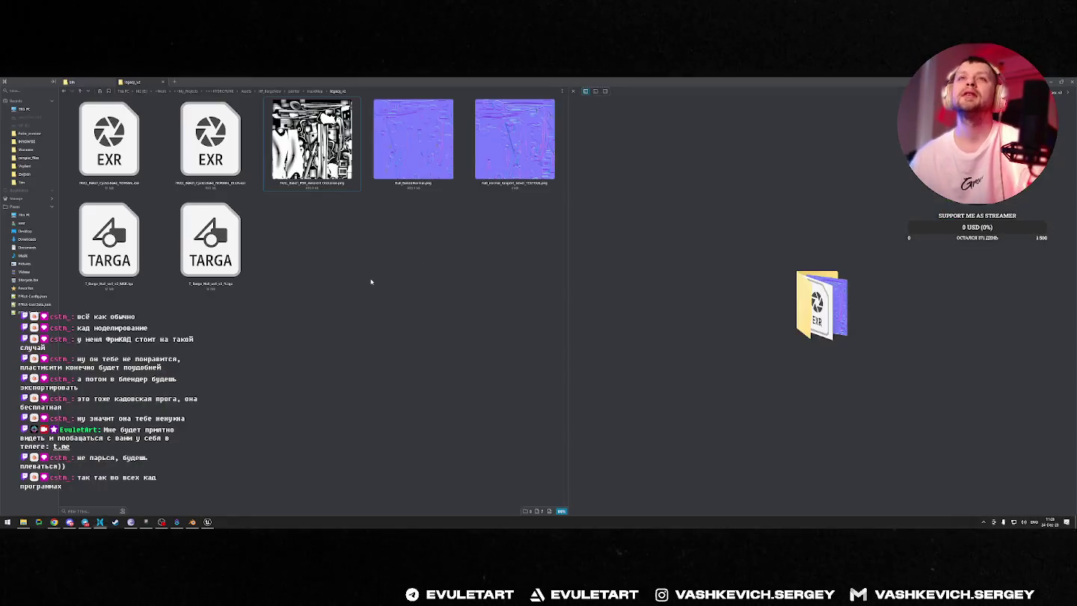
pyautogui.hotkey('alt', 'Tab')
pyautogui.press('super')
pyautogui.write('sub')
pyautogui.write('a')
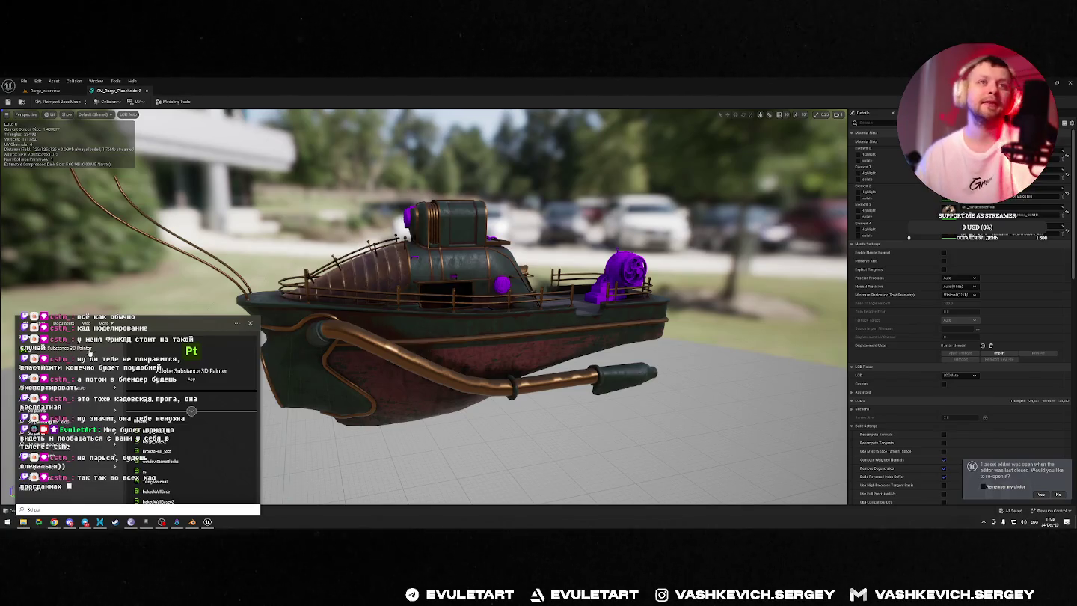
pyautogui.press('Return')
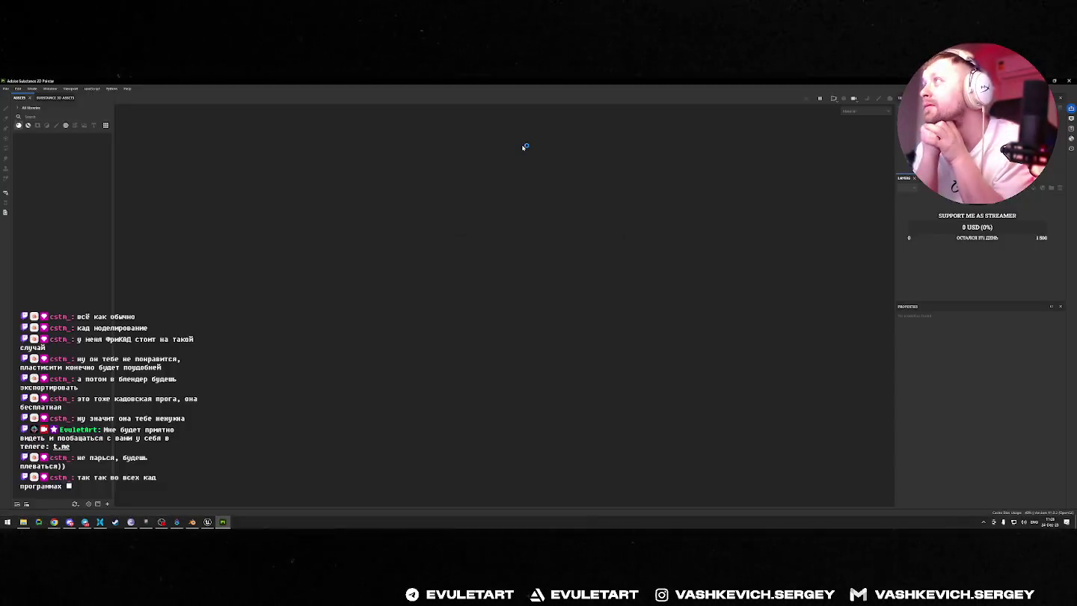
# Step: Open the recent large_mesh_v2 project and frame the whole boat
pyautogui.click(608, 347)
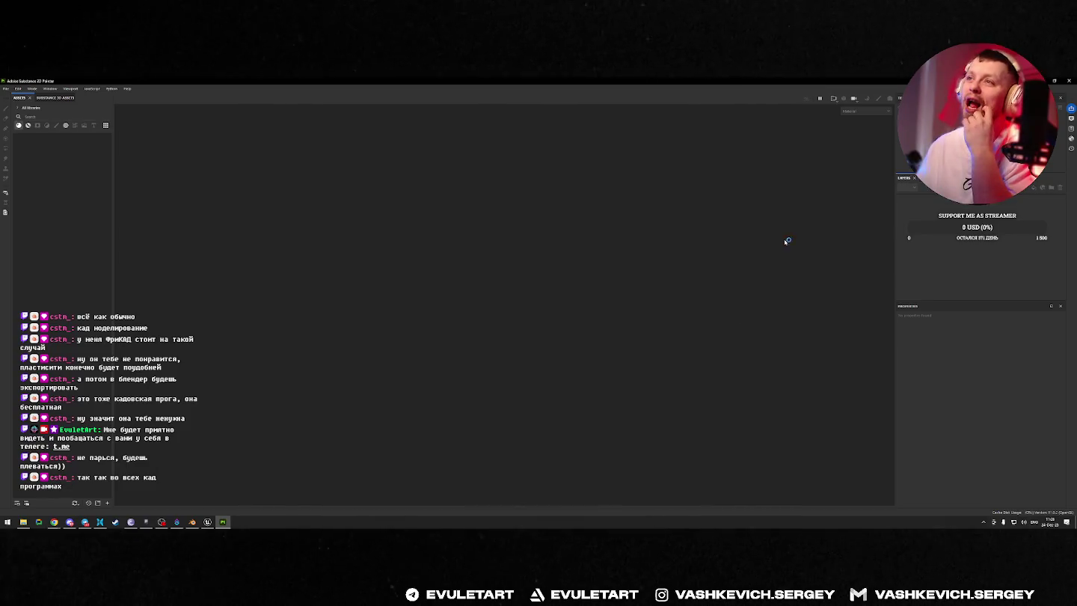
pyautogui.click(6, 88)
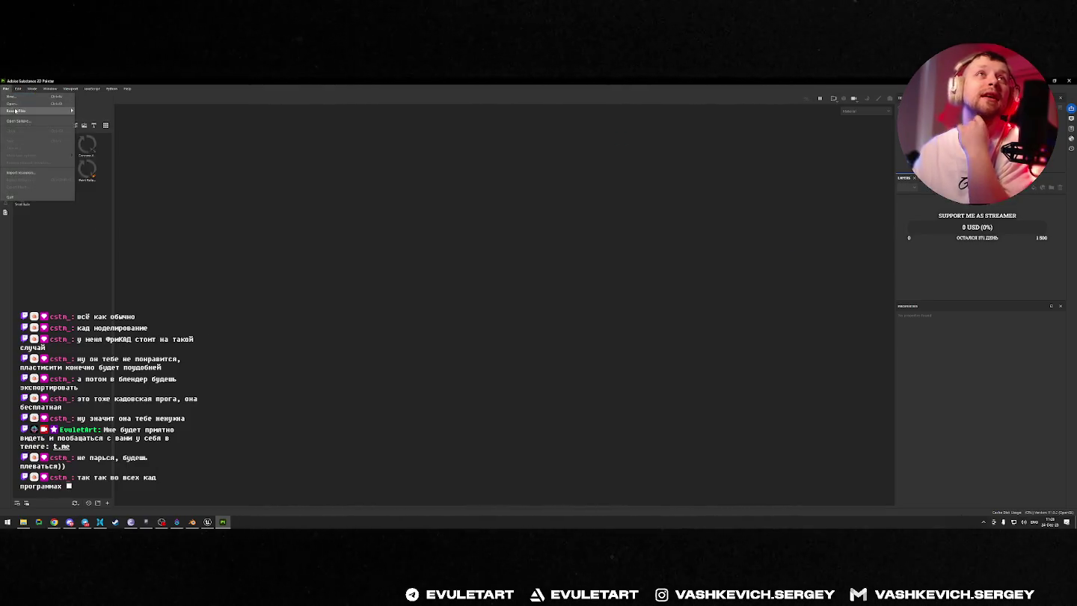
pyautogui.click(155, 110)
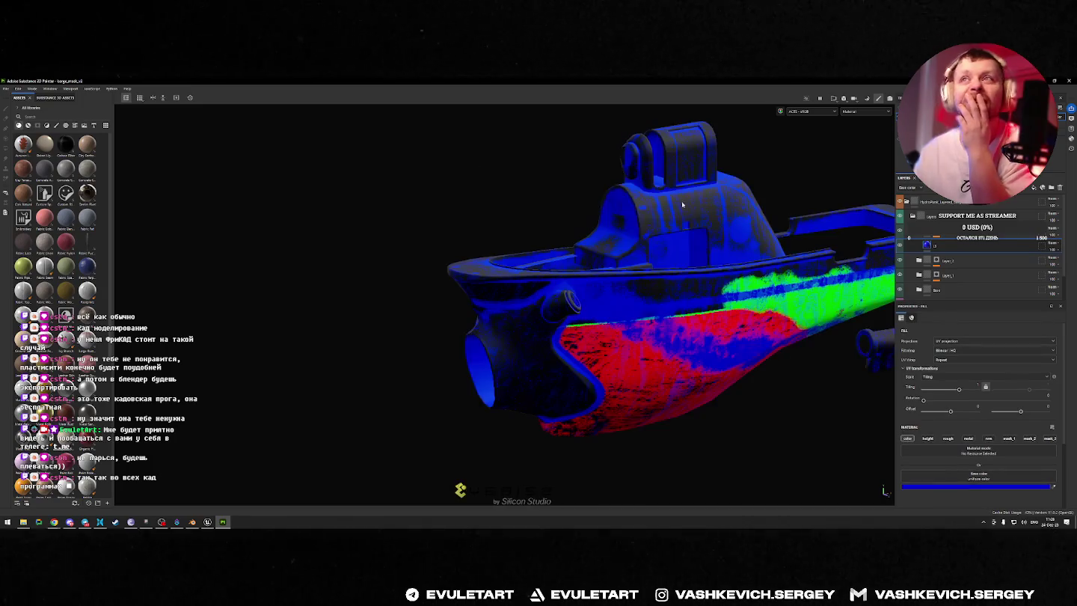
pyautogui.scroll(-5, 738, 237)
pyautogui.scroll(3, 738, 236)
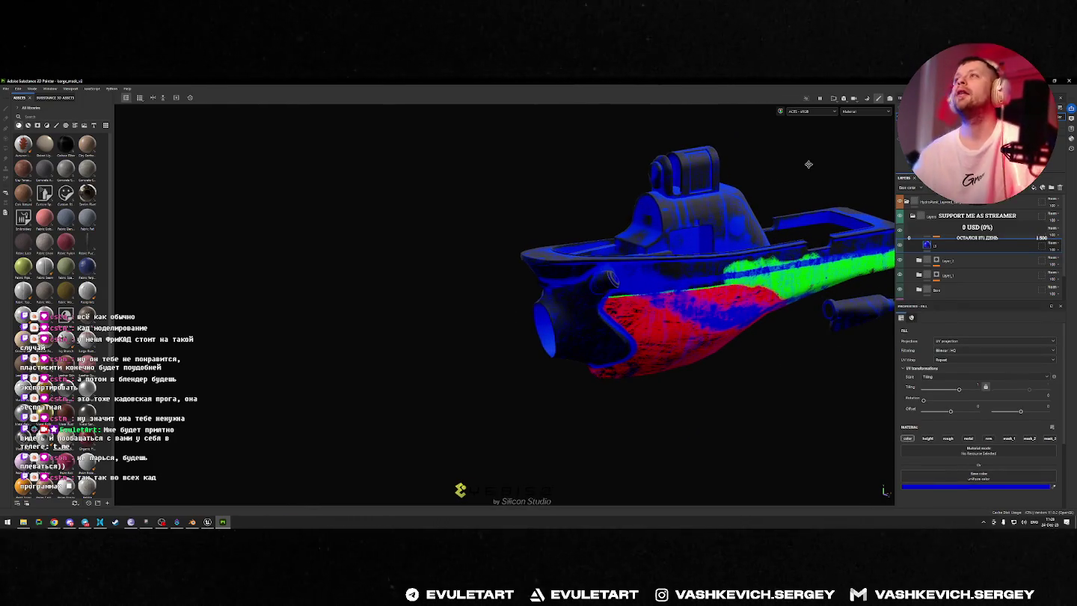
pyautogui.press('f')
# Step: Start importing resources from the File menu and browse for files
pyautogui.click(6, 88)
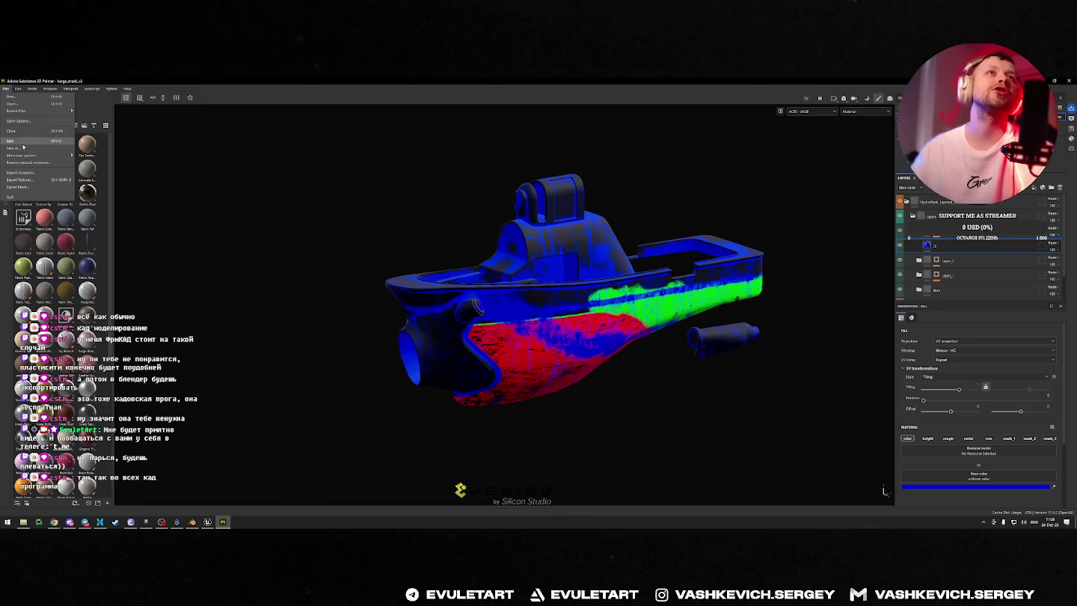
pyautogui.click(21, 172)
pyautogui.click(567, 213)
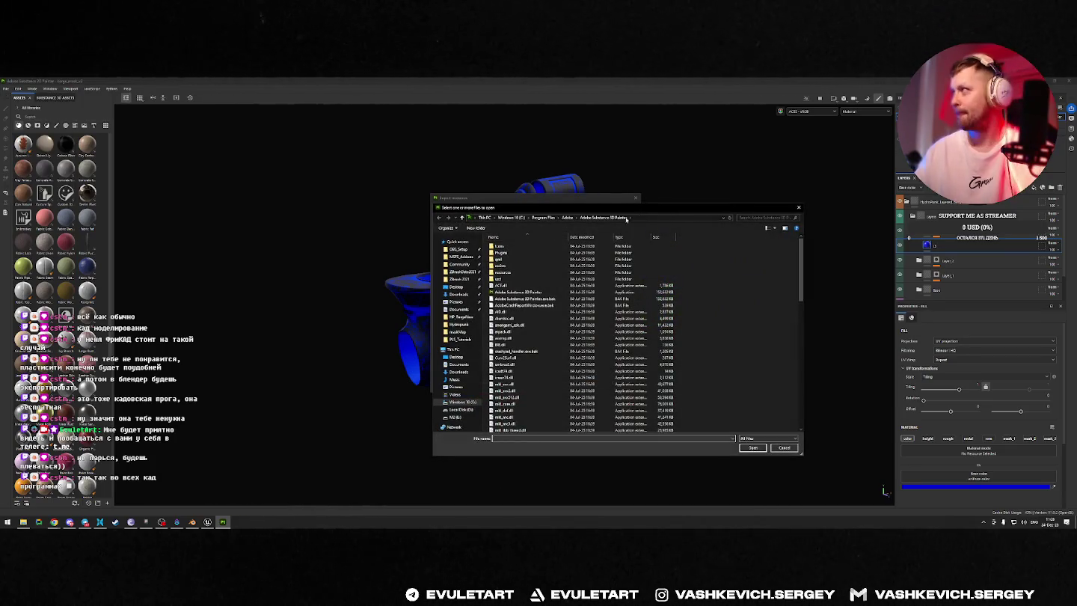
# Step: Browse to the HYDROPUNK HP_BargeNew painter maskMap folder on the F: drive
pyautogui.click(453, 417)
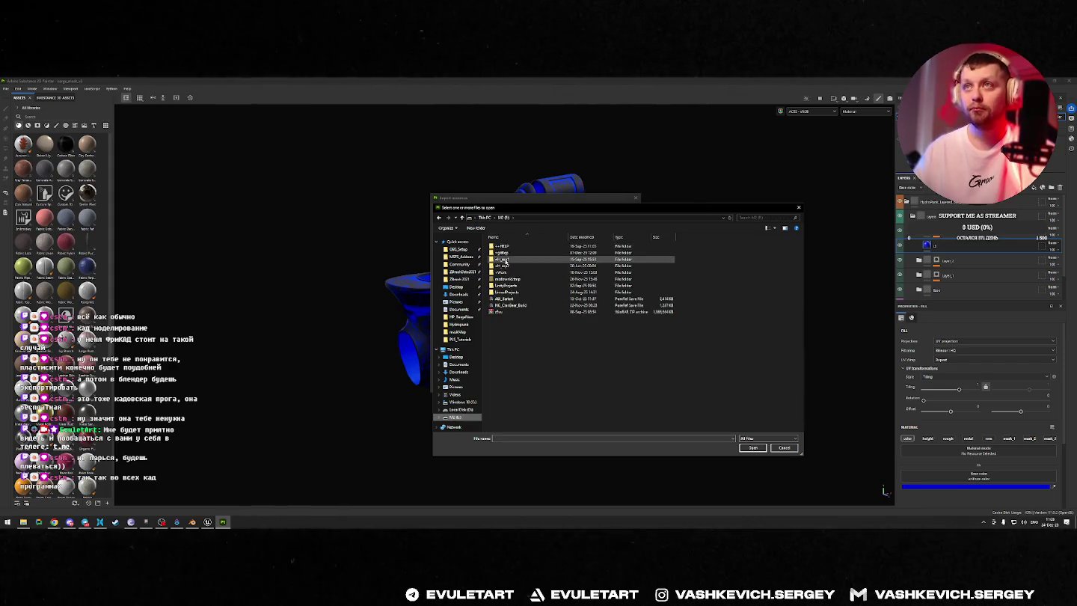
pyautogui.doubleClick(499, 273)
pyautogui.doubleClick(502, 246)
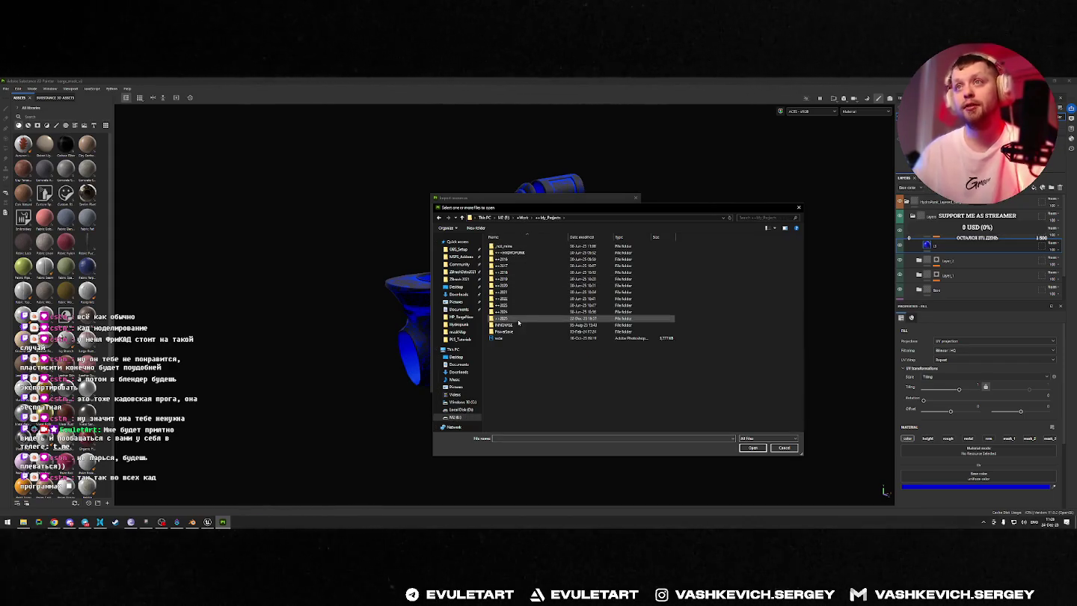
pyautogui.hotkey('alt', 'Tab')
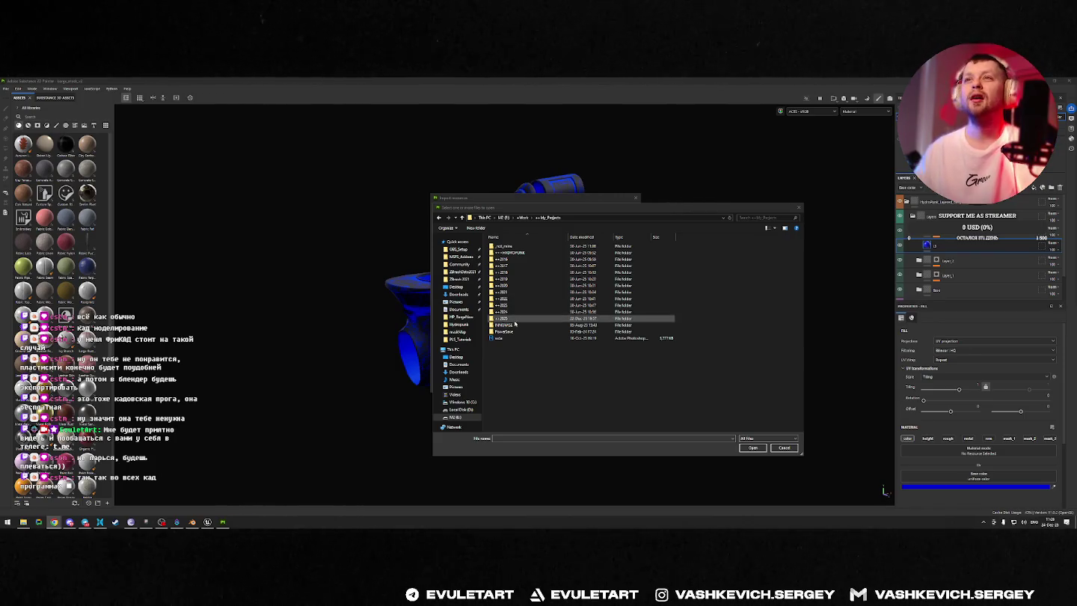
pyautogui.doubleClick(515, 252)
pyautogui.doubleClick(516, 252)
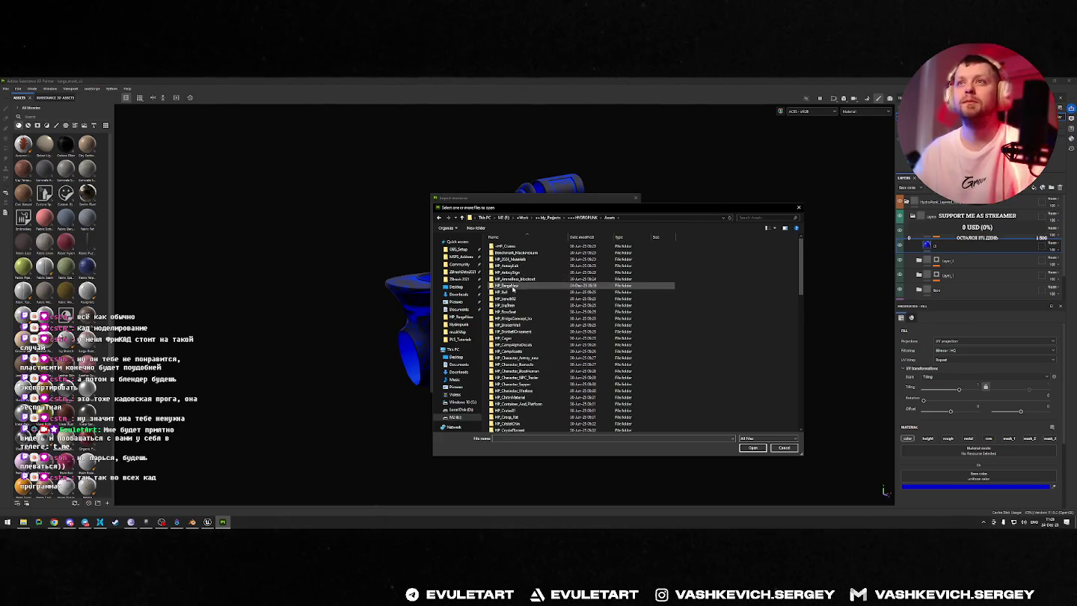
pyautogui.doubleClick(508, 287)
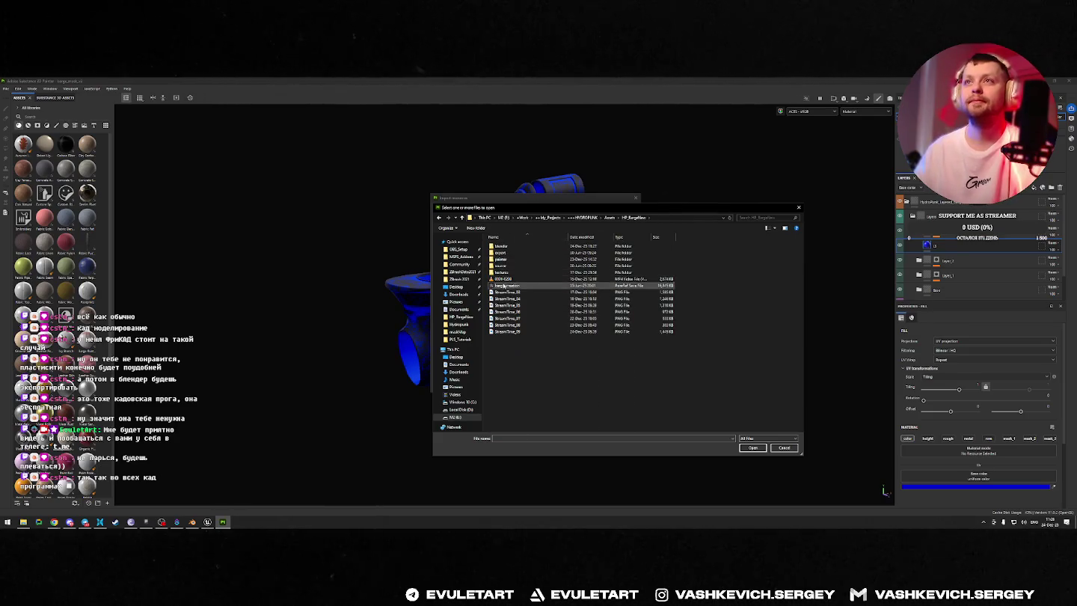
pyautogui.doubleClick(506, 260)
pyautogui.doubleClick(510, 253)
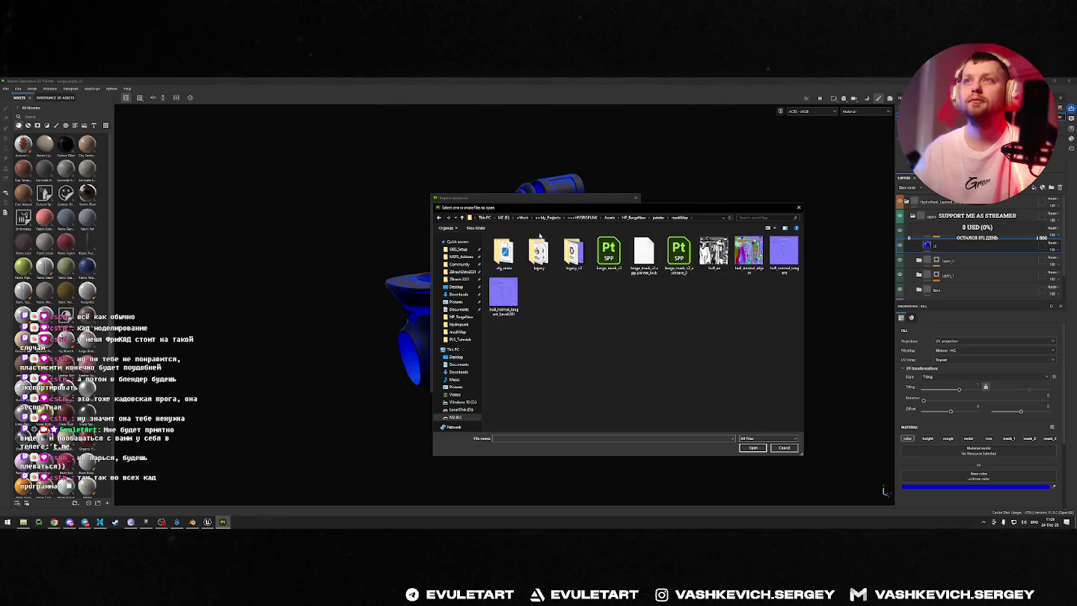
# Step: Add hull_ao, hull_normal_object, hull_normal_tangent and hull_normal_tangent_bevel001 to the import
pyautogui.click(714, 253)
pyautogui.keyDown('ctrl'); pyautogui.click(749, 252); pyautogui.keyUp('ctrl')
pyautogui.keyDown('ctrl'); pyautogui.click(773, 256); pyautogui.keyUp('ctrl')
pyautogui.keyDown('ctrl'); pyautogui.click(504, 295); pyautogui.keyUp('ctrl')
pyautogui.click(752, 447)
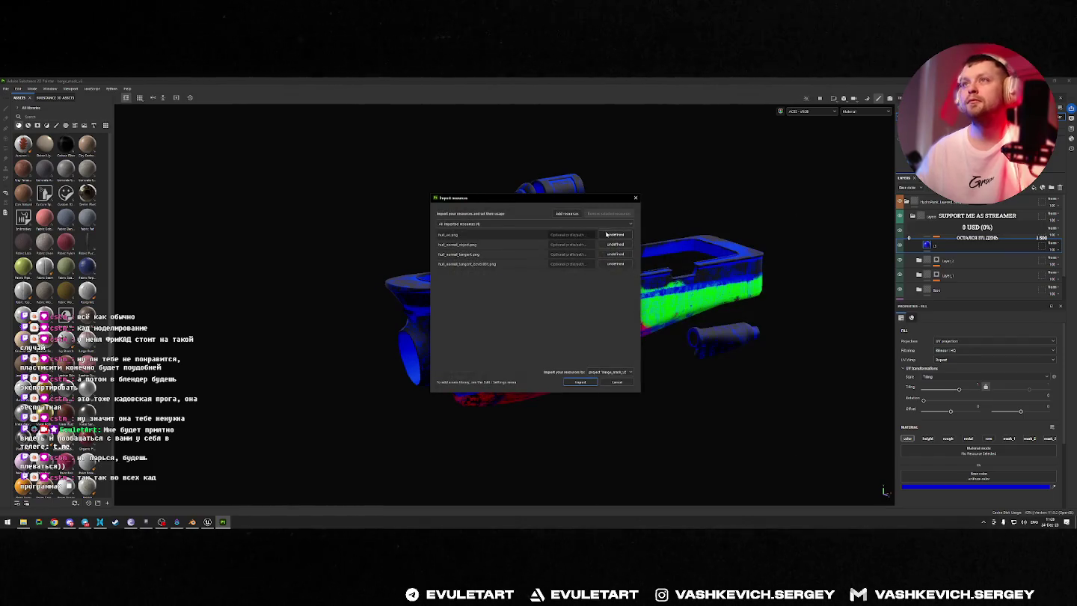
# Step: Import all four resources as textures into the current project
pyautogui.moveTo(590, 235); pyautogui.dragTo(629, 272)
pyautogui.click(617, 267)
pyautogui.click(629, 278)
pyautogui.click(623, 373)
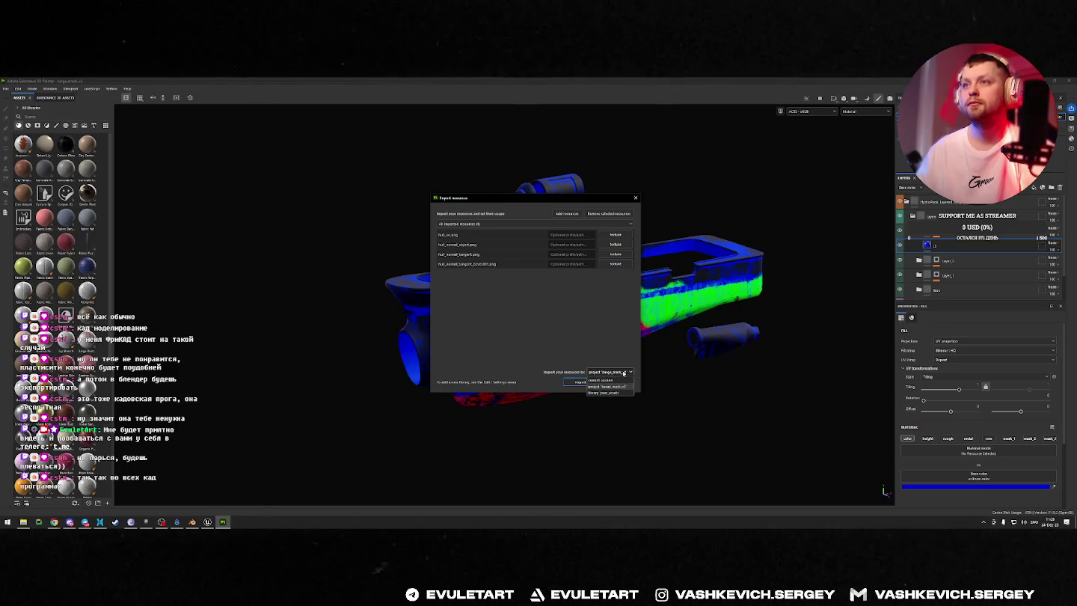
pyautogui.click(609, 387)
pyautogui.click(581, 382)
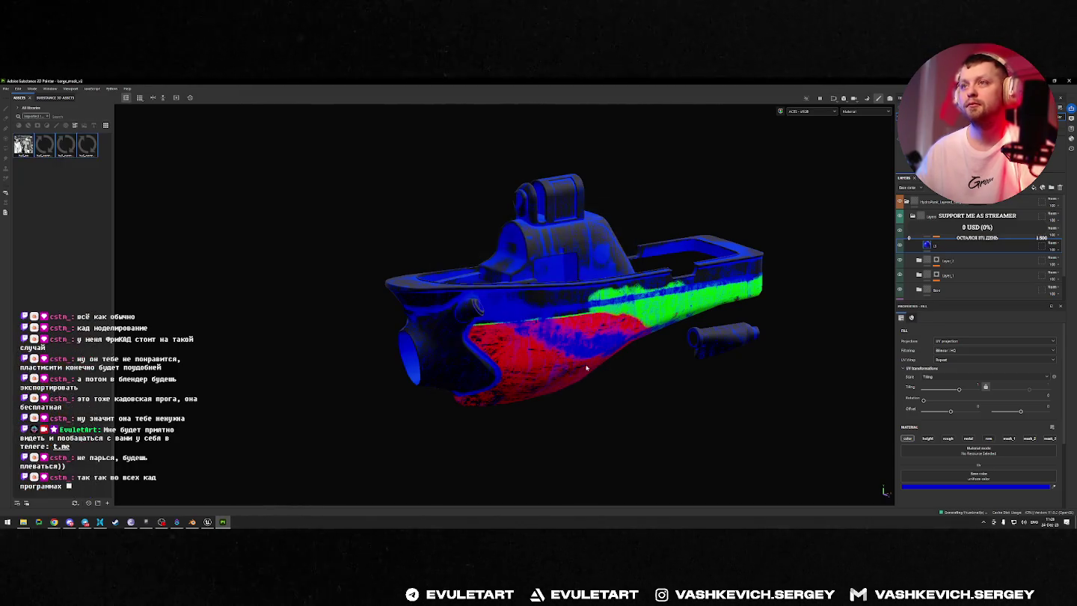
# Step: Fill the Normal slot, hull_normal_object as world space normals, and hull_ao as ambient occlusion
pyautogui.click(914, 178)
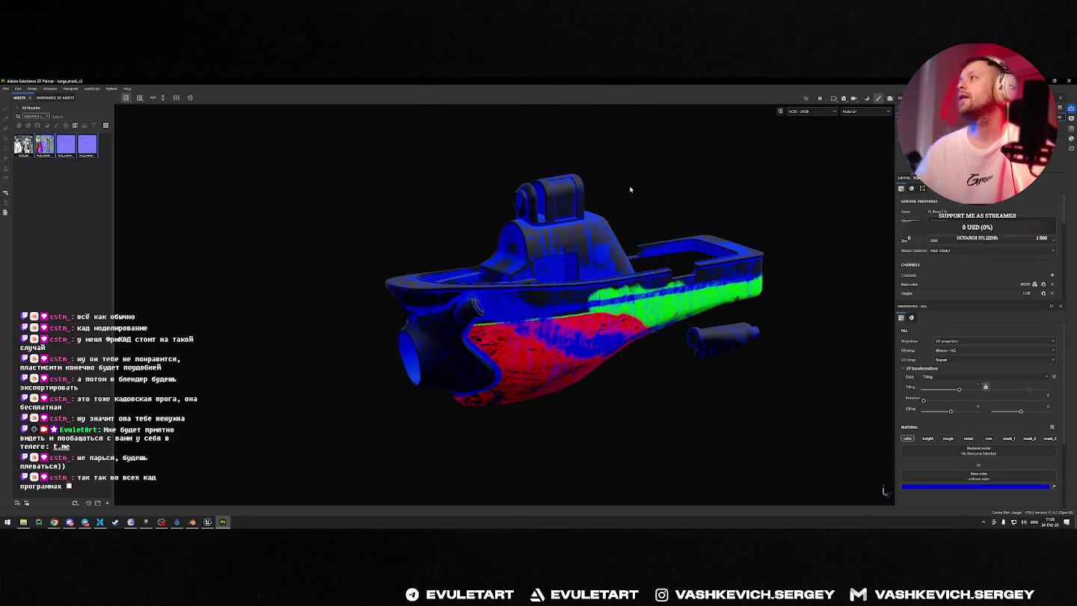
pyautogui.scroll(1, 919, 212)
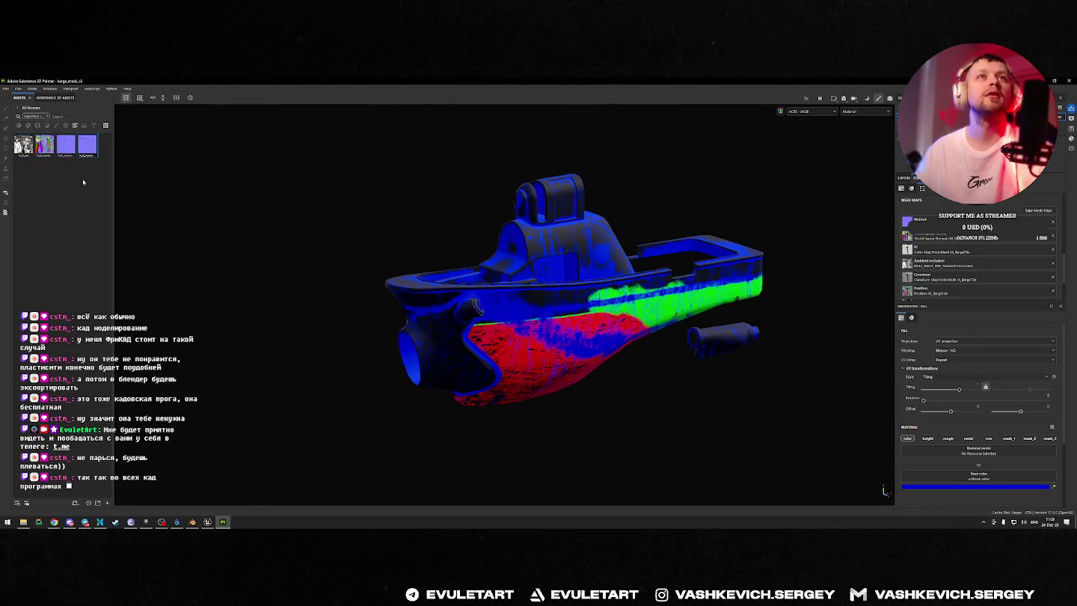
pyautogui.moveTo(87, 145)
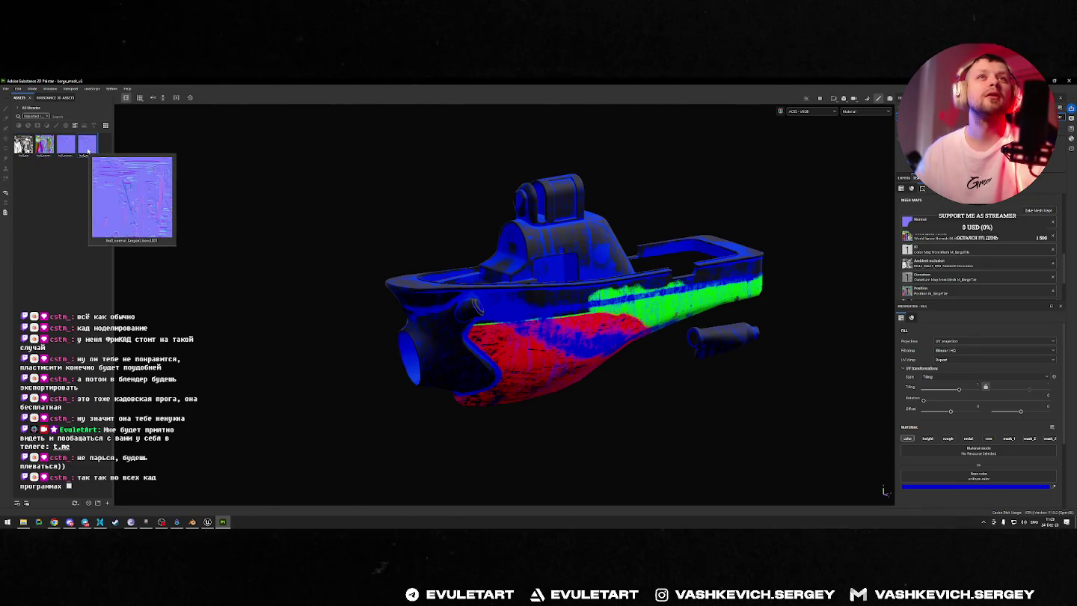
pyautogui.moveTo(88, 148); pyautogui.dragTo(917, 223)
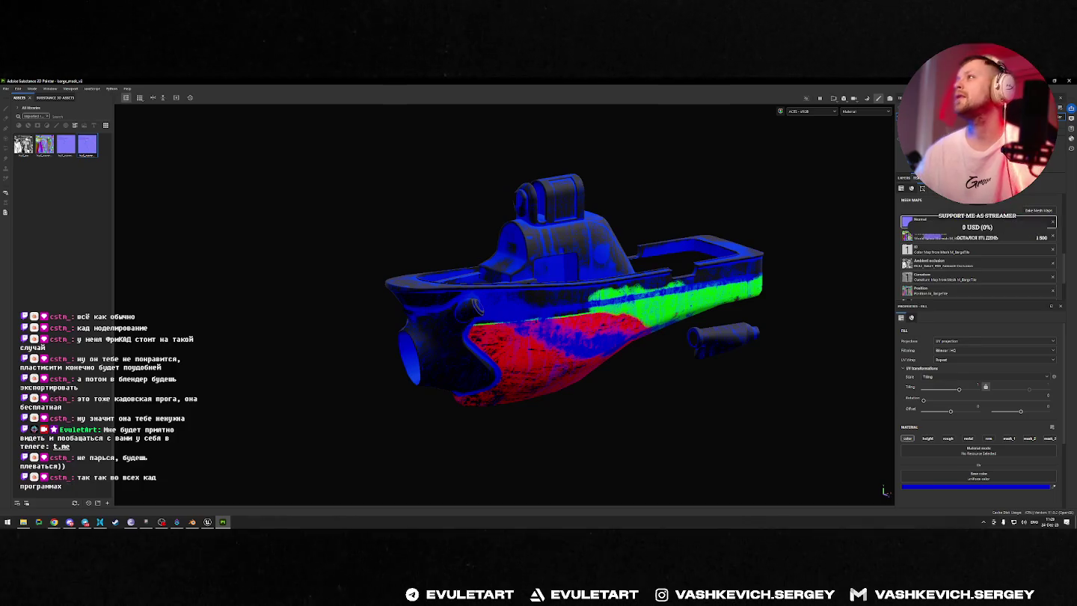
pyautogui.moveTo(45, 145); pyautogui.dragTo(954, 238)
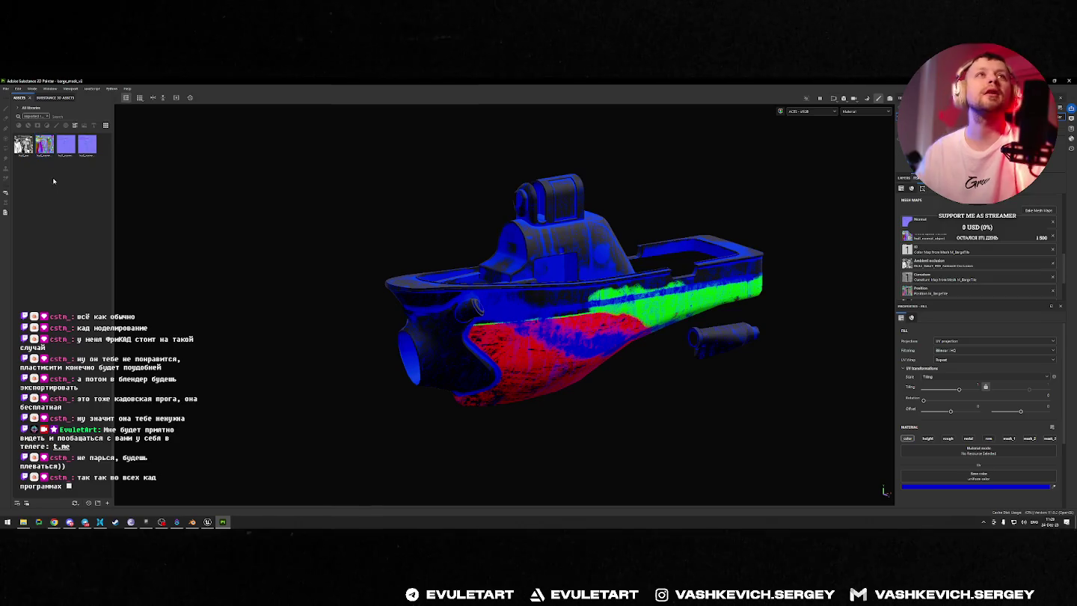
pyautogui.moveTo(68, 205); pyautogui.dragTo(907, 263)
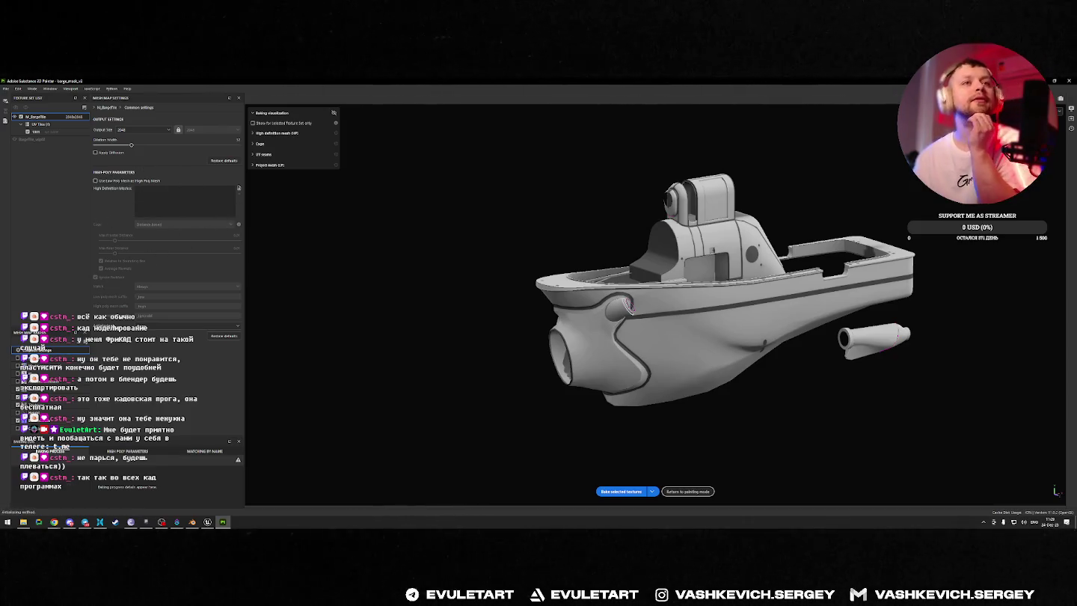
# Step: Bake the mesh maps with Supersampling antialiasing and curvature generated from the normal map
pyautogui.click(155, 327)
pyautogui.click(169, 346)
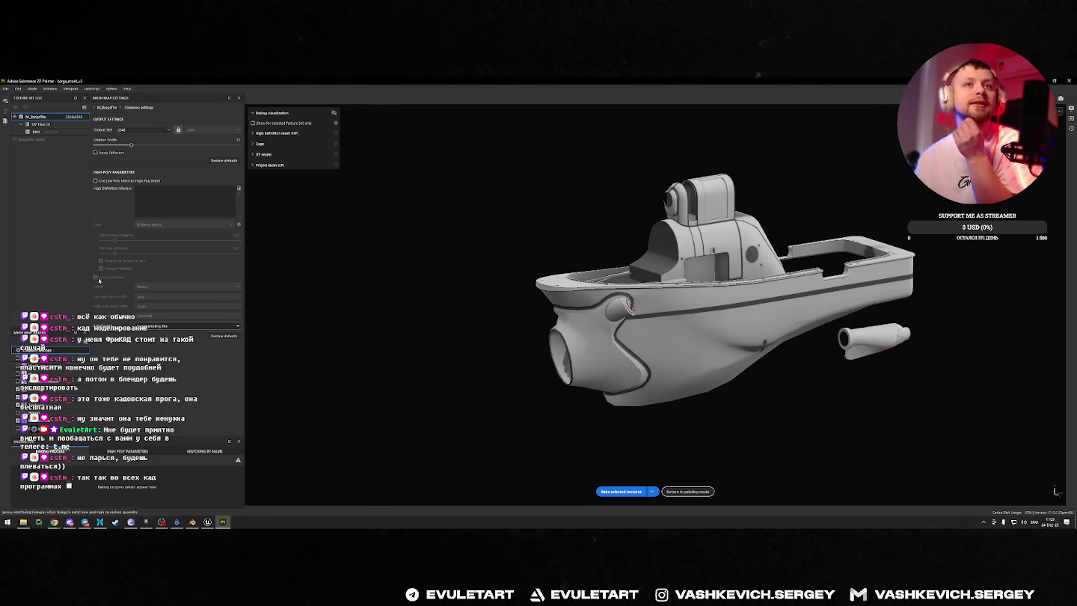
pyautogui.click(46, 388)
pyautogui.click(165, 118)
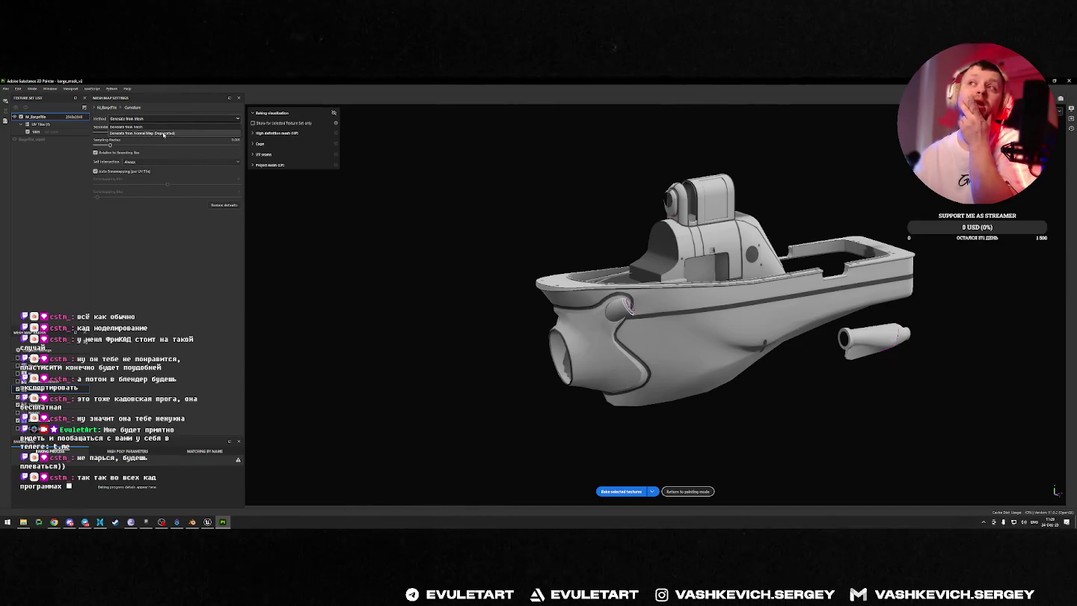
pyautogui.click(163, 134)
pyautogui.click(45, 398)
pyautogui.press('Down')
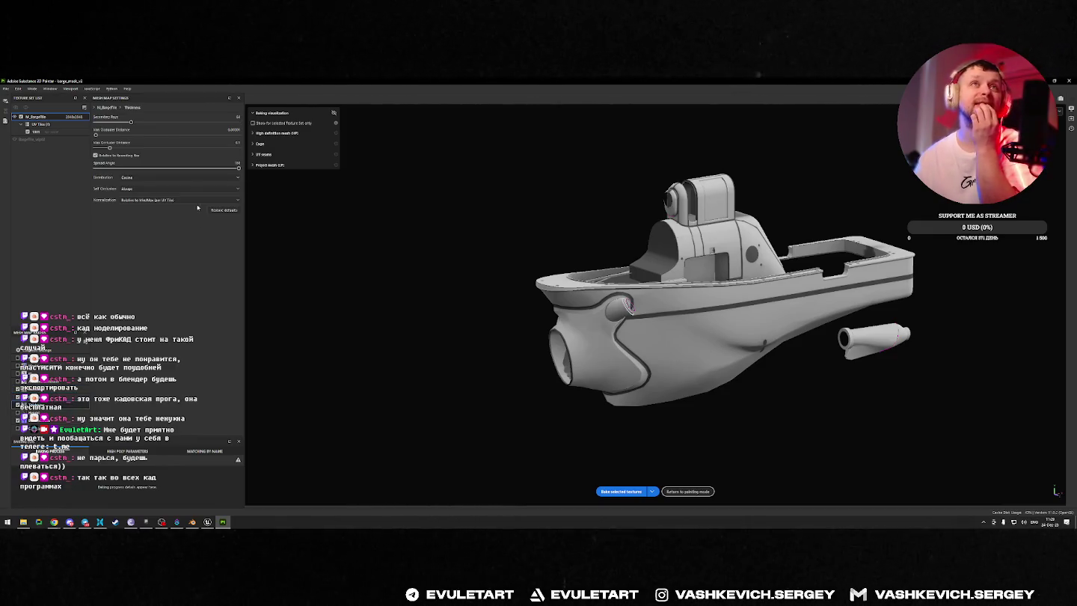
pyautogui.click(621, 492)
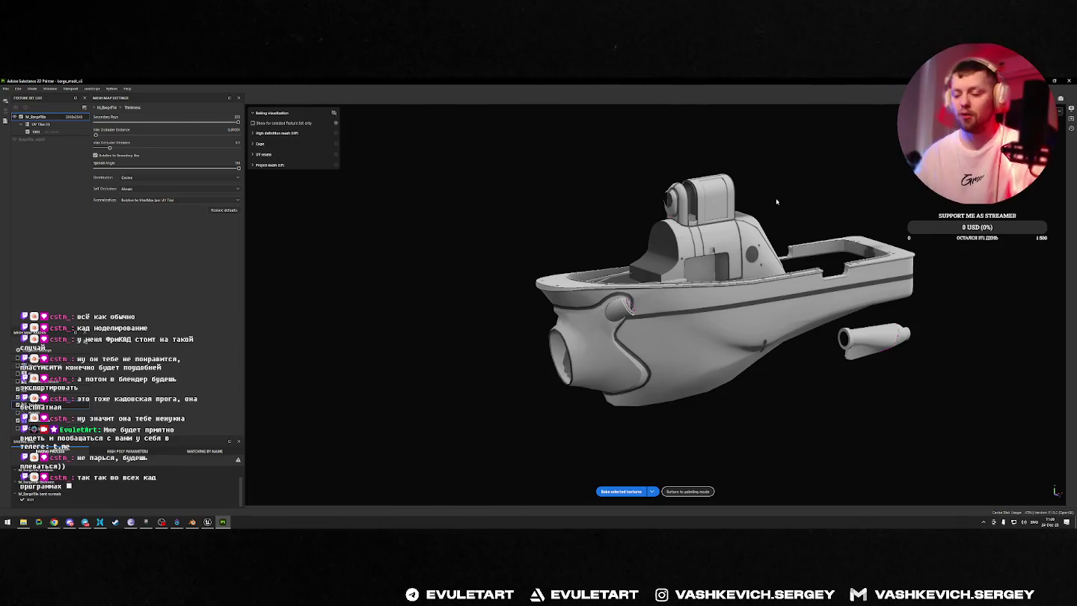
# Step: Orbit and zoom to inspect the freshly baked boat, then return to painting mode
pyautogui.keyDown('alt'); pyautogui.moveTo(773, 237); pyautogui.dragTo(624, 308); pyautogui.keyUp('alt')
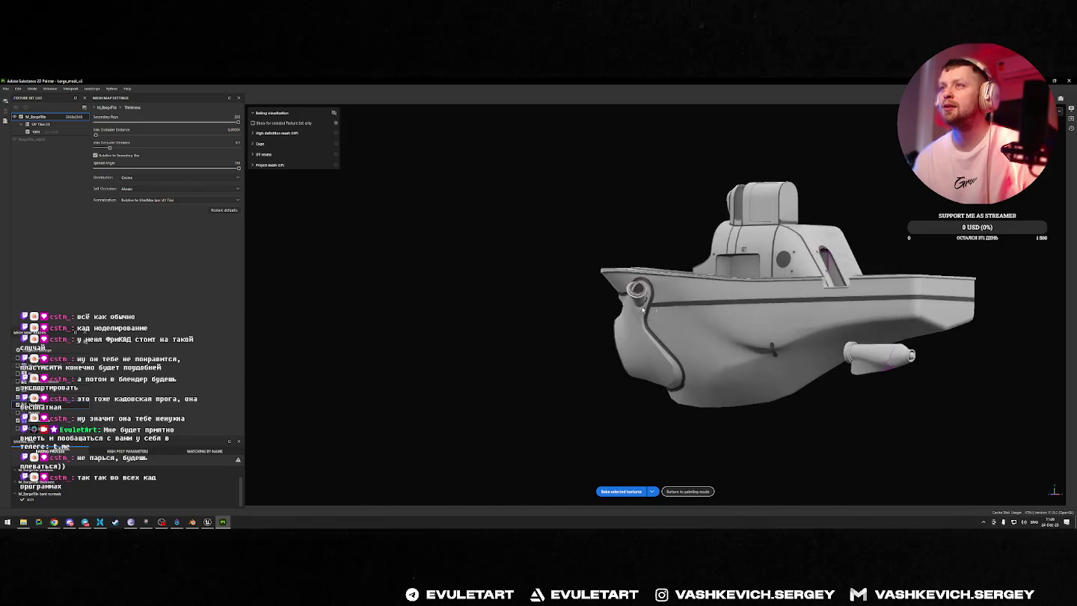
pyautogui.moveTo(690, 300)
pyautogui.keyDown('alt'); pyautogui.mouseDown()
pyautogui.moveTo(871, 266)
pyautogui.moveTo(429, 259)
pyautogui.moveTo(608, 276)
pyautogui.mouseUp(); pyautogui.keyUp('alt')
pyautogui.scroll(3, 591, 262)
pyautogui.scroll(2, 538, 217)
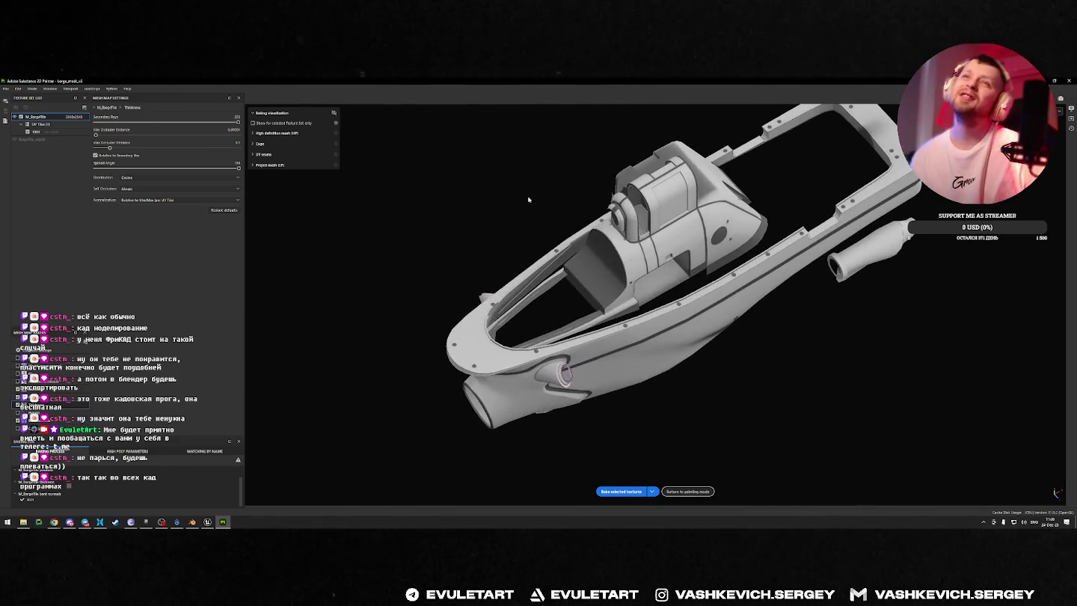
pyautogui.click(688, 492)
pyautogui.moveTo(456, 314)
pyautogui.keyDown('alt'); pyautogui.mouseDown()
pyautogui.moveTo(469, 195)
pyautogui.moveTo(628, 233)
pyautogui.moveTo(615, 261)
pyautogui.mouseUp(); pyautogui.keyUp('alt')
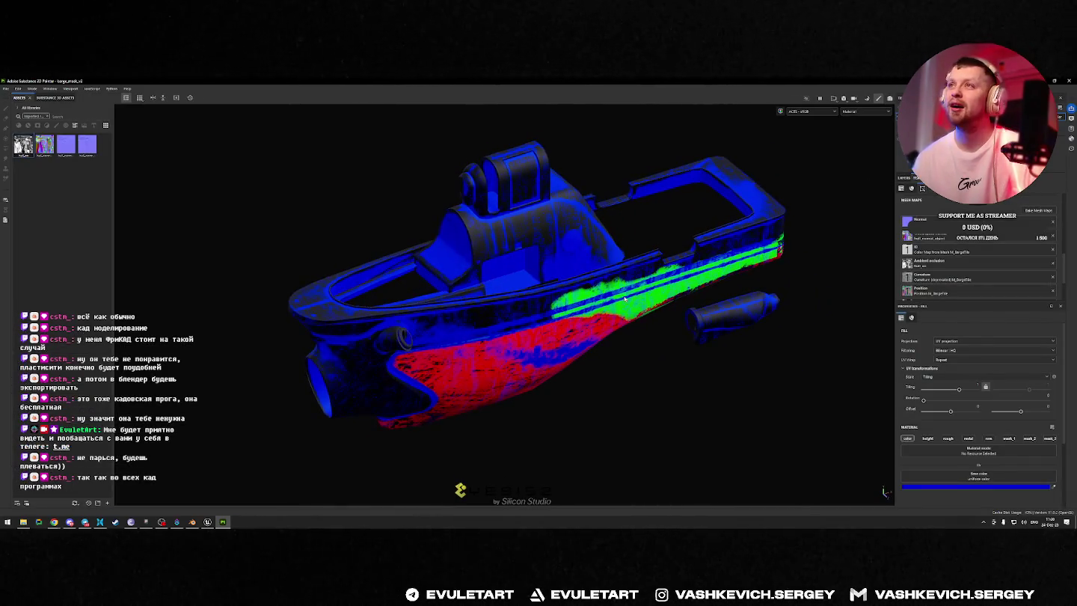
# Step: Orbit the baked hull to a side view, glance at Unreal Editor, then switch to Blender
pyautogui.keyDown('alt'); pyautogui.moveTo(624, 300); pyautogui.dragTo(406, 236); pyautogui.keyUp('alt')
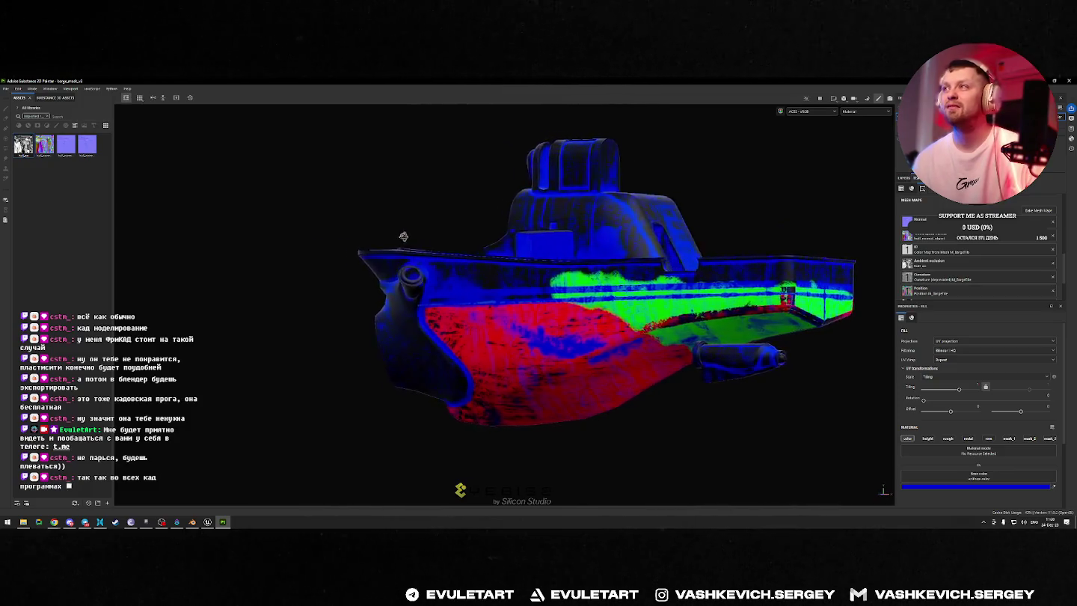
pyautogui.keyDown('alt'); pyautogui.moveTo(406, 237); pyautogui.dragTo(496, 307); pyautogui.keyUp('alt')
pyautogui.hotkey('alt', 'Tab')
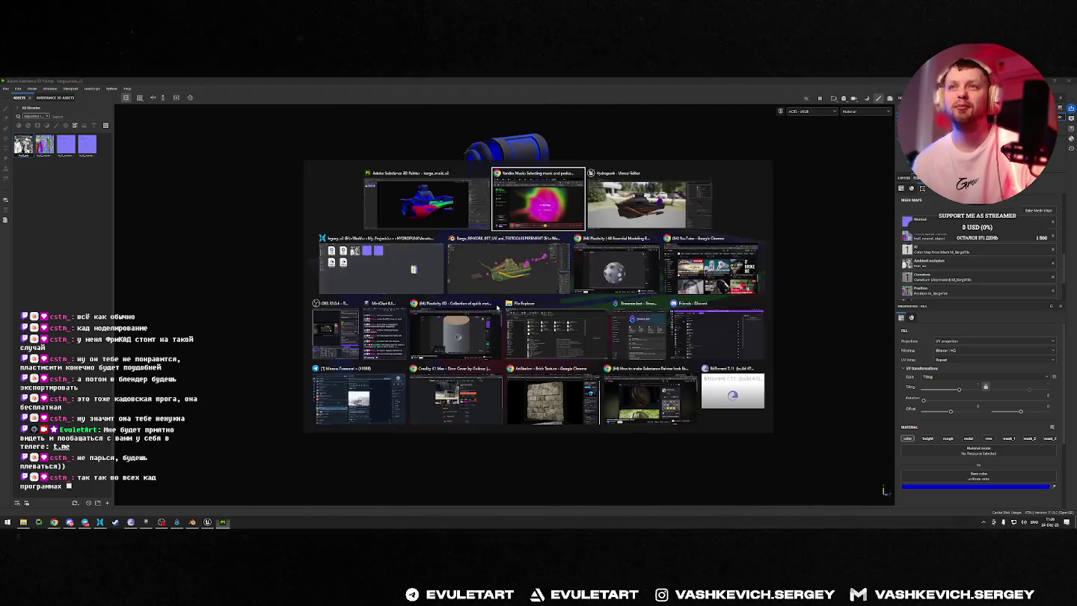
pyautogui.click(663, 225)
pyautogui.hotkey('alt', 'Tab')
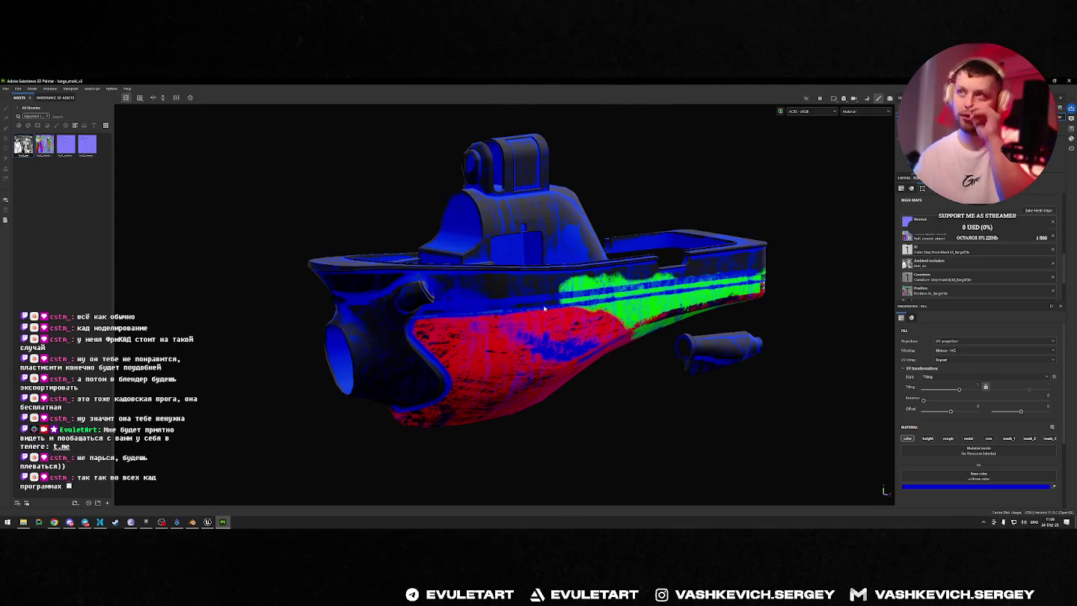
pyautogui.hotkey('alt', 'Tab')
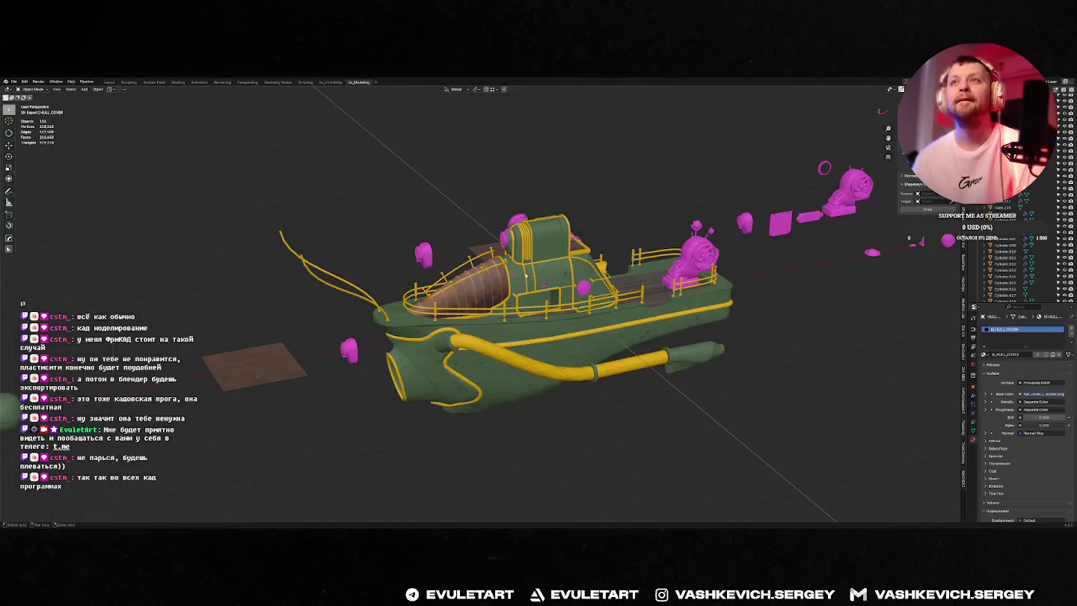
# Step: Select and frame the HULL object, and close the tablet settings window
pyautogui.moveTo(622, 314); pyautogui.dragTo(629, 307, button='middle')
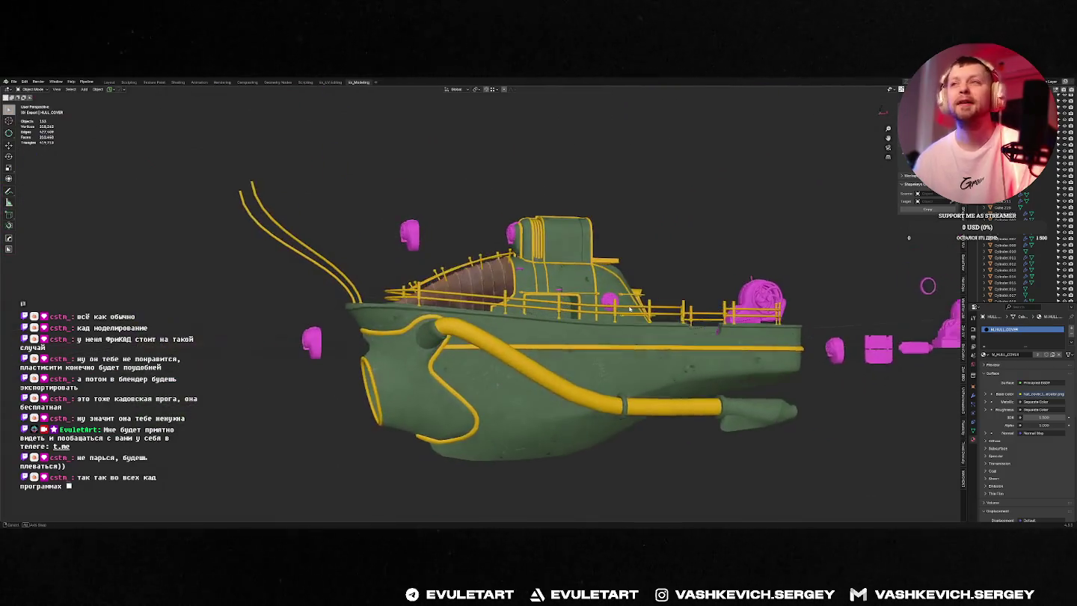
pyautogui.click(705, 368)
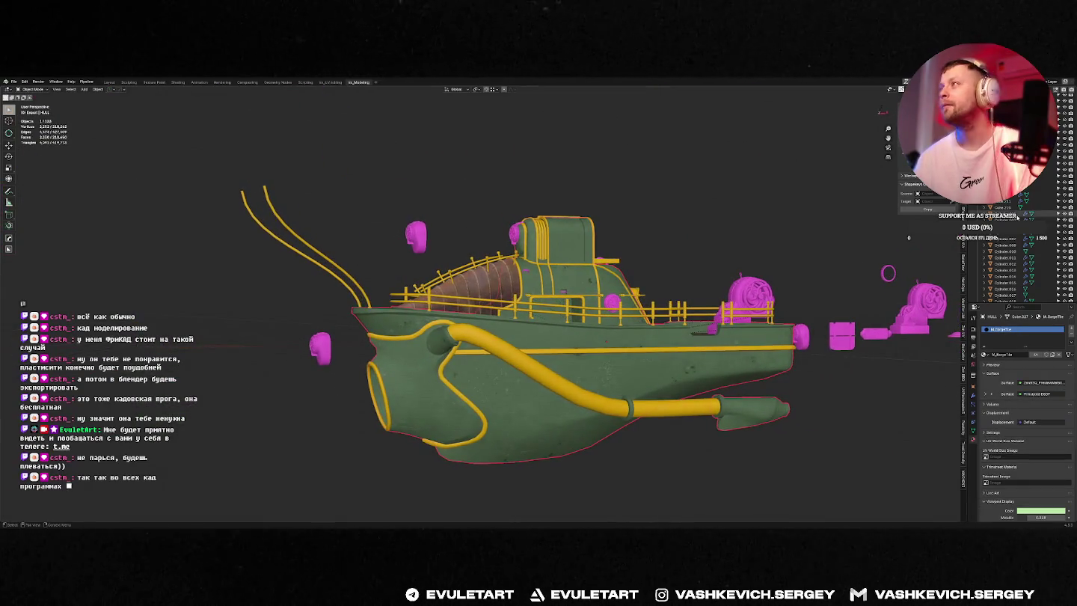
pyautogui.press('KP_Decimal')
pyautogui.scroll(-8, 709, 286)
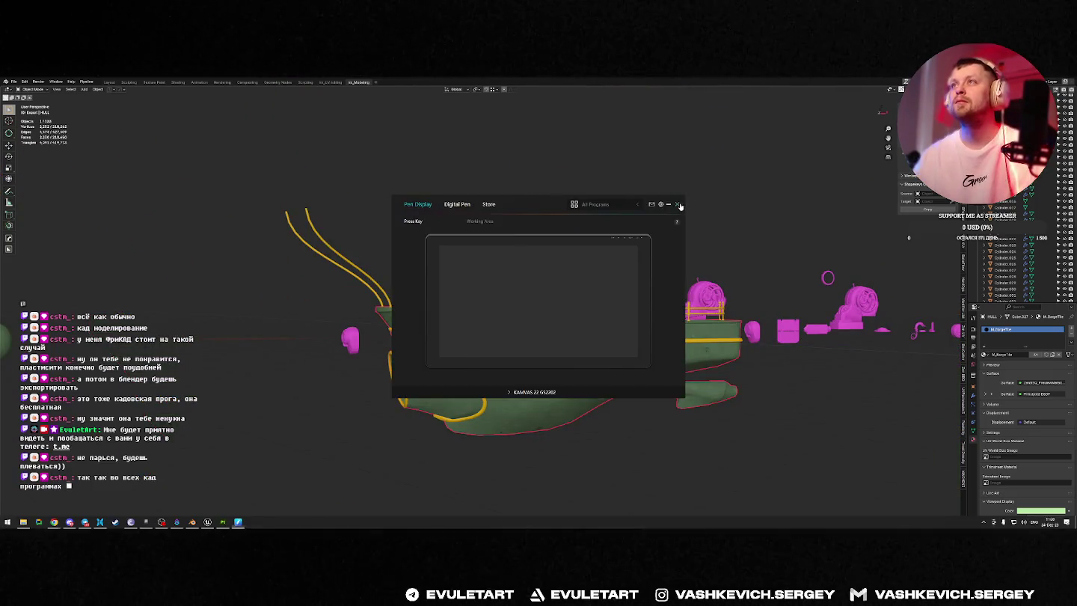
pyautogui.click(679, 206)
# Step: Orbit and zoom around the hull's bow and pipe, then return to Substance Painter
pyautogui.moveTo(563, 180); pyautogui.dragTo(515, 309, button='middle')
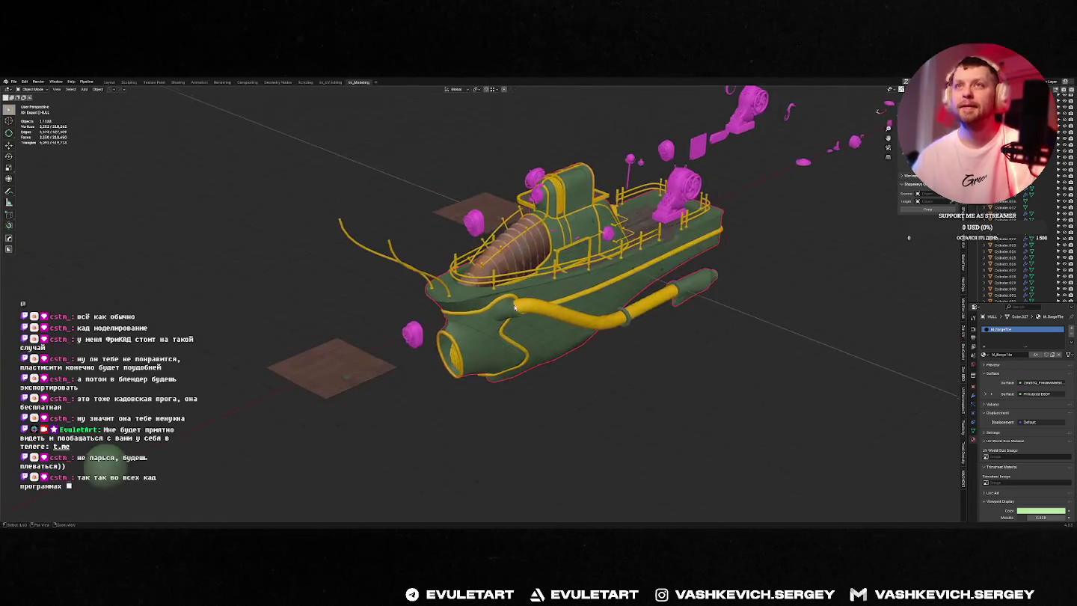
pyautogui.scroll(5, 514, 309)
pyautogui.scroll(-4, 658, 325)
pyautogui.scroll(3, 534, 293)
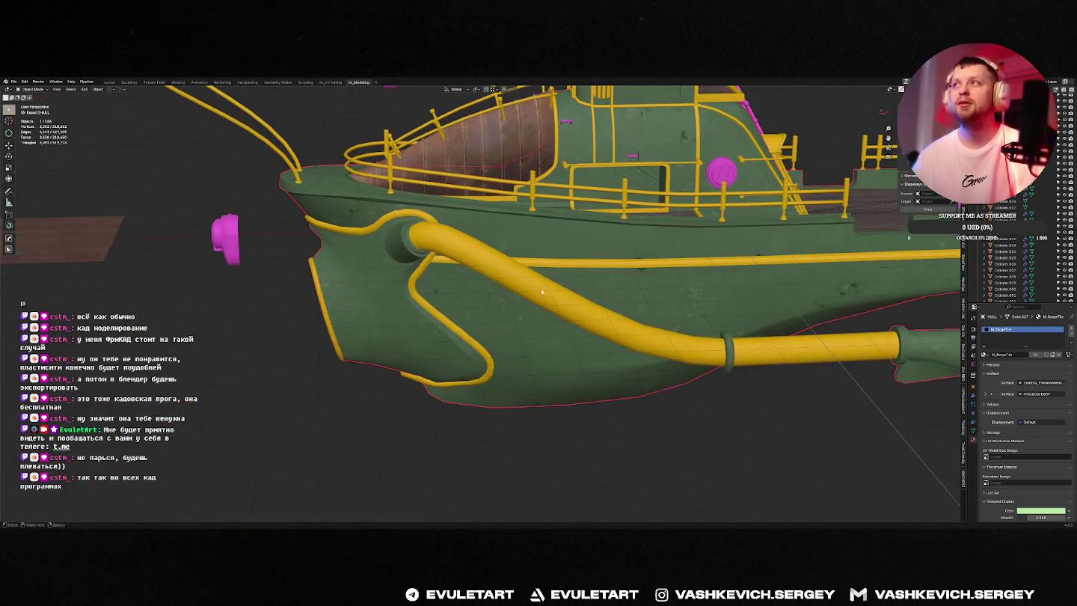
pyautogui.scroll(-2, 538, 293)
pyautogui.scroll(-3, 569, 288)
pyautogui.scroll(-3, 613, 282)
pyautogui.scroll(5, 661, 275)
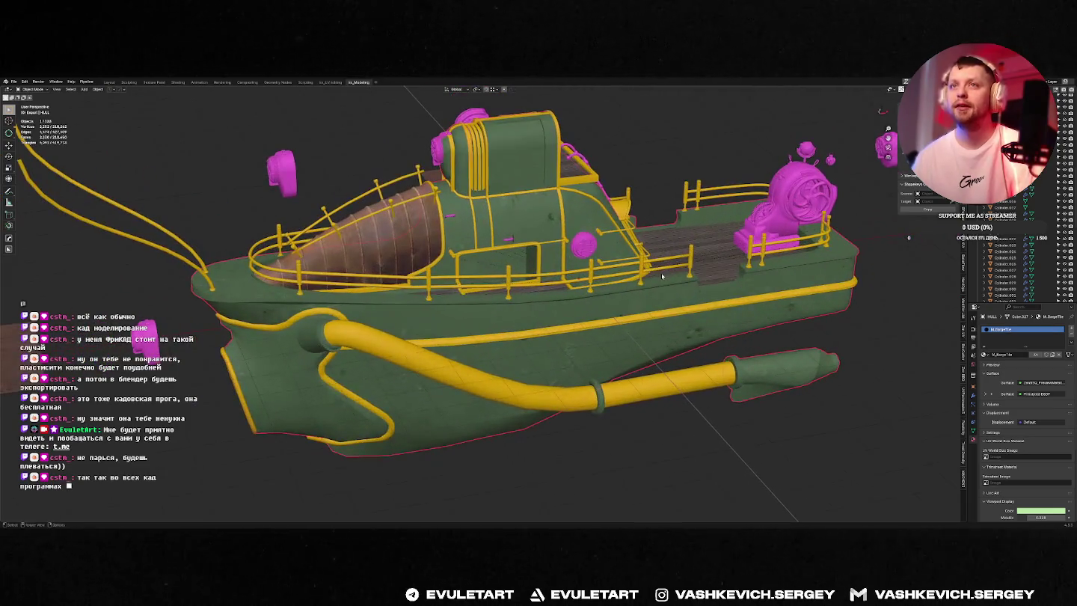
pyautogui.hotkey('alt', 'Tab')
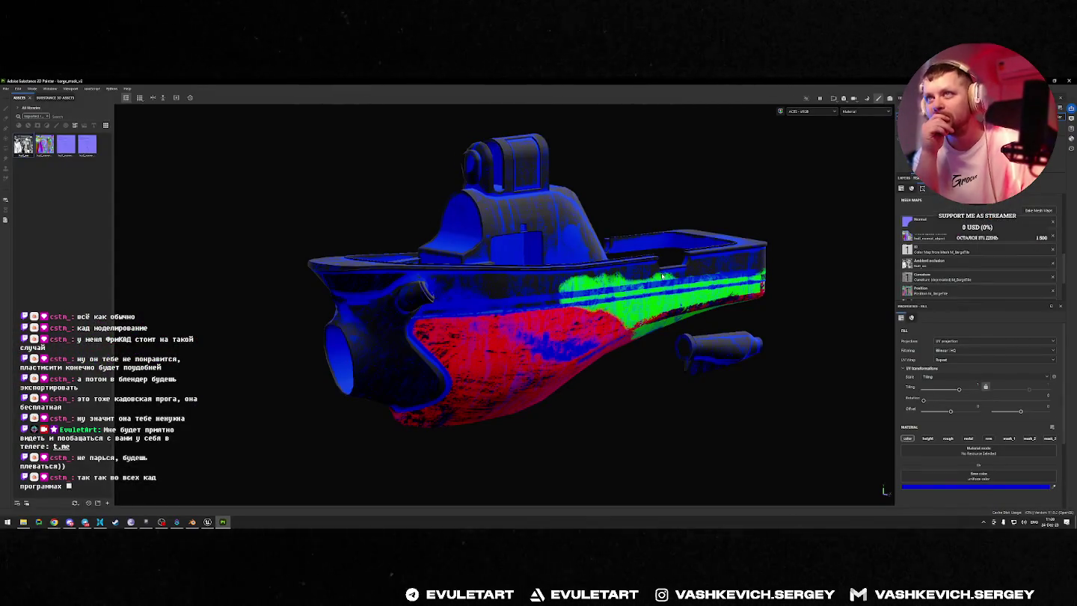
# Step: Look over the baked boat's side and superstructure, dismissing the photo viewer covering it
pyautogui.scroll(-3, 661, 277)
pyautogui.keyDown('alt'); pyautogui.moveTo(750, 311); pyautogui.dragTo(683, 320); pyautogui.keyUp('alt')
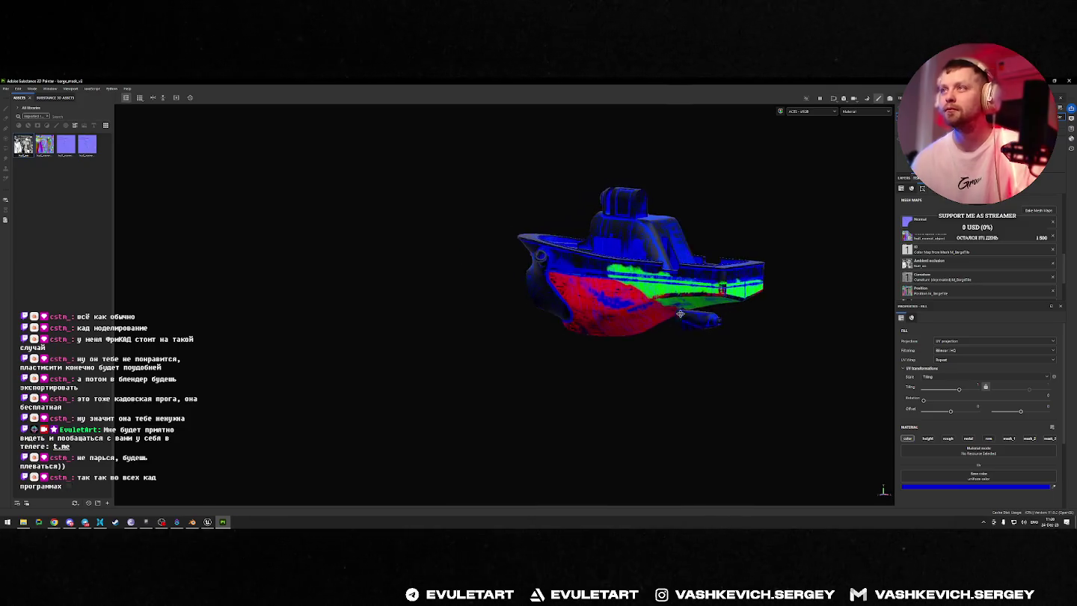
pyautogui.scroll(2, 683, 320)
pyautogui.scroll(3, 696, 303)
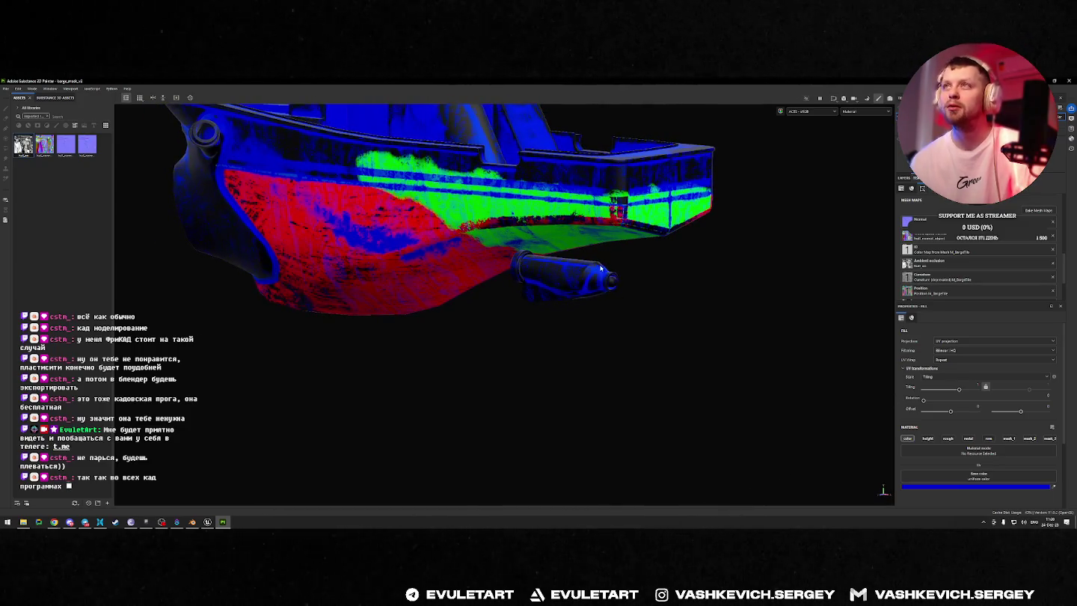
pyautogui.moveTo(693, 278)
pyautogui.keyDown('alt'); pyautogui.mouseDown()
pyautogui.moveTo(276, 294)
pyautogui.moveTo(233, 319)
pyautogui.moveTo(233, 296)
pyautogui.moveTo(804, 301)
pyautogui.moveTo(371, 238)
pyautogui.moveTo(645, 300)
pyautogui.moveTo(740, 303)
pyautogui.mouseUp(); pyautogui.keyUp('alt')
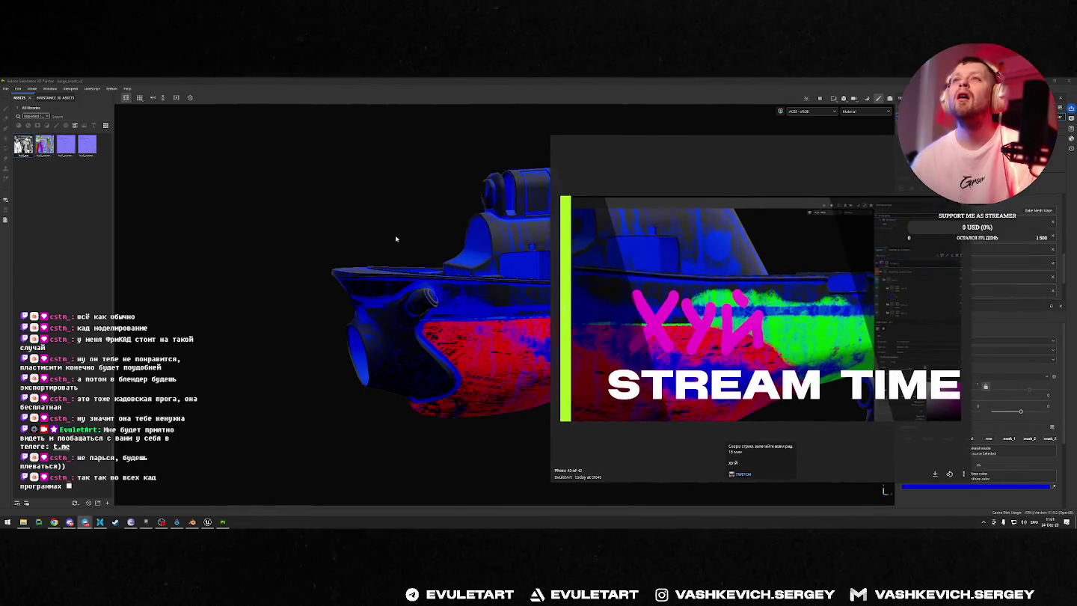
pyautogui.press('Escape')
pyautogui.keyDown('alt'); pyautogui.moveTo(466, 215); pyautogui.dragTo(863, 355, button='right'); pyautogui.keyUp('alt')
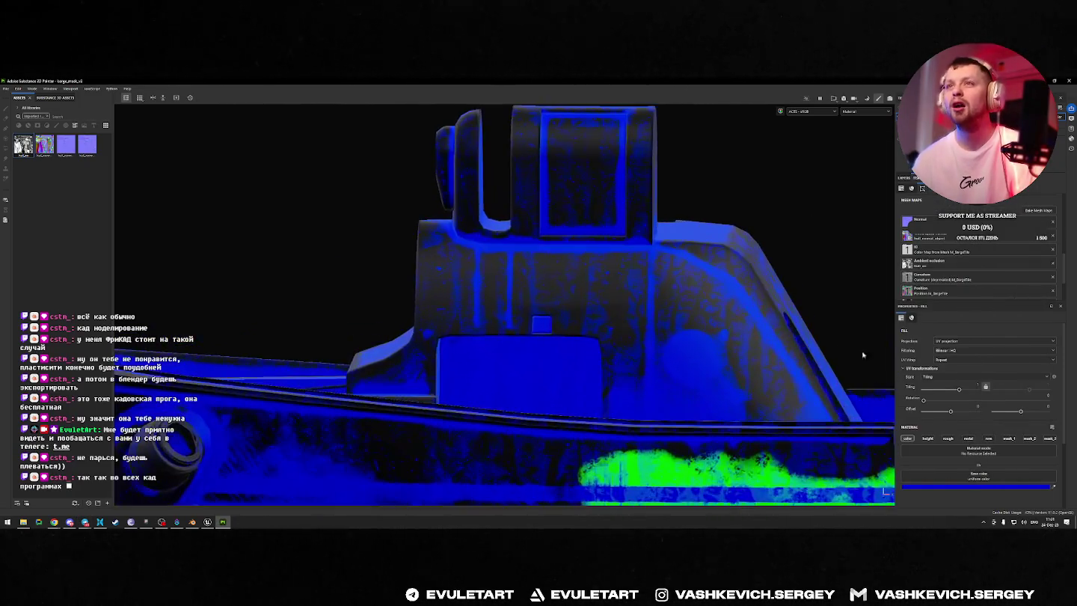
pyautogui.hotkey('alt', 'Tab')
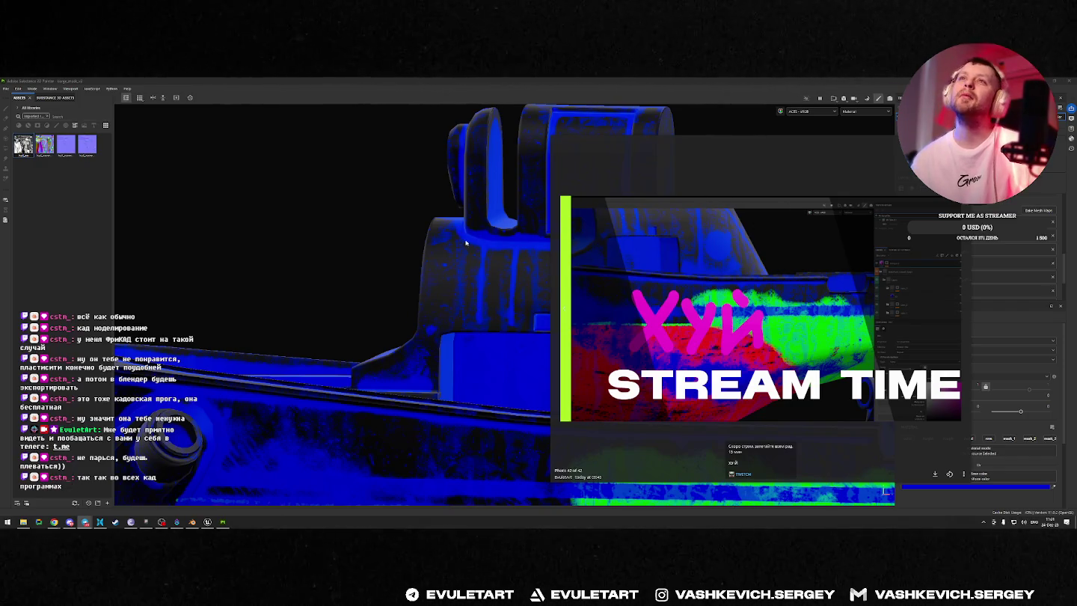
pyautogui.hotkey('alt', 'Tab')
# Step: View the boat from steep top-down and close front-hull angles, then switch to Blender
pyautogui.keyDown('alt'); pyautogui.moveTo(743, 229); pyautogui.dragTo(649, 262, button='right'); pyautogui.keyUp('alt')
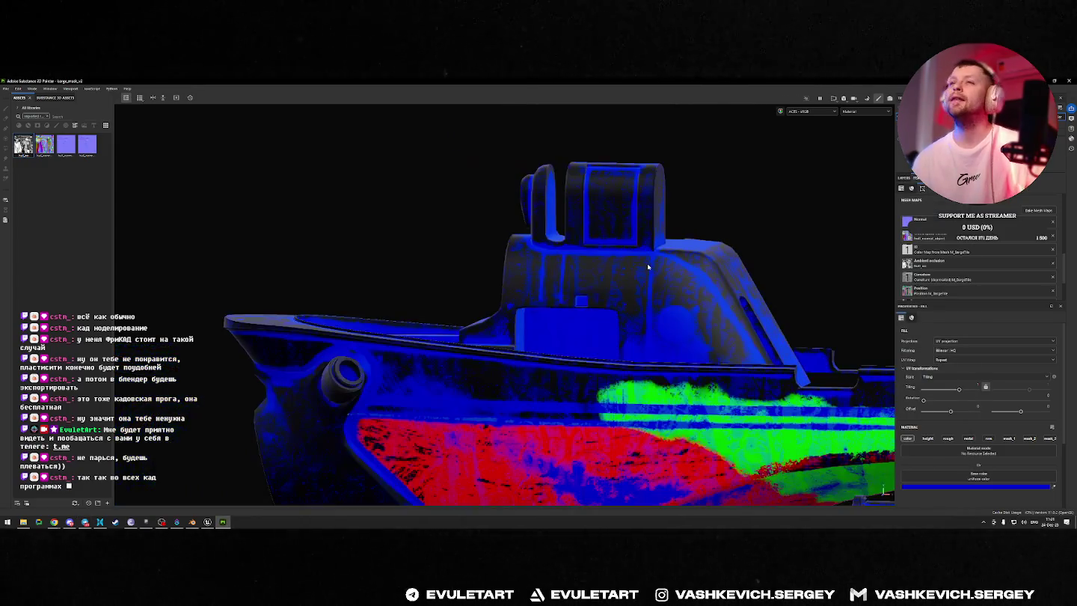
pyautogui.scroll(3, 649, 262)
pyautogui.moveTo(694, 225)
pyautogui.keyDown('alt'); pyautogui.mouseDown()
pyautogui.moveTo(804, 336)
pyautogui.moveTo(501, 272)
pyautogui.moveTo(805, 236)
pyautogui.moveTo(598, 166)
pyautogui.moveTo(489, 238)
pyautogui.mouseUp(); pyautogui.keyUp('alt')
pyautogui.moveTo(489, 238)
pyautogui.keyDown('alt'); pyautogui.mouseDown(button='right')
pyautogui.moveTo(614, 283)
pyautogui.moveTo(728, 305)
pyautogui.mouseUp(button='right'); pyautogui.keyUp('alt')
pyautogui.moveTo(714, 295)
pyautogui.keyDown('alt'); pyautogui.mouseDown()
pyautogui.moveTo(673, 322)
pyautogui.moveTo(718, 319)
pyautogui.moveTo(435, 267)
pyautogui.moveTo(507, 414)
pyautogui.moveTo(774, 221)
pyautogui.moveTo(781, 299)
pyautogui.moveTo(355, 233)
pyautogui.moveTo(722, 400)
pyautogui.moveTo(522, 313)
pyautogui.mouseUp(); pyautogui.keyUp('alt')
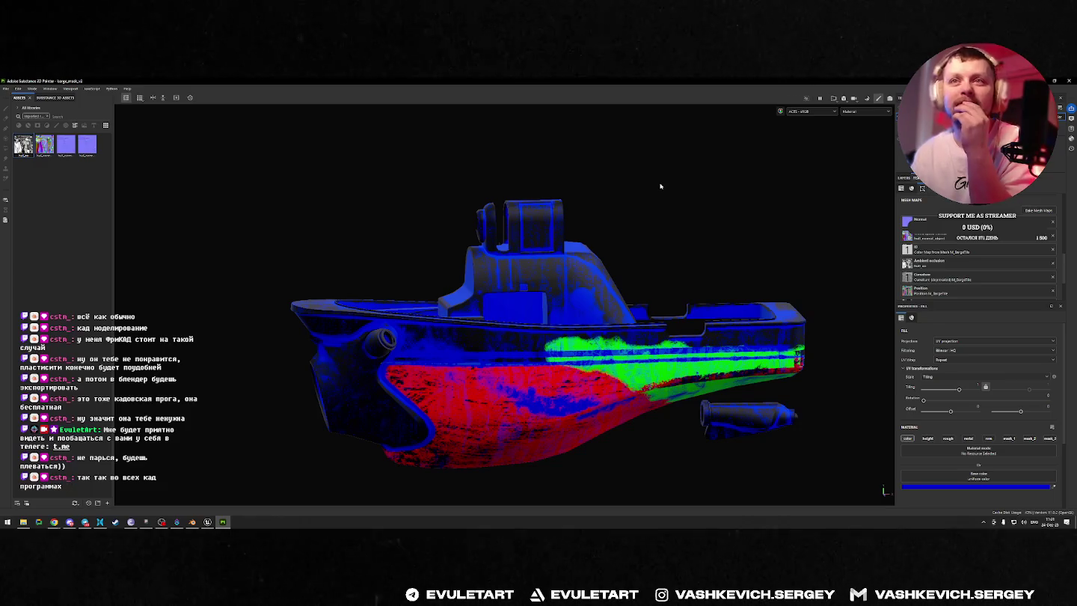
pyautogui.scroll(3, 496, 296)
pyautogui.scroll(2, 496, 296)
pyautogui.moveTo(495, 296)
pyautogui.keyDown('alt'); pyautogui.mouseDown()
pyautogui.moveTo(464, 314)
pyautogui.moveTo(428, 285)
pyautogui.moveTo(637, 393)
pyautogui.moveTo(542, 312)
pyautogui.moveTo(489, 313)
pyautogui.moveTo(613, 336)
pyautogui.moveTo(654, 317)
pyautogui.mouseUp(); pyautogui.keyUp('alt')
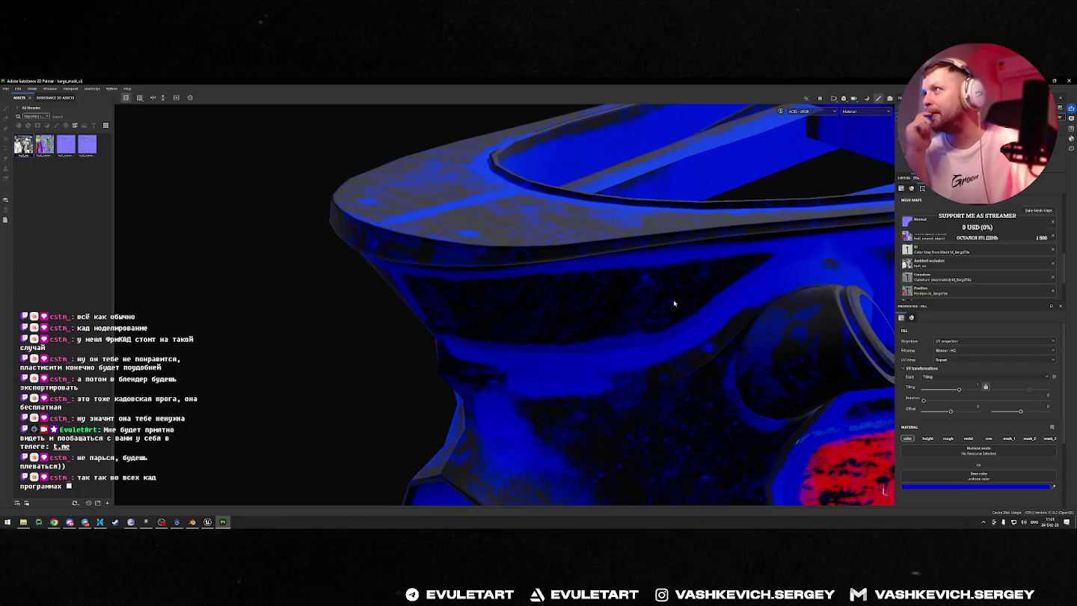
pyautogui.hotkey('alt', 'Tab')
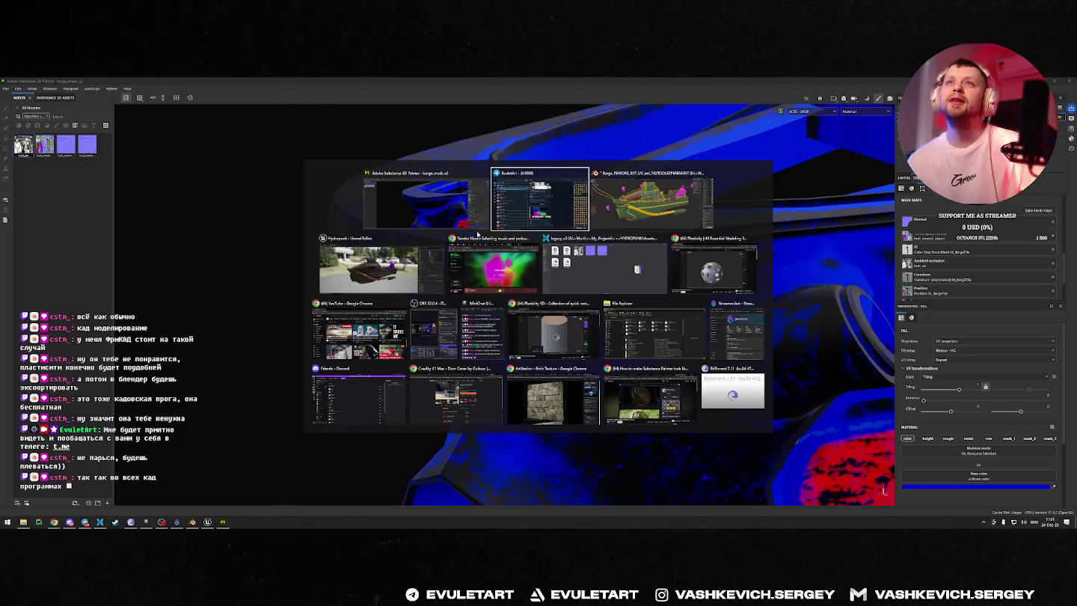
pyautogui.click(655, 196)
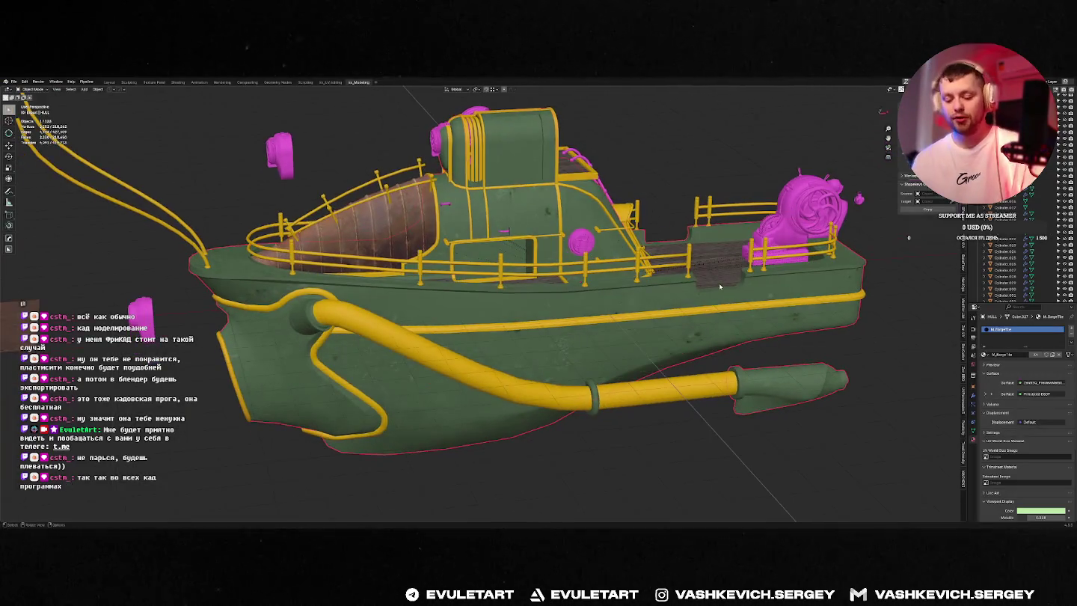
# Step: Browse the saved Barge files without opening one, then make the hull cover active
pyautogui.hotkey('ctrl', 'o')
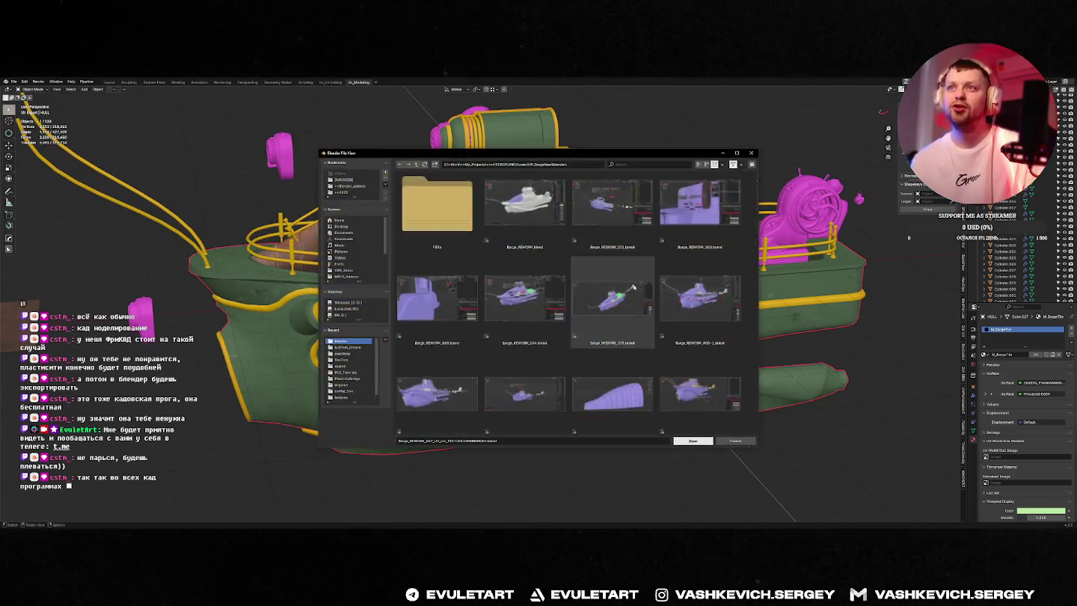
pyautogui.scroll(-3, 757, 223)
pyautogui.press('Escape')
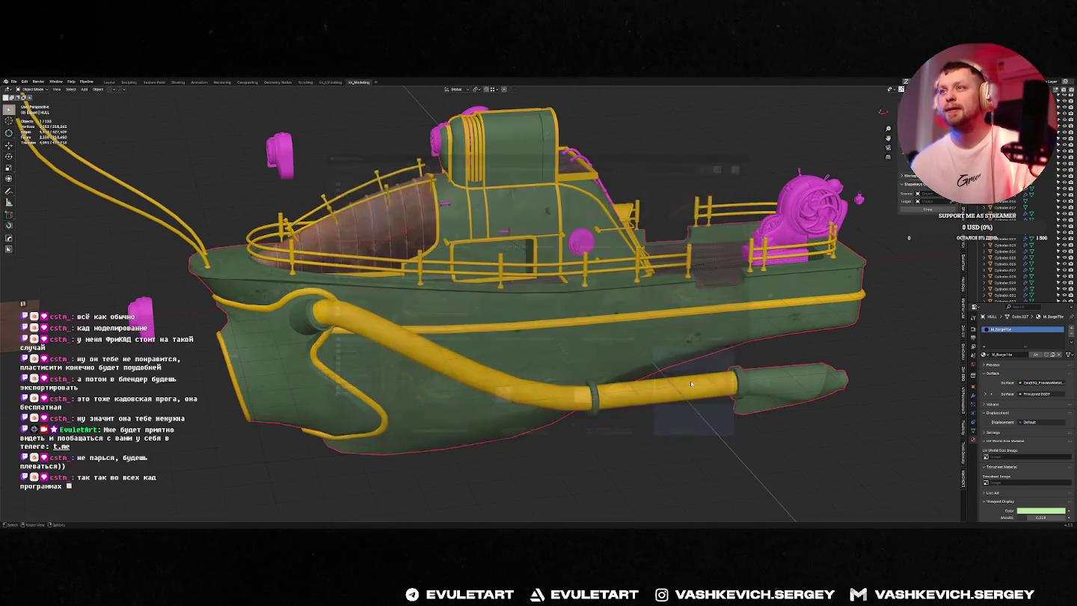
pyautogui.click(357, 287)
pyautogui.scroll(-5, 594, 264)
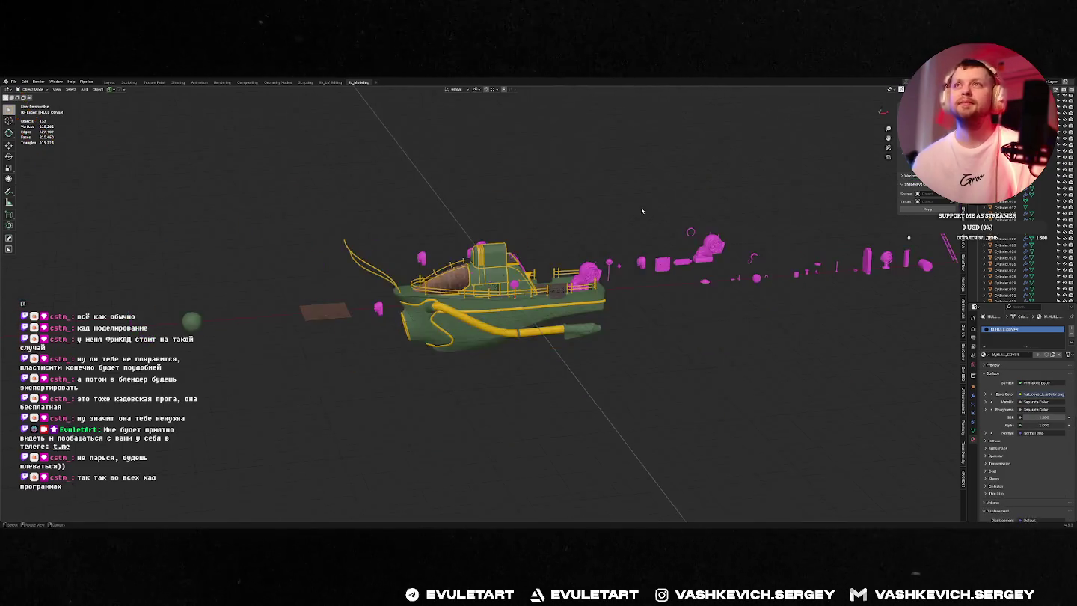
pyautogui.moveTo(594, 263); pyautogui.dragTo(523, 247, button='middle')
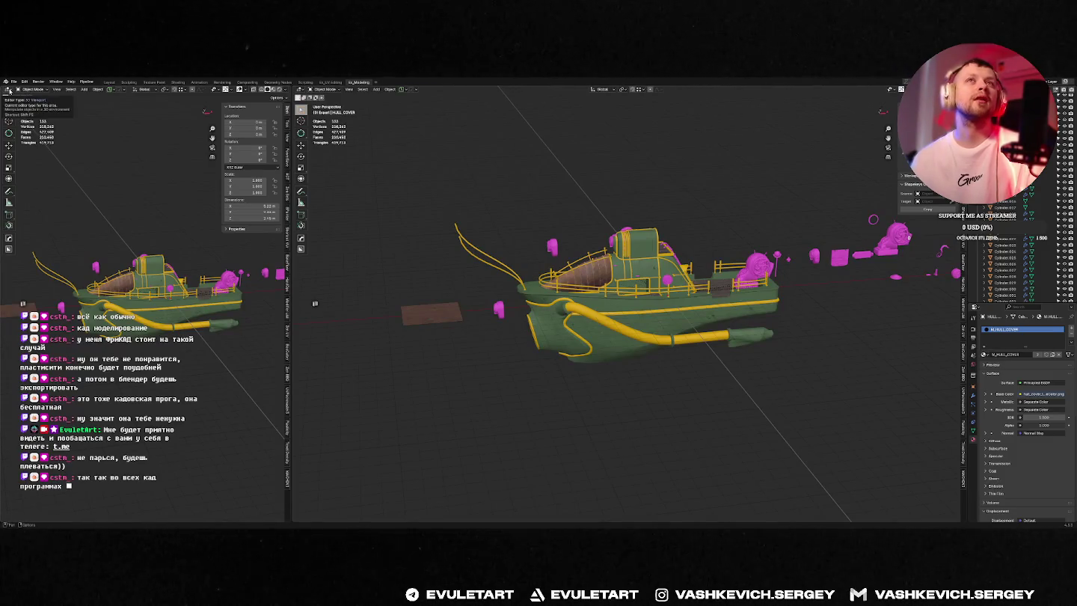
# Step: Turn the left area into an Image Editor and put the selected hull into Edit Mode
pyautogui.click(7, 90)
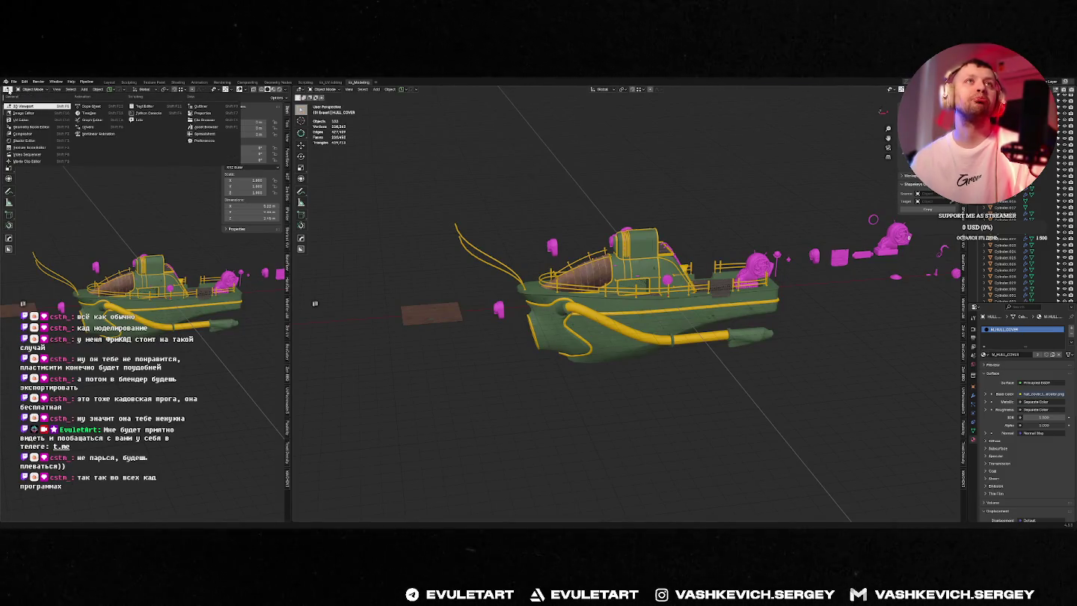
pyautogui.click(22, 113)
pyautogui.click(528, 276)
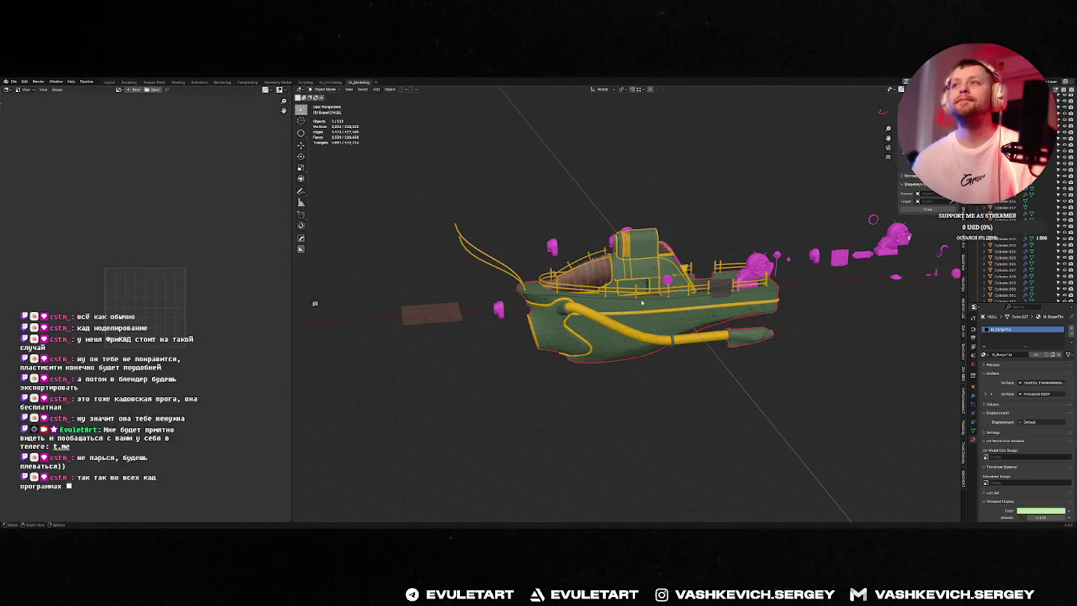
pyautogui.moveTo(527, 276); pyautogui.dragTo(569, 299, button='middle')
pyautogui.press('Tab')
# Step: Show HULL_Baked_CurvatureBake_NORMAL in the image editor with its image settings side panel
pyautogui.click(119, 90)
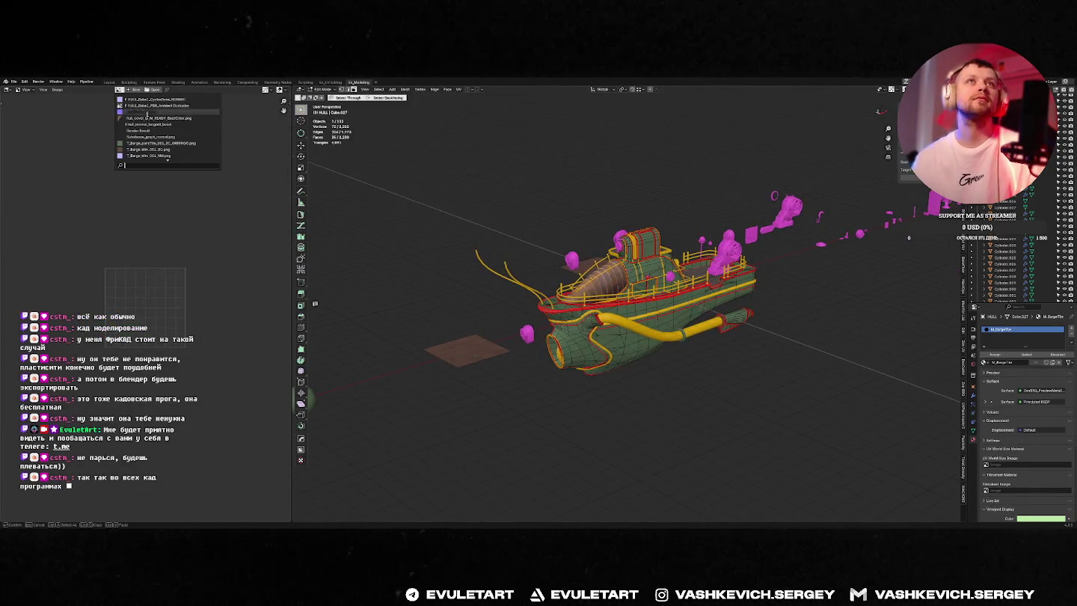
pyautogui.click(171, 101)
pyautogui.scroll(1, 216, 287)
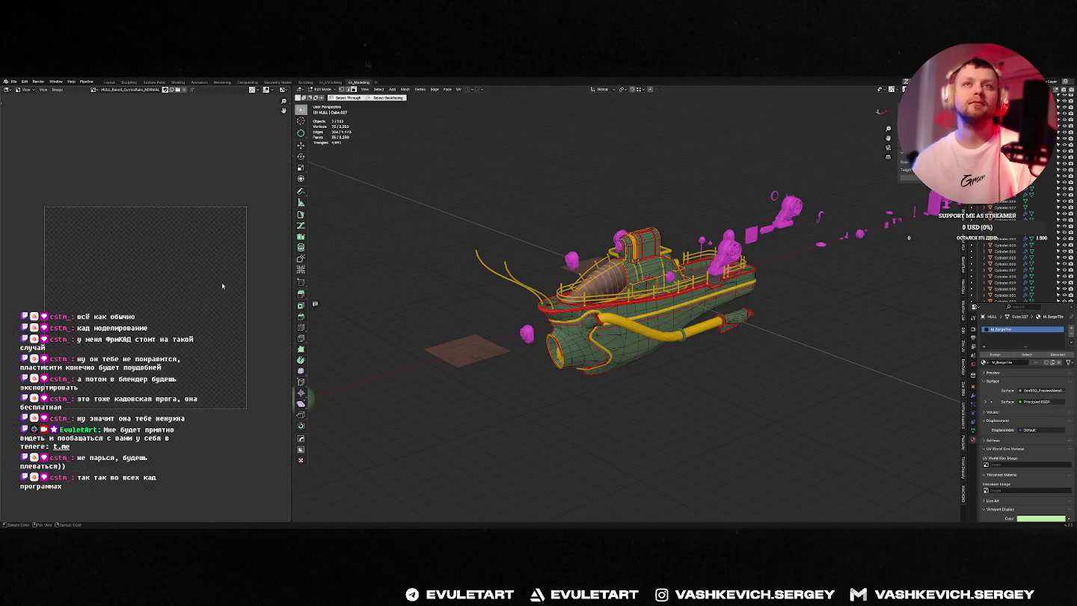
pyautogui.press('n')
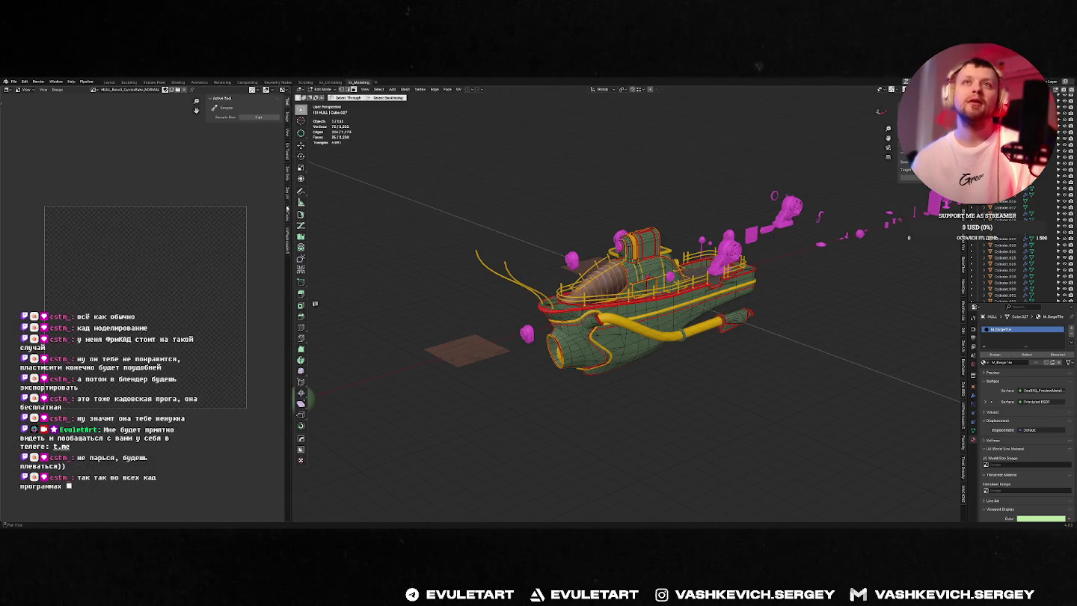
pyautogui.click(287, 217)
pyautogui.moveTo(658, 226); pyautogui.dragTo(725, 225, button='middle')
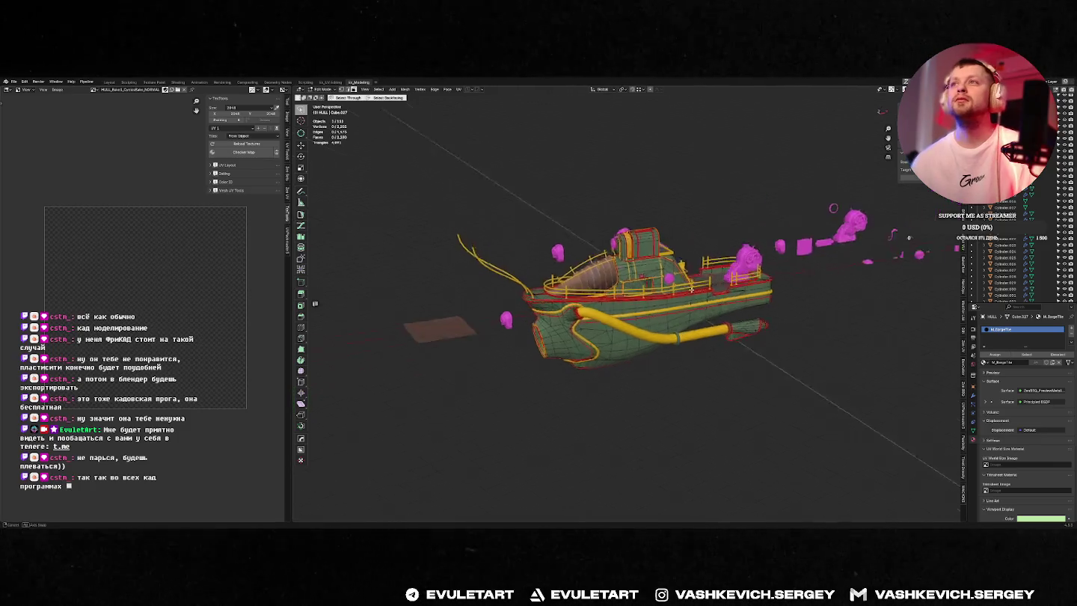
# Step: Isolate the hull in a focused local view and widen the image editor area
pyautogui.rightClick(725, 225)
pyautogui.click(703, 300)
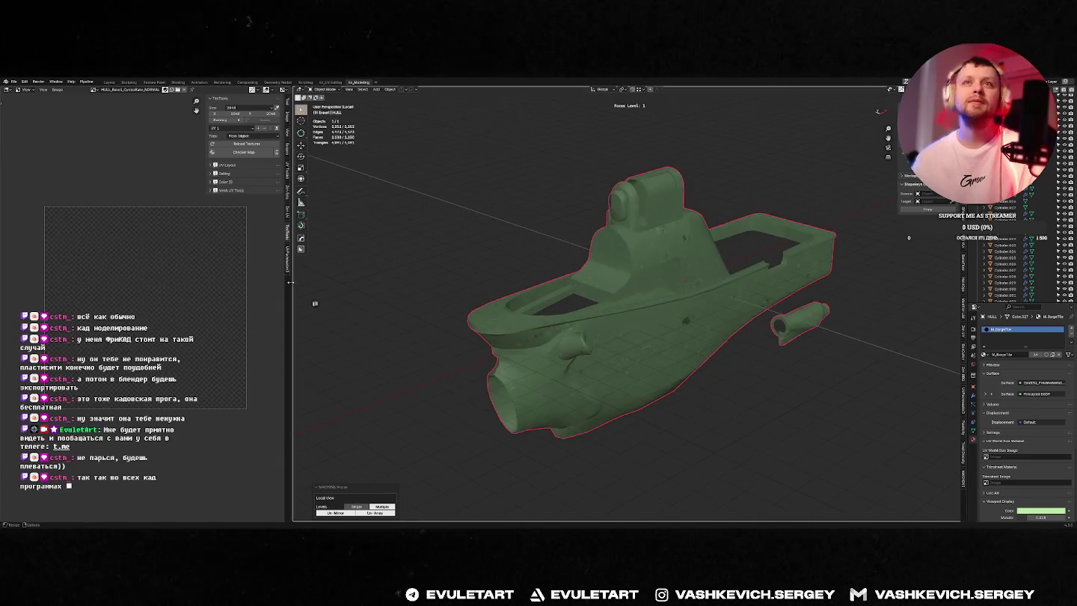
pyautogui.moveTo(292, 284); pyautogui.dragTo(456, 269)
# Step: Set the TexTools bake mode to Object Normal, then browse the Color ID and Mesh UV Tools panels
pyautogui.click(382, 173)
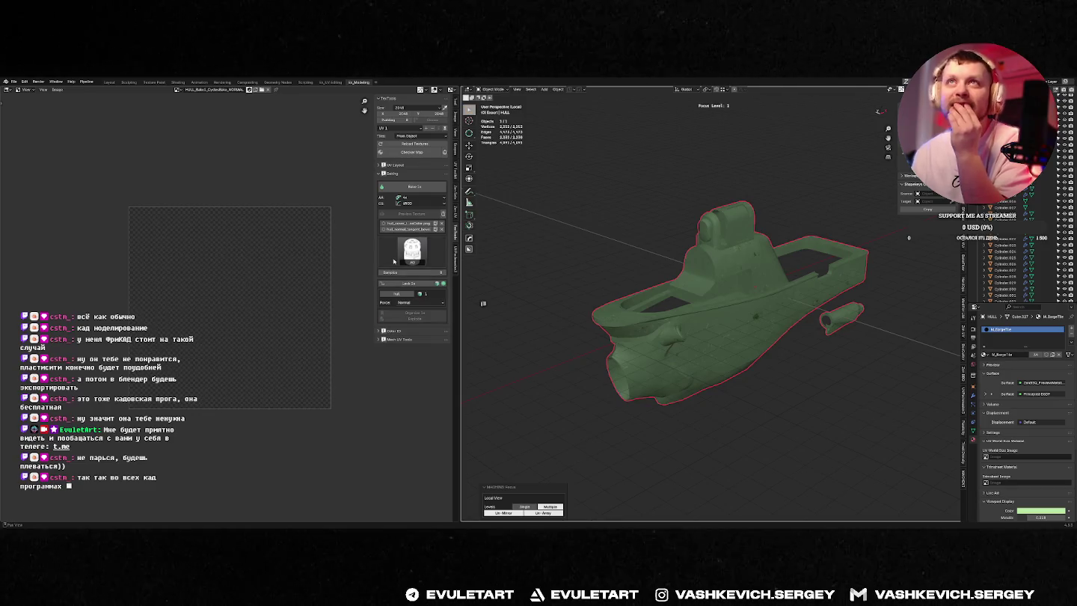
pyautogui.click(424, 252)
pyautogui.click(509, 323)
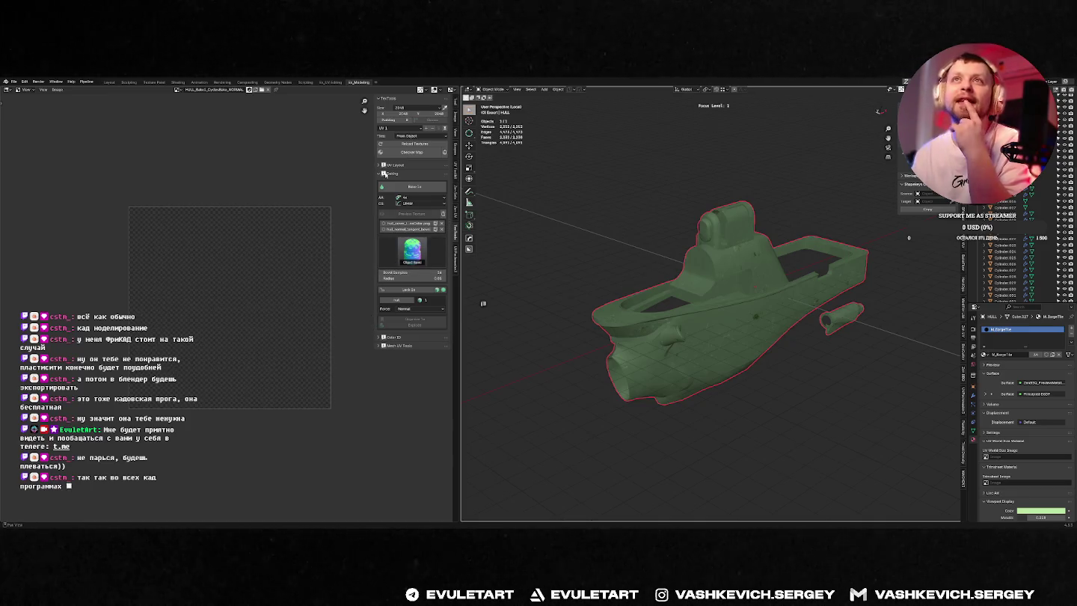
pyautogui.click(414, 262)
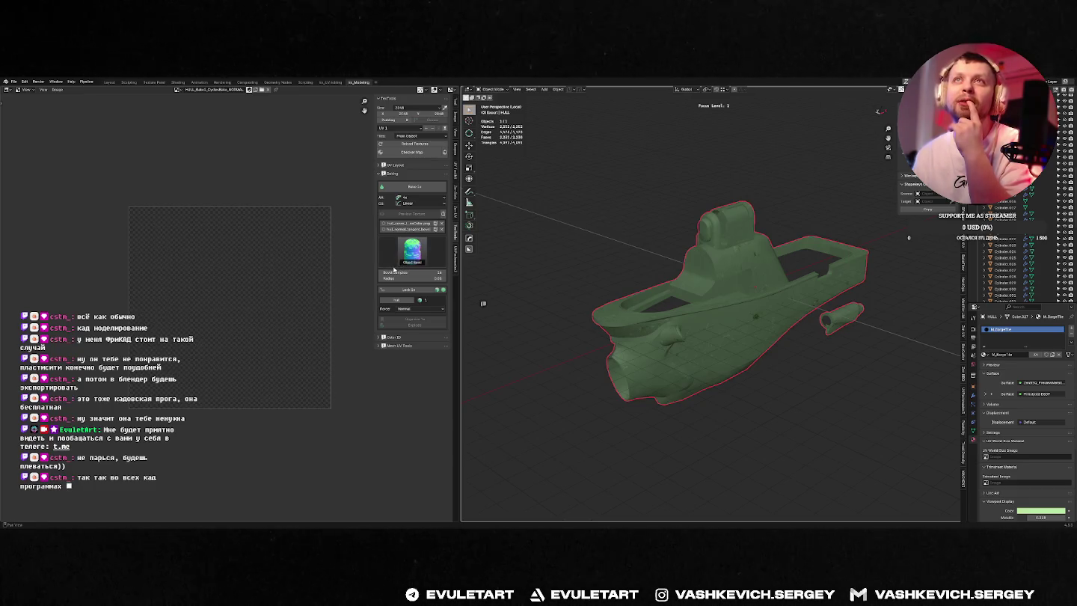
pyautogui.click(383, 173)
pyautogui.click(382, 173)
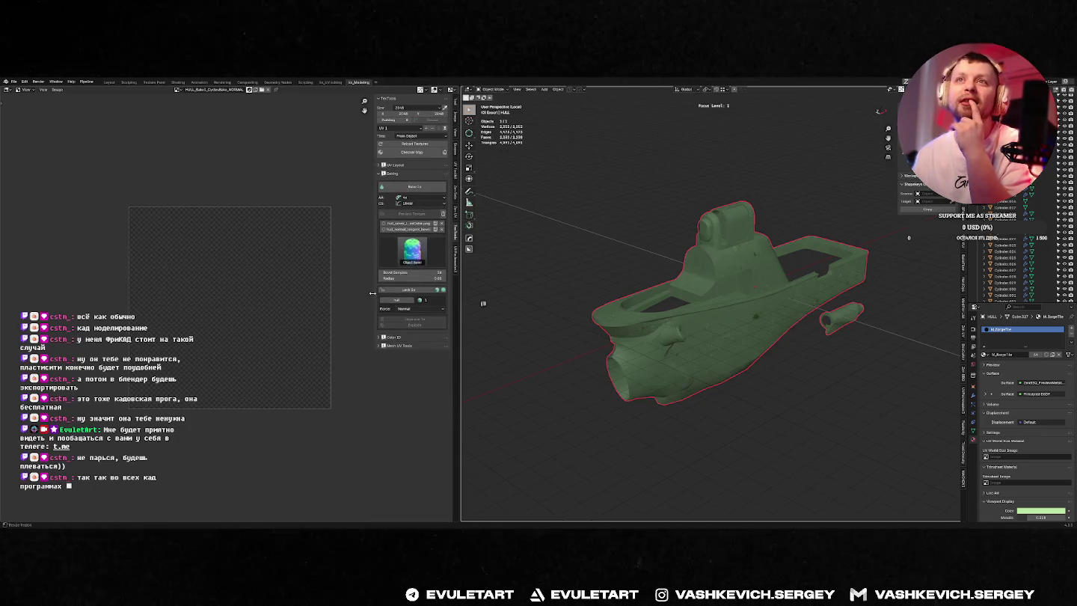
pyautogui.click(380, 338)
pyautogui.click(381, 338)
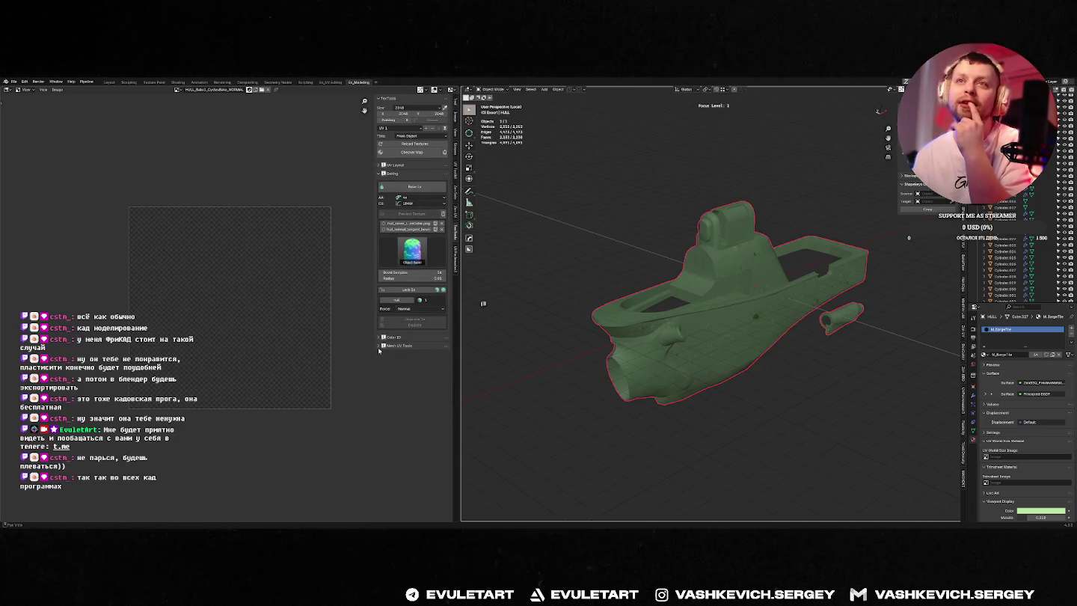
pyautogui.click(379, 345)
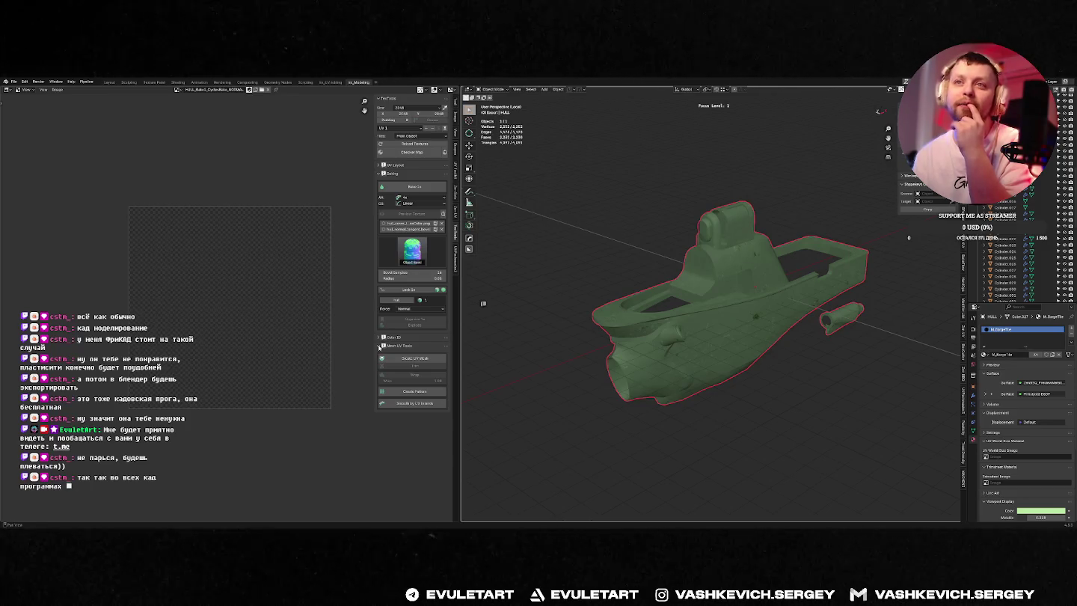
# Step: Collapse Mesh UV Tools, deselect the hull and view it side-on before switching windows
pyautogui.click(380, 346)
pyautogui.click(568, 264)
pyautogui.moveTo(569, 264); pyautogui.dragTo(684, 256, button='middle')
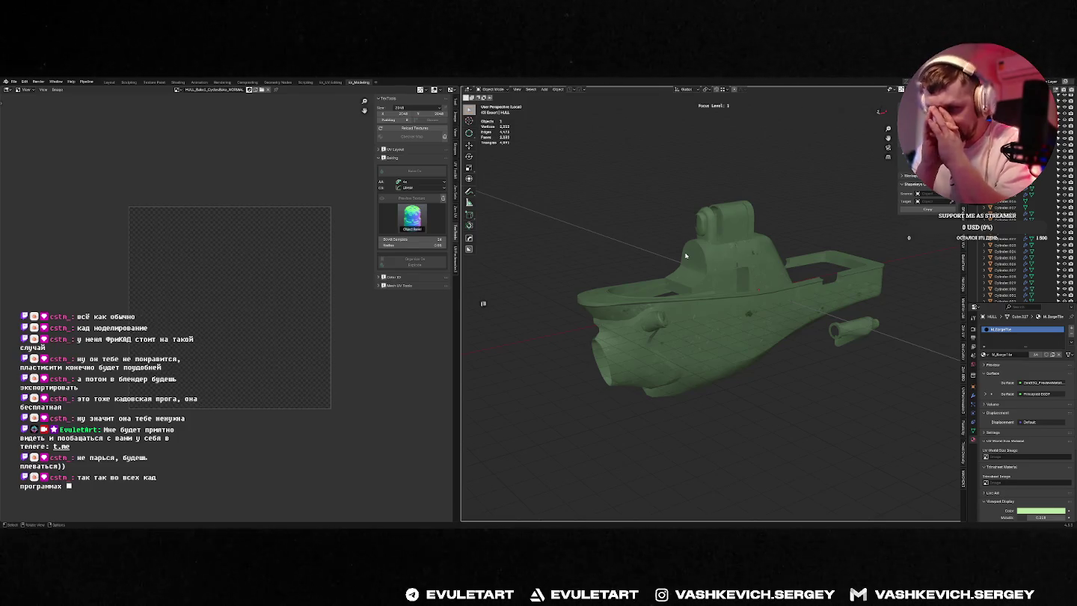
pyautogui.scroll(2, 659, 219)
pyautogui.scroll(-2, 659, 219)
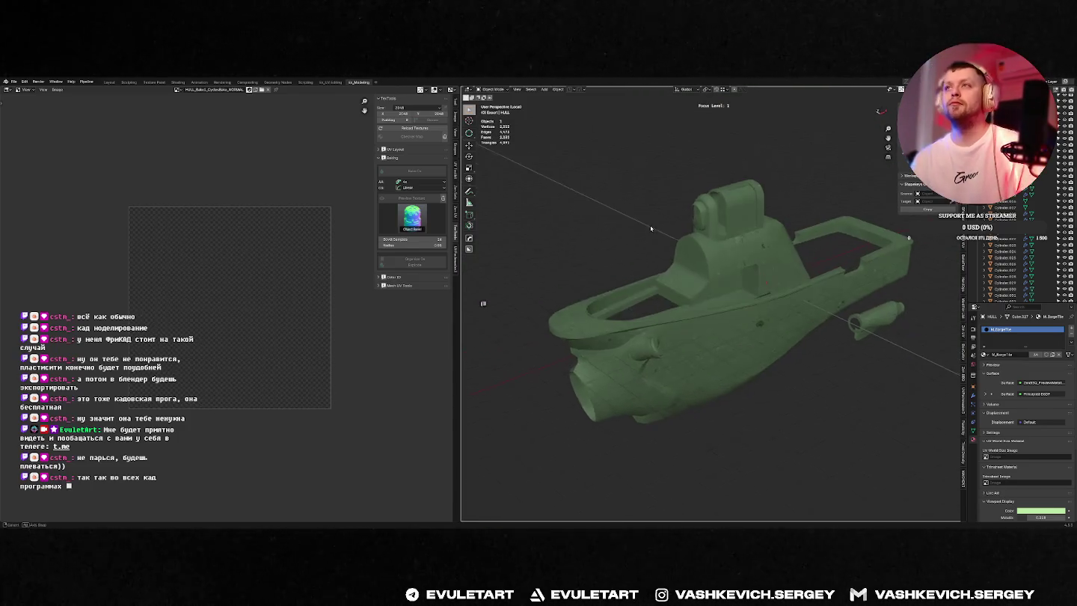
pyautogui.hotkey('alt', 'Tab')
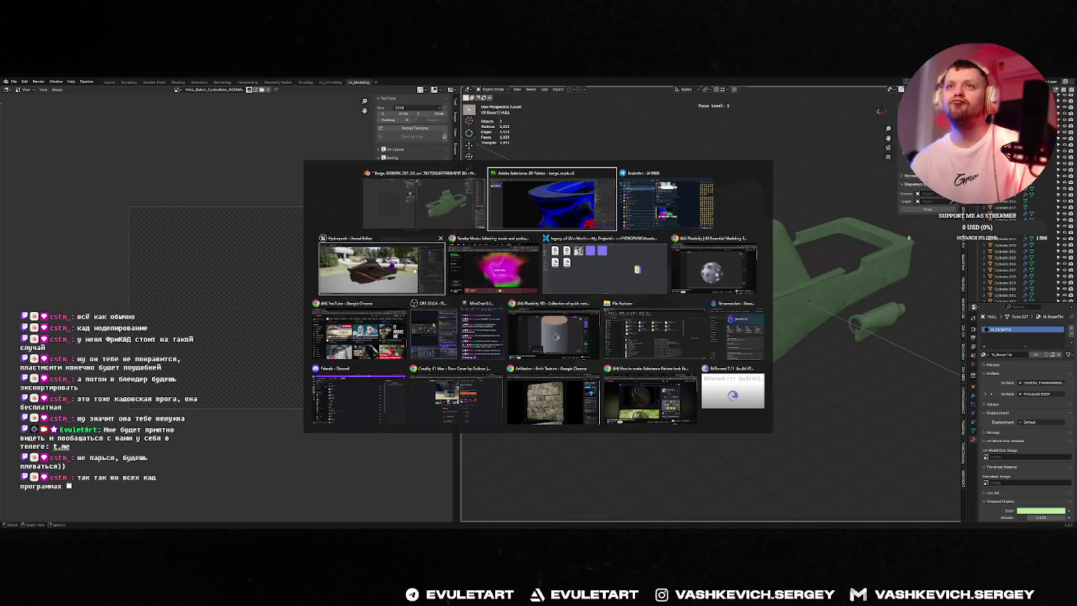
# Step: Orbit Unreal's boat to its bow, open MI_Barge's Normal texture, then return to Blender
pyautogui.click(414, 270)
pyautogui.moveTo(348, 327)
pyautogui.mouseDown()
pyautogui.moveTo(440, 361)
pyautogui.moveTo(463, 322)
pyautogui.mouseUp()
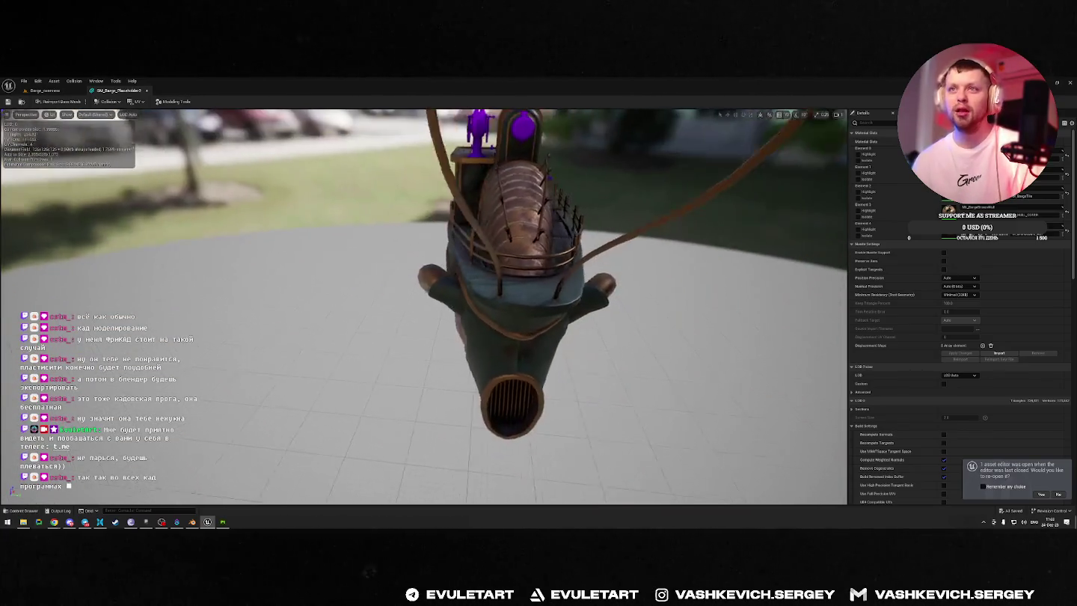
pyautogui.moveTo(464, 320); pyautogui.dragTo(569, 322)
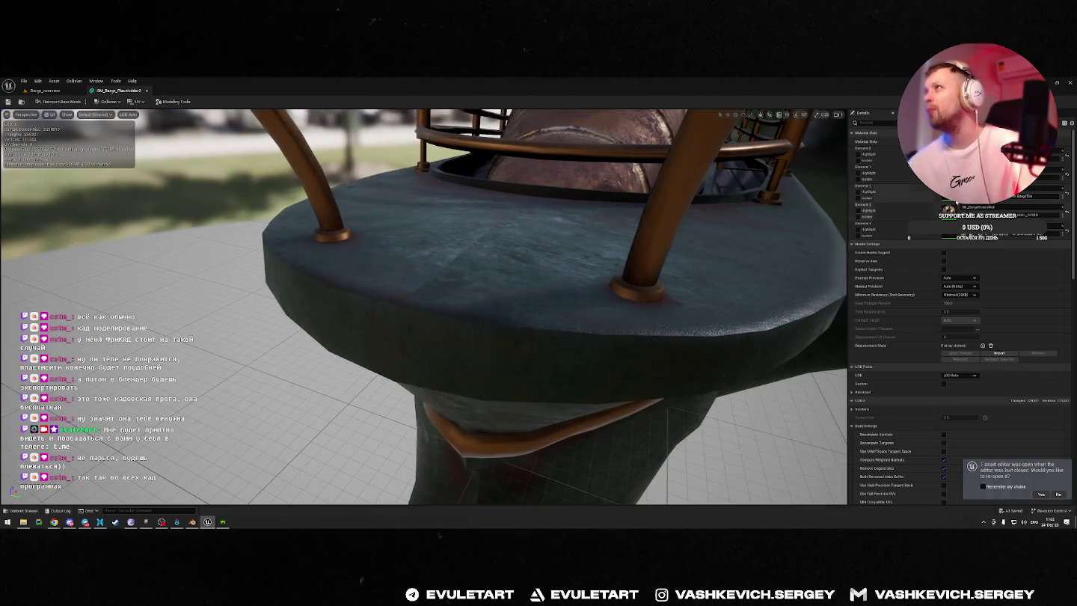
pyautogui.doubleClick(947, 200)
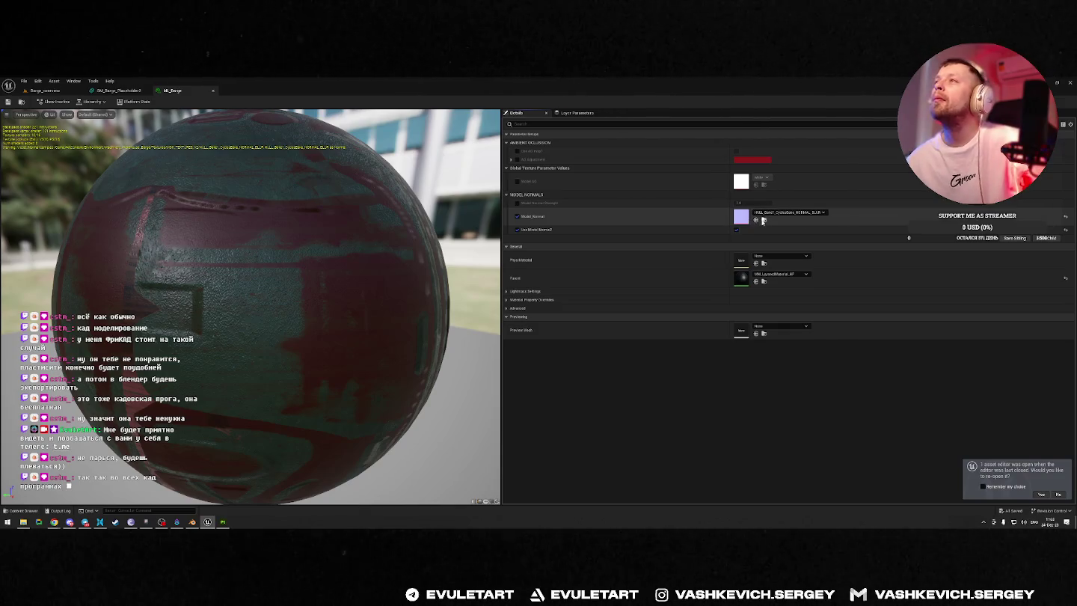
pyautogui.click(764, 219)
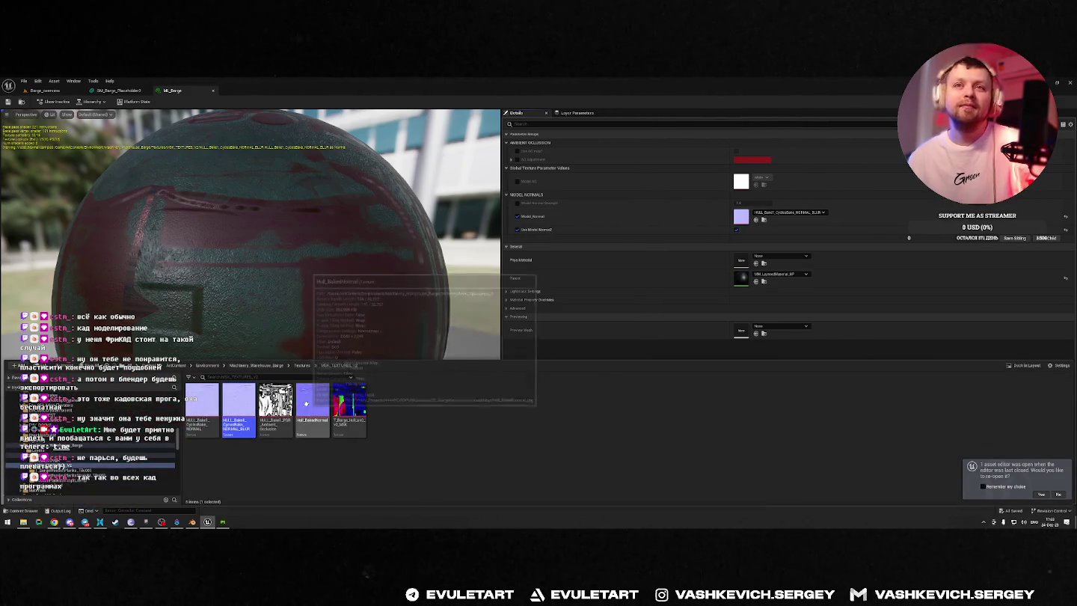
pyautogui.doubleClick(233, 402)
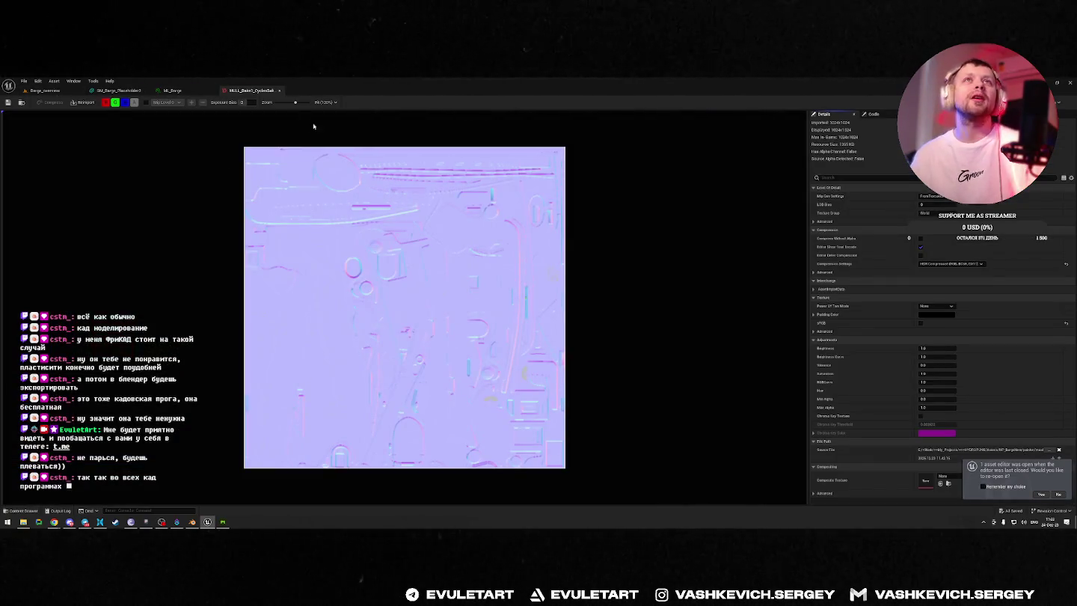
pyautogui.hotkey('alt', 'Tab')
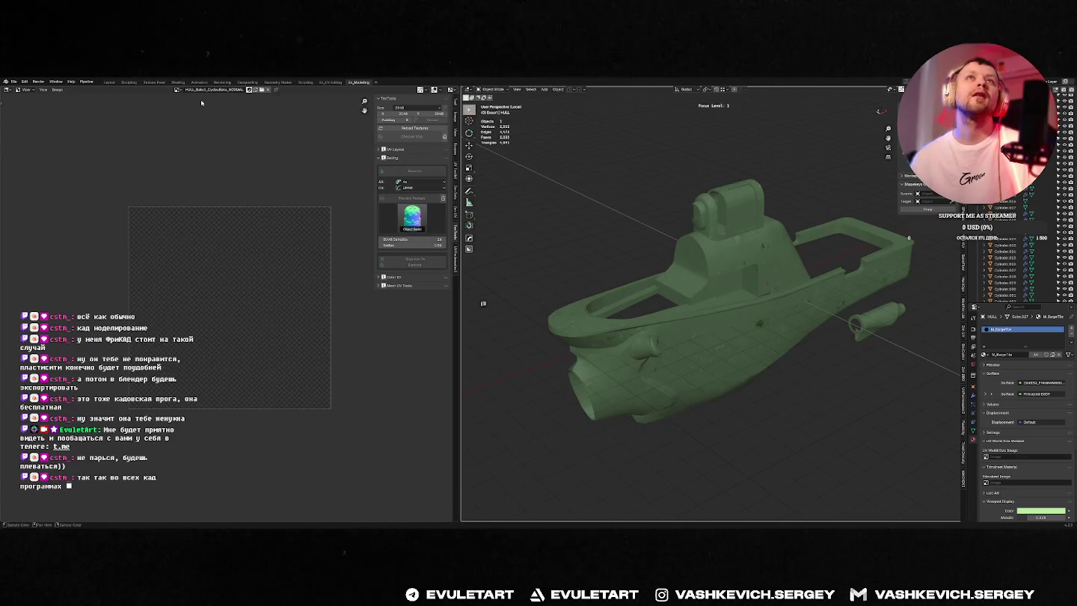
# Step: Turn the left area into a UV Editor, leave local view and select the hull
pyautogui.click(7, 89)
pyautogui.click(30, 120)
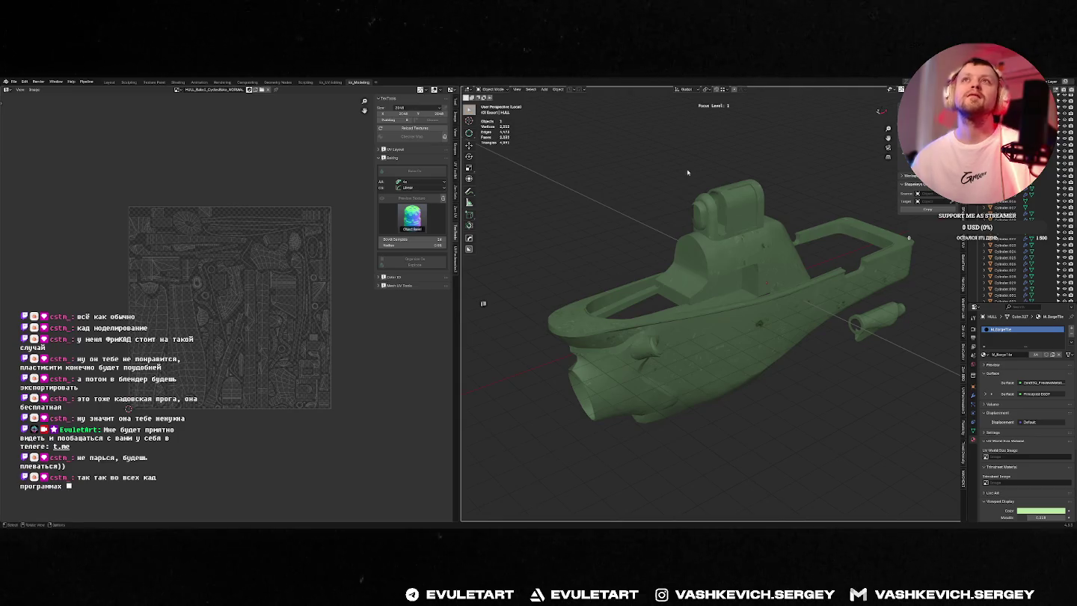
pyautogui.press('f')
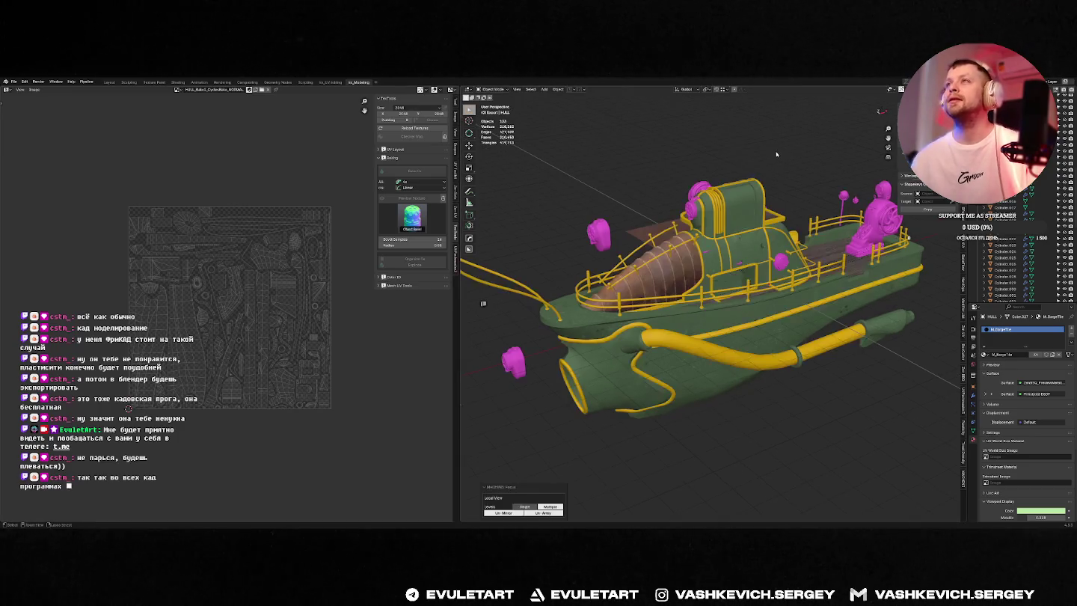
pyautogui.click(650, 217)
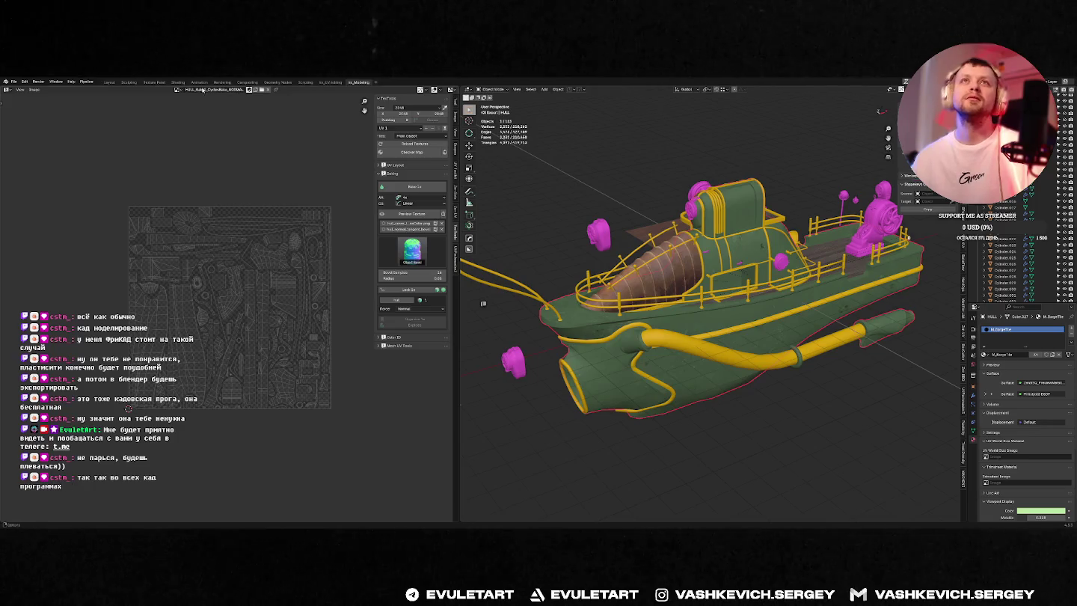
# Step: Load the hull_normal_tangent_bevel.001 image through Image > Open, then switch windows
pyautogui.click(35, 91)
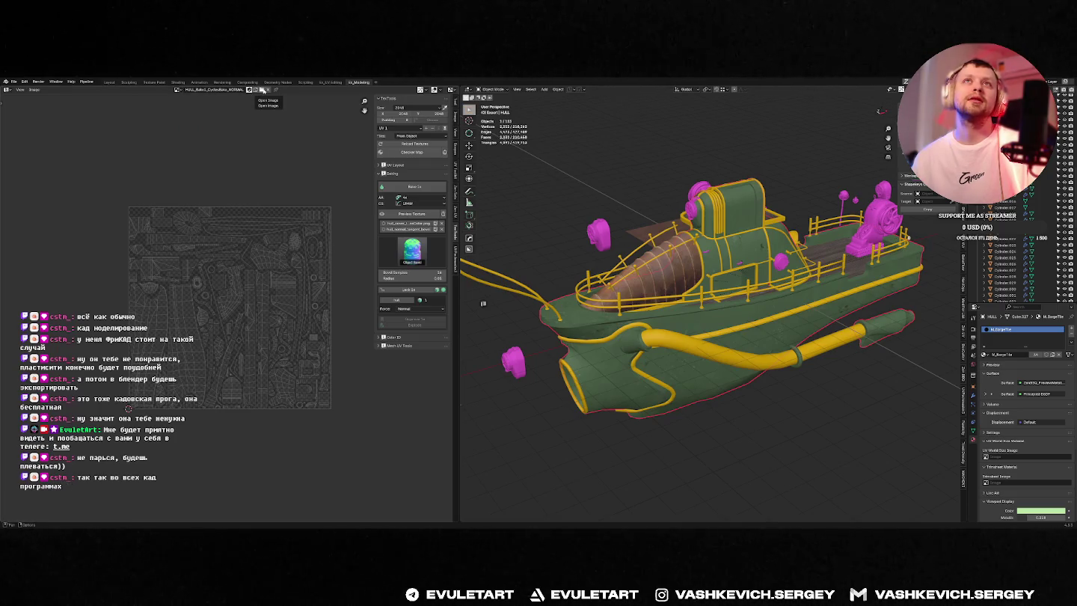
pyautogui.click(263, 90)
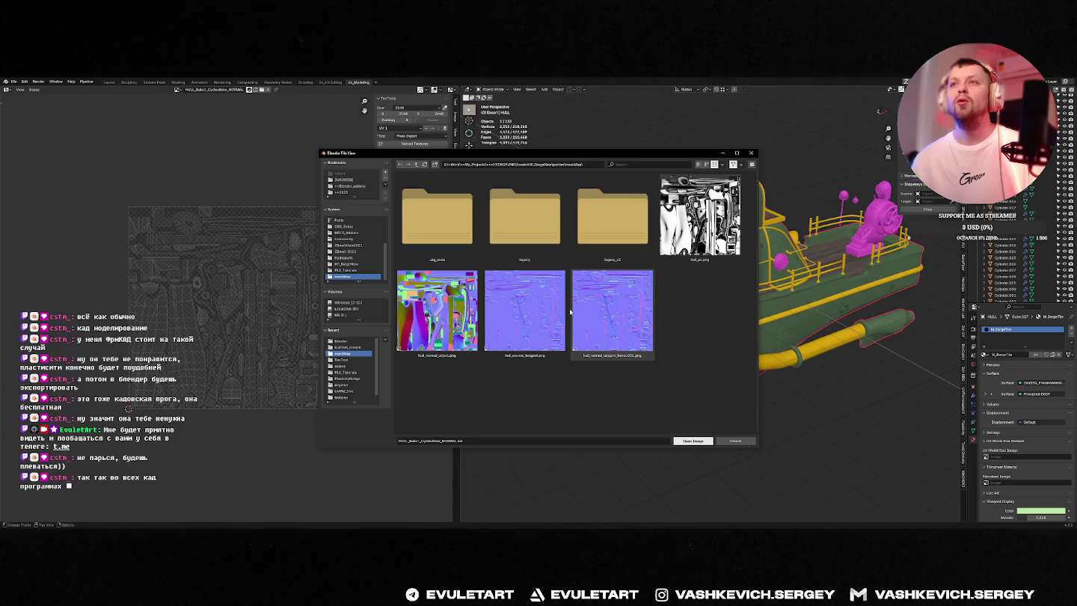
pyautogui.click(526, 319)
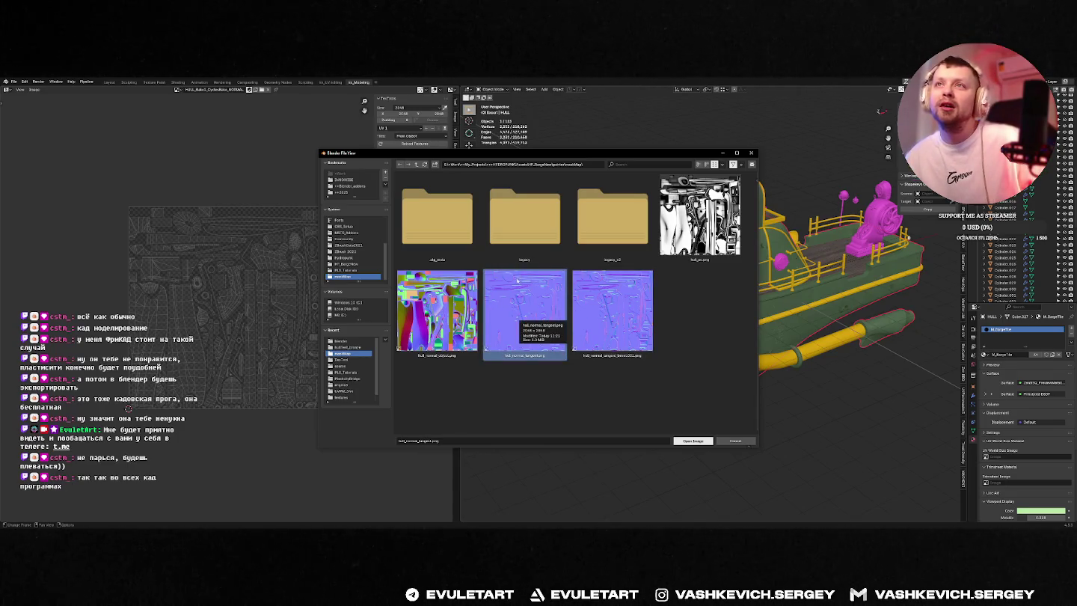
pyautogui.click(618, 292)
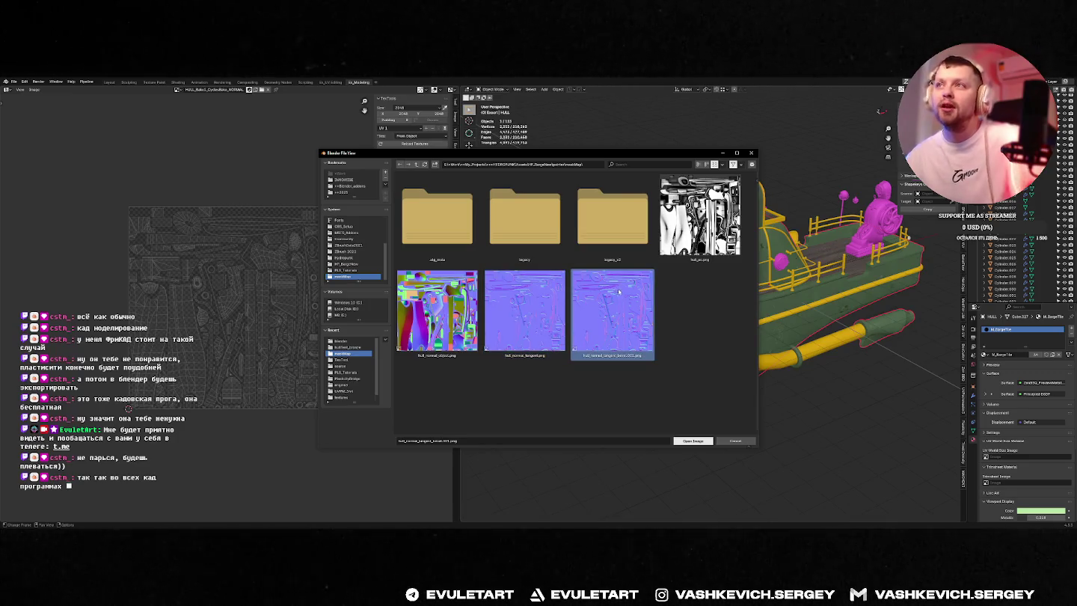
pyautogui.hotkey('alt', 'Tab')
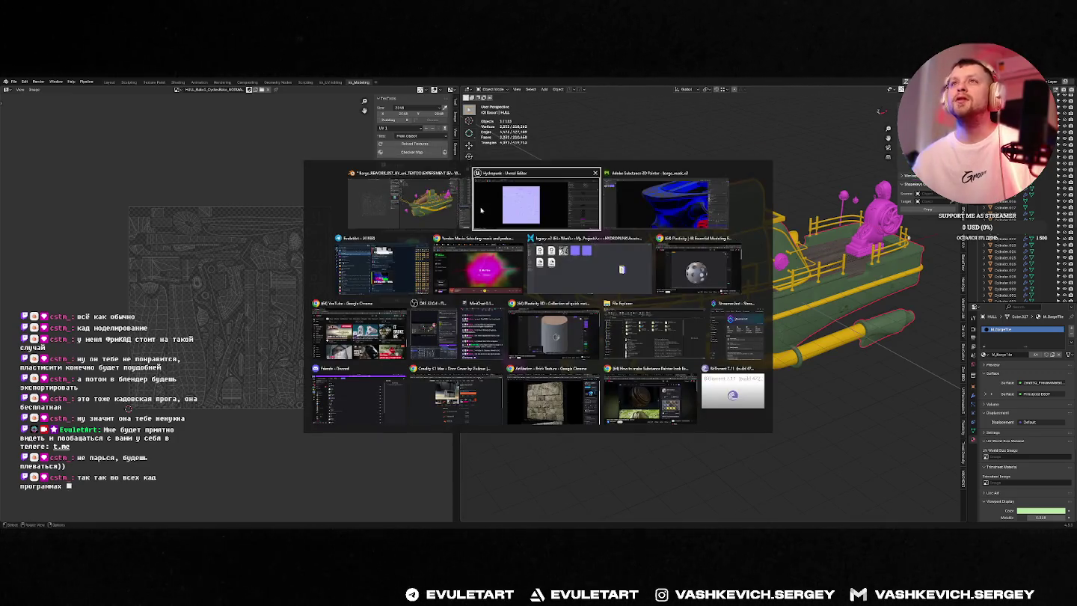
# Step: Preview the Hull_BakedNormal and Hull_normal_tangent maps, then go up to the nasaMap folder
pyautogui.click(576, 264)
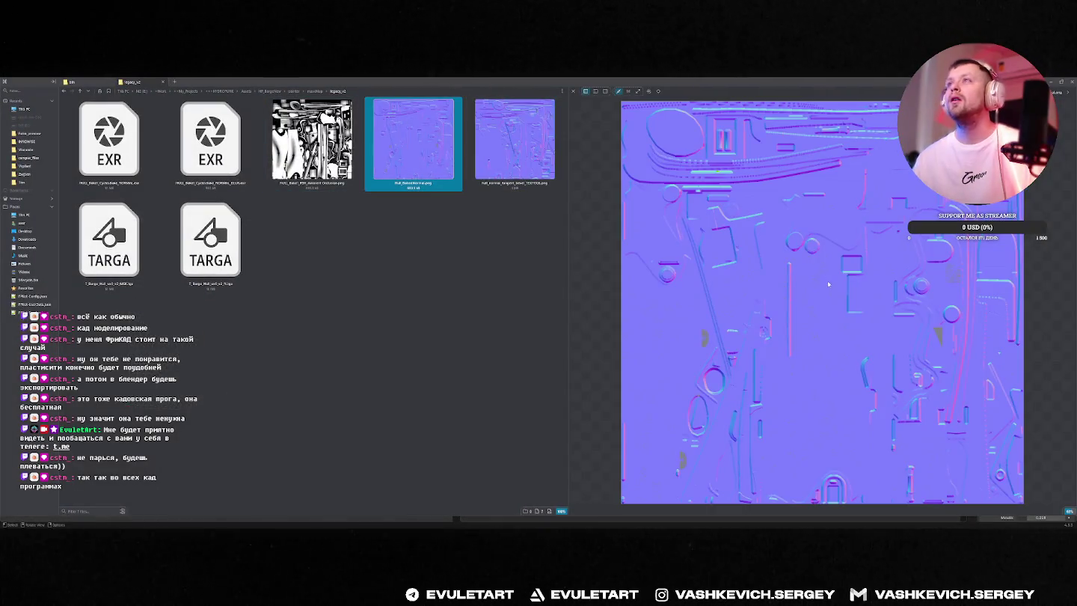
pyautogui.press('Right')
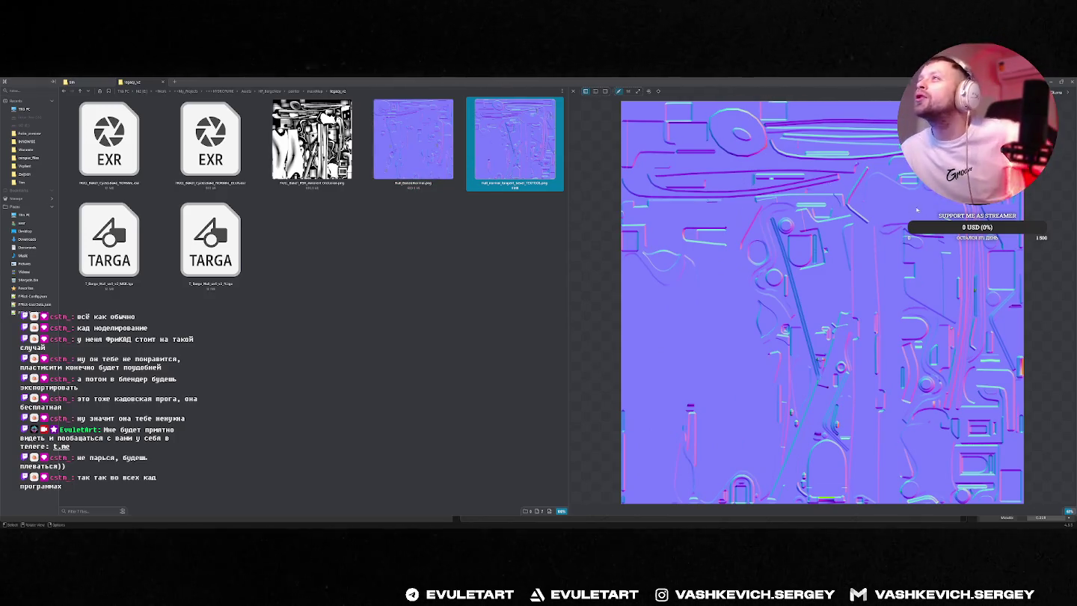
pyautogui.click(424, 152)
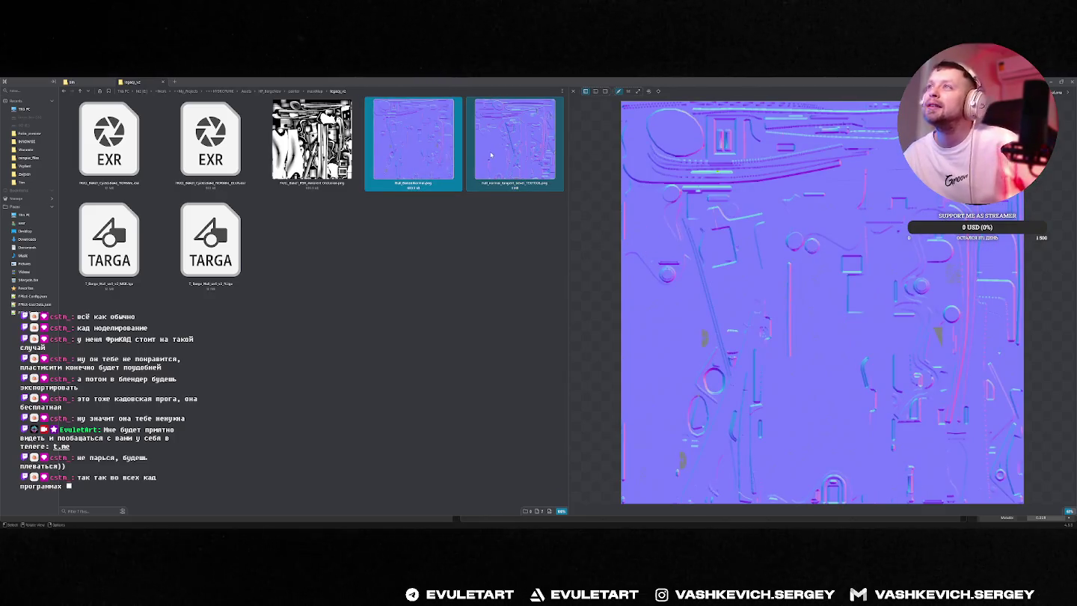
pyautogui.click(491, 154)
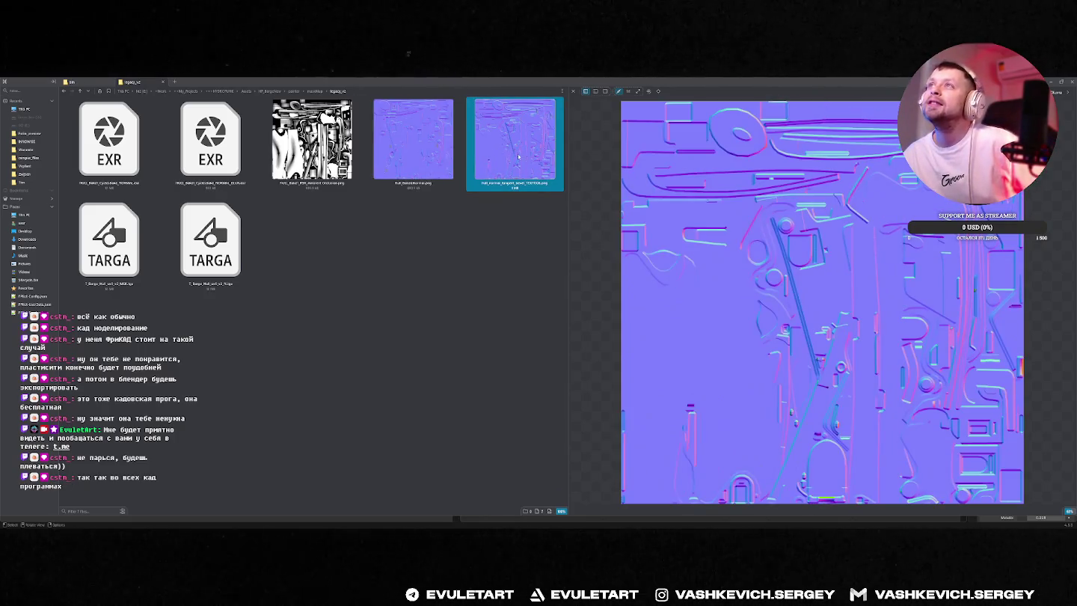
pyautogui.click(439, 153)
pyautogui.click(315, 91)
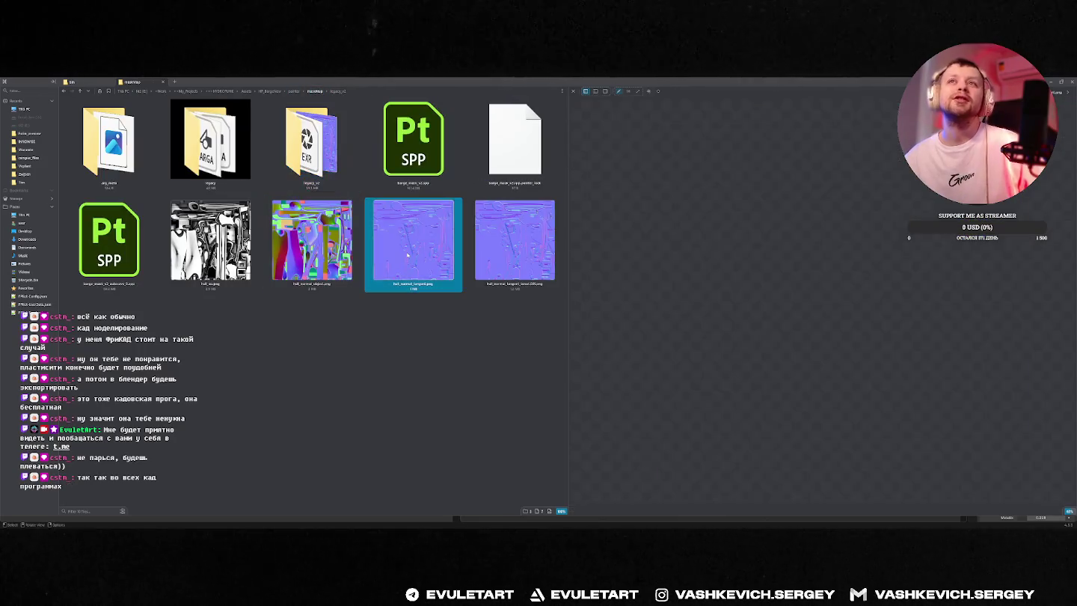
# Step: Flip the preview between hull_normal_tangent and hull_normal_tangent_baseLOD to compare them
pyautogui.click(509, 241)
pyautogui.click(413, 241)
pyautogui.click(509, 241)
pyautogui.click(412, 241)
pyautogui.click(492, 246)
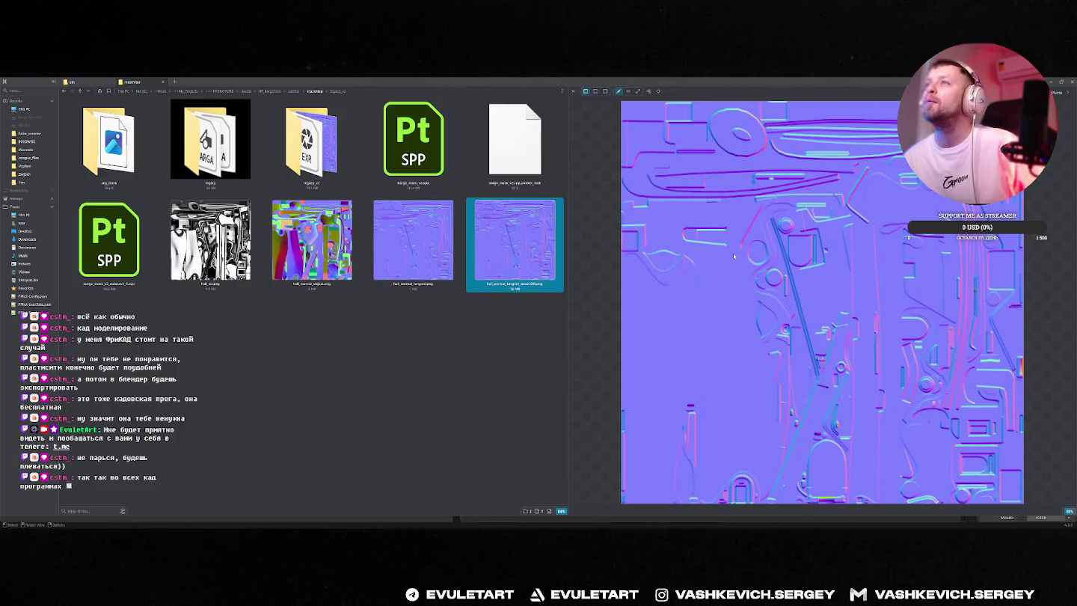
pyautogui.press('Left')
pyautogui.press('Right')
pyautogui.press('Left')
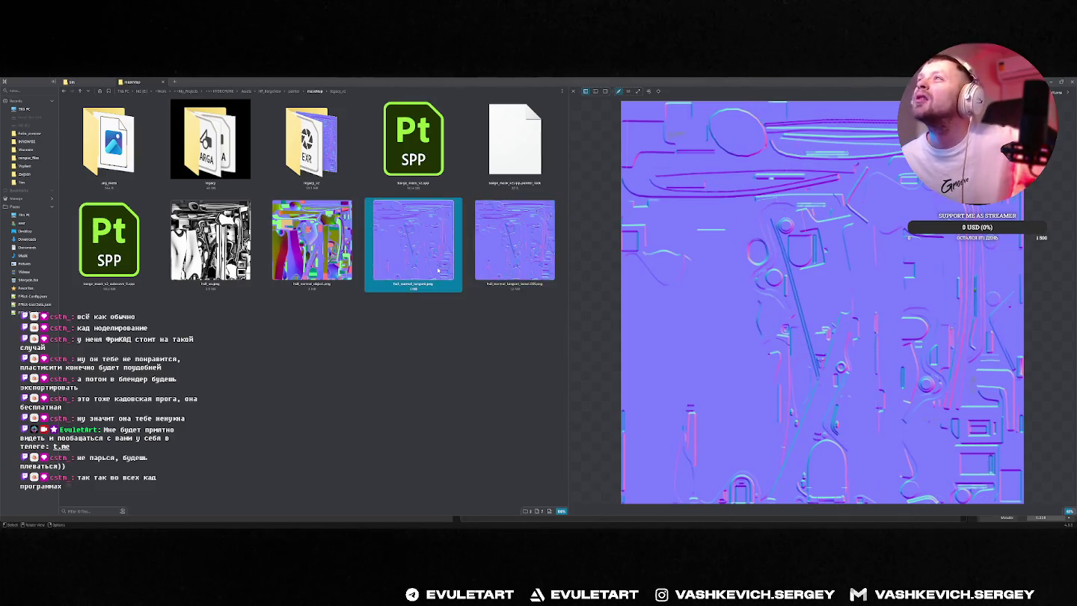
pyautogui.press('Right')
pyautogui.press('Left')
pyautogui.press('Right')
pyautogui.press('Left')
pyautogui.press('Right')
pyautogui.press('Left')
pyautogui.press('Right')
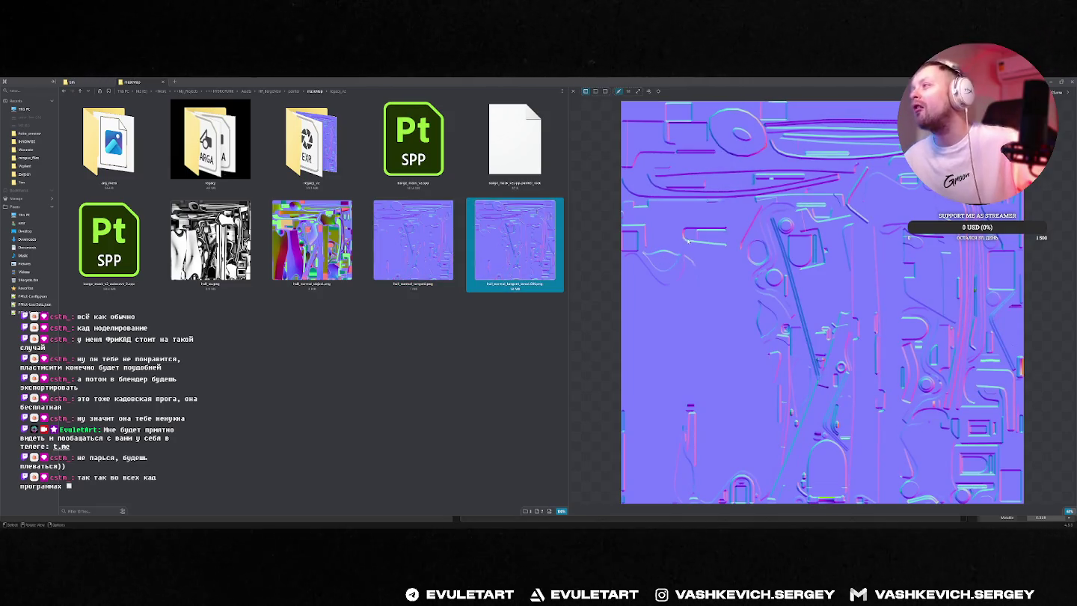
pyautogui.press('Left')
pyautogui.press('Right')
pyautogui.press('Left')
pyautogui.press('Right')
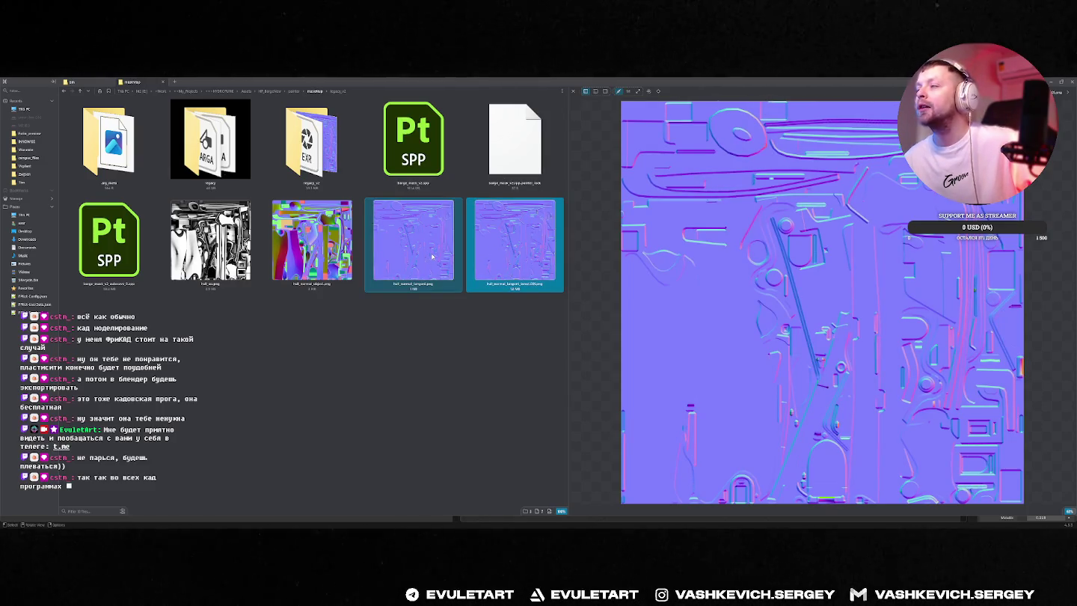
pyautogui.click(432, 255)
pyautogui.click(509, 250)
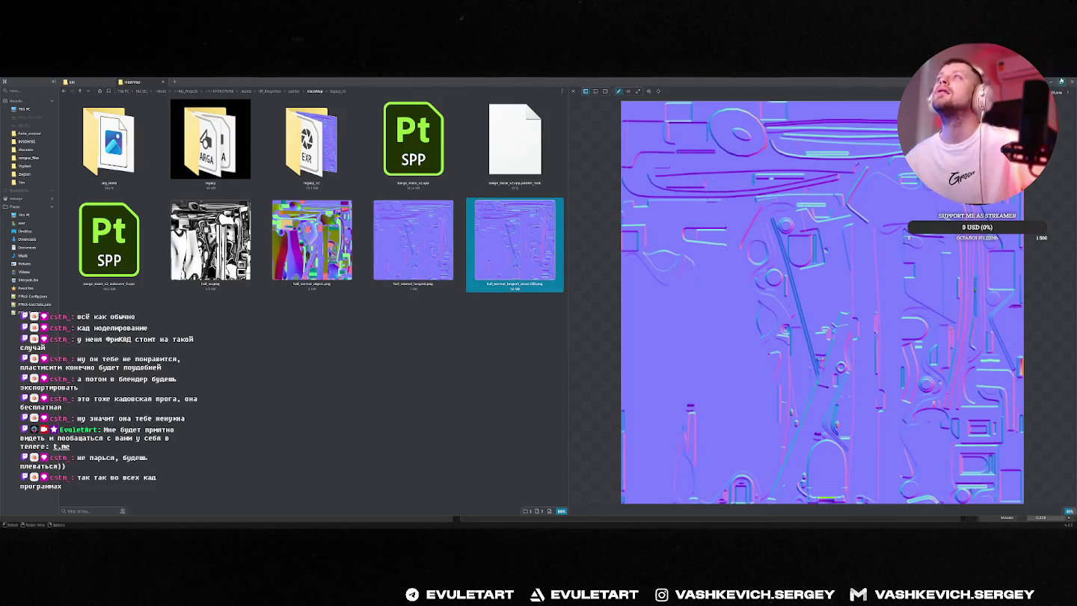
# Step: Return to Blender and orbit toward the pipe and railings
pyautogui.hotkey('alt', 'Tab')
pyautogui.scroll(5, 714, 216)
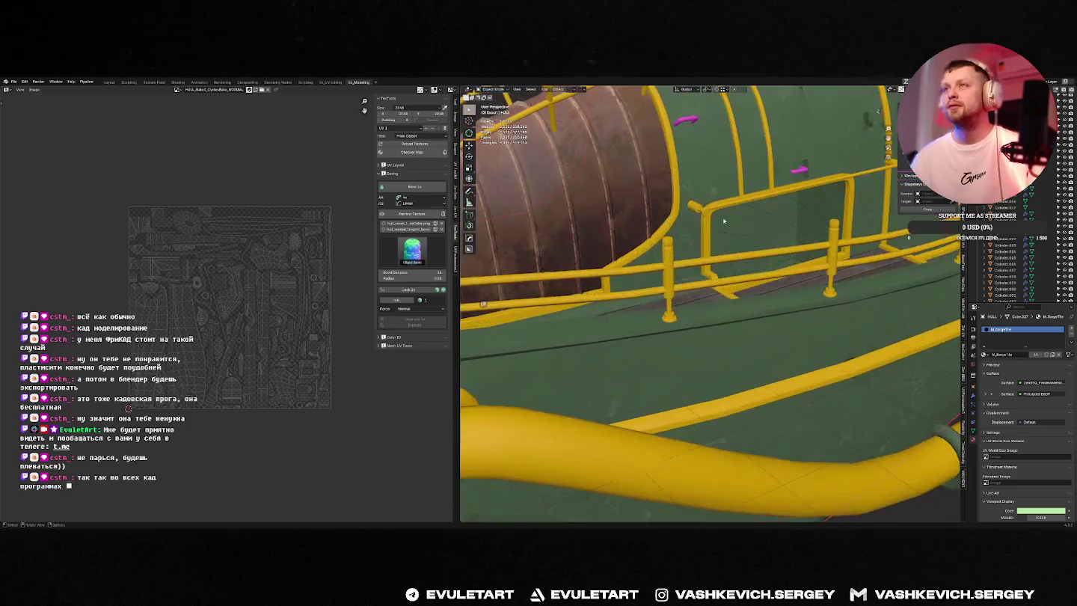
pyautogui.moveTo(674, 224); pyautogui.dragTo(714, 215, button='middle')
pyautogui.scroll(2, 714, 215)
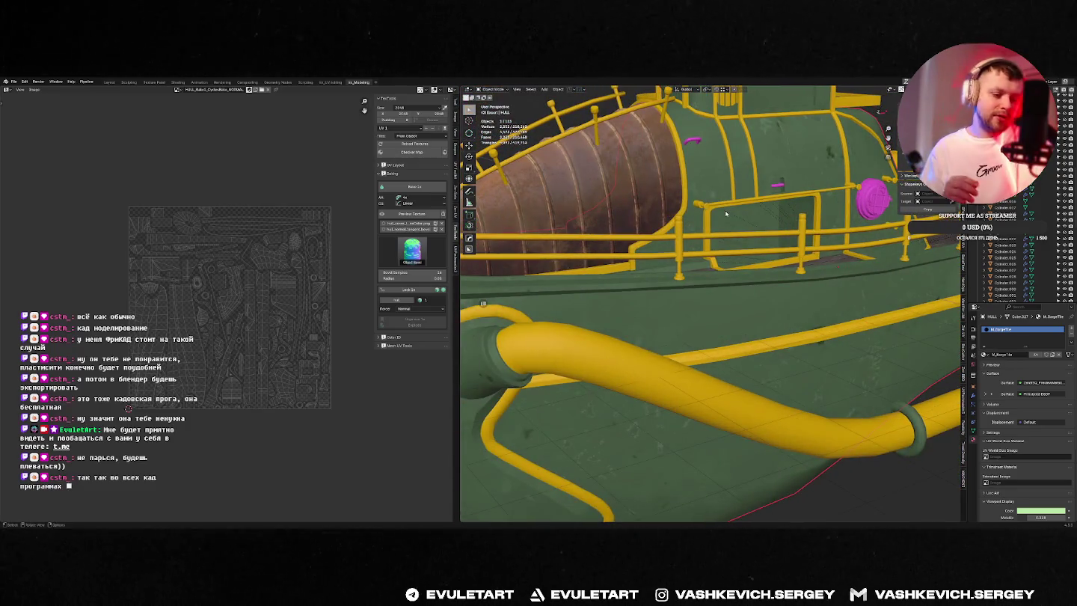
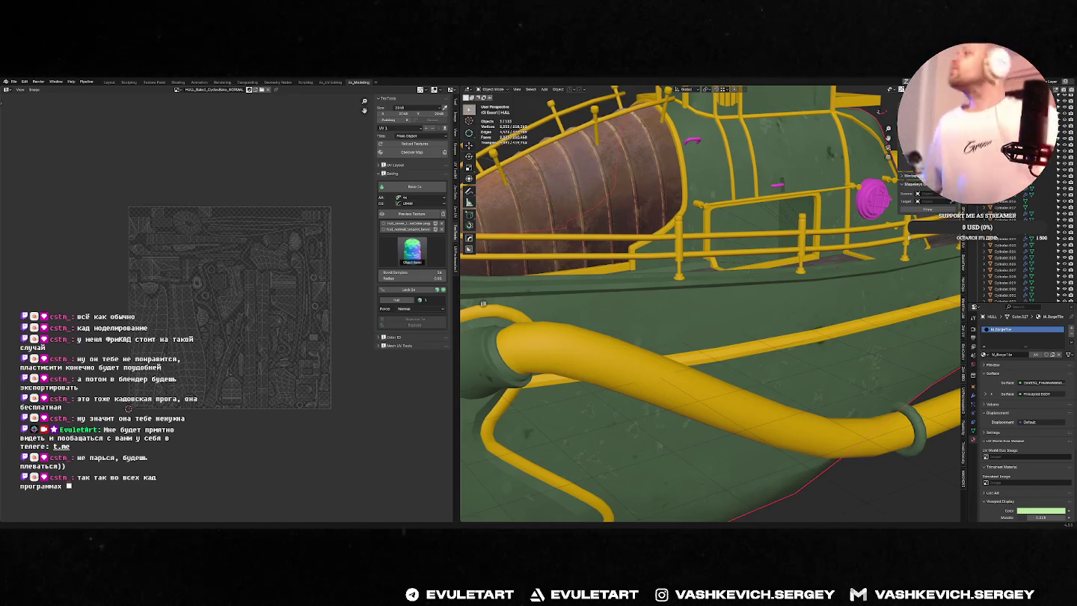
# Step: Launch Adobe Photoshop from Windows search by typing 'pho'
pyautogui.press('super')
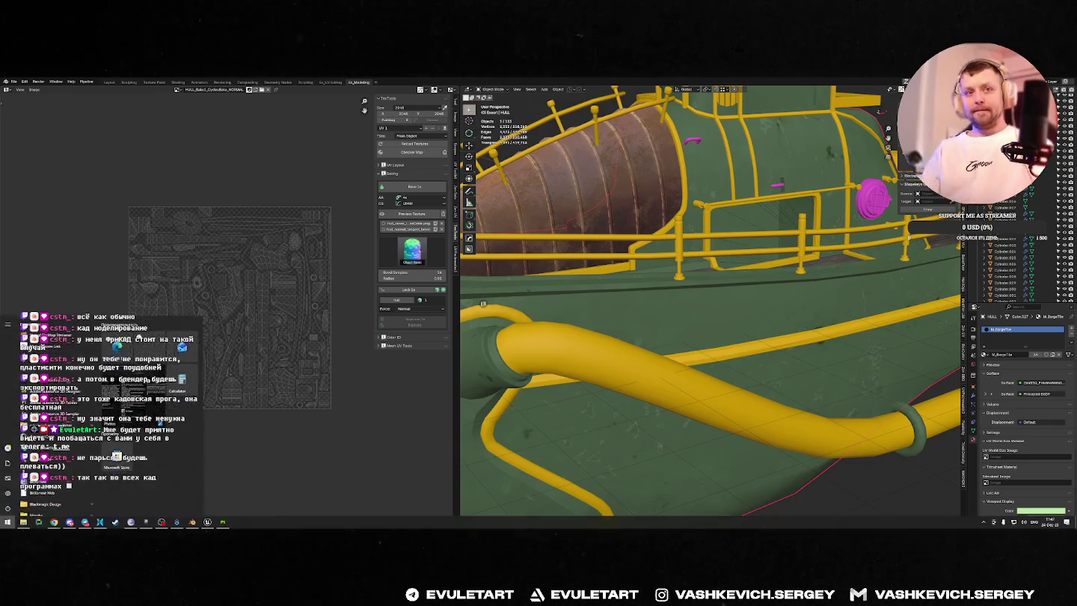
pyautogui.write('pho')
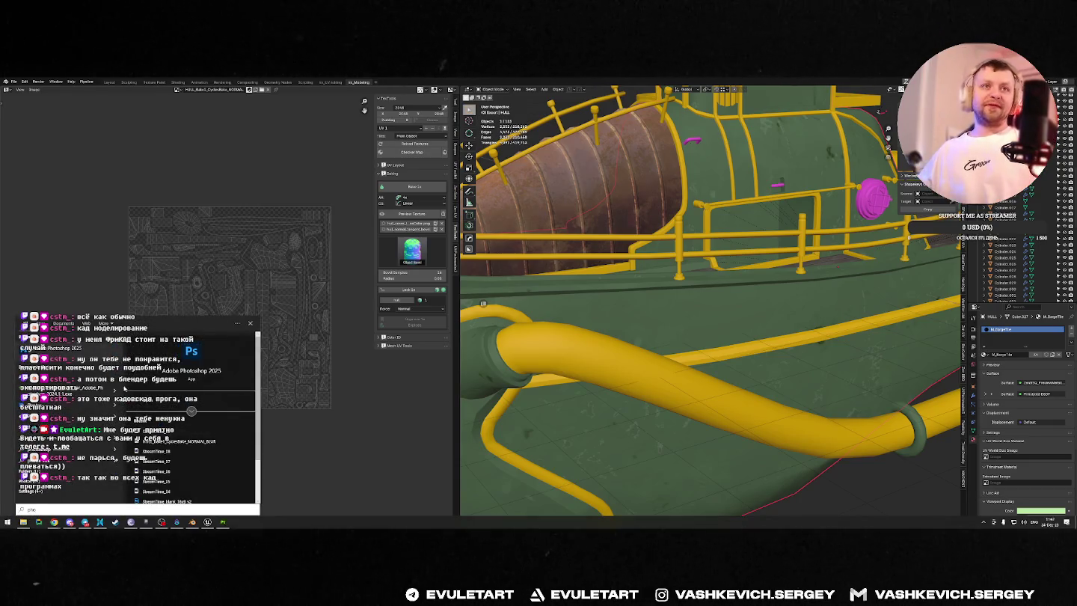
pyautogui.press('Return')
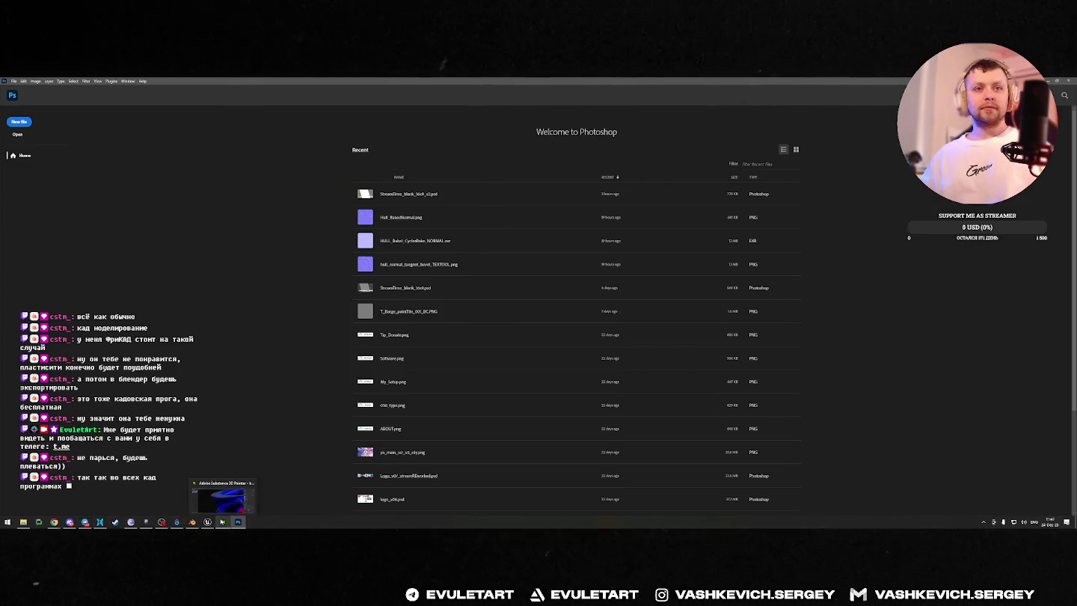
# Step: Open the baked hull normal map in Photoshop and inspect its green channel
pyautogui.click(99, 521)
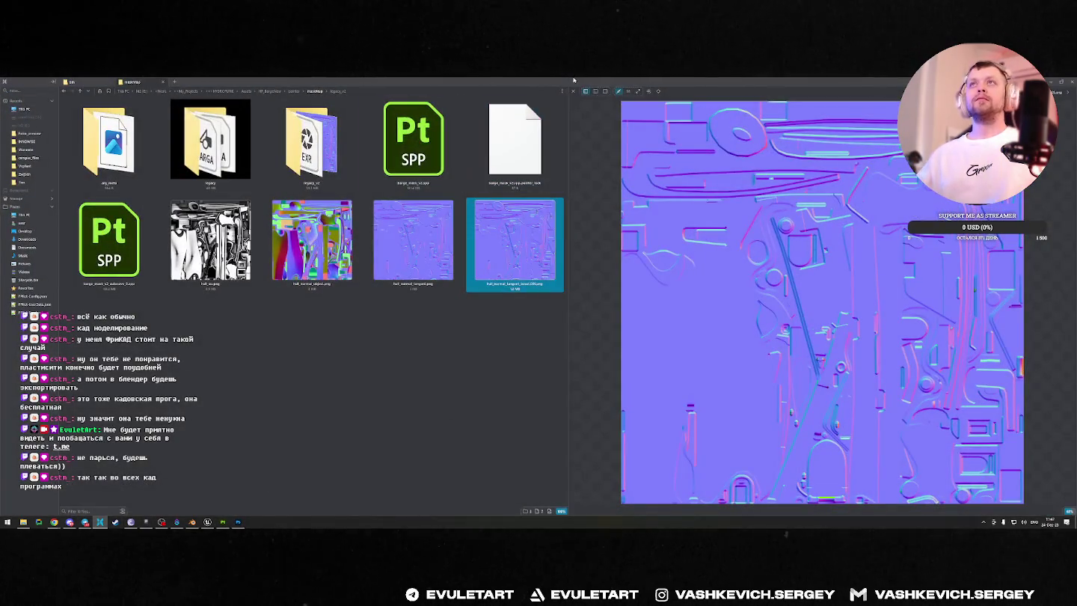
pyautogui.moveTo(788, 214)
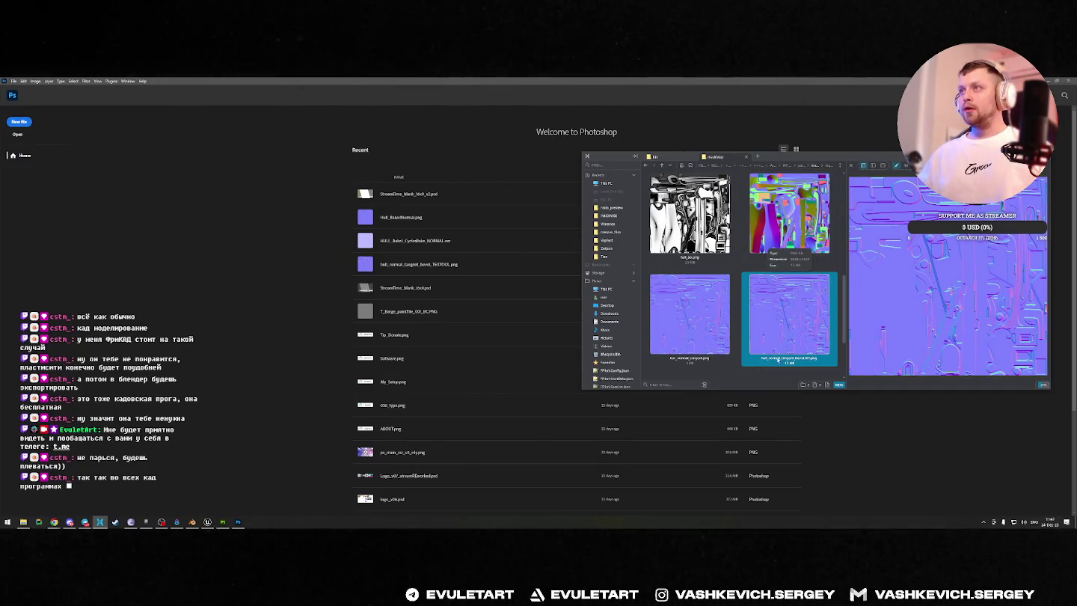
pyautogui.click(239, 200)
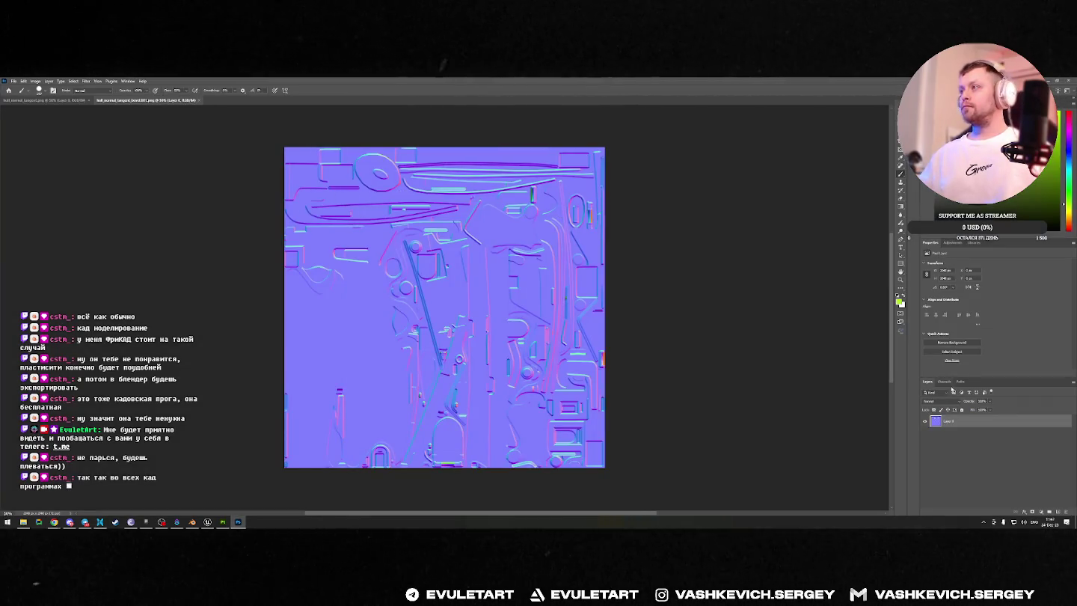
pyautogui.click(944, 381)
pyautogui.click(951, 416)
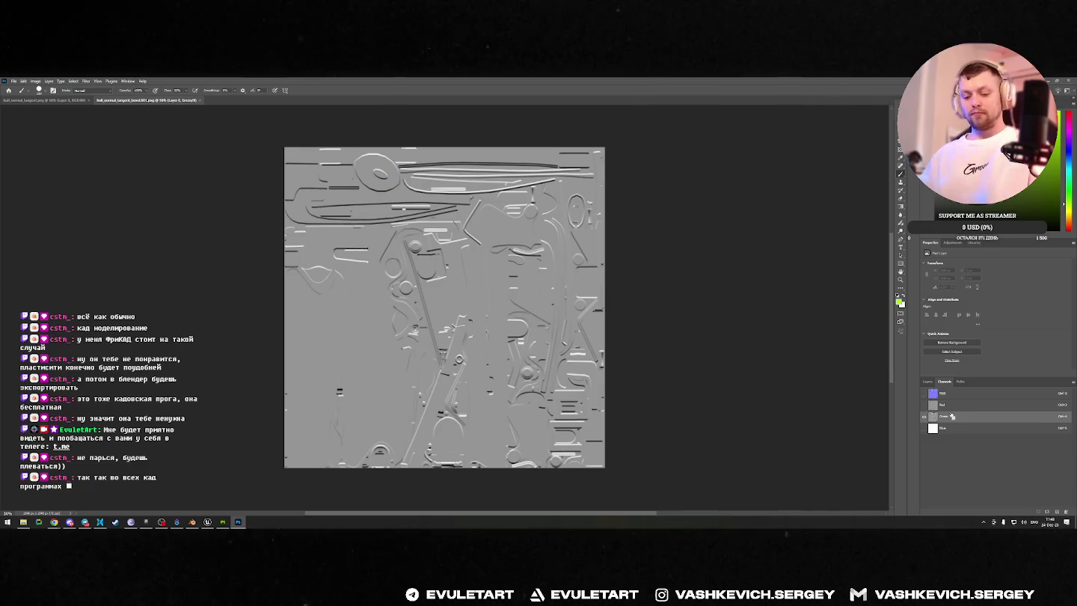
pyautogui.click(934, 392)
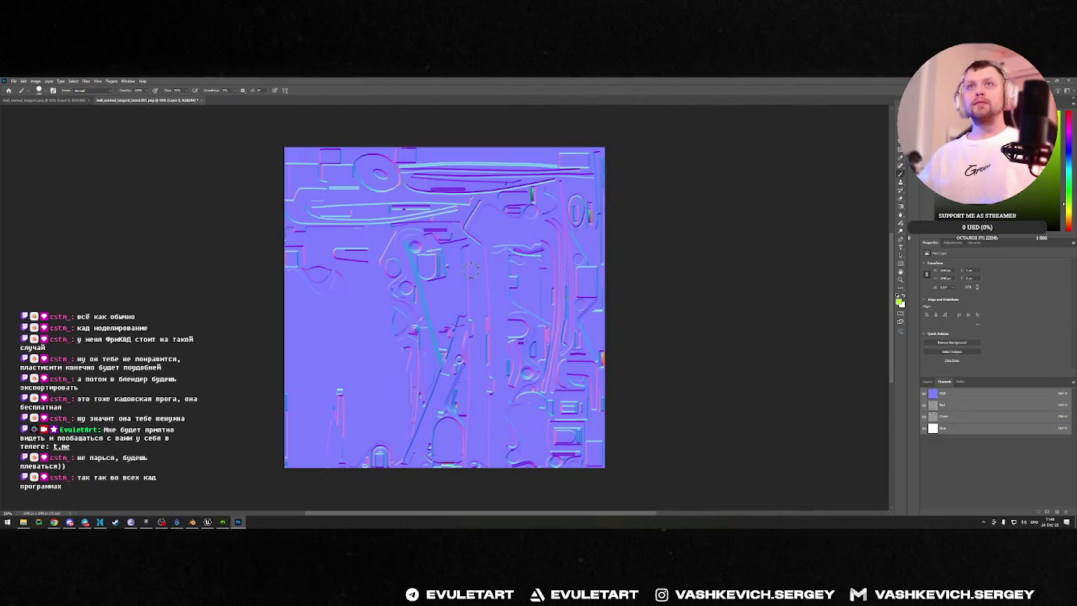
# Step: Save a PNG copy of the normal map, replacing the existing file
pyautogui.hotkey('alt', 'ctrl', 's')
pyautogui.click(284, 129)
pyautogui.moveTo(271, 83); pyautogui.dragTo(313, 141)
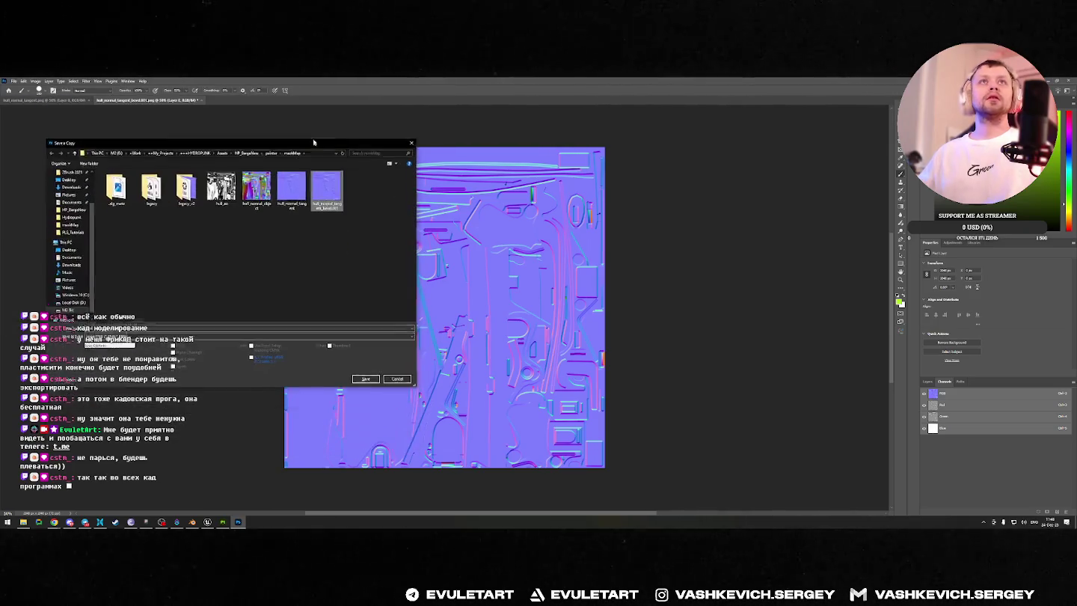
pyautogui.click(365, 375)
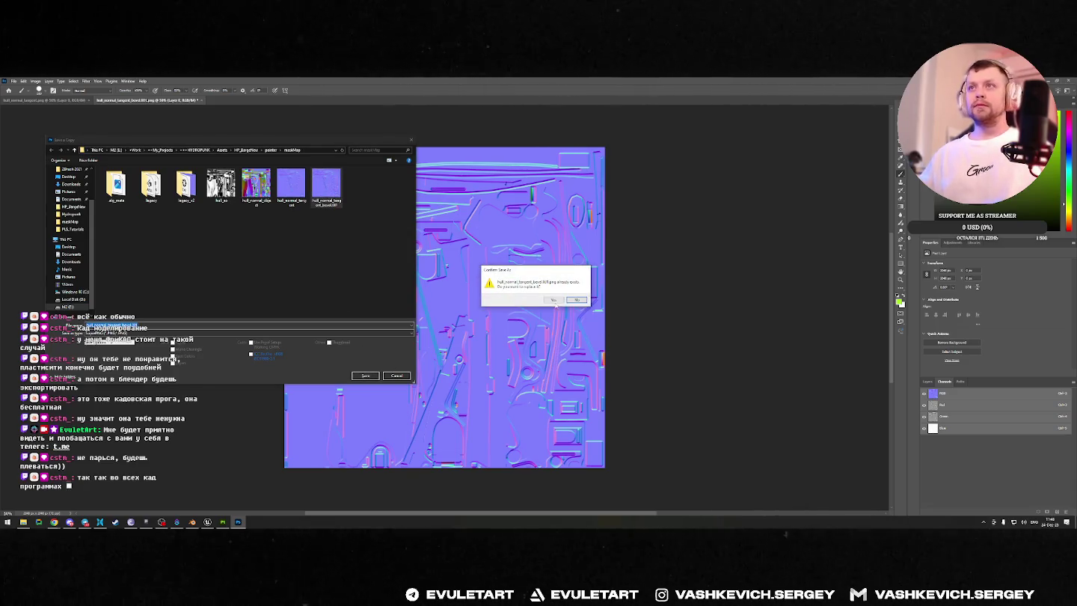
pyautogui.click(553, 300)
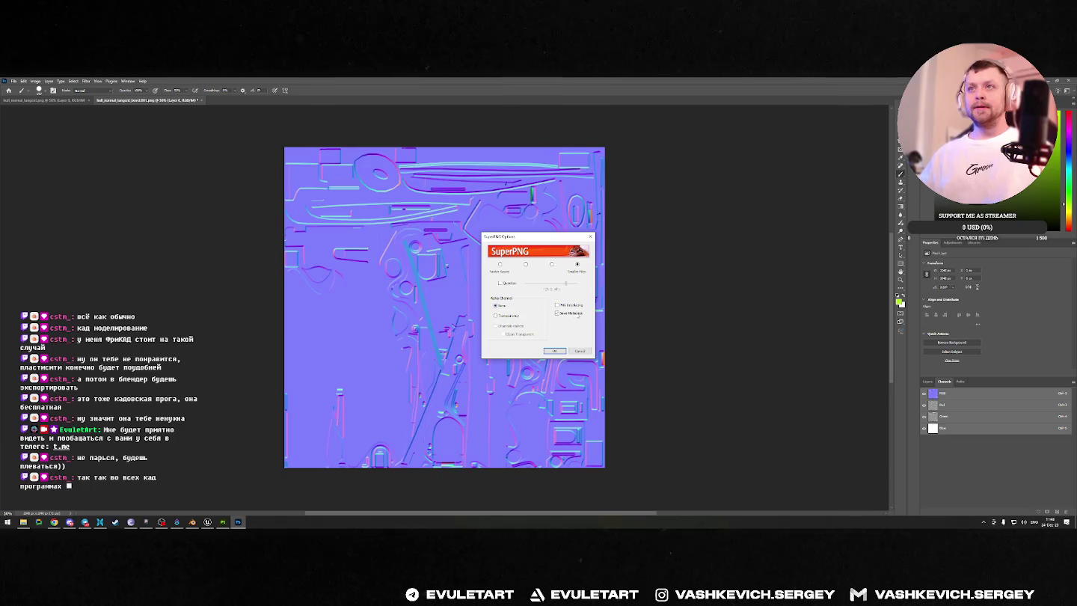
pyautogui.click(554, 351)
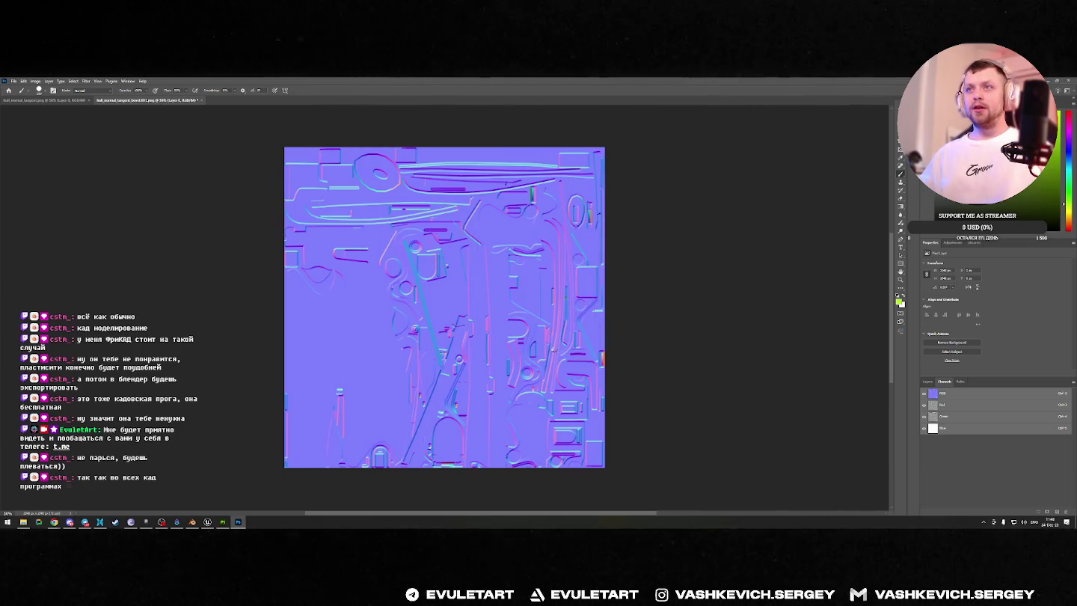
# Step: Close the saved normal map without saving changes, then view the next map's green channel
pyautogui.click(201, 100)
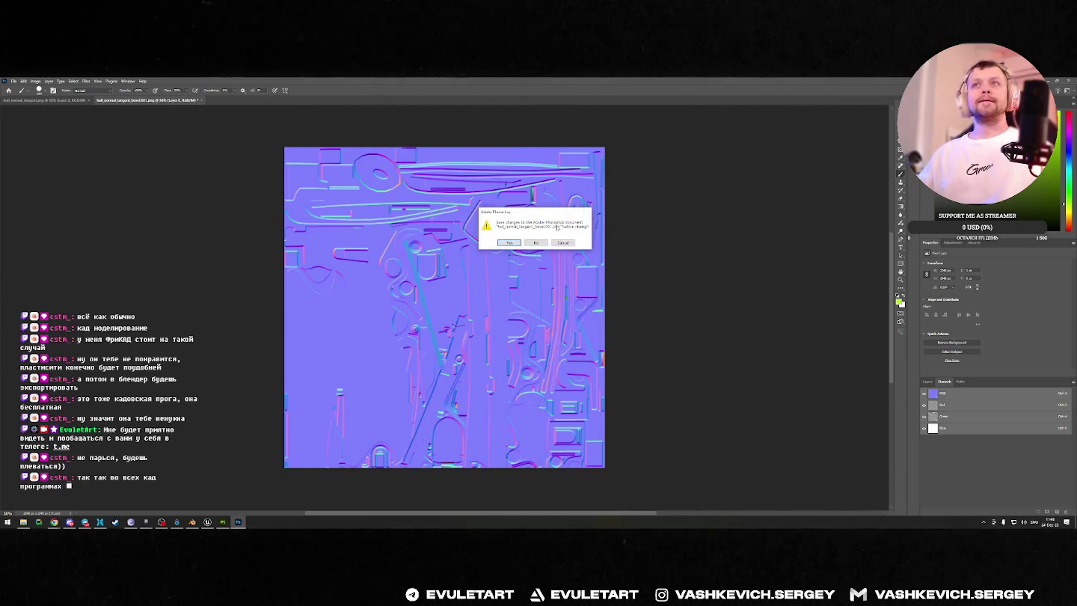
pyautogui.click(538, 244)
pyautogui.click(949, 415)
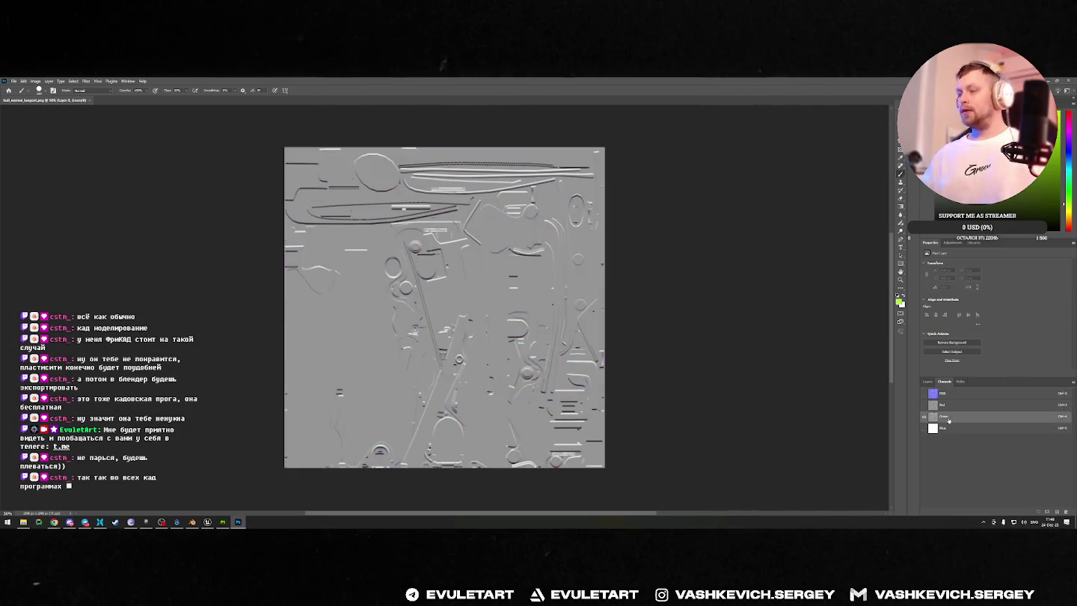
# Step: Save the RGB normal map as a PNG copy over hull_normal_tangent.png, then quit Photoshop without saving
pyautogui.click(943, 393)
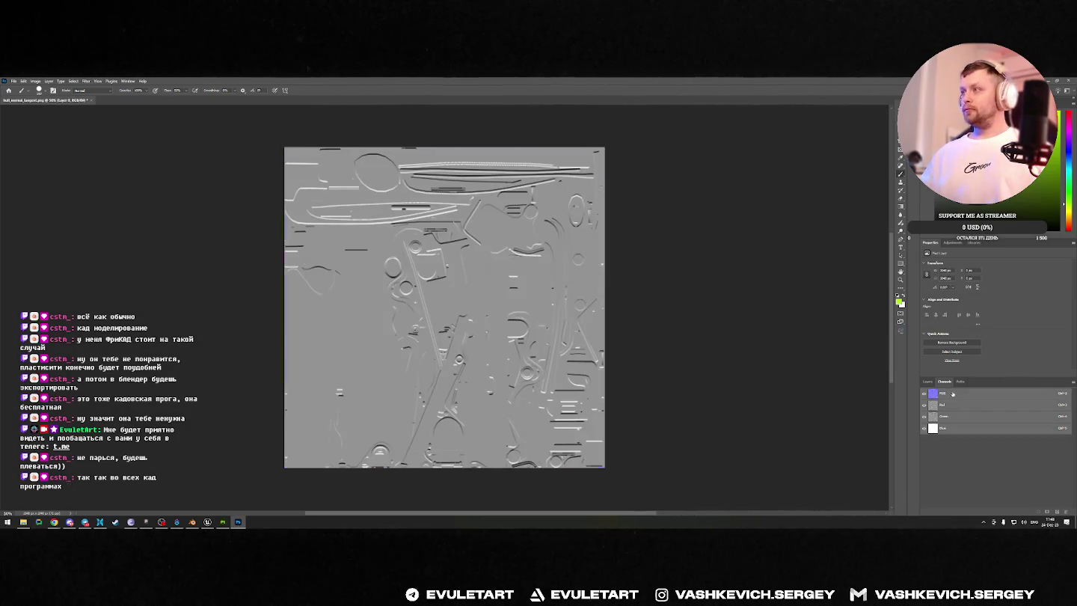
pyautogui.hotkey('ctrl', 'alt', 's')
pyautogui.click(291, 186)
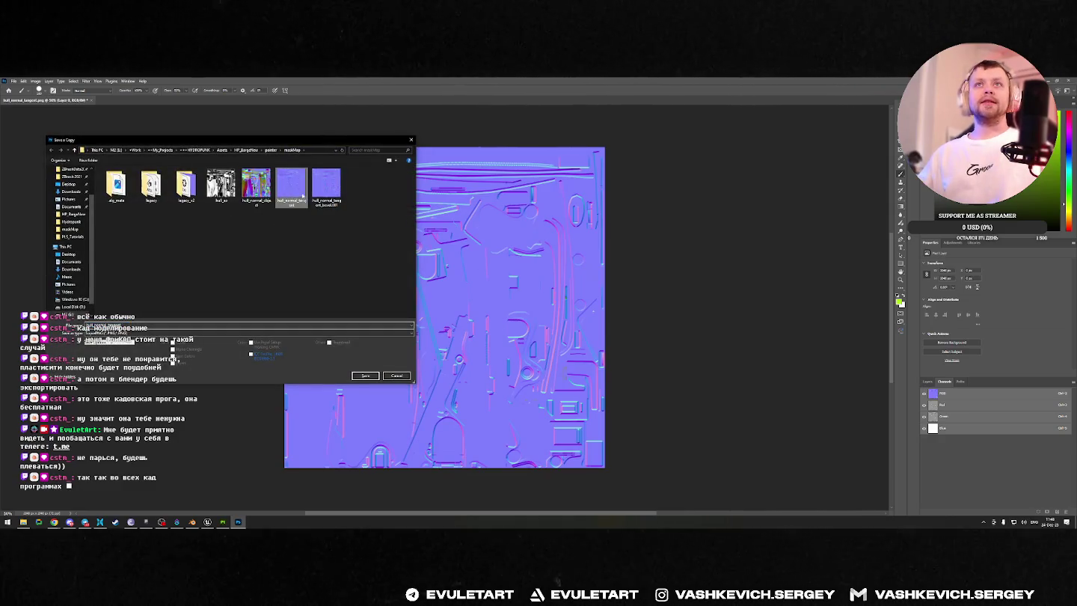
pyautogui.click(365, 375)
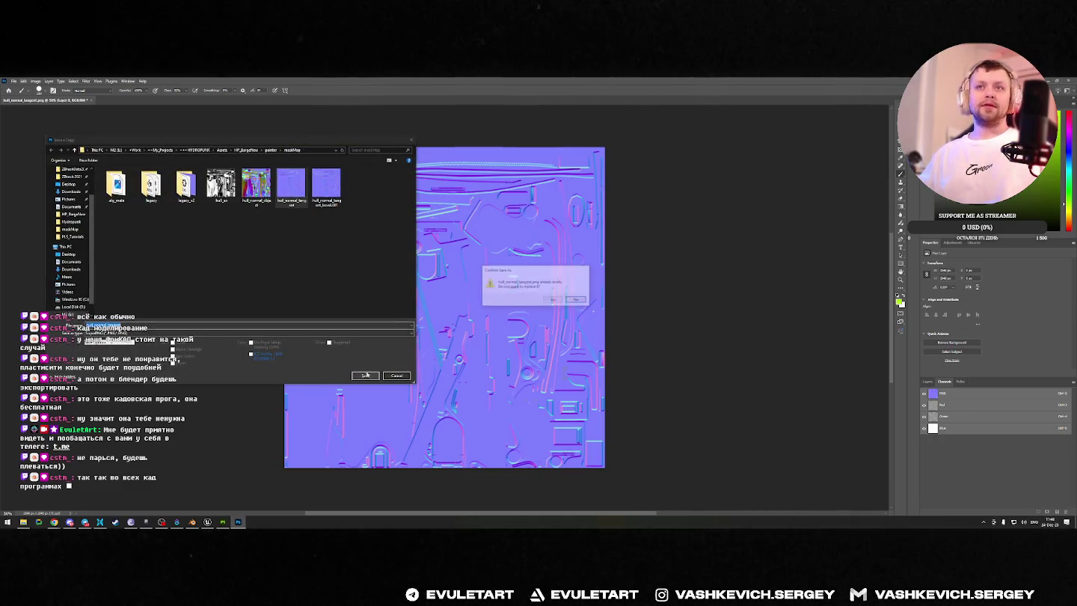
pyautogui.click(553, 299)
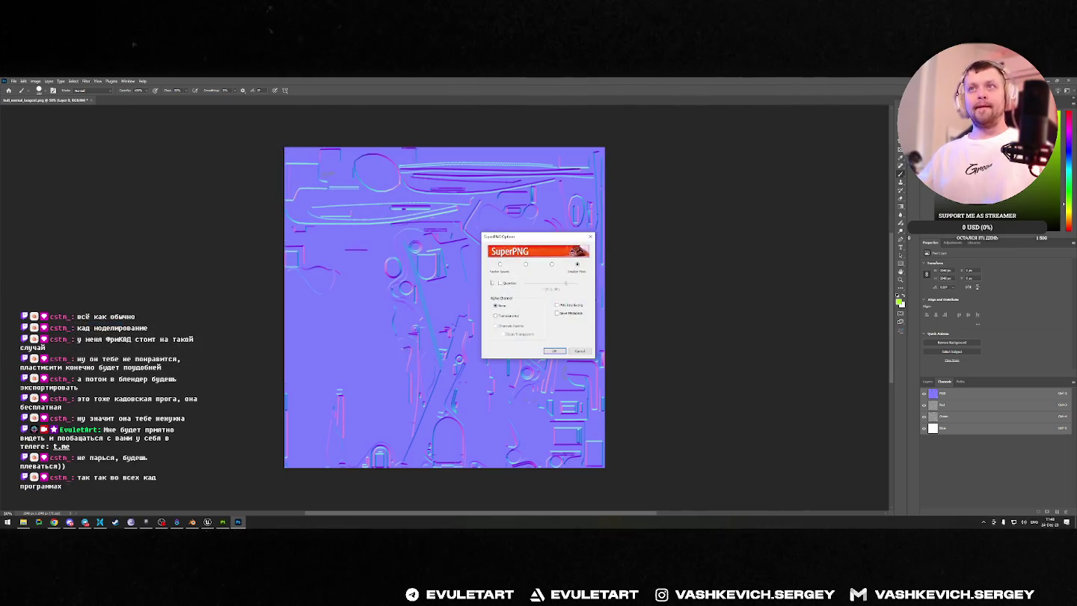
pyautogui.click(554, 350)
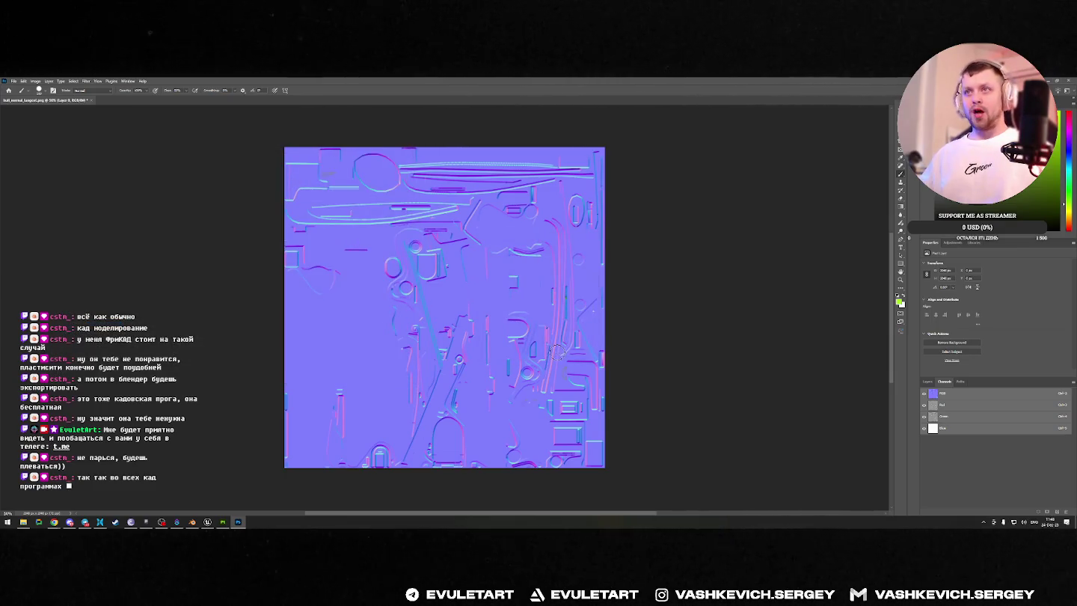
pyautogui.click(1068, 81)
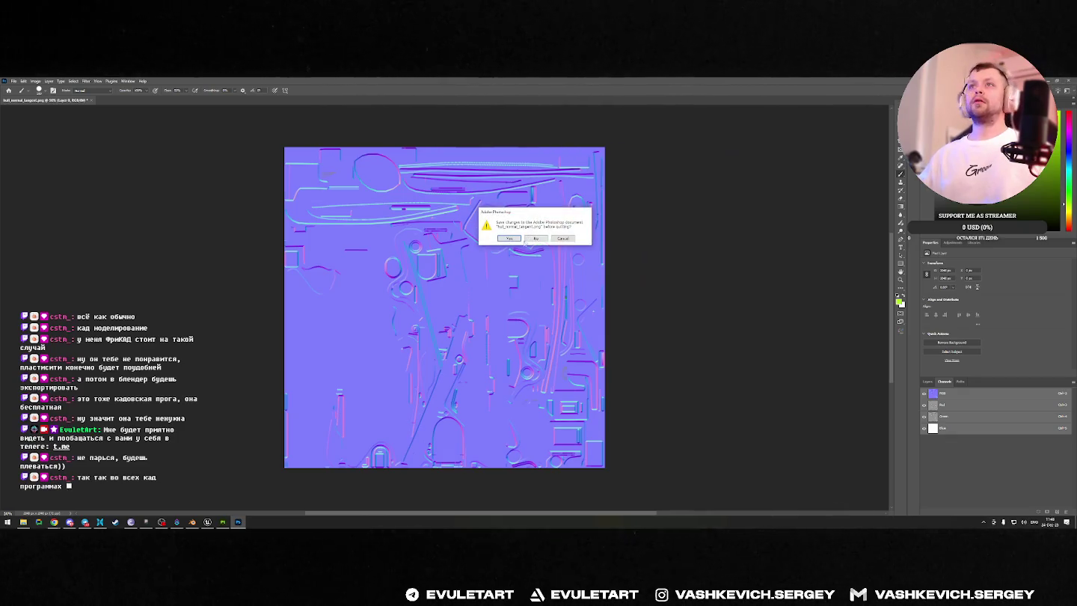
pyautogui.click(536, 238)
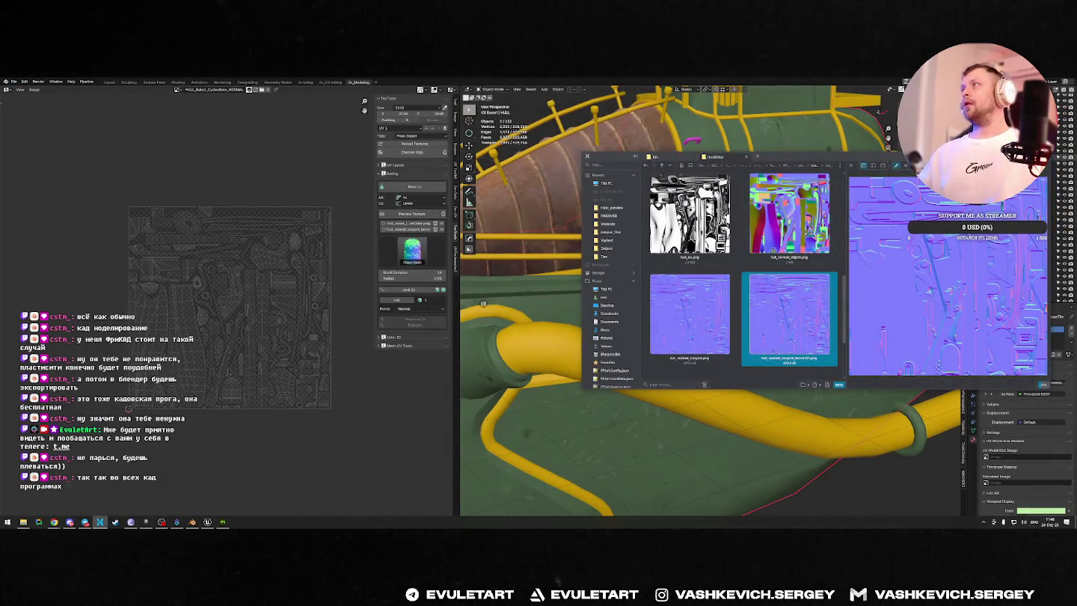
# Step: Reload the updated normal map asset in Substance 3D Painter
pyautogui.hotkey('alt', 'Tab')
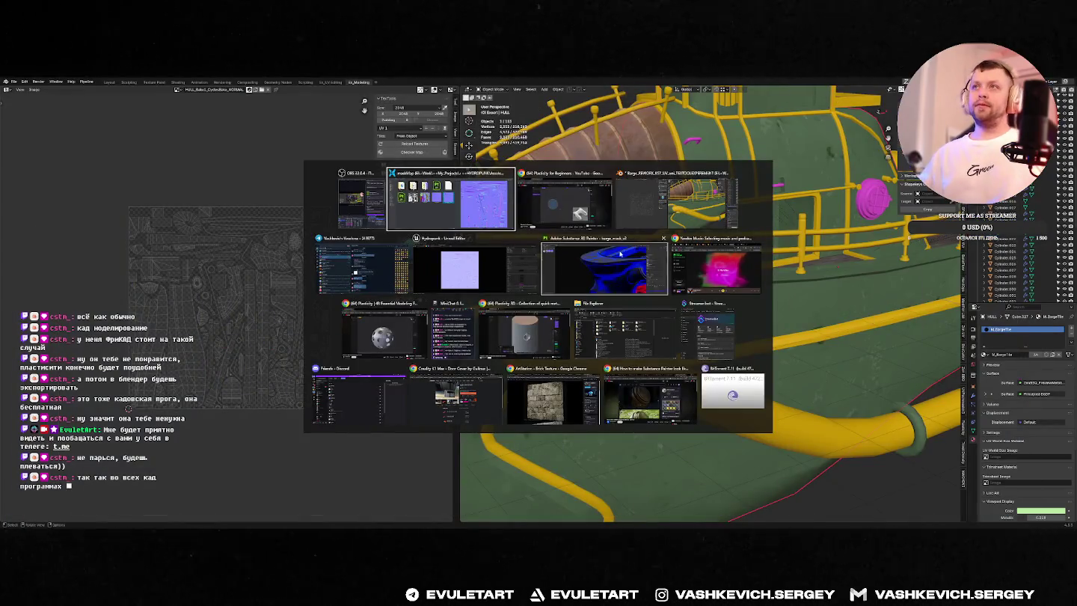
pyautogui.click(620, 255)
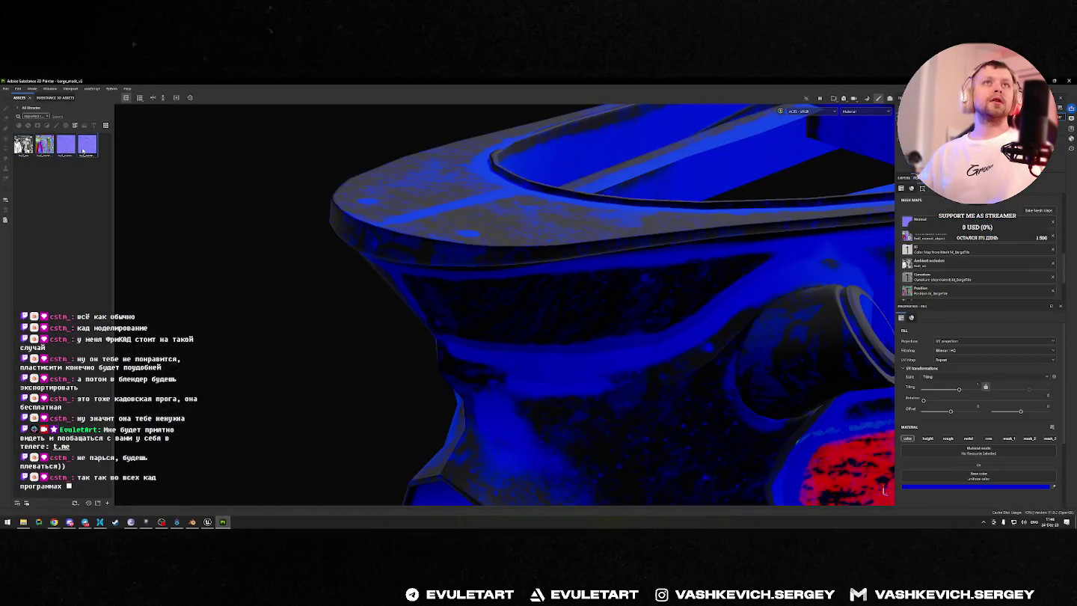
pyautogui.rightClick(66, 149)
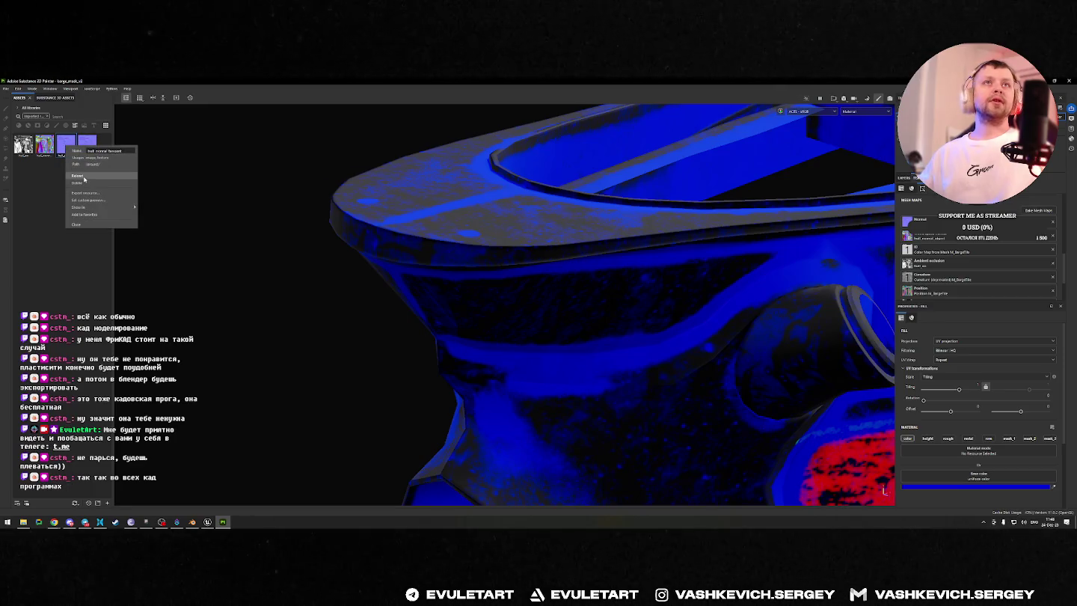
pyautogui.click(84, 179)
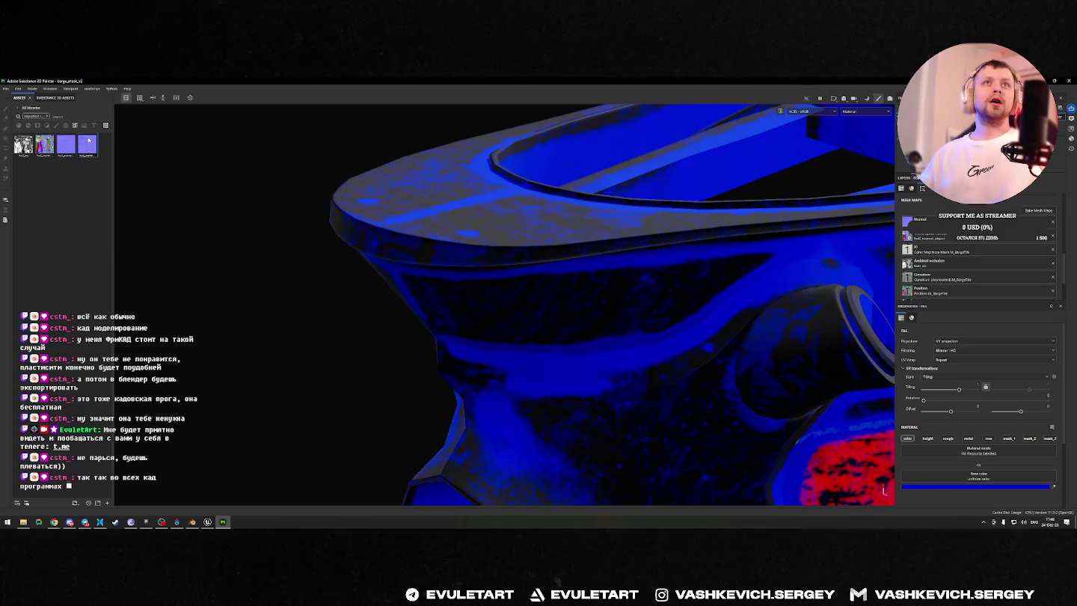
pyautogui.rightClick(87, 148)
pyautogui.click(105, 171)
pyautogui.moveTo(86, 145)
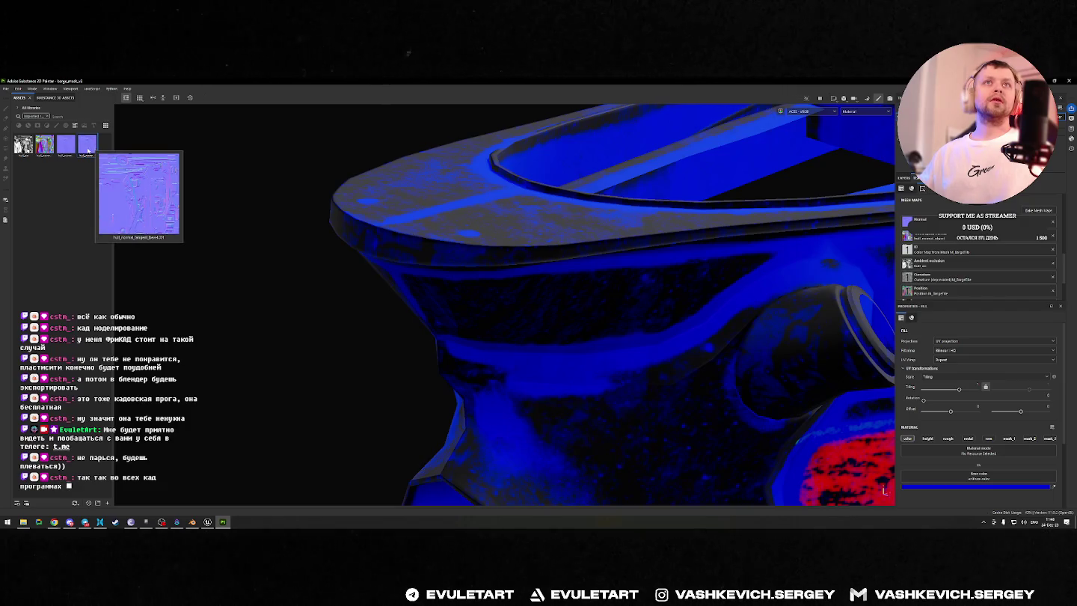
# Step: Add a plain grey fill layer covering the barge
pyautogui.moveTo(630, 233)
pyautogui.keyDown('alt'); pyautogui.mouseDown()
pyautogui.moveTo(759, 293)
pyautogui.moveTo(630, 237)
pyautogui.moveTo(636, 303)
pyautogui.moveTo(633, 258)
pyautogui.moveTo(667, 251)
pyautogui.moveTo(504, 248)
pyautogui.moveTo(596, 265)
pyautogui.moveTo(444, 249)
pyautogui.mouseUp(); pyautogui.keyUp('alt')
pyautogui.keyDown('alt'); pyautogui.moveTo(652, 274); pyautogui.dragTo(562, 255); pyautogui.keyUp('alt')
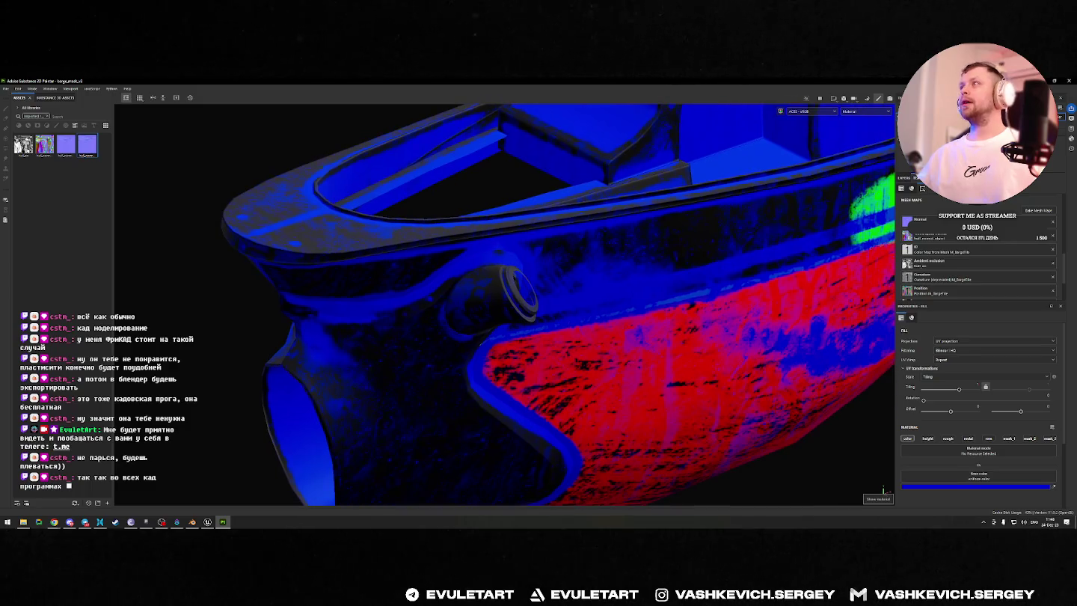
pyautogui.click(903, 177)
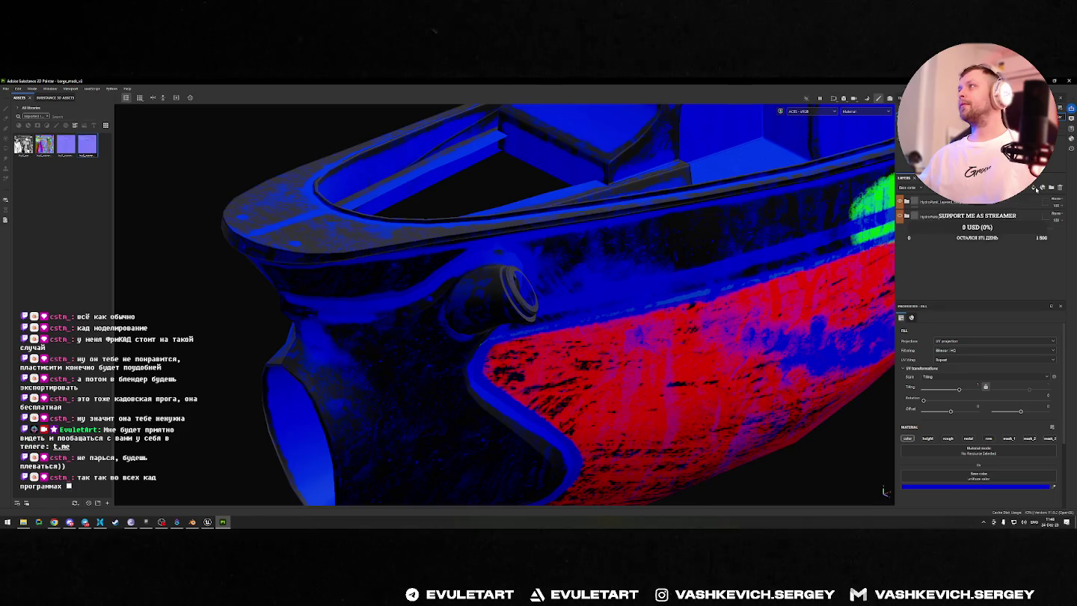
pyautogui.click(1034, 188)
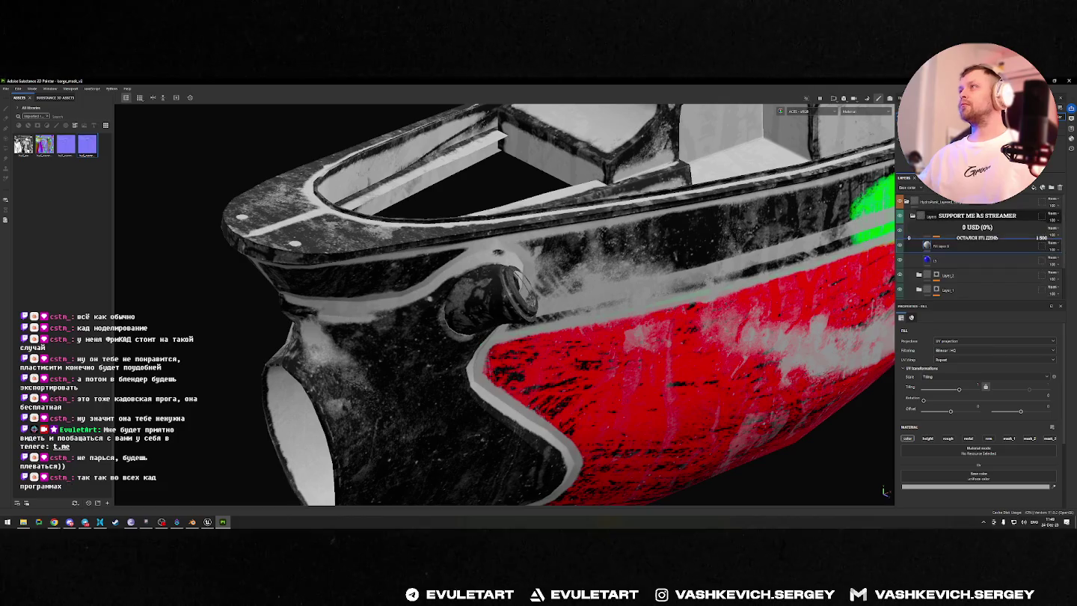
pyautogui.hotkey('ctrl', 'z')
pyautogui.click(1032, 190)
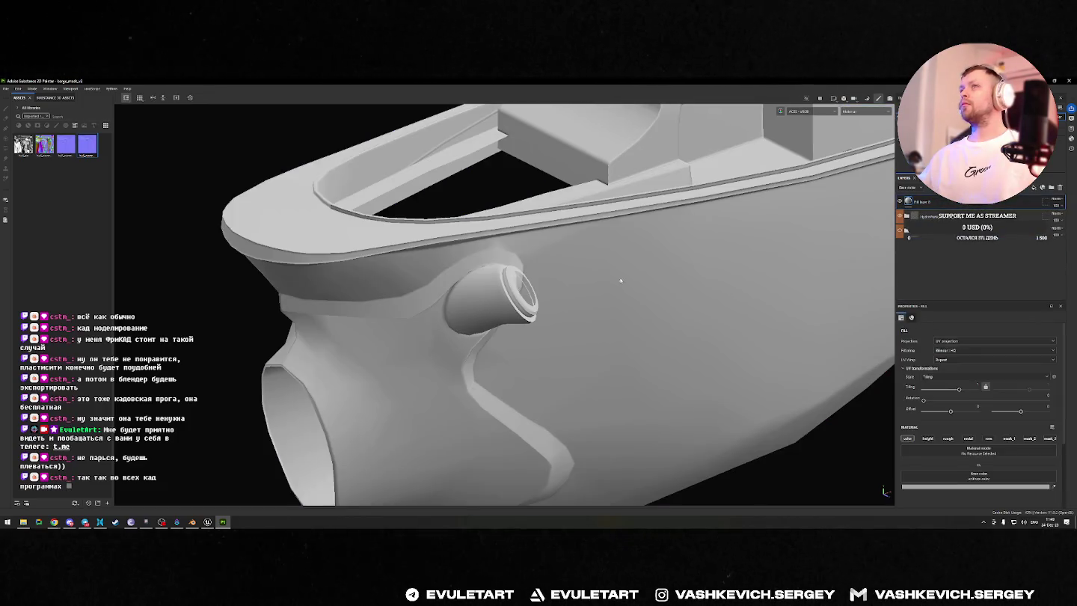
pyautogui.moveTo(619, 245)
pyautogui.keyDown('alt'); pyautogui.mouseDown()
pyautogui.moveTo(766, 356)
pyautogui.moveTo(475, 271)
pyautogui.moveTo(502, 154)
pyautogui.moveTo(452, 239)
pyautogui.mouseUp(); pyautogui.keyUp('alt')
pyautogui.click(915, 178)
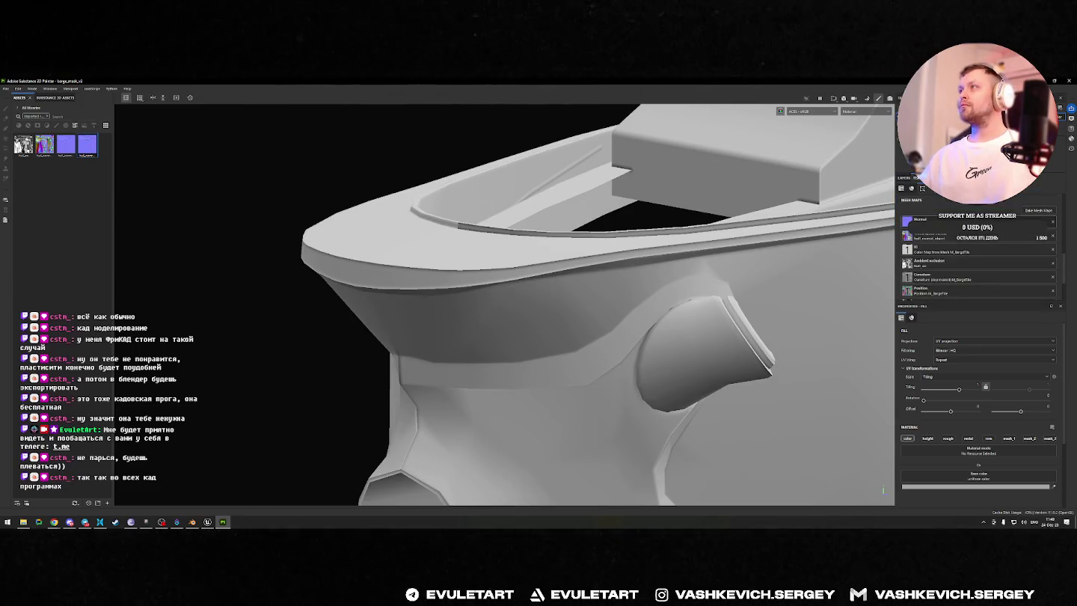
# Step: Drag the normal texture from Assets into the barge's Normal mesh-map slot, then enter Bake mode
pyautogui.click(907, 221)
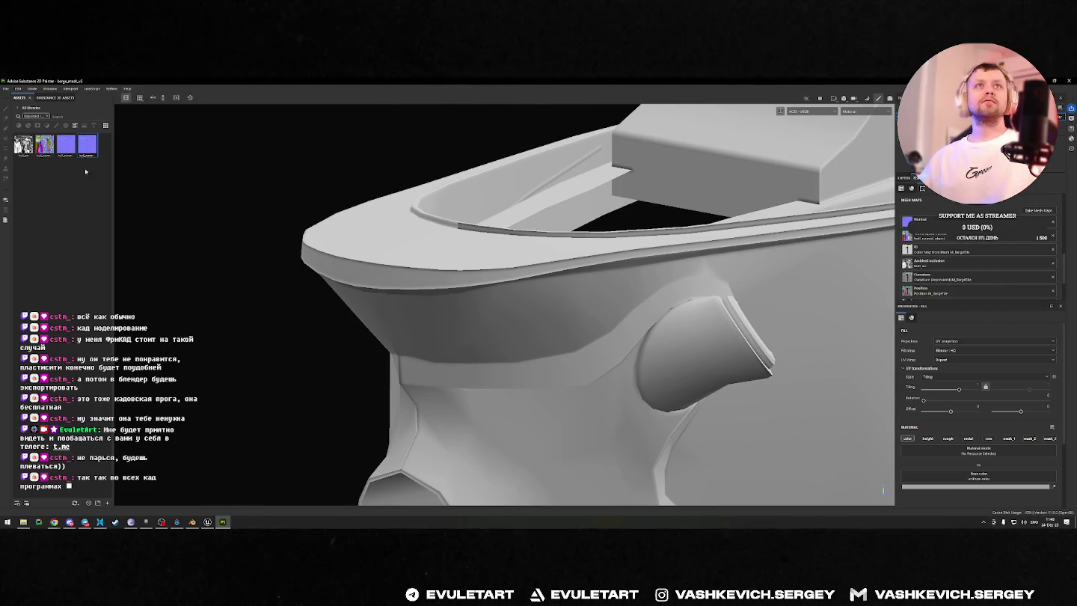
pyautogui.moveTo(90, 150)
pyautogui.mouseDown()
pyautogui.moveTo(820, 237)
pyautogui.moveTo(518, 243)
pyautogui.moveTo(398, 344)
pyautogui.mouseUp()
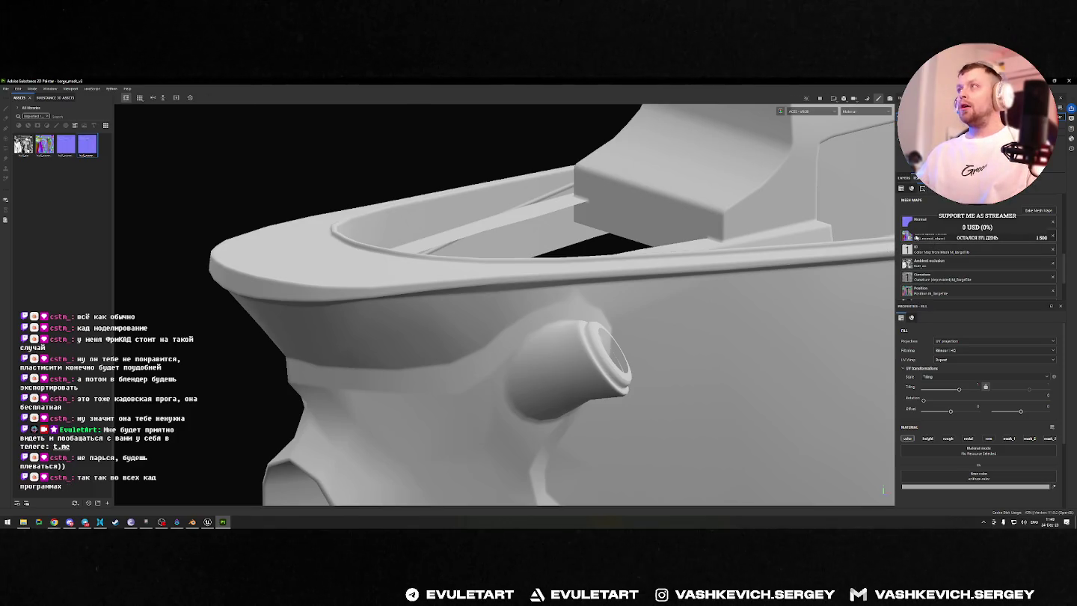
pyautogui.scroll(-3, 949, 265)
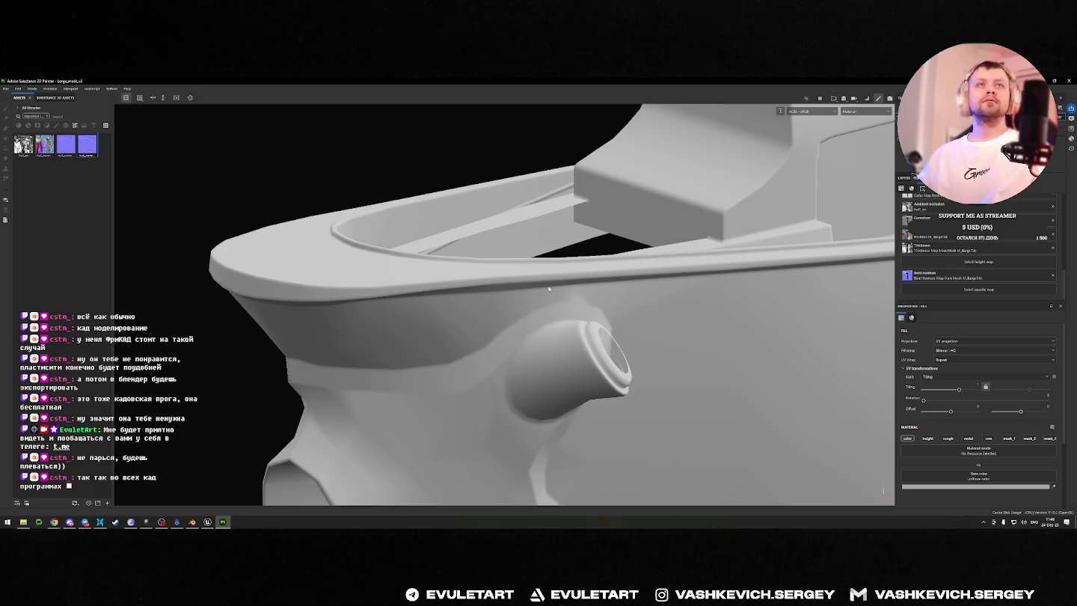
pyautogui.scroll(3, 937, 234)
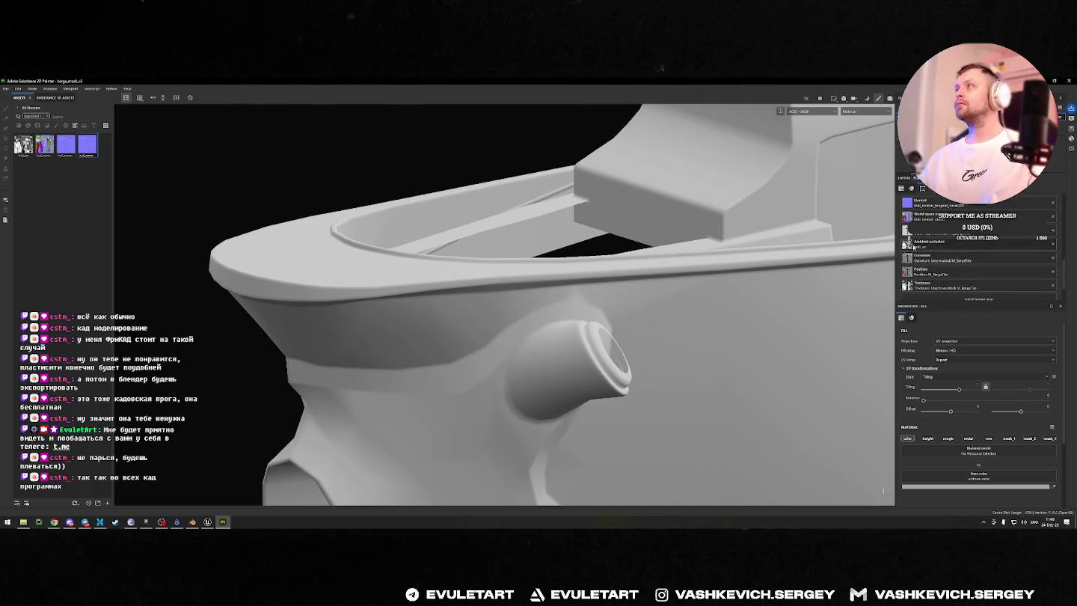
pyautogui.hotkey('ctrl', 'shift', 'b')
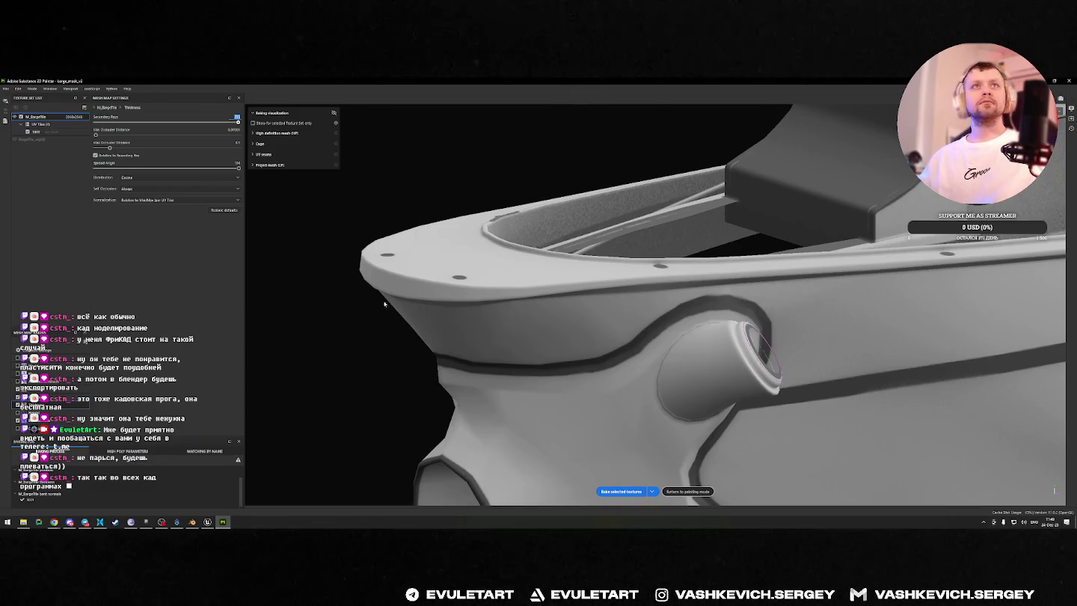
# Step: Return to painting mode and delete the grey fill layer to reveal the red, green and blue masks
pyautogui.keyDown('alt'); pyautogui.moveTo(386, 304); pyautogui.dragTo(866, 275); pyautogui.keyUp('alt')
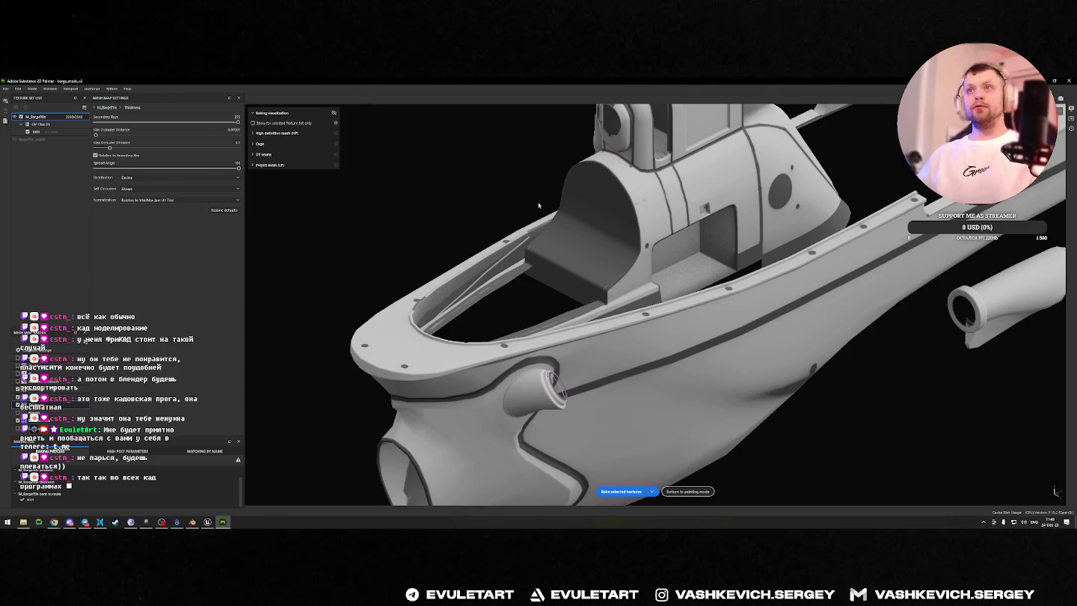
pyautogui.click(677, 491)
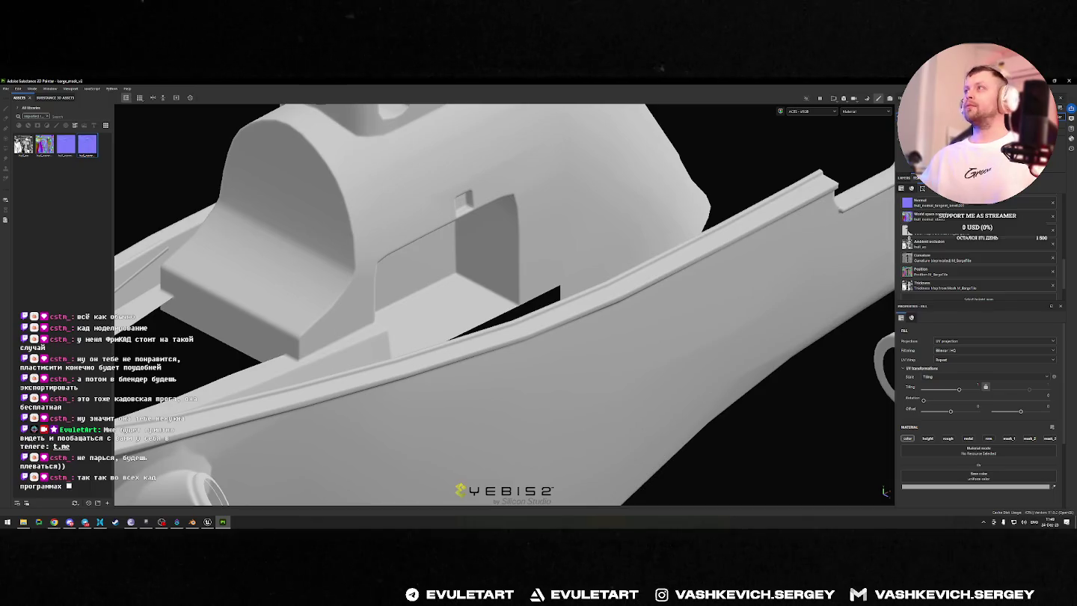
pyautogui.keyDown('alt'); pyautogui.moveTo(449, 246); pyautogui.dragTo(399, 227); pyautogui.keyUp('alt')
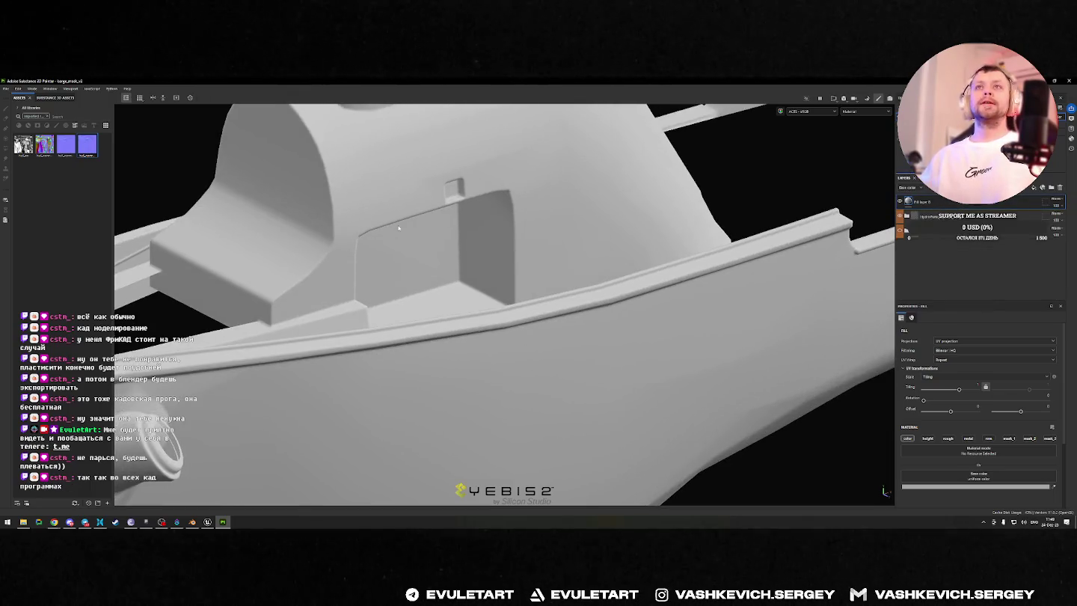
pyautogui.moveTo(585, 272)
pyautogui.keyDown('alt'); pyautogui.mouseDown()
pyautogui.moveTo(230, 236)
pyautogui.moveTo(572, 238)
pyautogui.mouseUp(); pyautogui.keyUp('alt')
pyautogui.press('Delete')
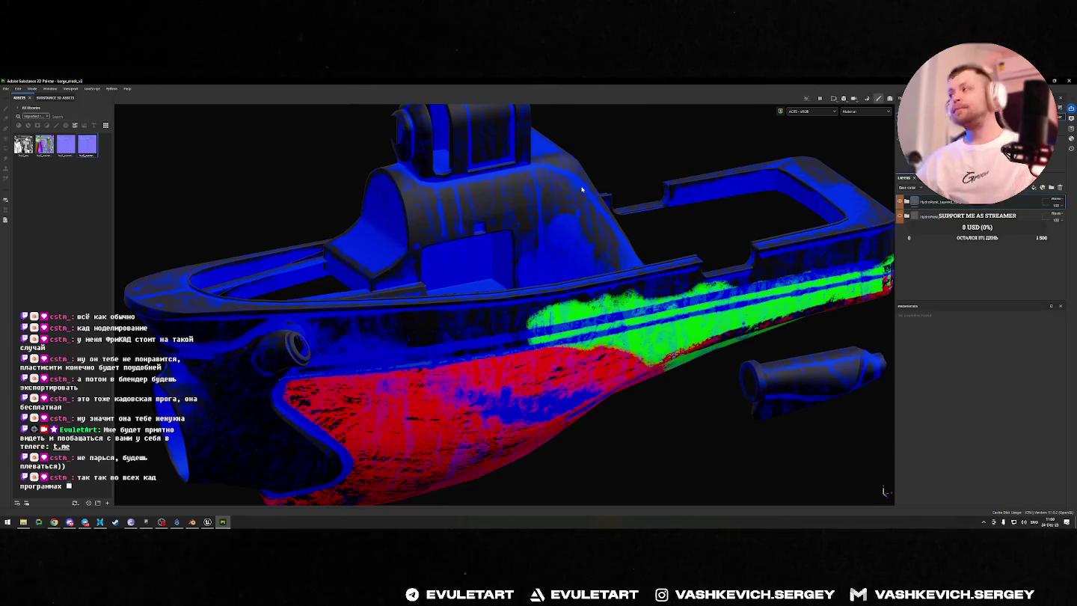
# Step: Rotate the barge to a frontal view and toggle the coloured mask layer's visibility to compare
pyautogui.scroll(-3, 640, 214)
pyautogui.scroll(3, 630, 233)
pyautogui.scroll(-3, 630, 233)
pyautogui.moveTo(629, 233)
pyautogui.keyDown('alt'); pyautogui.mouseDown()
pyautogui.moveTo(620, 228)
pyautogui.moveTo(717, 259)
pyautogui.mouseUp(); pyautogui.keyUp('alt')
pyautogui.scroll(3, 628, 221)
pyautogui.scroll(-3, 629, 221)
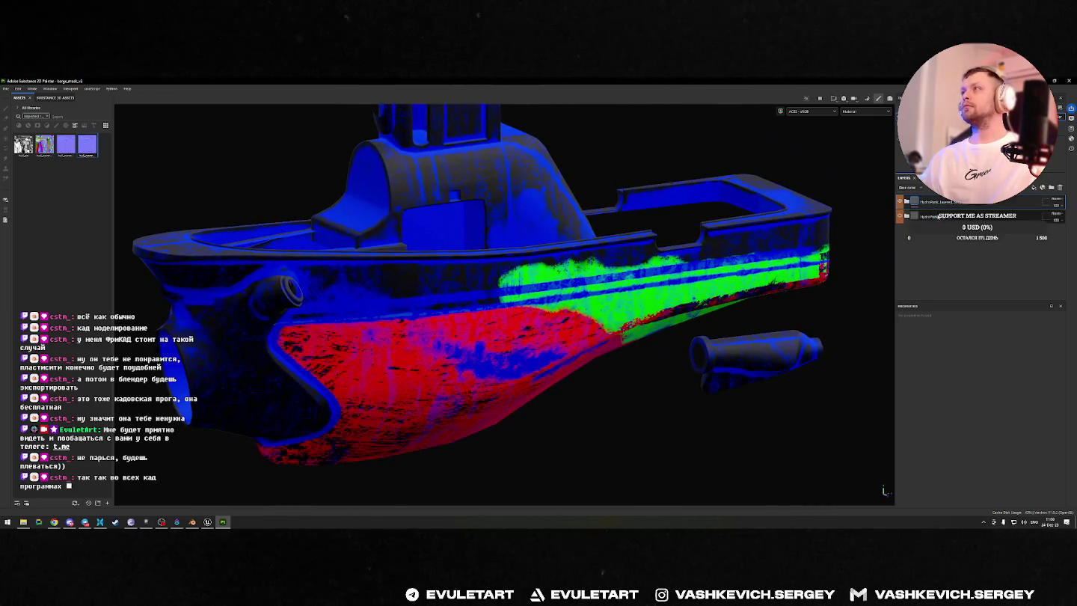
pyautogui.click(900, 217)
pyautogui.click(900, 217)
pyautogui.click(900, 217)
pyautogui.click(900, 217)
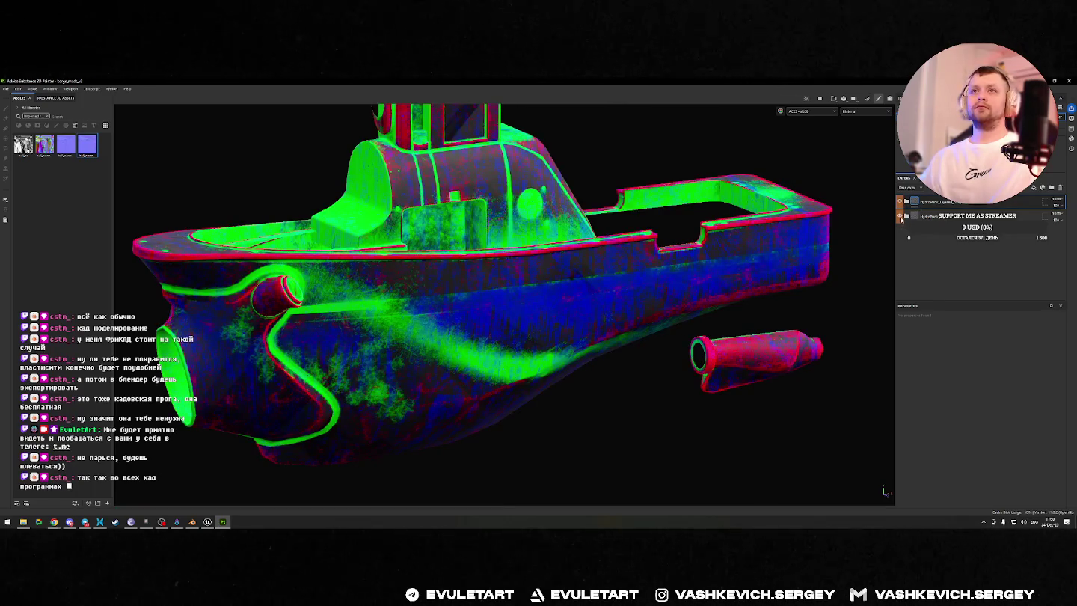
# Step: Expand the second layer folder, compare its layers, then delete the folder
pyautogui.click(906, 217)
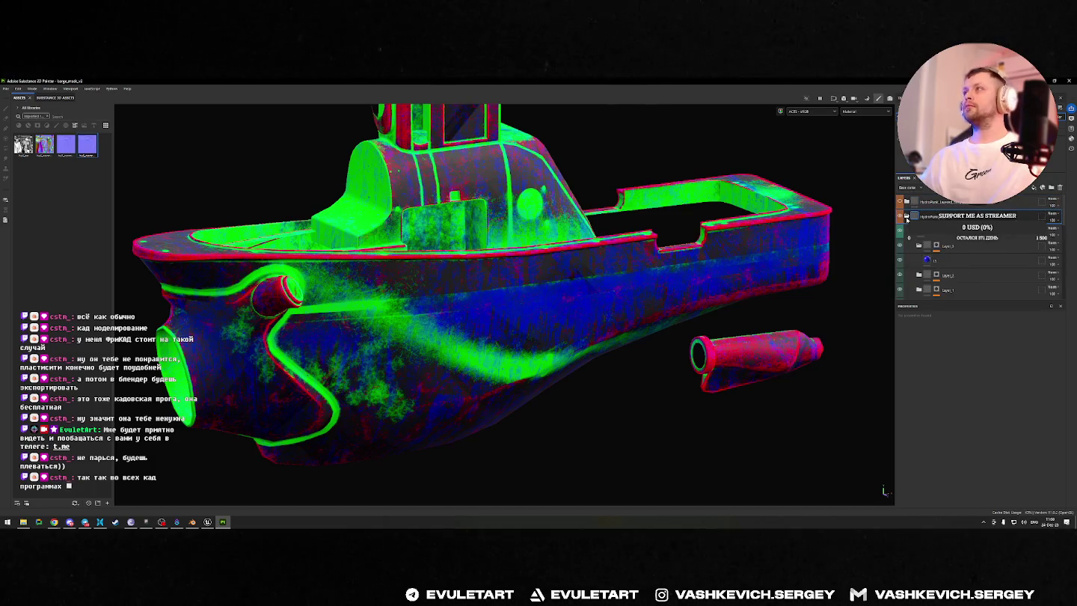
pyautogui.click(900, 203)
pyautogui.click(900, 202)
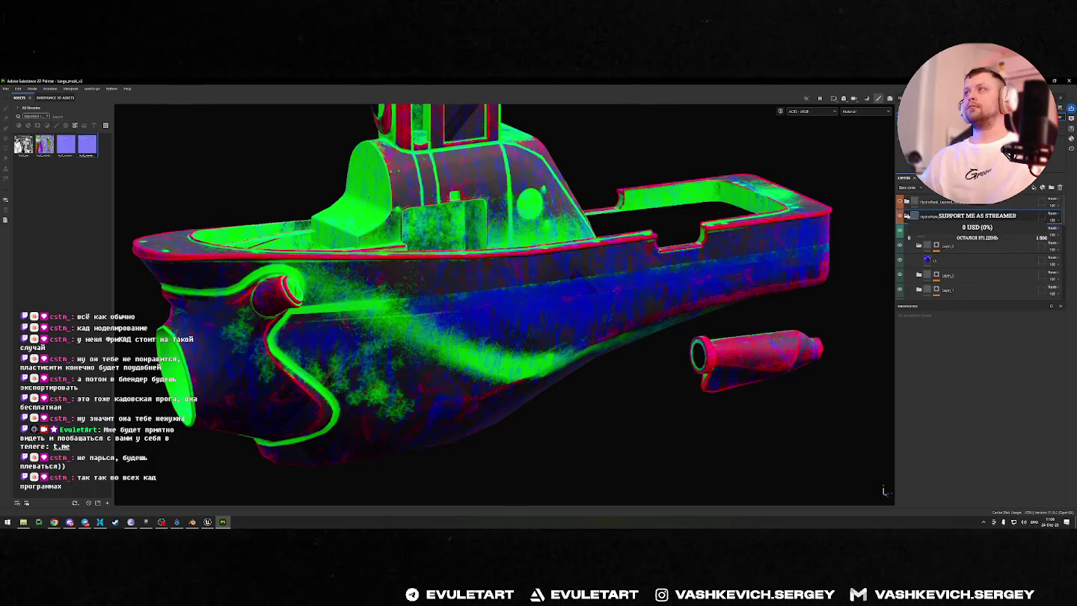
pyautogui.click(900, 216)
pyautogui.click(900, 216)
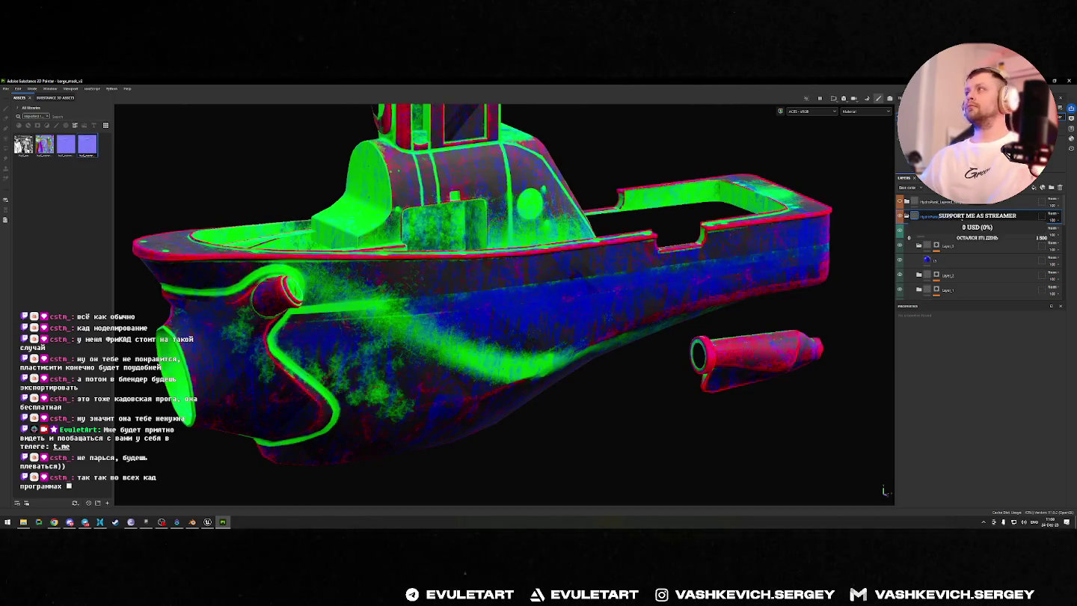
pyautogui.press('Delete')
# Step: Orbit the barge in Painter and compare it against the model in Blender
pyautogui.hotkey('ctrl', 'z')
pyautogui.keyDown('alt'); pyautogui.moveTo(568, 351); pyautogui.dragTo(696, 475); pyautogui.keyUp('alt')
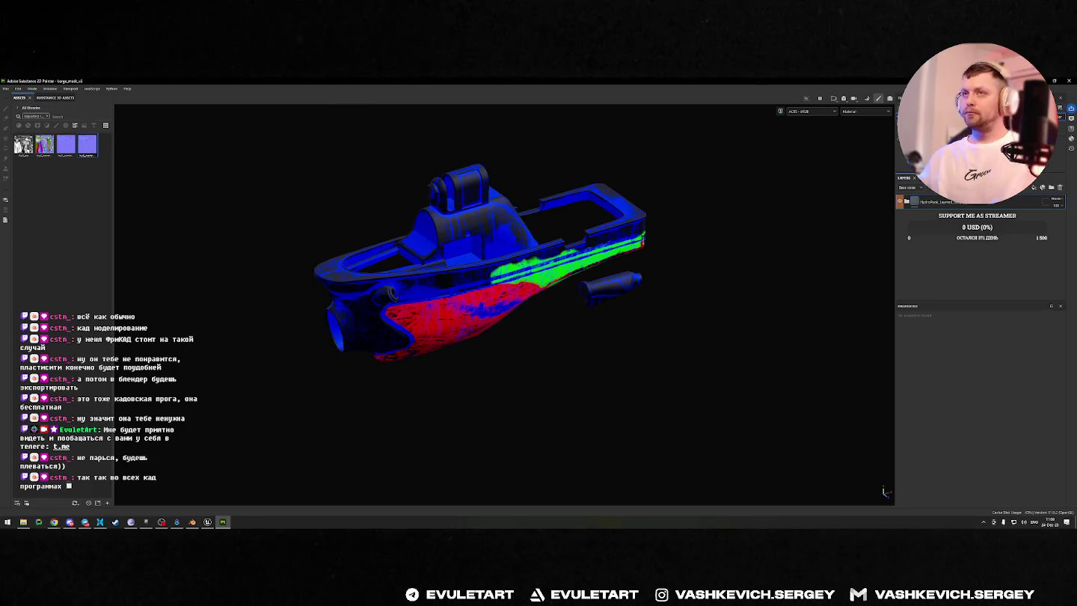
pyautogui.keyDown('alt'); pyautogui.moveTo(592, 338); pyautogui.dragTo(683, 403); pyautogui.keyUp('alt')
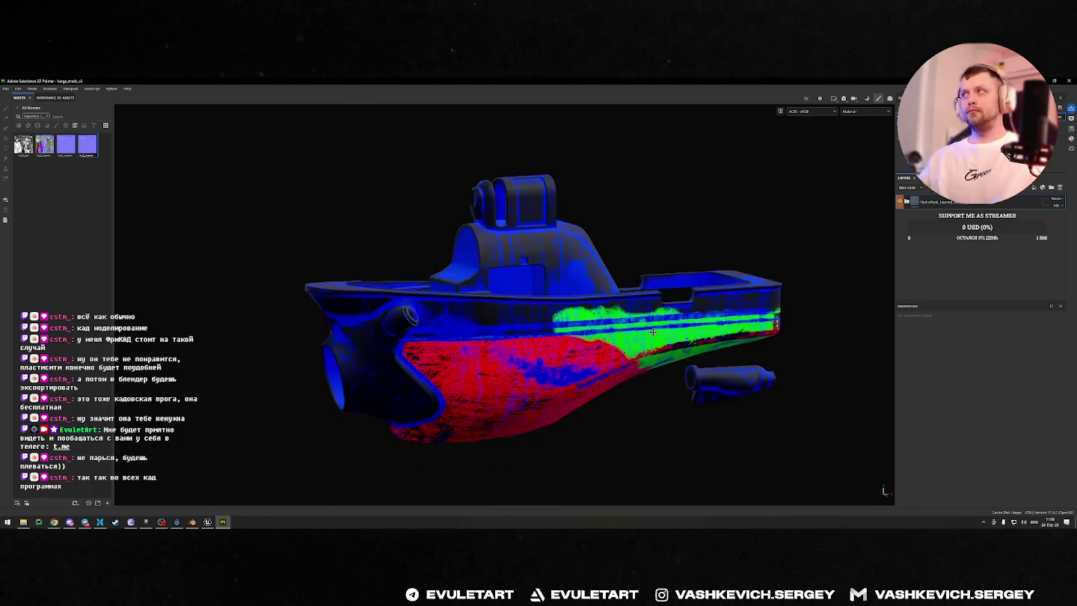
pyautogui.hotkey('alt', 'Tab')
pyautogui.moveTo(434, 321)
pyautogui.mouseDown(button='middle')
pyautogui.moveTo(483, 303)
pyautogui.moveTo(735, 280)
pyautogui.moveTo(576, 364)
pyautogui.moveTo(691, 323)
pyautogui.mouseUp(button='middle')
pyautogui.scroll(4, 580, 364)
pyautogui.scroll(3, 690, 323)
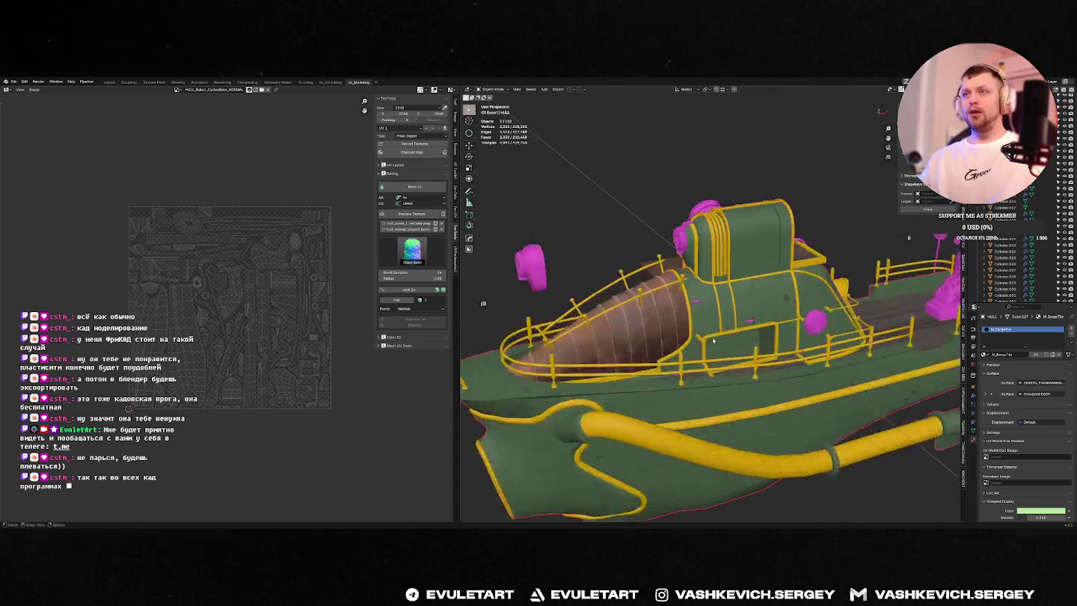
pyautogui.hotkey('alt', 'Tab')
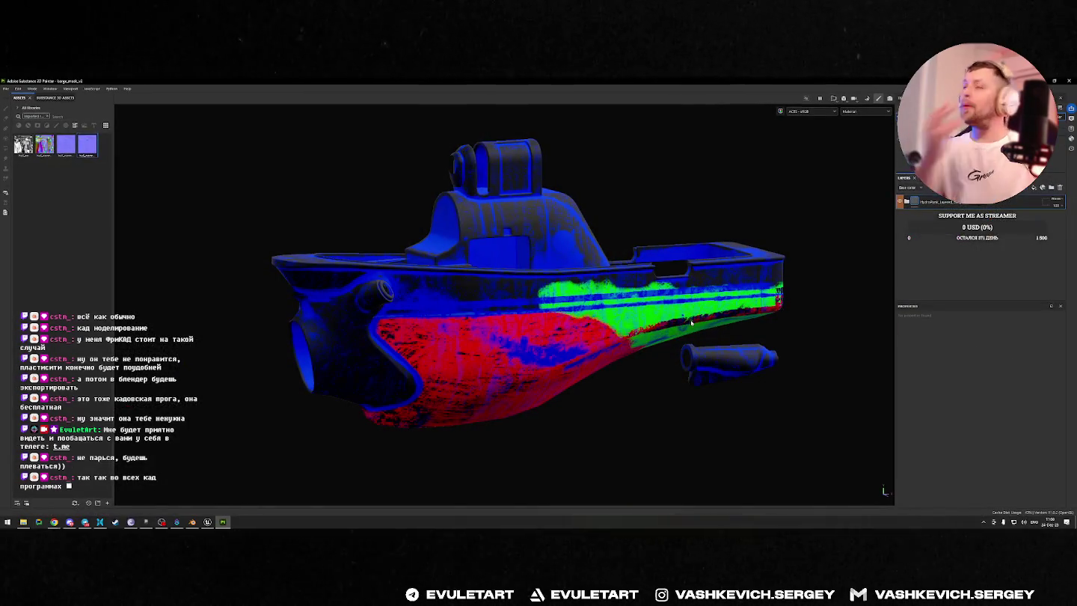
# Step: Clear the ambient occlusion slot in the texture set's mesh maps
pyautogui.moveTo(691, 323)
pyautogui.keyDown('alt'); pyautogui.mouseDown()
pyautogui.moveTo(685, 231)
pyautogui.moveTo(574, 254)
pyautogui.mouseUp(); pyautogui.keyUp('alt')
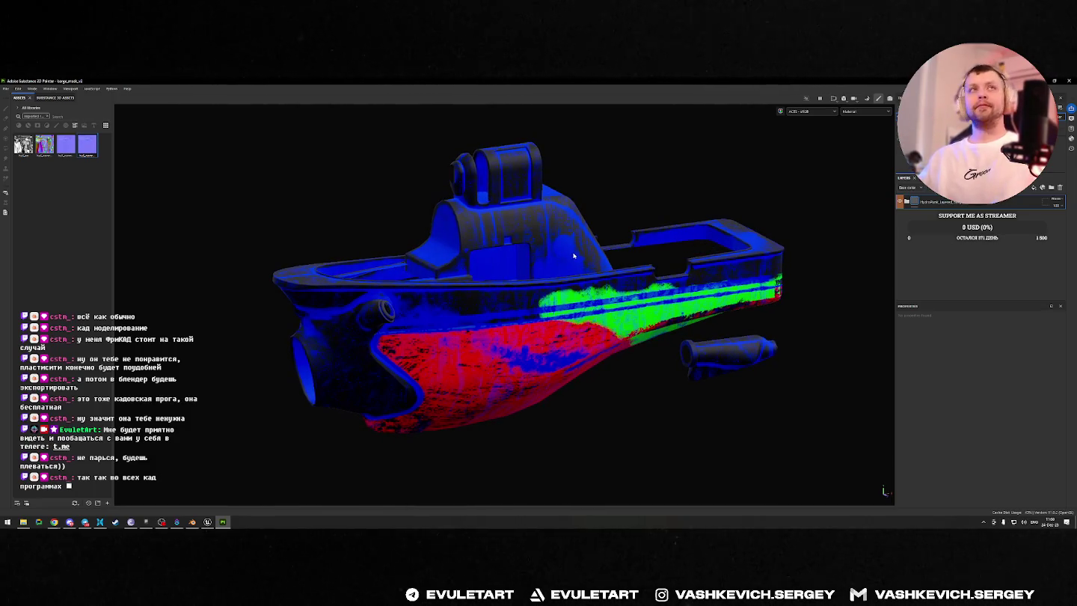
pyautogui.click(916, 178)
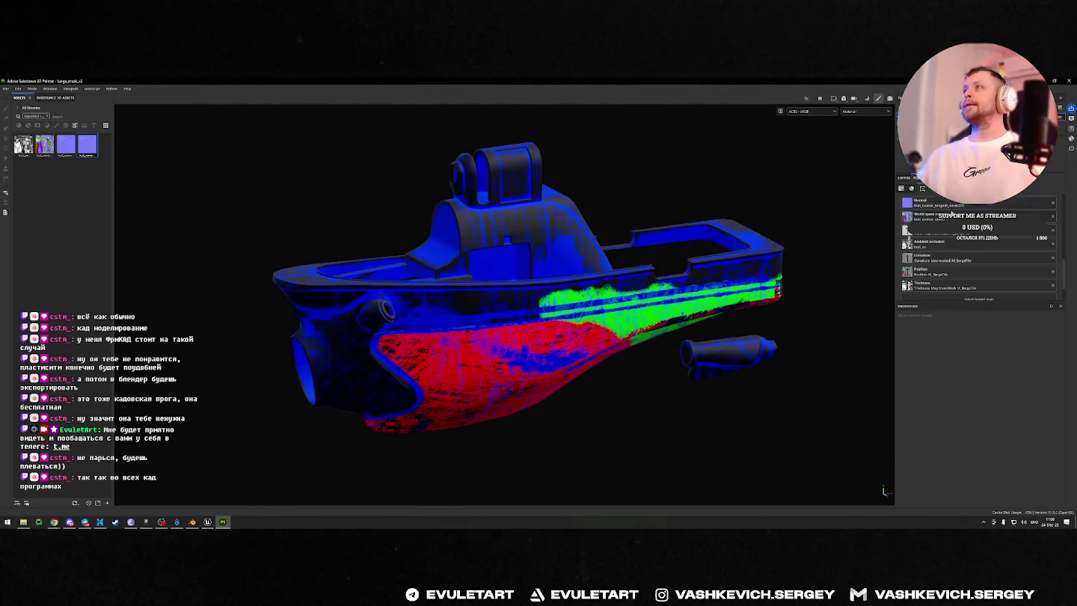
pyautogui.click(1051, 245)
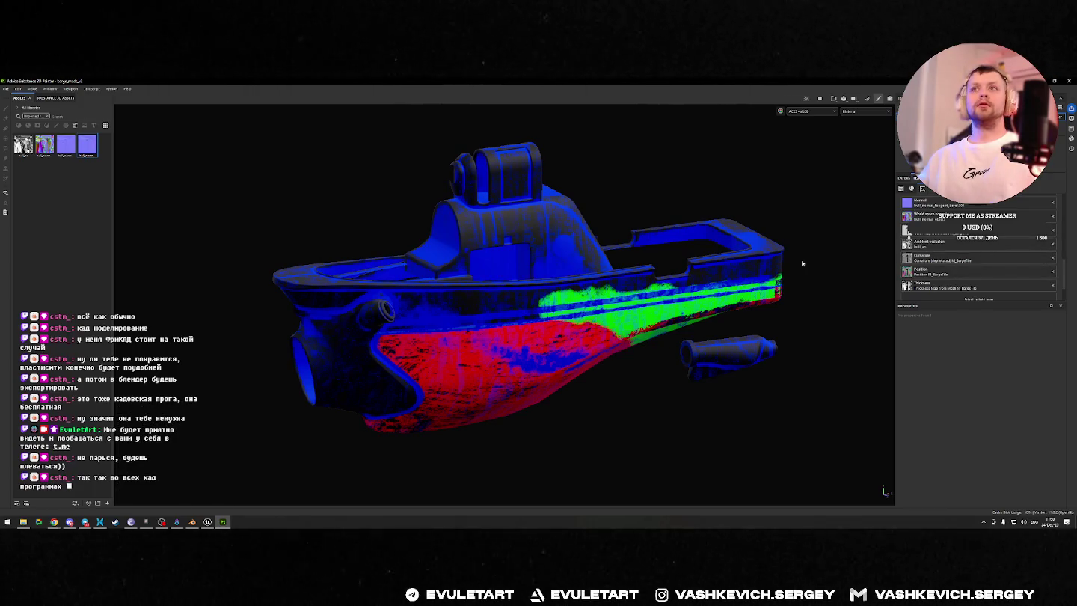
pyautogui.click(1053, 244)
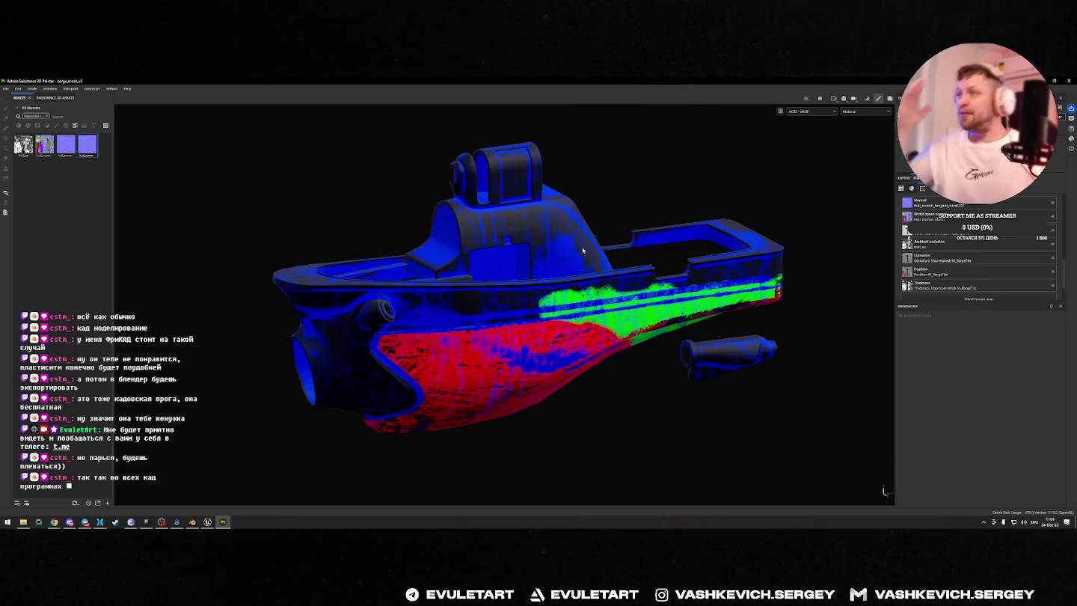
pyautogui.hotkey('alt', 'Tab')
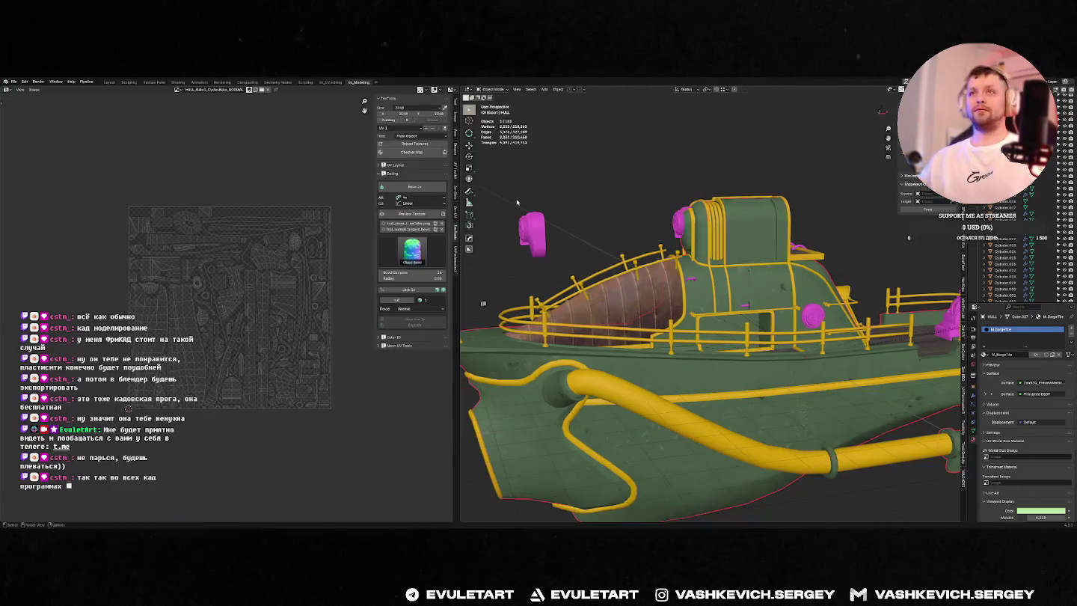
# Step: Maximize Blender's 3D view and orbit to inspect the barge's cabin, drum, deck and ladder
pyautogui.hotkey('ctrl', 'space')
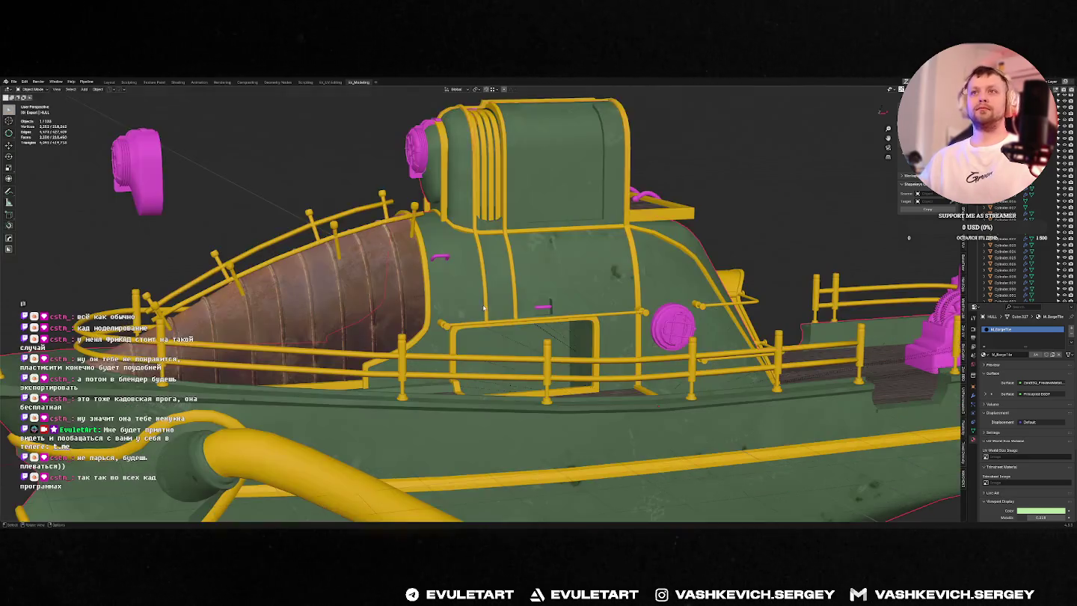
pyautogui.scroll(-4, 521, 300)
pyautogui.scroll(-2, 521, 300)
pyautogui.scroll(5, 522, 300)
pyautogui.moveTo(521, 300)
pyautogui.mouseDown(button='middle')
pyautogui.moveTo(461, 290)
pyautogui.moveTo(725, 291)
pyautogui.mouseUp(button='middle')
pyautogui.scroll(3, 461, 290)
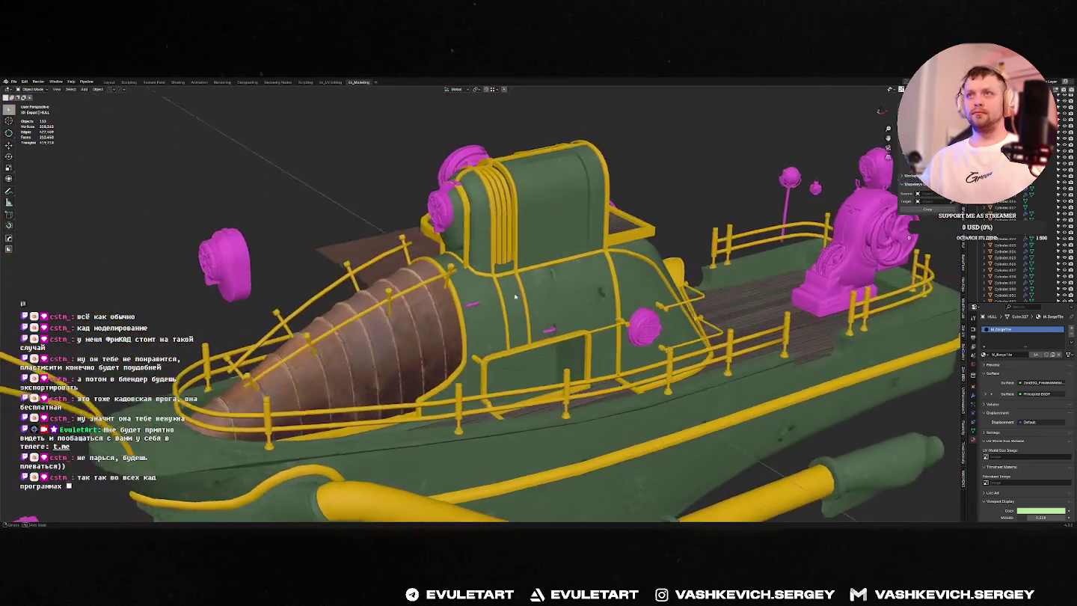
pyautogui.scroll(2, 725, 291)
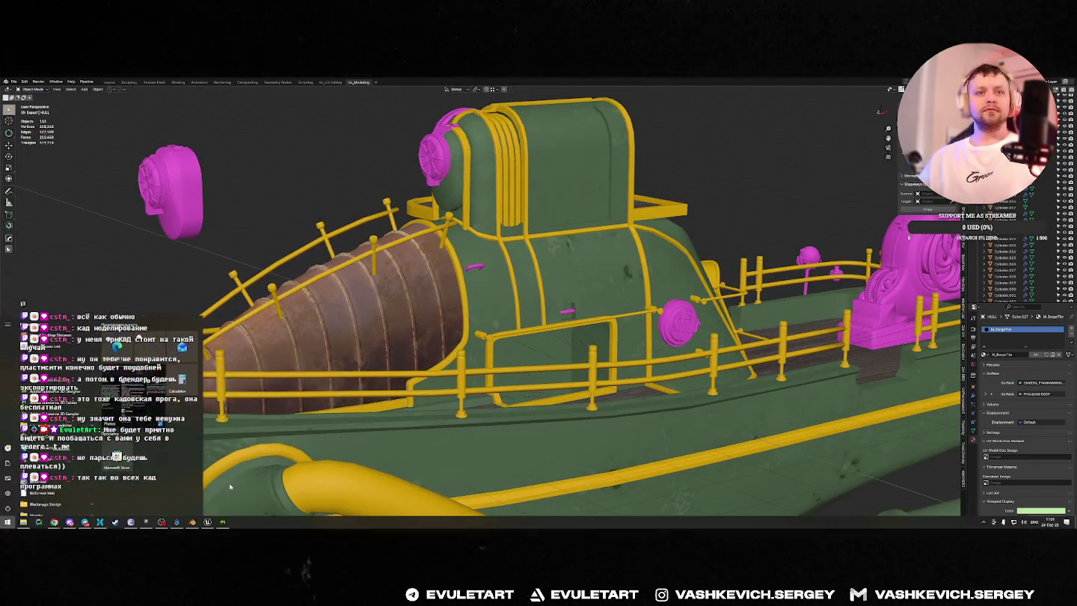
pyautogui.hotkey('alt', 'Tab')
# Step: Go up to the HP_BargeView folder and browse the StreamTime images to image_studies.pur
pyautogui.press('BackSpace')
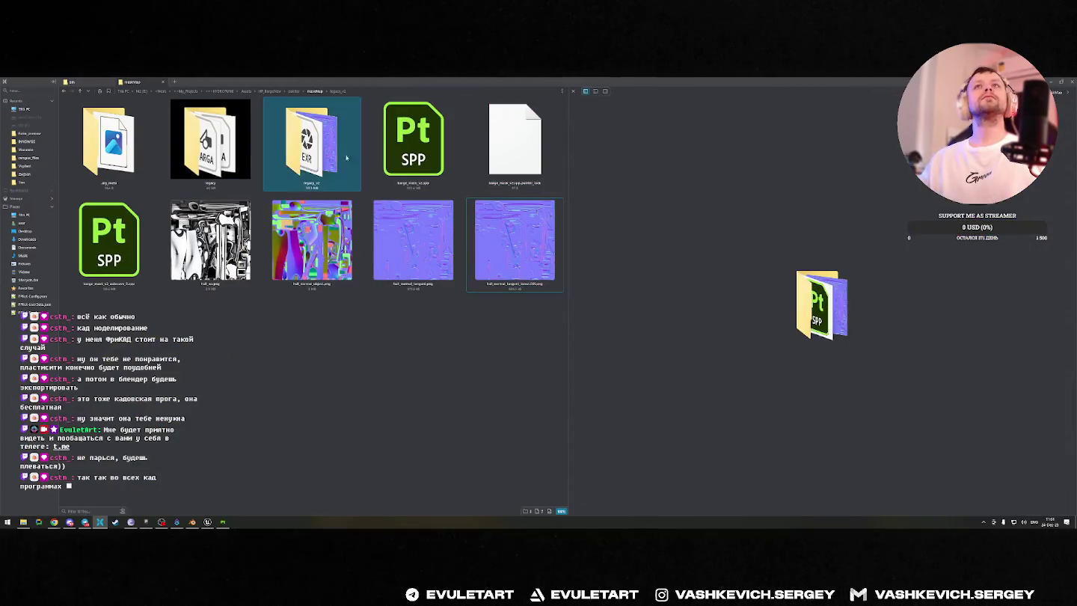
pyautogui.press('BackSpace')
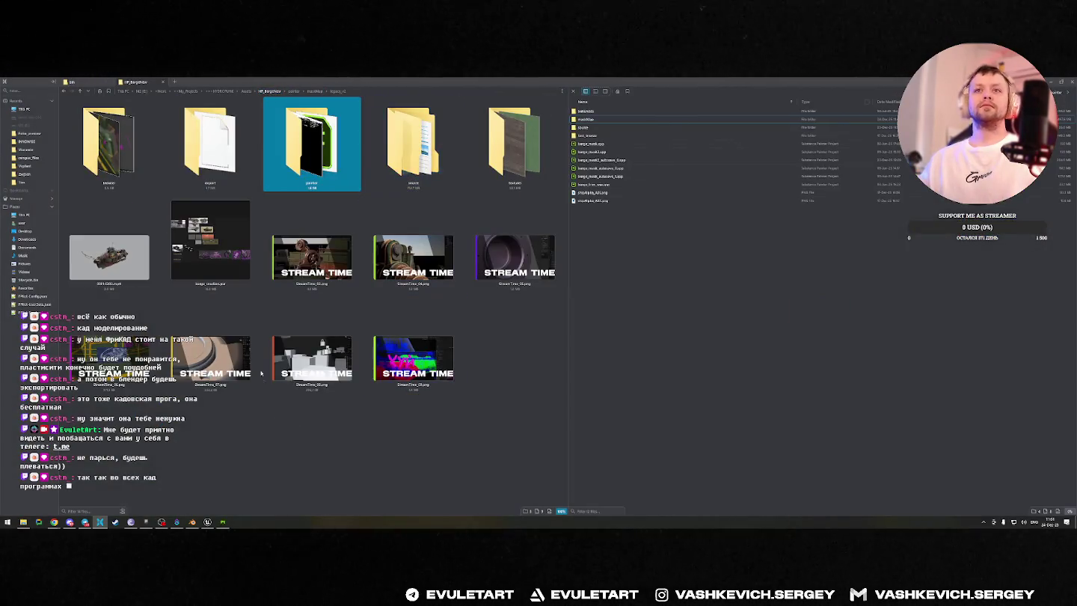
pyautogui.click(414, 358)
pyautogui.press('Left')
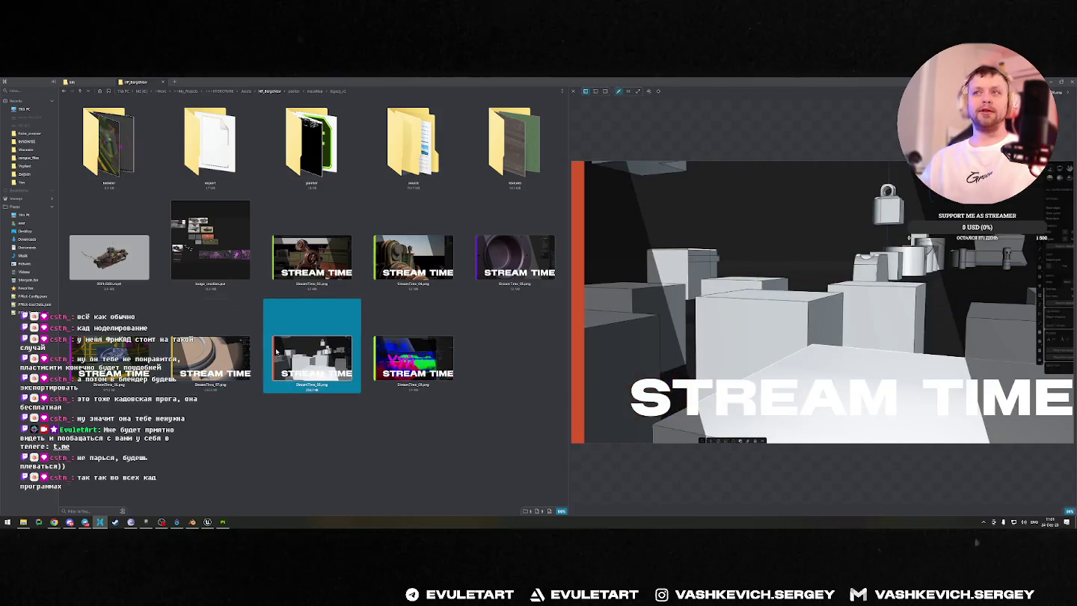
pyautogui.press('Right')
pyautogui.press('Left')
pyautogui.press('Left')
pyautogui.press('Up')
pyautogui.press('Right')
pyautogui.press('Right')
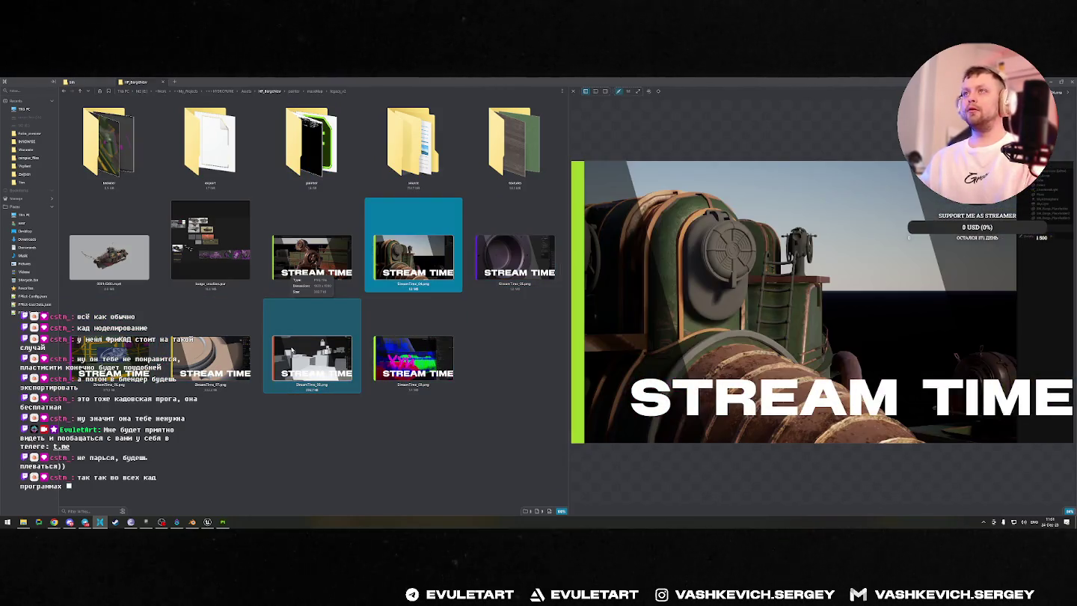
pyautogui.press('Left')
pyautogui.press('Left')
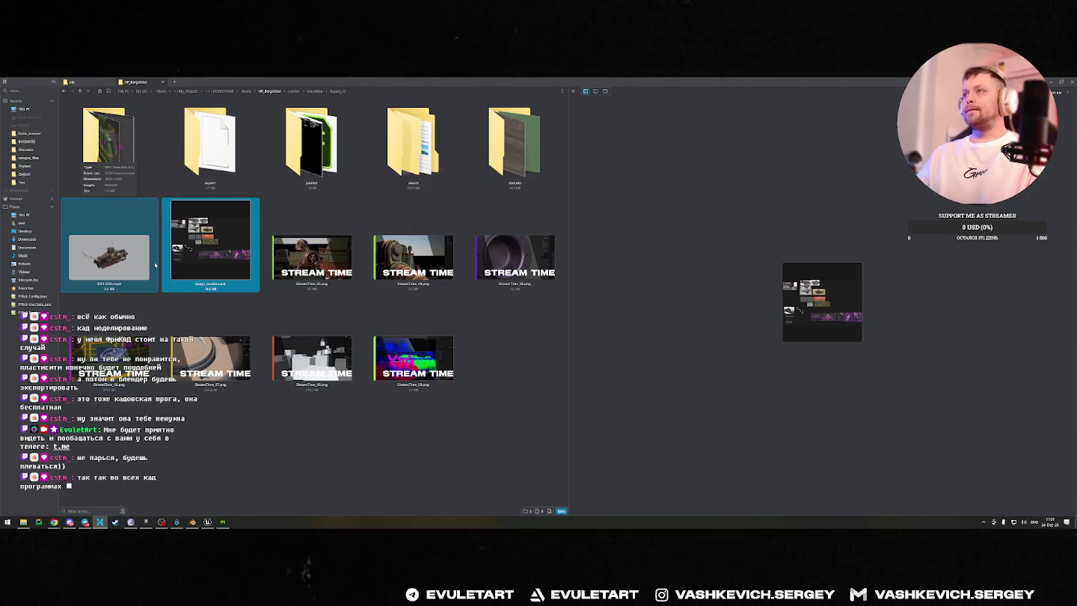
# Step: Open image_studies.pur, dismissing autosave recovery and discarding the empty Untitled board
pyautogui.press('Return')
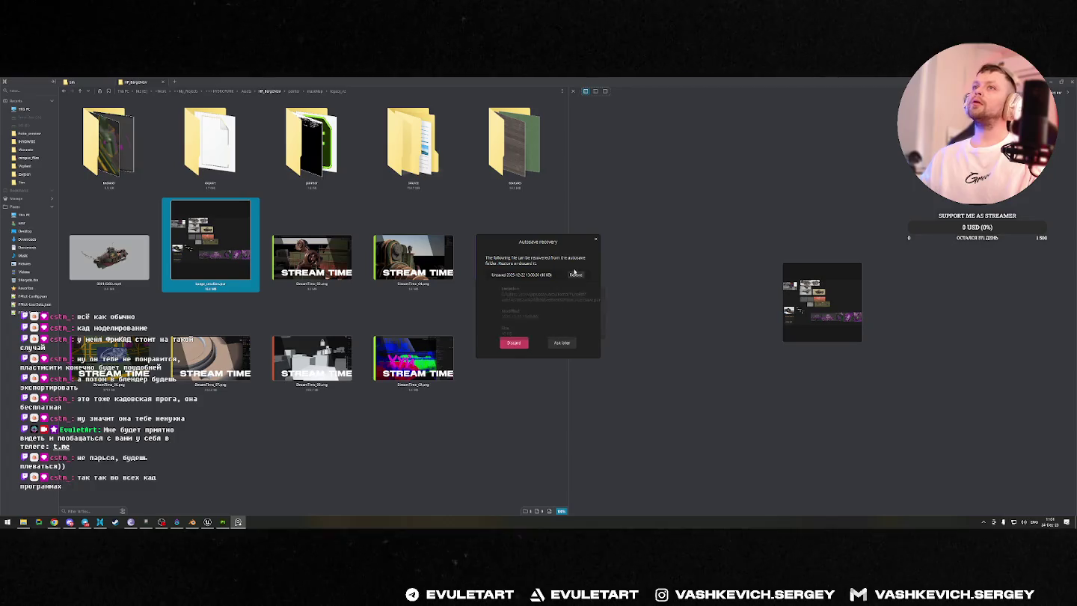
pyautogui.press('Escape')
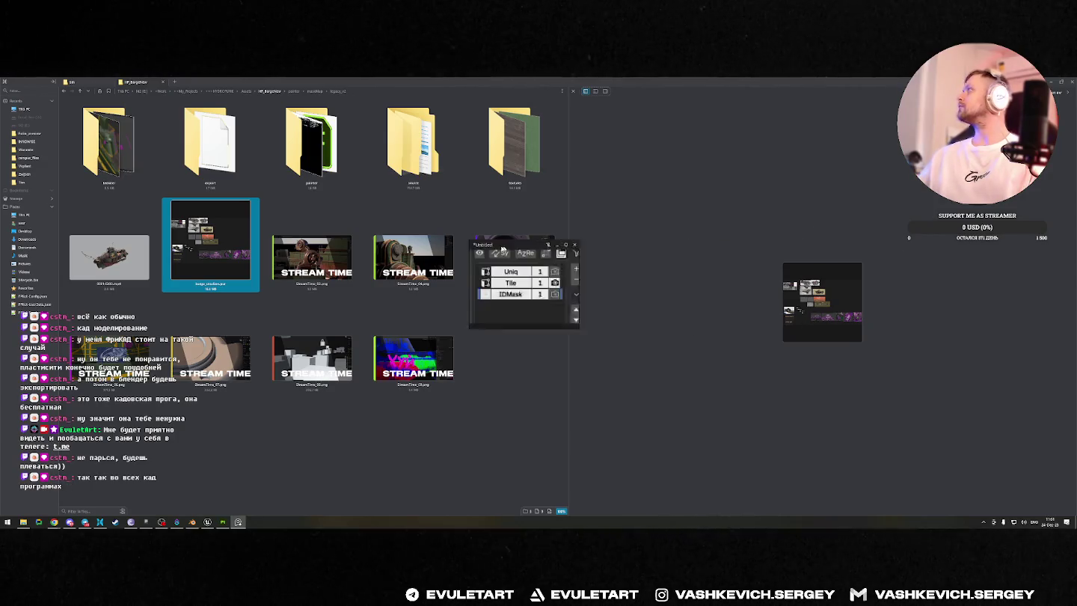
pyautogui.click(549, 243)
pyautogui.click(496, 299)
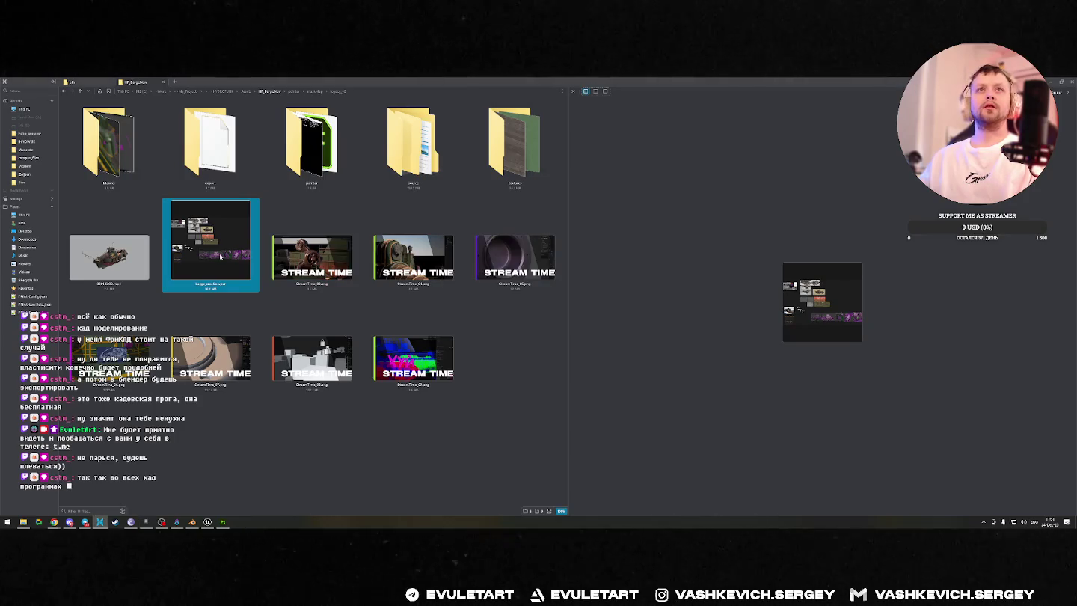
pyautogui.moveTo(552, 325)
pyautogui.mouseDown()
pyautogui.moveTo(720, 408)
pyautogui.moveTo(854, 456)
pyautogui.mouseUp()
pyautogui.scroll(3, 658, 329)
pyautogui.scroll(2, 673, 338)
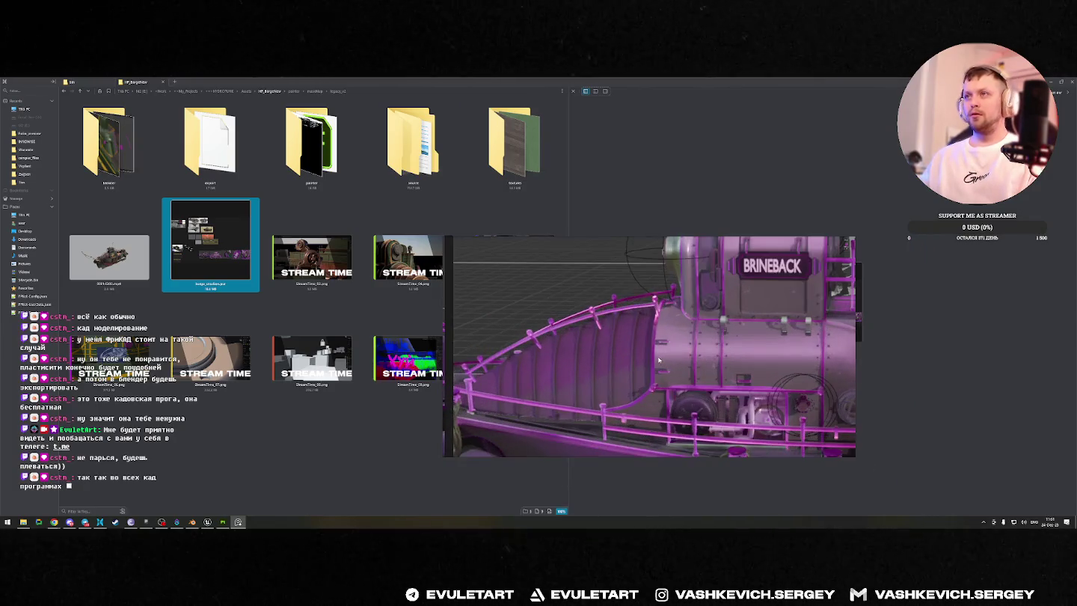
pyautogui.scroll(-2, 659, 360)
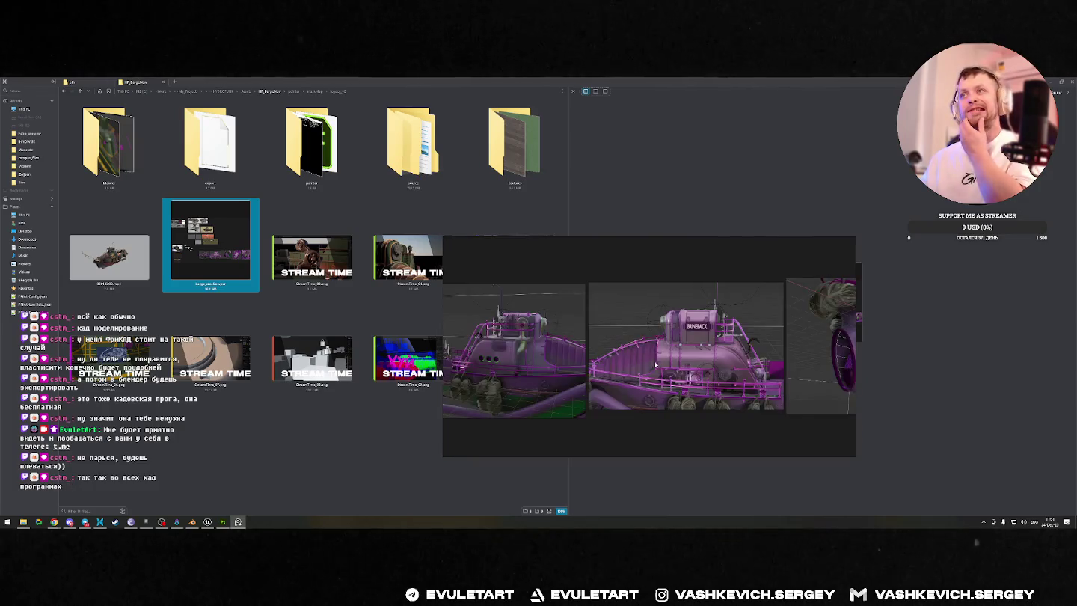
pyautogui.scroll(-1, 650, 351)
pyautogui.scroll(-1, 621, 321)
pyautogui.scroll(-1, 588, 289)
pyautogui.scroll(1, 589, 288)
pyautogui.scroll(1, 598, 295)
pyautogui.scroll(1, 605, 306)
pyautogui.scroll(1, 612, 316)
pyautogui.doubleClick(612, 315)
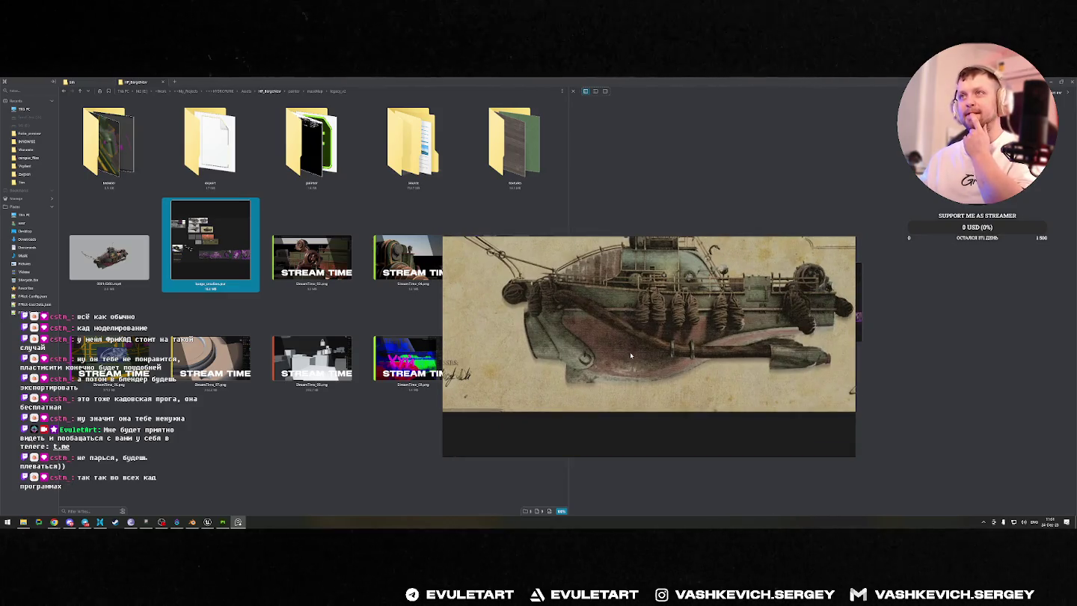
pyautogui.doubleClick(631, 355)
pyautogui.scroll(1, 651, 366)
pyautogui.scroll(1, 680, 381)
pyautogui.scroll(2, 712, 395)
pyautogui.scroll(1, 712, 394)
pyautogui.scroll(-3, 709, 394)
pyautogui.scroll(5, 728, 380)
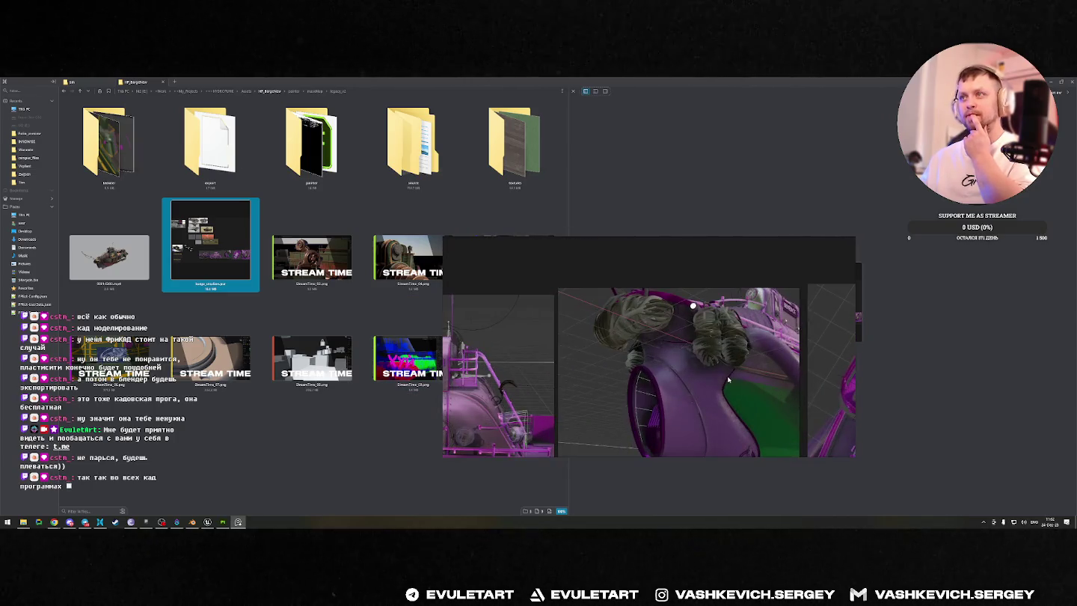
pyautogui.scroll(-3, 685, 382)
pyautogui.scroll(-2, 673, 359)
pyautogui.scroll(2, 643, 329)
pyautogui.scroll(2, 633, 322)
pyautogui.scroll(-4, 632, 322)
pyautogui.scroll(1, 628, 352)
pyautogui.scroll(1, 626, 374)
pyautogui.scroll(2, 626, 385)
pyautogui.scroll(1, 643, 374)
pyautogui.scroll(2, 673, 359)
pyautogui.scroll(-4, 695, 337)
pyautogui.scroll(1, 705, 329)
pyautogui.scroll(3, 704, 328)
pyautogui.scroll(2, 688, 336)
pyautogui.scroll(2, 665, 347)
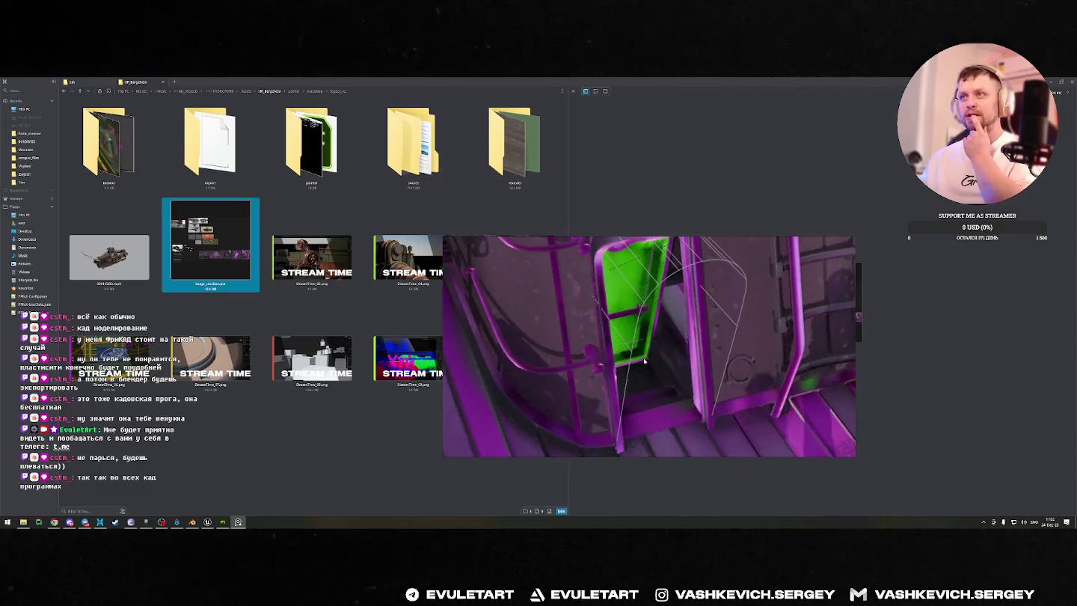
pyautogui.scroll(-2, 644, 361)
pyautogui.scroll(-1, 567, 365)
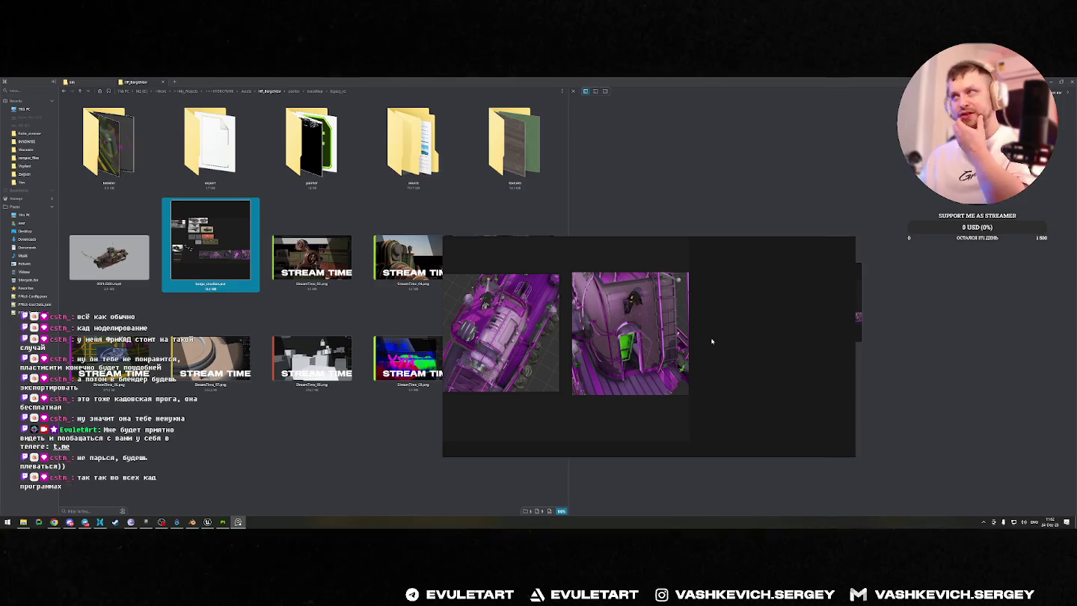
pyautogui.click(849, 240)
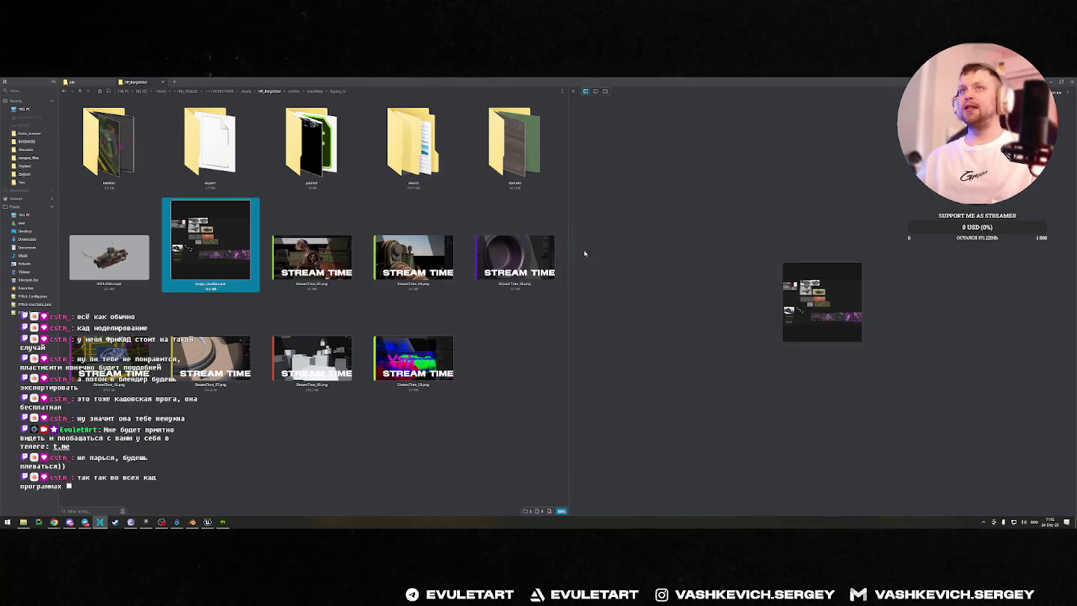
# Step: Play the tank video in the media player, then minimize File Explorer
pyautogui.click(100, 239)
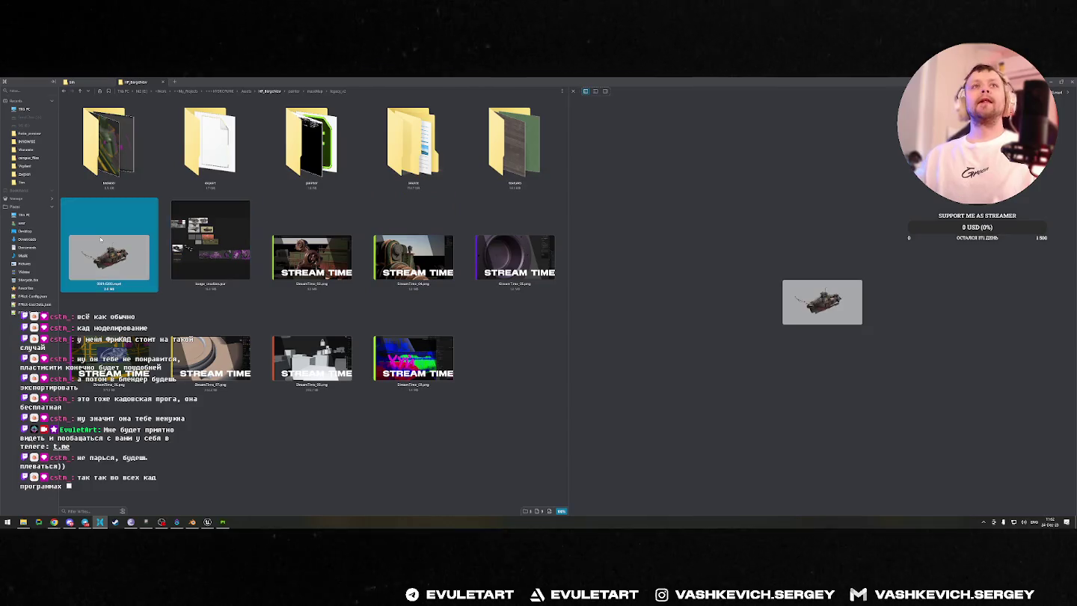
pyautogui.doubleClick(113, 260)
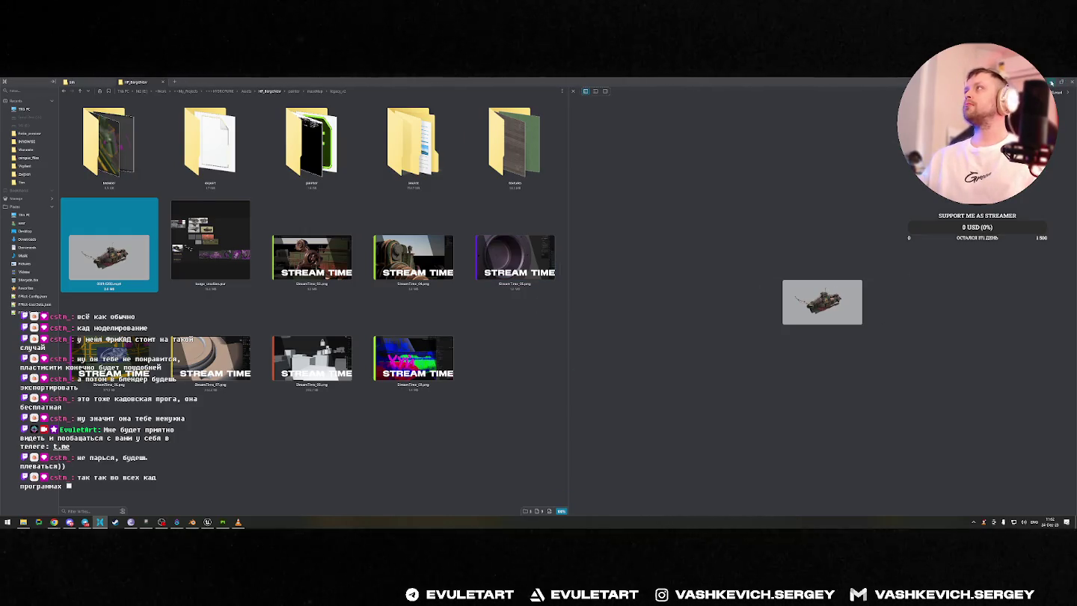
pyautogui.click(1052, 83)
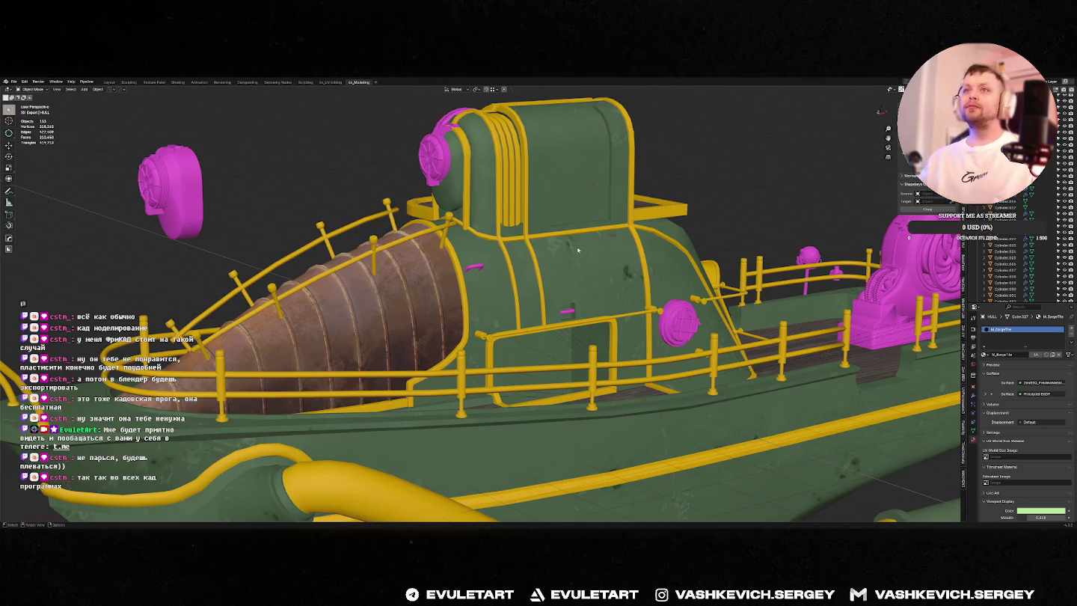
# Step: Orbit around the barge and frame the scene to inspect its loose parts
pyautogui.scroll(-3, 577, 250)
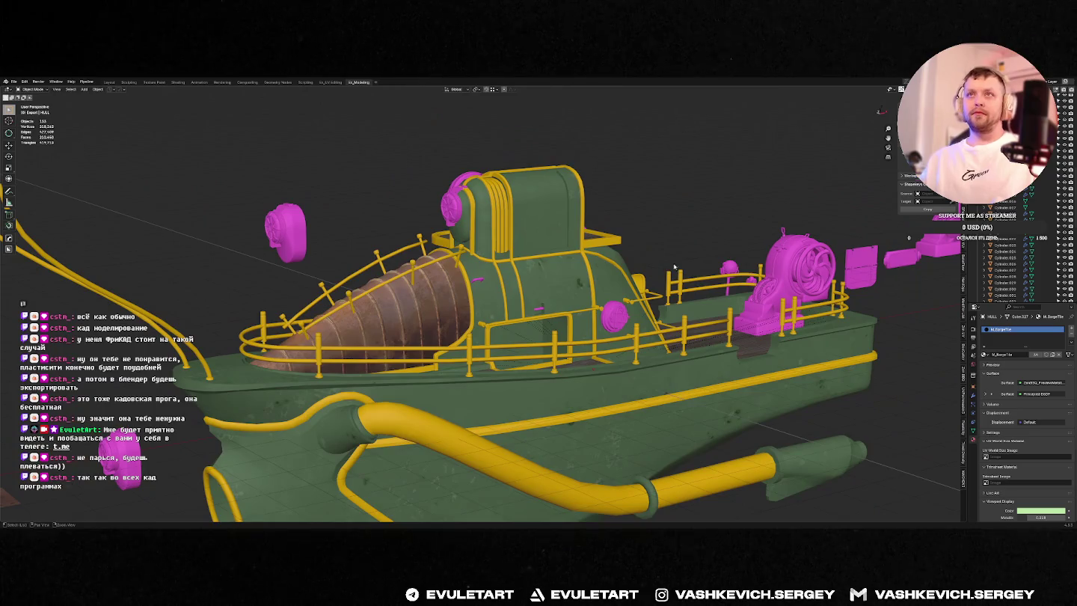
pyautogui.moveTo(673, 266); pyautogui.dragTo(637, 198, button='middle')
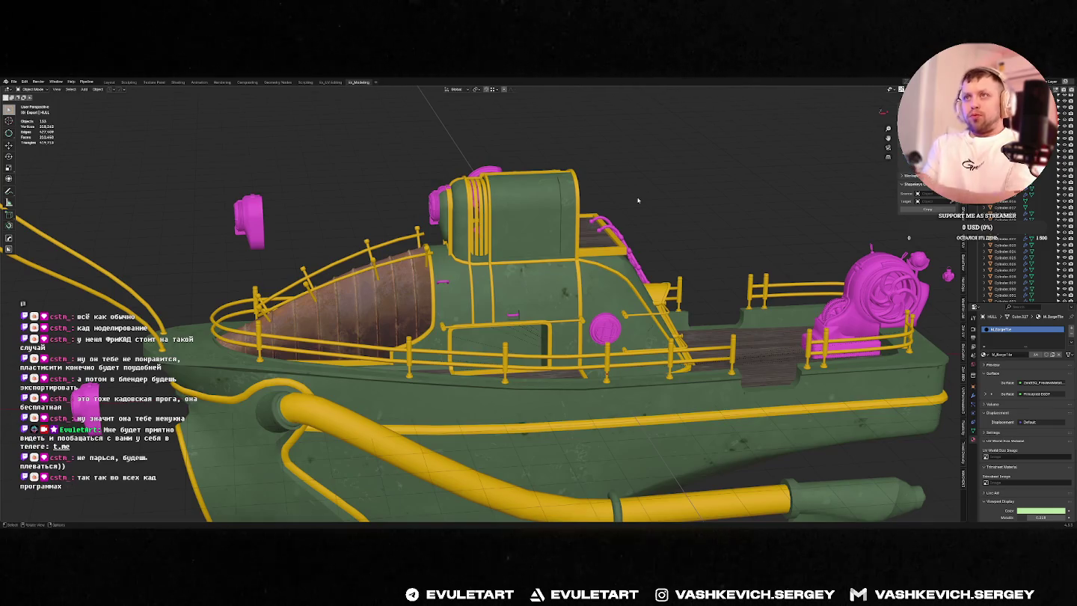
pyautogui.moveTo(638, 201); pyautogui.dragTo(236, 388, button='middle')
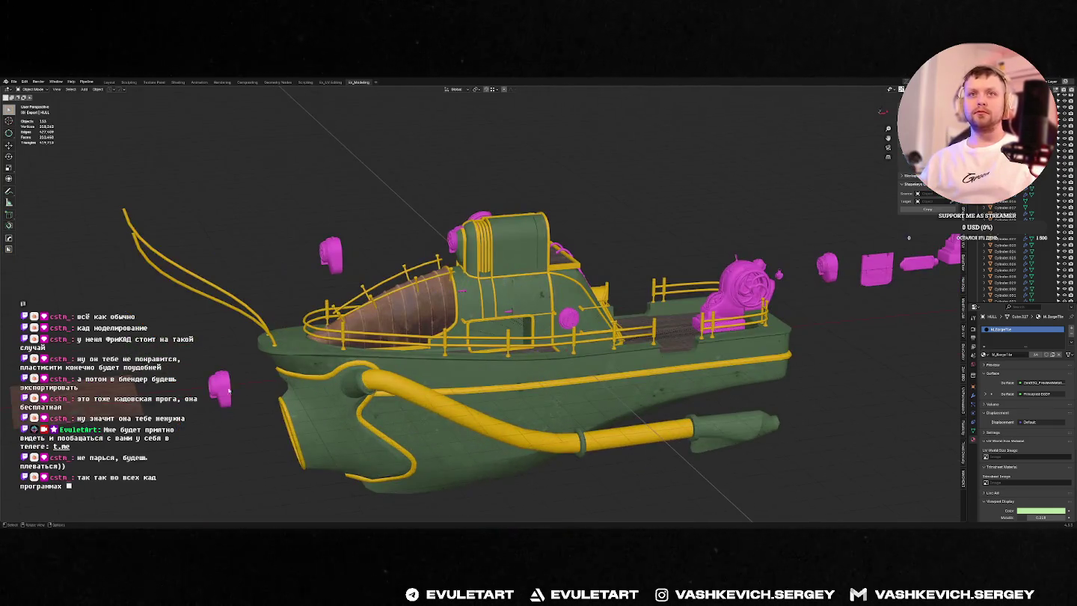
pyautogui.scroll(10, 1016, 246)
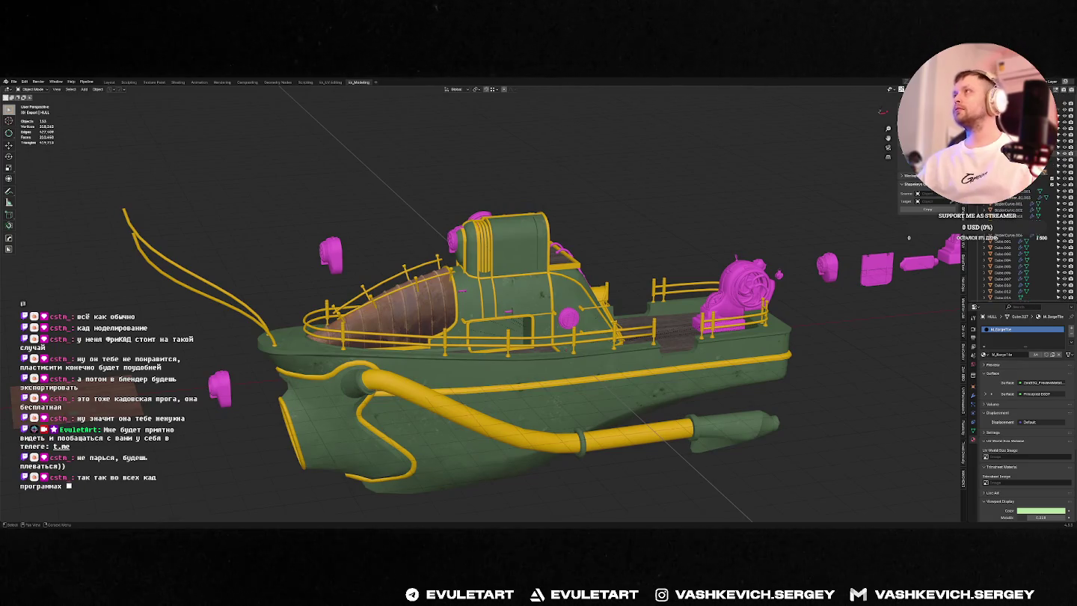
pyautogui.click(1039, 191)
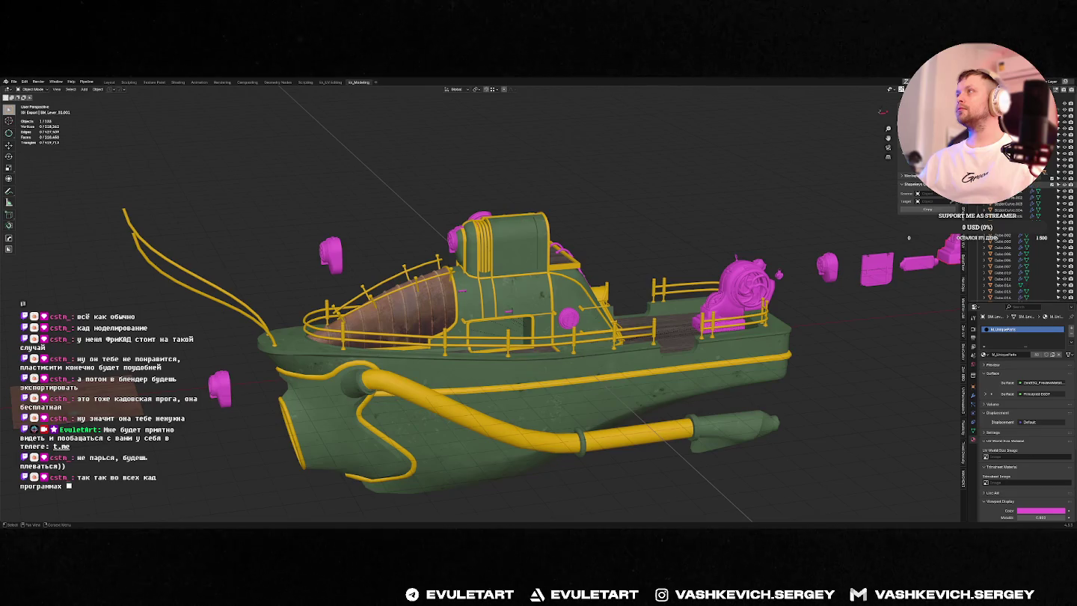
pyautogui.press('KP_Decimal')
pyautogui.press('KP_Divide')
pyautogui.press('KP_Divide')
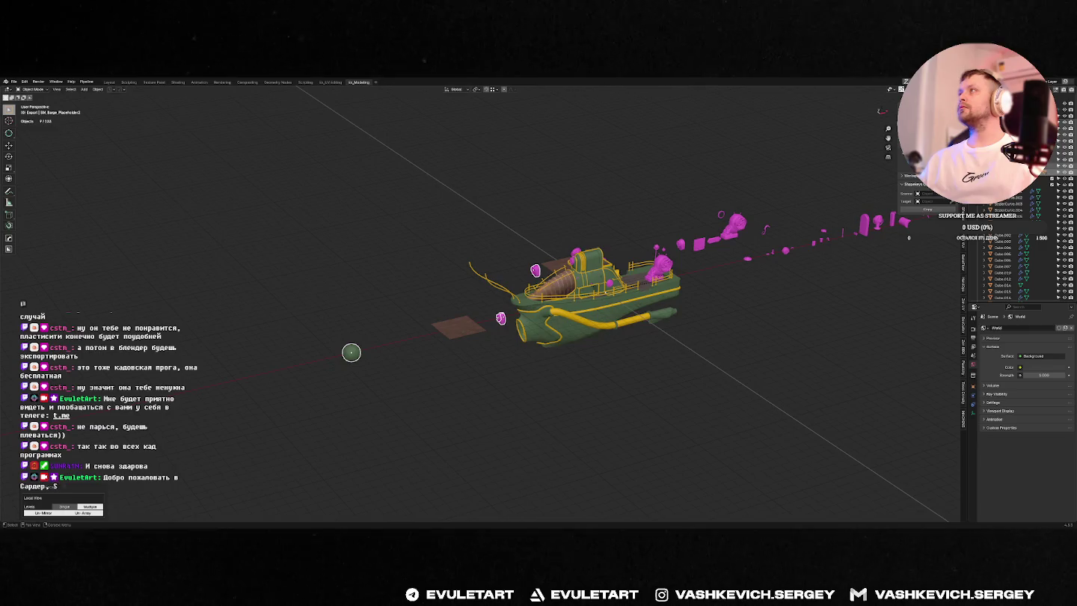
pyautogui.moveTo(673, 254)
pyautogui.mouseDown(button='middle')
pyautogui.moveTo(710, 246)
pyautogui.moveTo(677, 241)
pyautogui.moveTo(665, 284)
pyautogui.mouseUp(button='middle')
pyautogui.press('a')
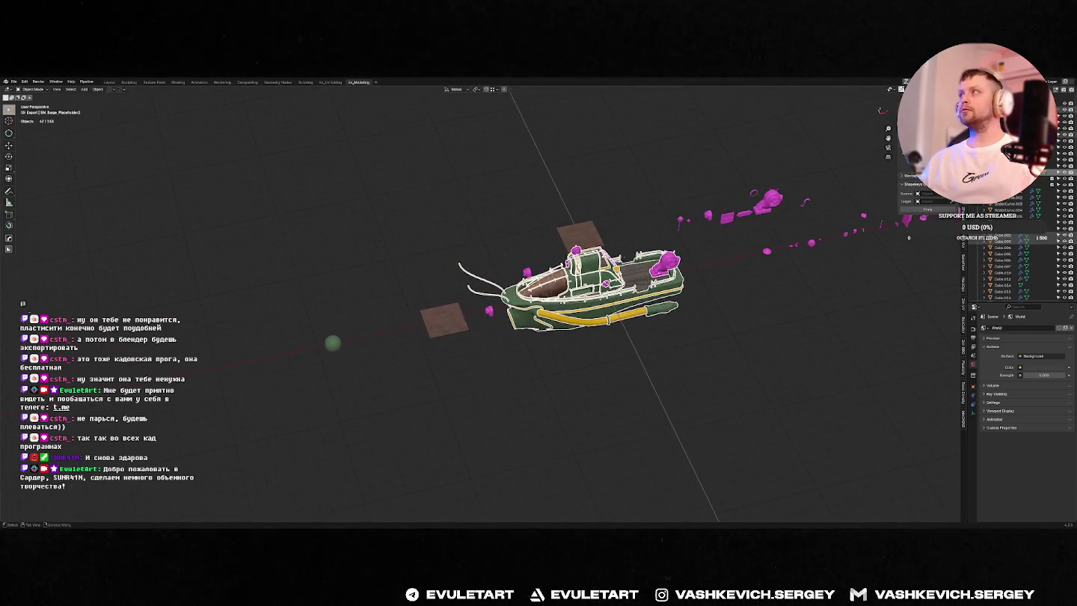
pyautogui.click(591, 283)
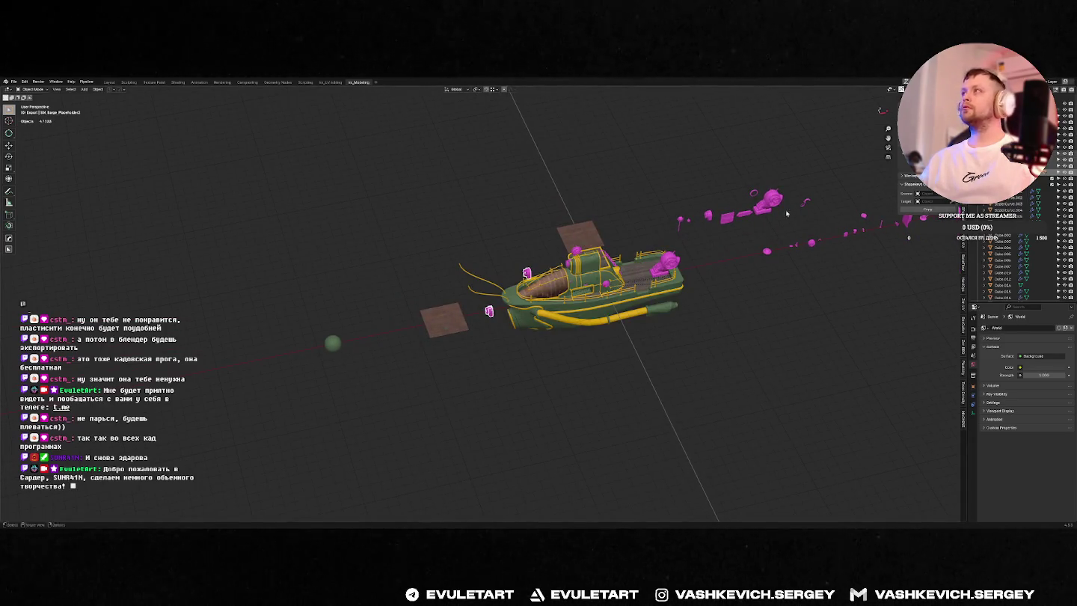
pyautogui.scroll(4, 511, 307)
pyautogui.scroll(5, 510, 307)
# Step: Unparent the upper pink lamp part with Clear and Keep Transformation
pyautogui.click(518, 350)
pyautogui.scroll(-5, 589, 356)
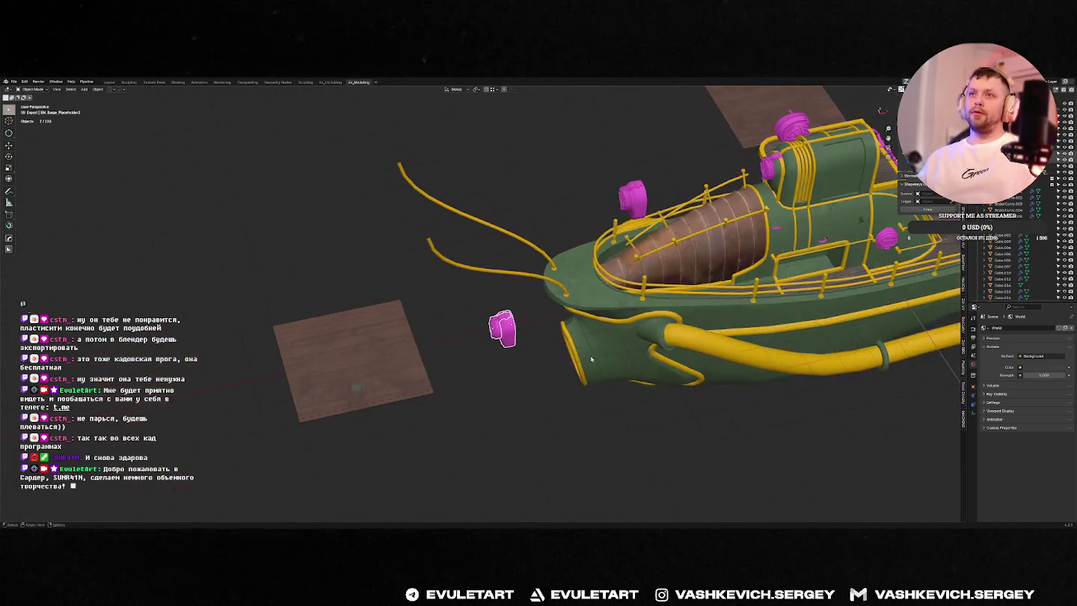
pyautogui.moveTo(590, 356); pyautogui.dragTo(628, 247, button='middle')
pyautogui.scroll(4, 639, 228)
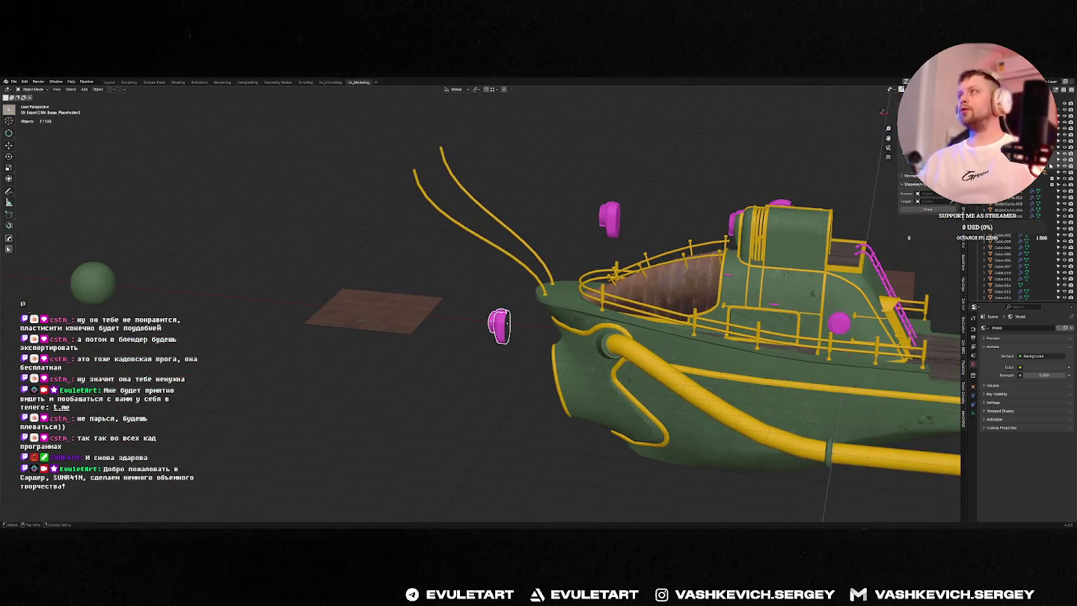
pyautogui.click(609, 217)
pyautogui.scroll(-3, 609, 217)
pyautogui.moveTo(609, 217); pyautogui.dragTo(568, 239, button='middle')
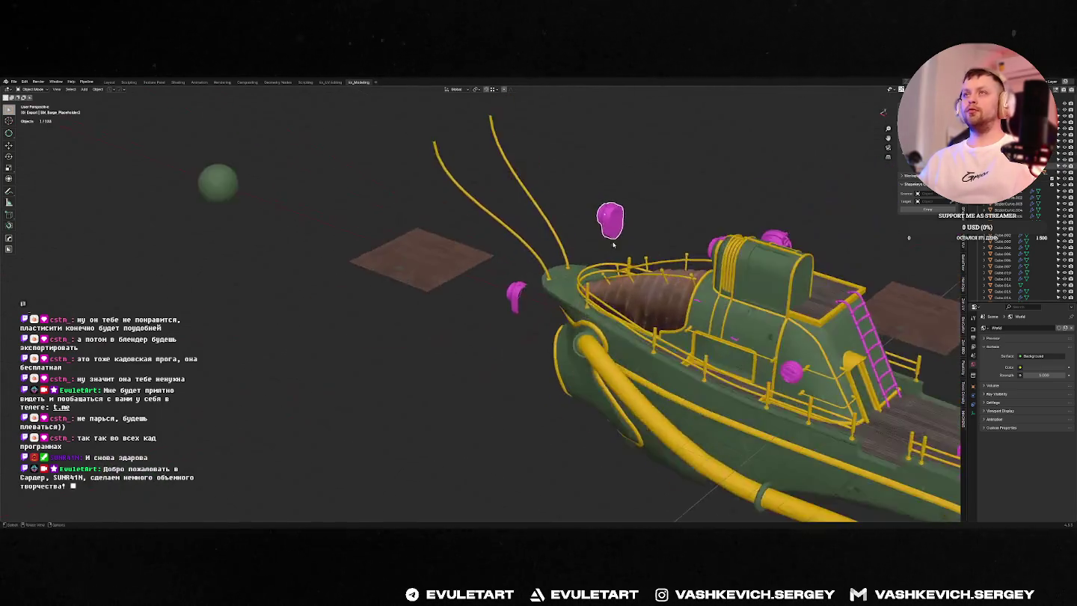
pyautogui.scroll(3, 568, 240)
pyautogui.hotkey('alt', 'p')
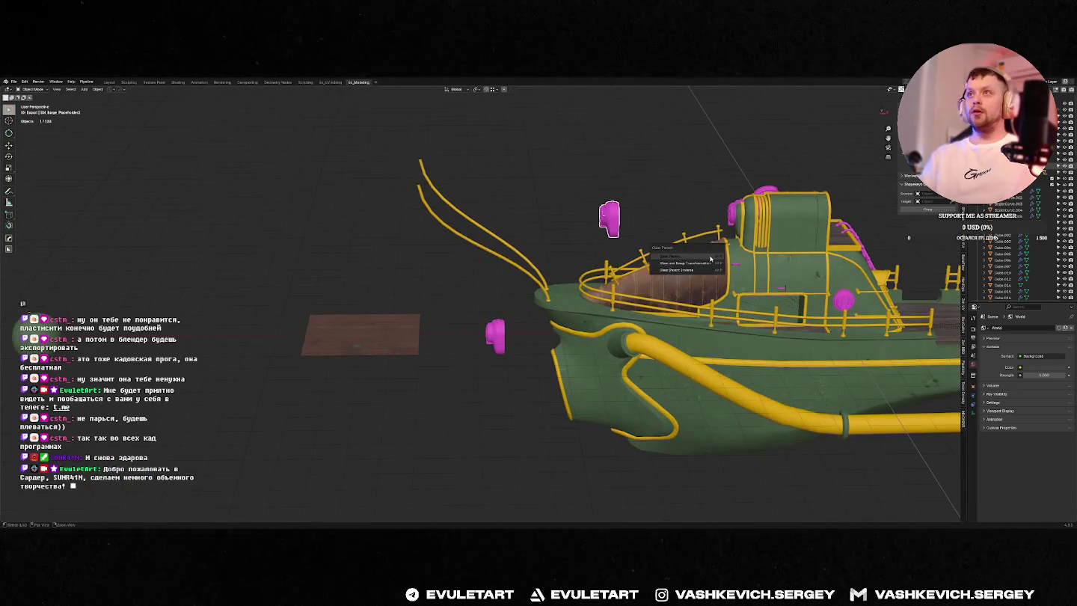
pyautogui.click(695, 265)
# Step: Slide the upper pink lamp part left along the X axis
pyautogui.click(618, 220)
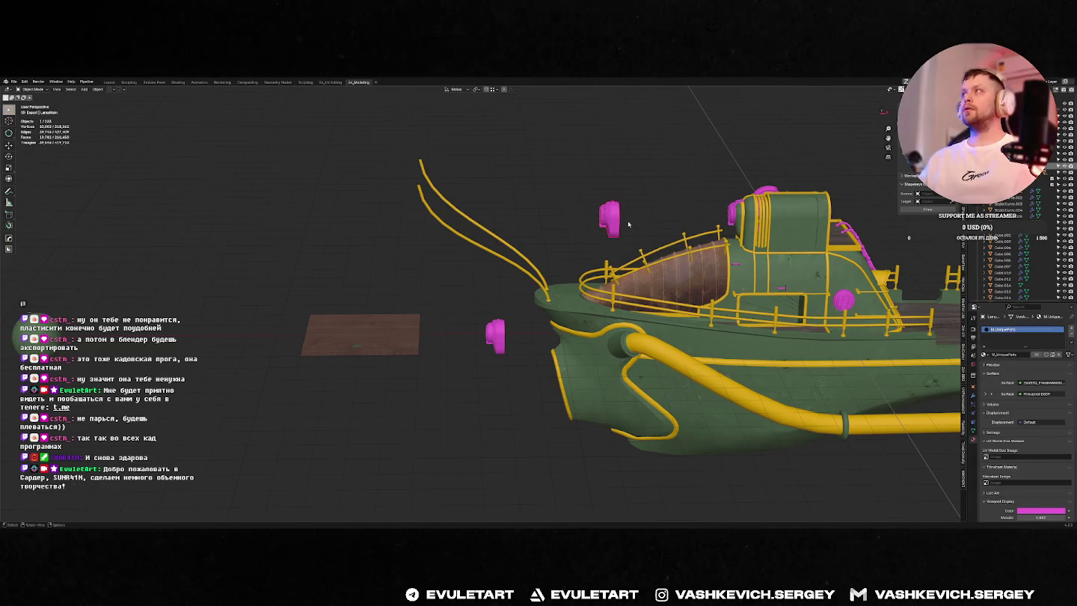
pyautogui.press('g')
pyautogui.press('x')
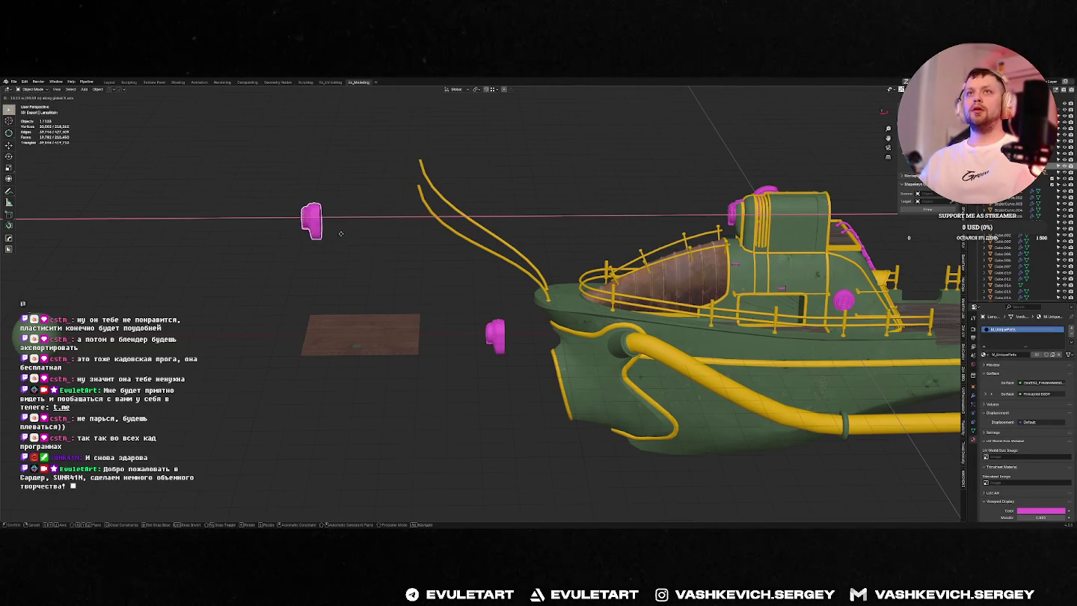
pyautogui.click(492, 310)
pyautogui.keyDown('shift'); pyautogui.moveTo(487, 305); pyautogui.dragTo(523, 387); pyautogui.keyUp('shift')
# Step: Move the lower and upper pink parts further along the X axis in Blender
pyautogui.press('g')
pyautogui.press('x')
pyautogui.click(252, 308)
pyautogui.click(297, 222)
pyautogui.press('g')
pyautogui.press('x')
pyautogui.click(258, 236)
pyautogui.scroll(-5, 264, 240)
pyautogui.scroll(5, 264, 240)
# Step: In Unreal, open the Barge_overview level and fly the camera around both exhaust cones
pyautogui.hotkey('alt', 'Tab')
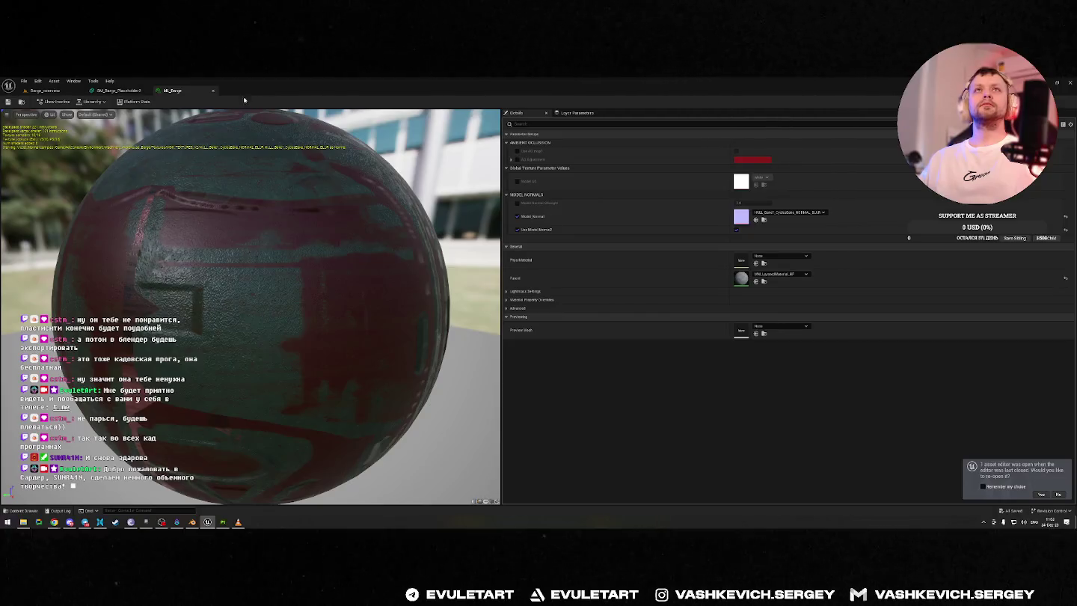
pyautogui.scroll(-5, 246, 181)
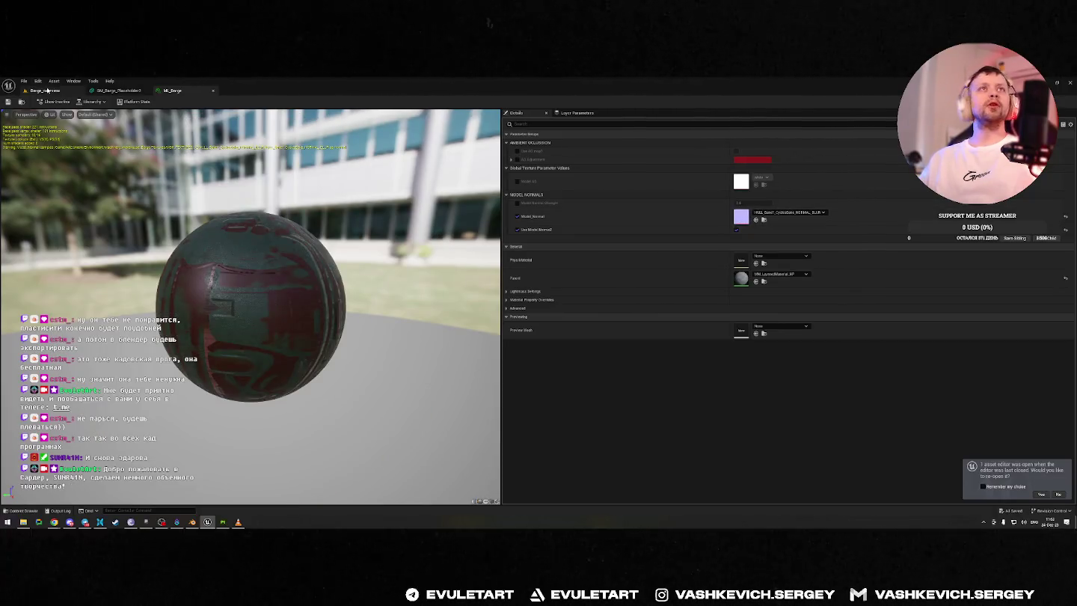
pyautogui.click(47, 90)
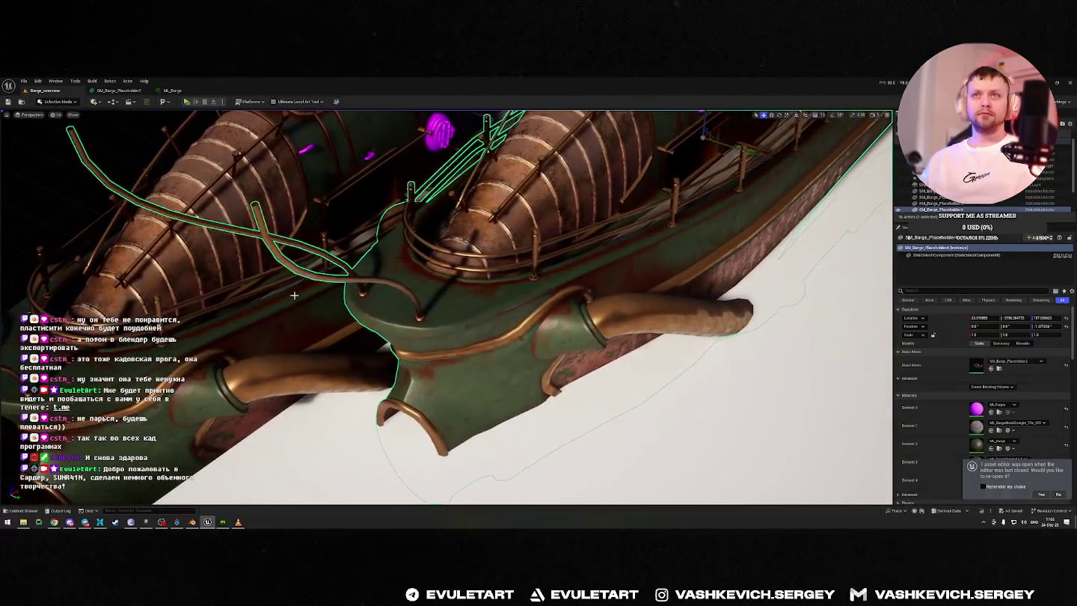
pyautogui.moveTo(295, 201); pyautogui.dragTo(295, 202, button='right')
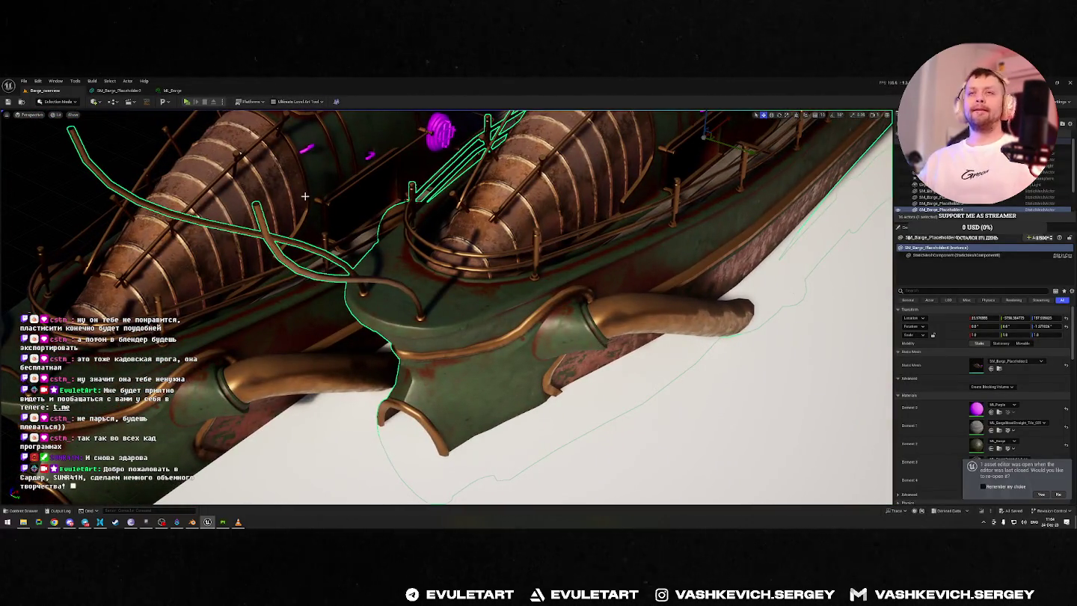
pyautogui.moveTo(380, 206); pyautogui.dragTo(475, 215, button='right')
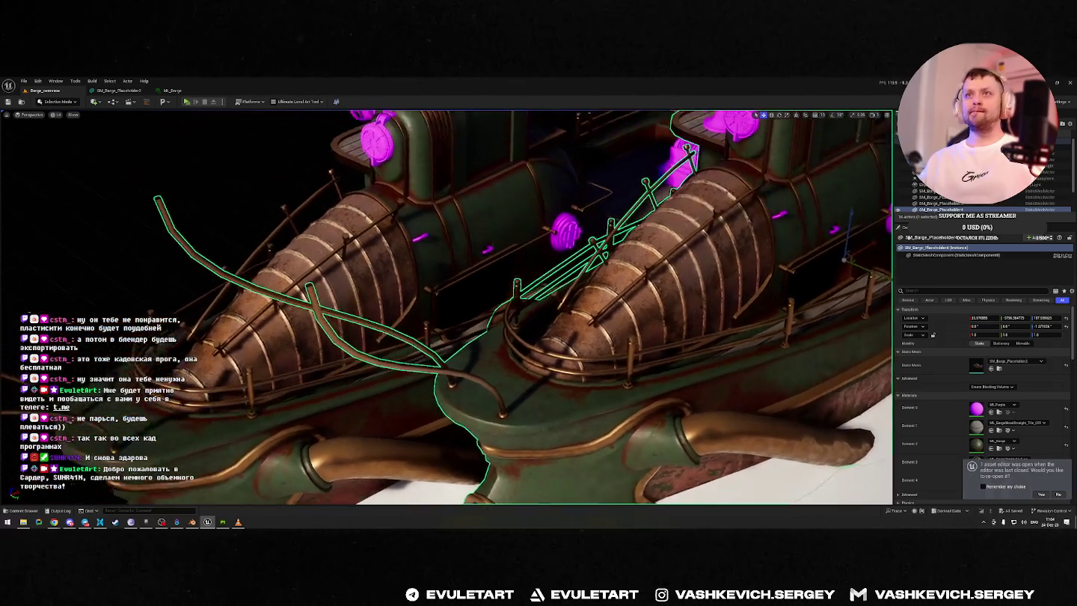
pyautogui.hotkey('alt', 'Tab')
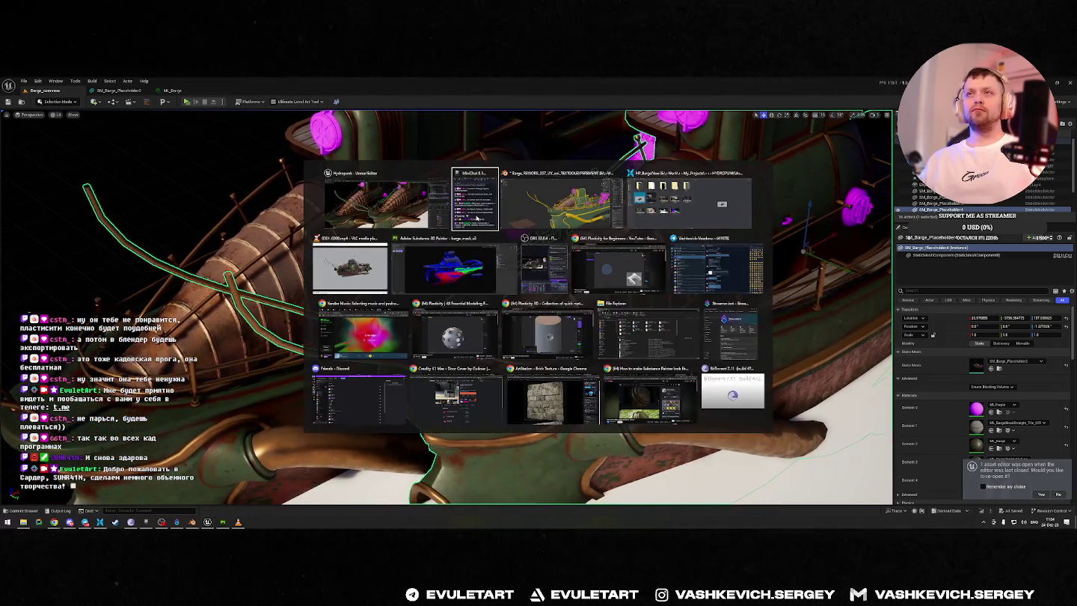
# Step: Export the updated parts to Unreal via the Quick Favorites FBX export
pyautogui.press('q')
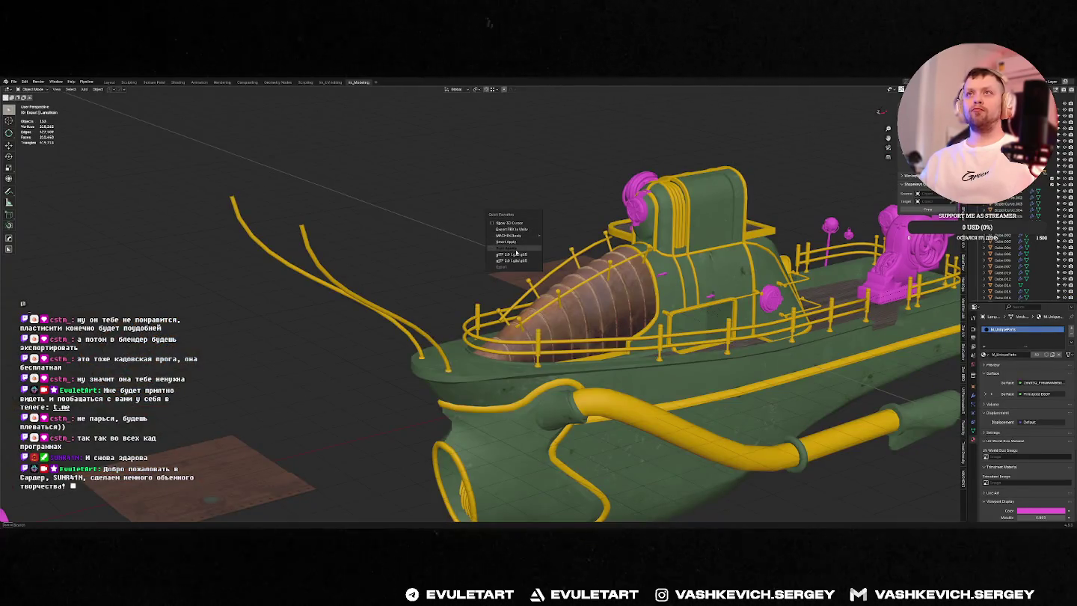
pyautogui.hotkey('alt', 'Tab')
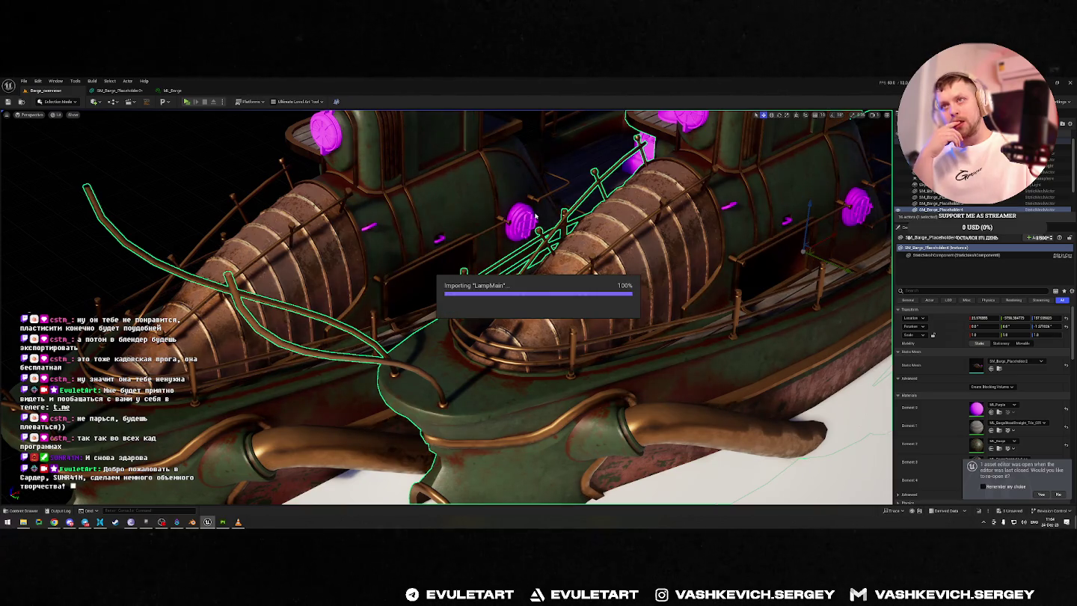
# Step: Orbit Unreal's viewport around the barge's hull and lamps, then zoom out in Blender
pyautogui.moveTo(535, 216)
pyautogui.mouseDown(button='right')
pyautogui.moveTo(523, 299)
pyautogui.moveTo(539, 222)
pyautogui.mouseUp(button='right')
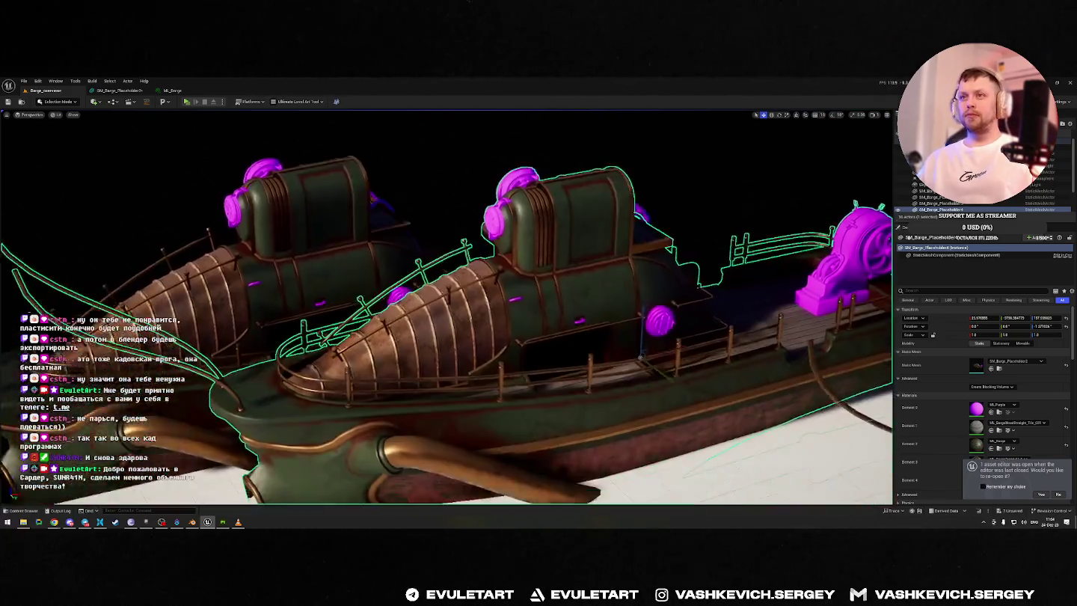
pyautogui.moveTo(660, 242); pyautogui.dragTo(613, 223, button='right')
pyautogui.hotkey('alt', 'Tab')
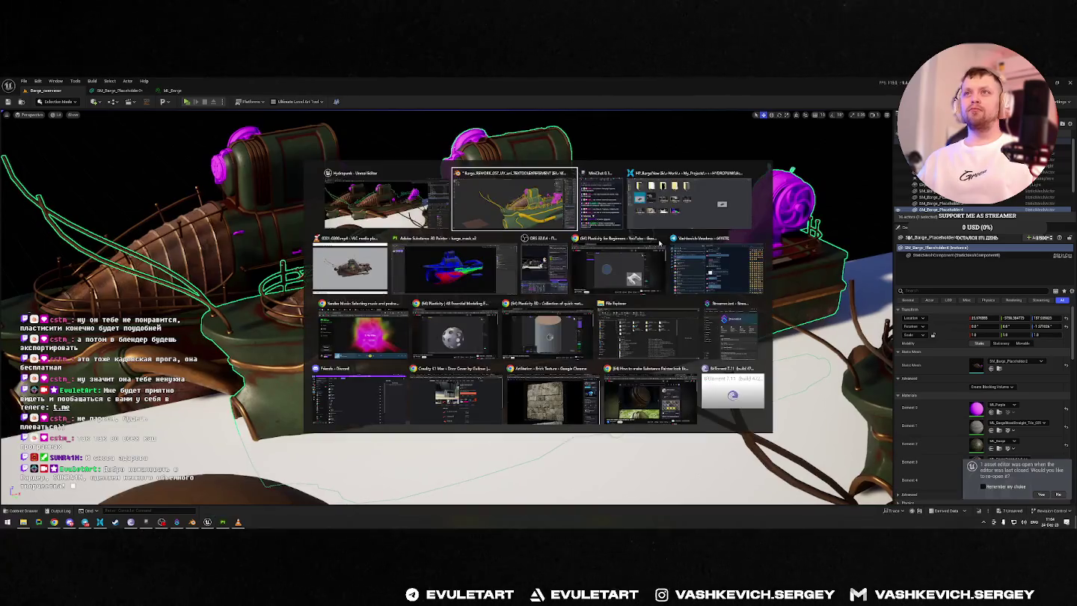
pyautogui.scroll(-5, 614, 223)
pyautogui.moveTo(658, 232)
pyautogui.mouseDown(button='middle')
pyautogui.moveTo(757, 243)
pyautogui.moveTo(793, 224)
pyautogui.mouseUp(button='middle')
pyautogui.hotkey('alt', 'Tab')
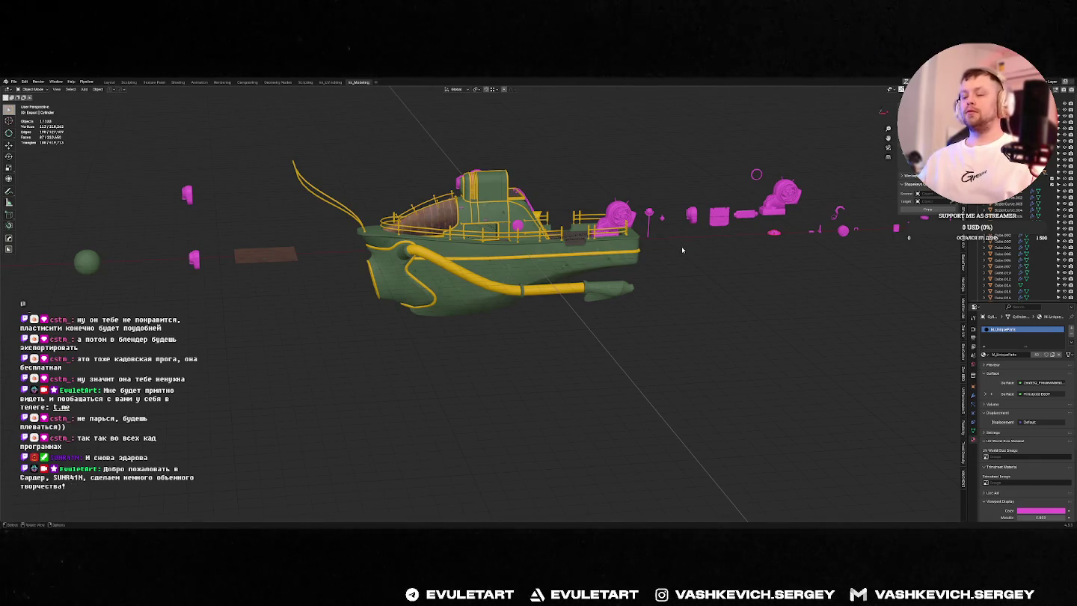
pyautogui.hotkey('alt', 'Tab')
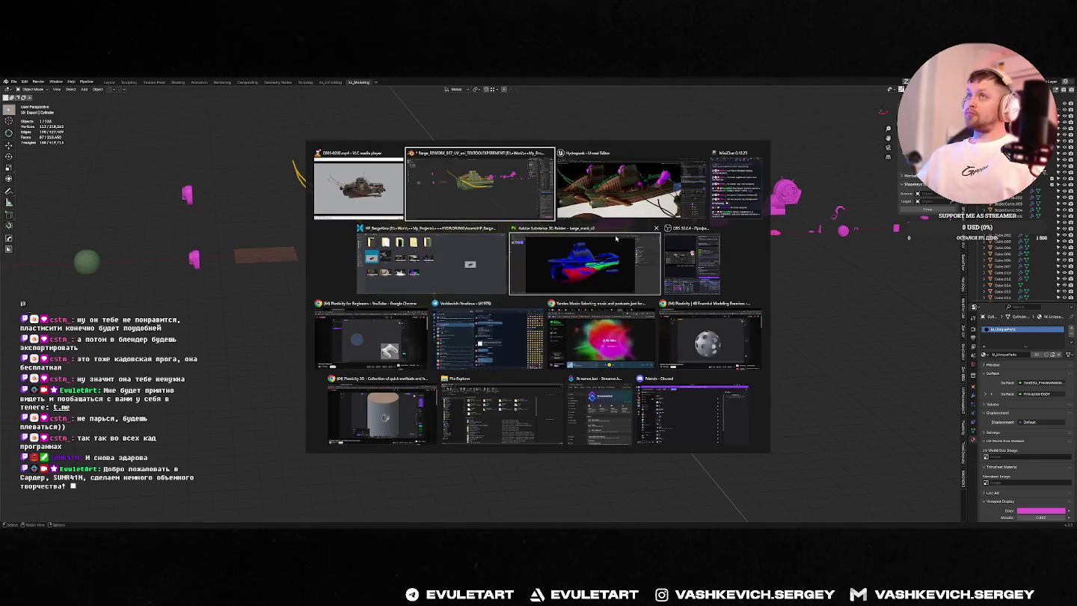
# Step: Quick-preview the barge_creation reference board in File Explorer, then return to Blender
pyautogui.click(433, 262)
pyautogui.click(230, 245)
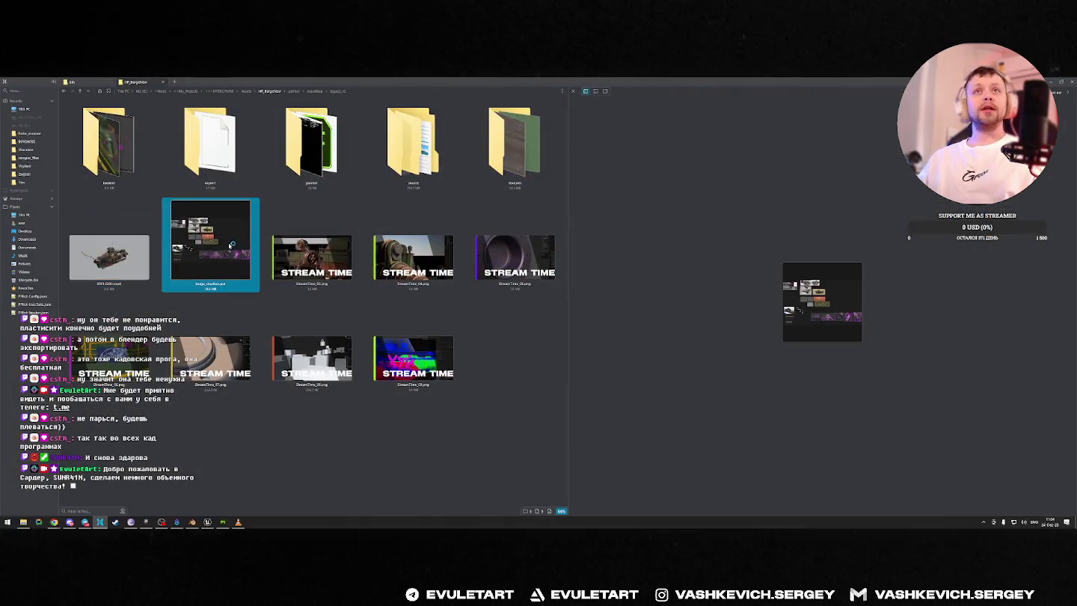
pyautogui.press('space')
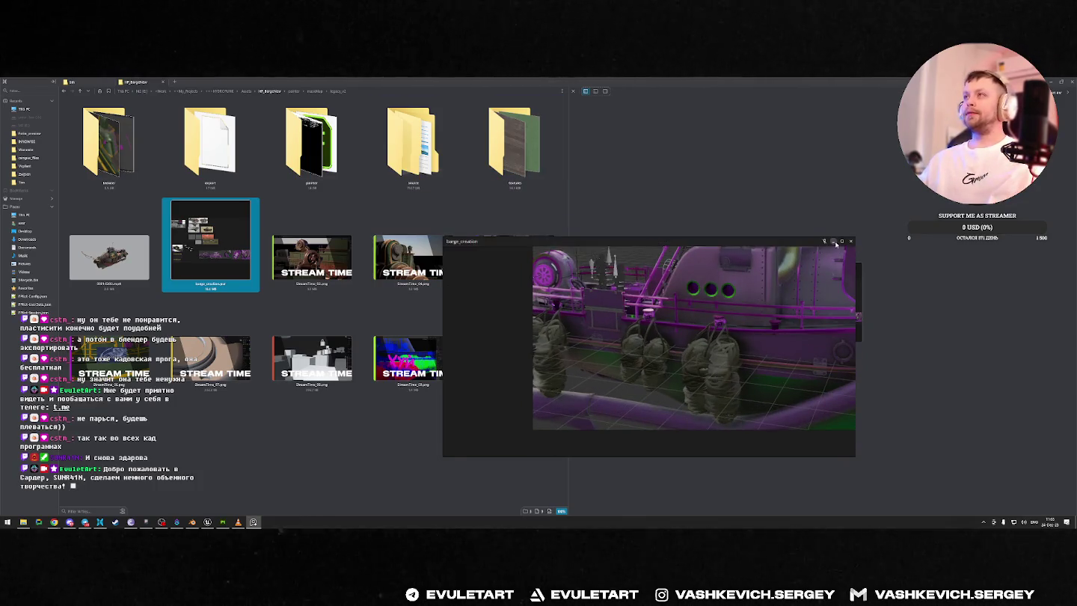
pyautogui.hotkey('alt', 'Tab')
pyautogui.hotkey('alt', 'Tab')
pyautogui.hotkey('alt', 'Tab')
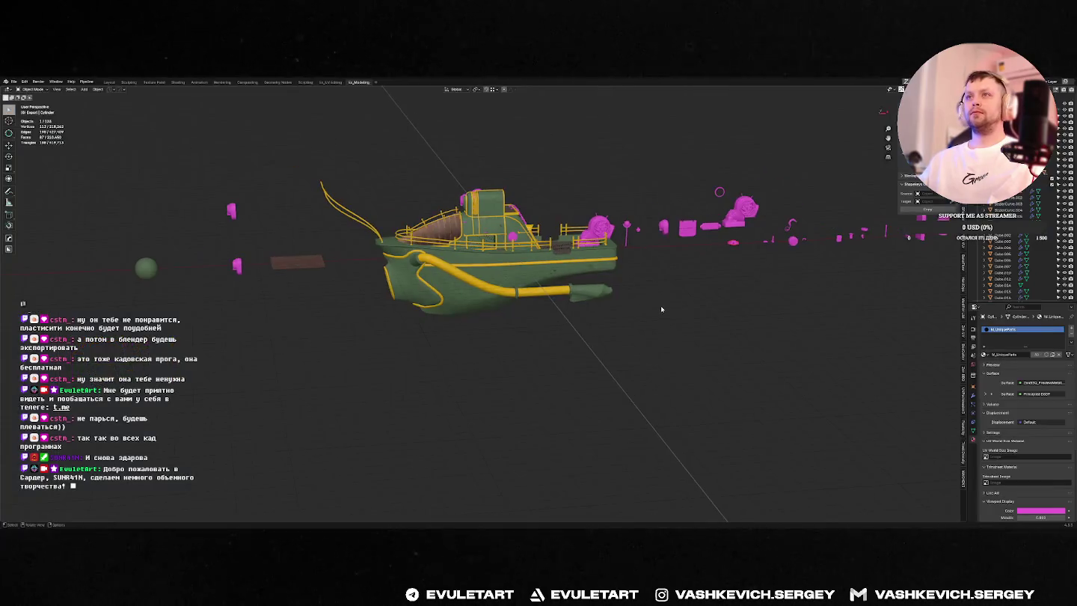
# Step: Duplicate the pink round disc and view the hull side straight on
pyautogui.moveTo(645, 283)
pyautogui.keyDown('alt'); pyautogui.mouseDown(button='middle')
pyautogui.moveTo(525, 264)
pyautogui.moveTo(721, 300)
pyautogui.moveTo(827, 256)
pyautogui.moveTo(553, 283)
pyautogui.mouseUp(button='middle'); pyautogui.keyUp('alt')
pyautogui.hotkey('shift', 'd')
pyautogui.click(717, 296)
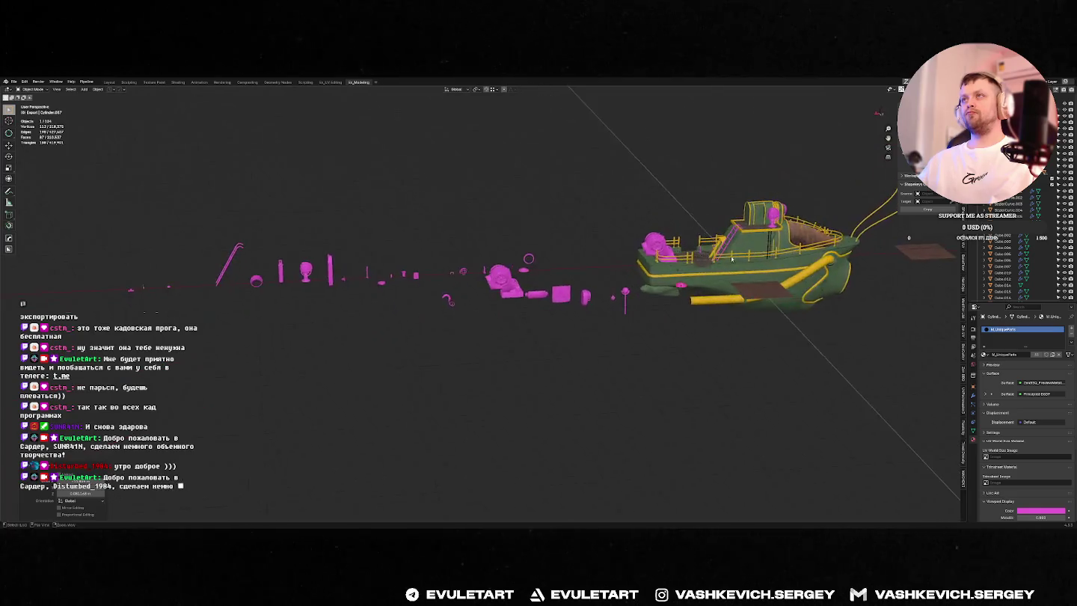
pyautogui.moveTo(703, 290); pyautogui.dragTo(700, 312, button='middle')
pyautogui.scroll(3, 700, 312)
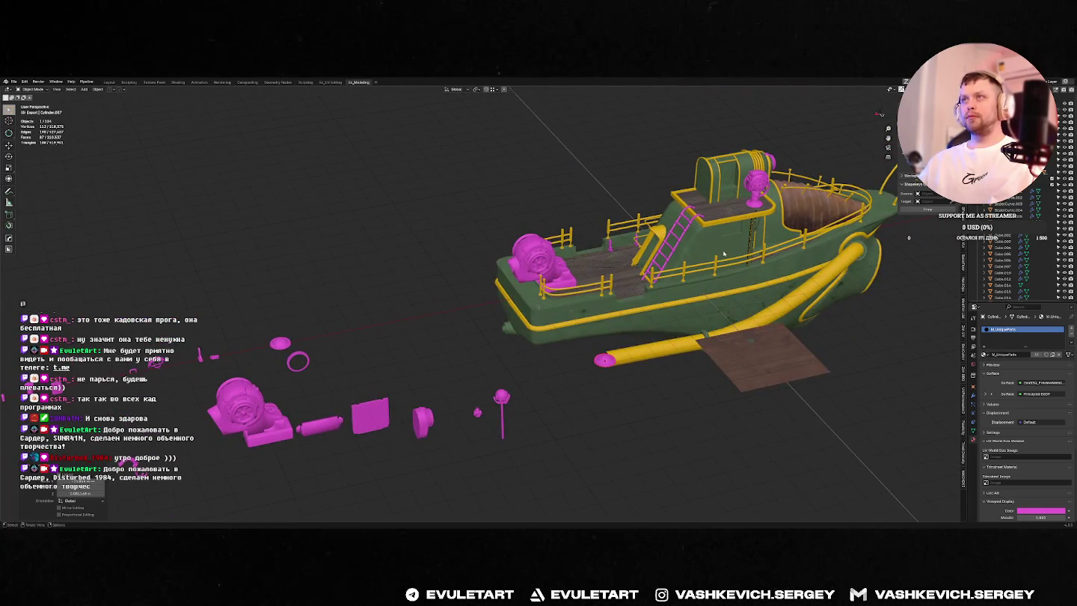
pyautogui.hotkey('ctrl', 'shift', 'Tab')
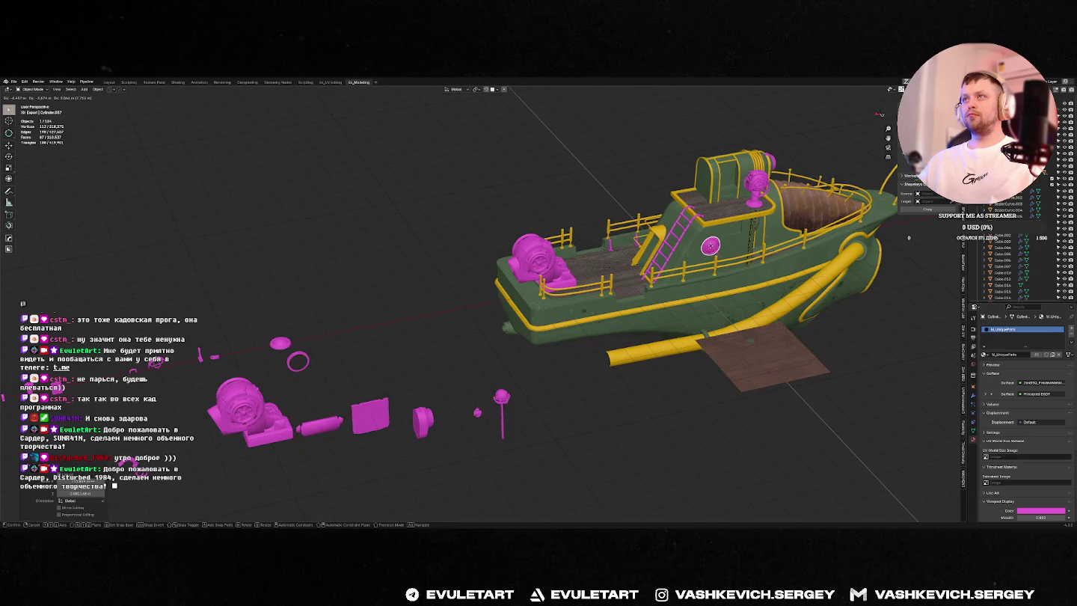
pyautogui.press('KP_Decimal')
pyautogui.press('ctrl+KP_1')
pyautogui.scroll(-2, 729, 222)
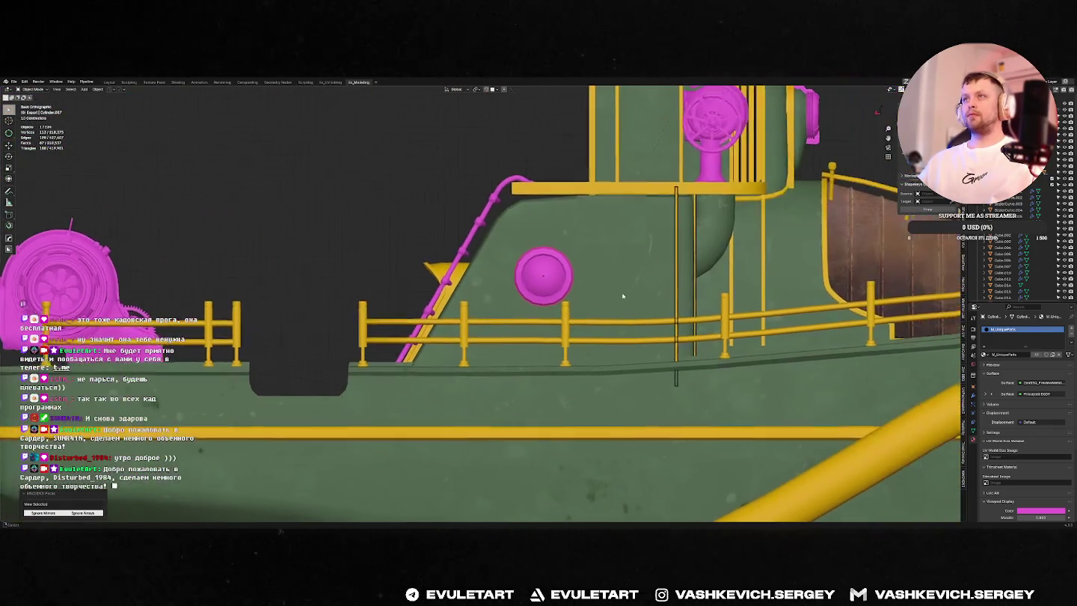
pyautogui.scroll(-2, 729, 223)
pyautogui.scroll(8, 726, 221)
# Step: Scale the copied disc down to a small porthole size
pyautogui.press('s')
pyautogui.press('Escape')
pyautogui.press('s')
pyautogui.click(636, 229)
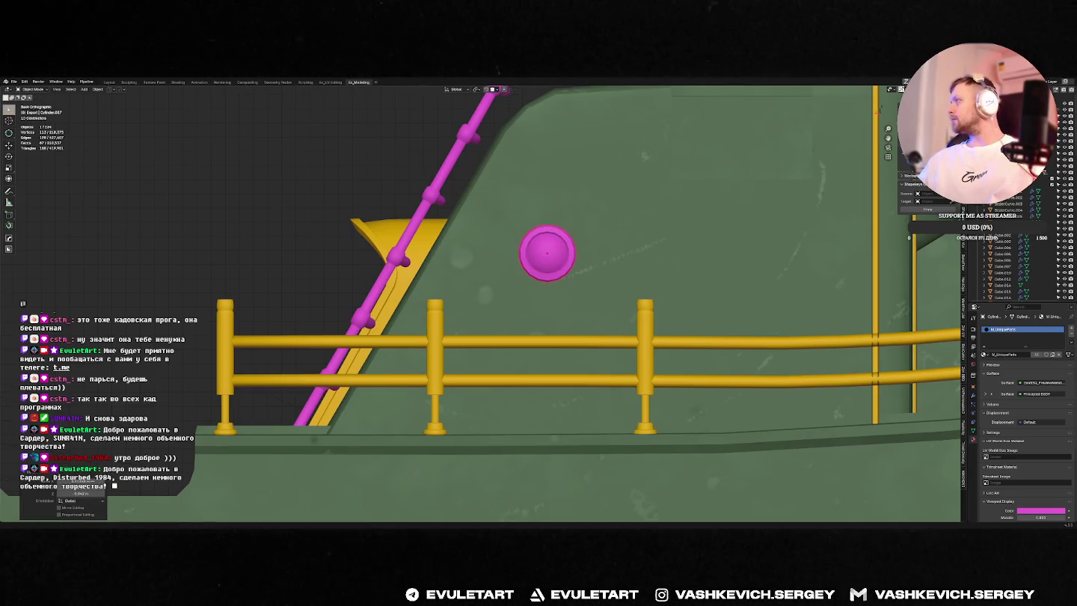
pyautogui.scroll(-5, 673, 307)
pyautogui.scroll(4, 589, 274)
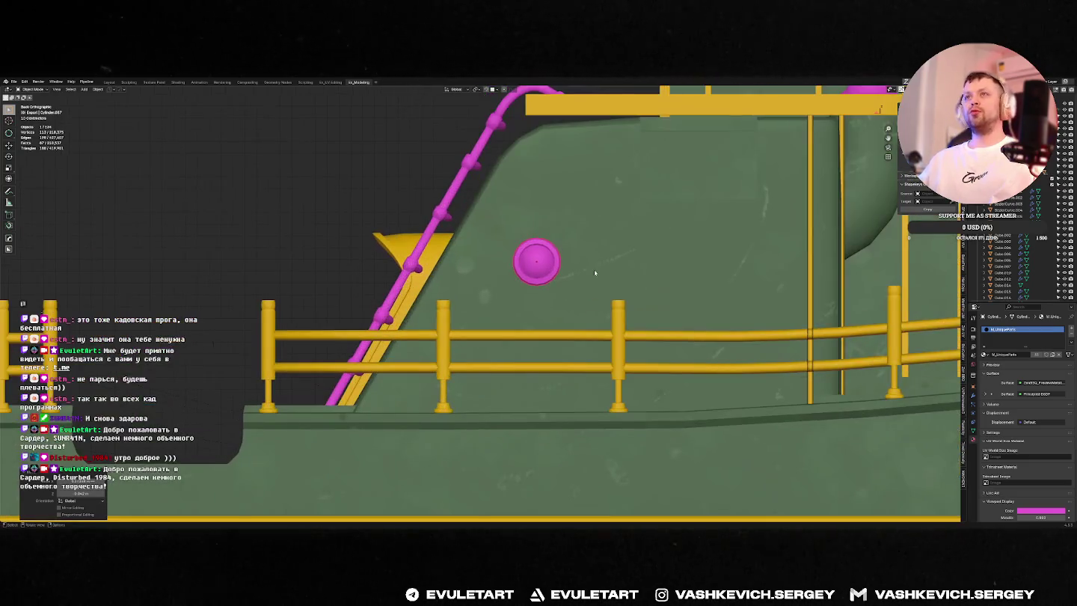
pyautogui.keyDown('shift'); pyautogui.moveTo(662, 224); pyautogui.dragTo(618, 272, button='middle'); pyautogui.keyUp('shift')
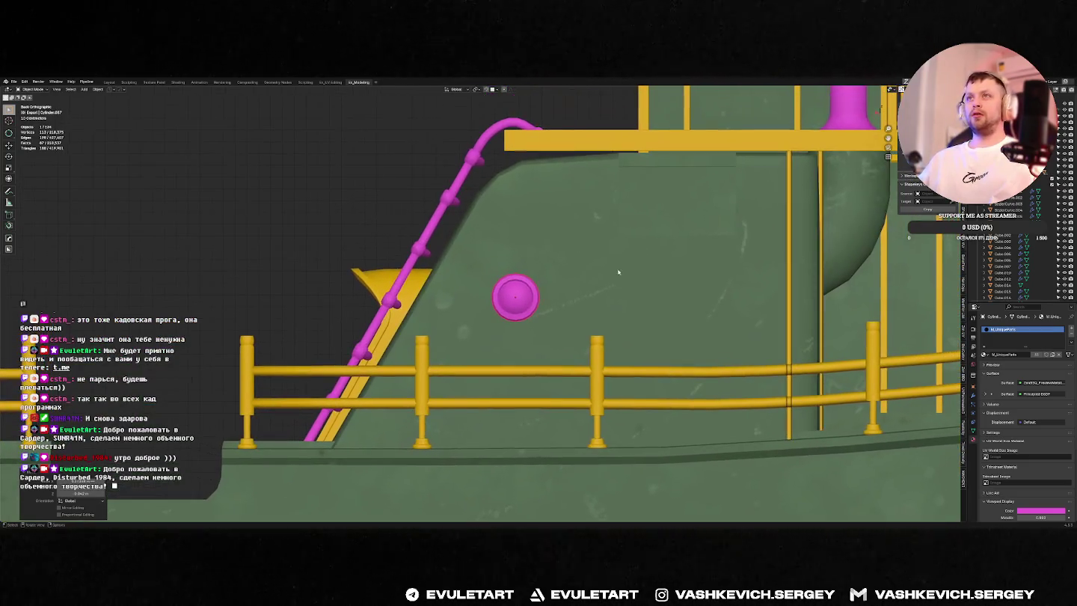
# Step: Repeat the porthole three times along the hull with an Array modifier
pyautogui.rightClick(559, 293)
pyautogui.click(542, 302)
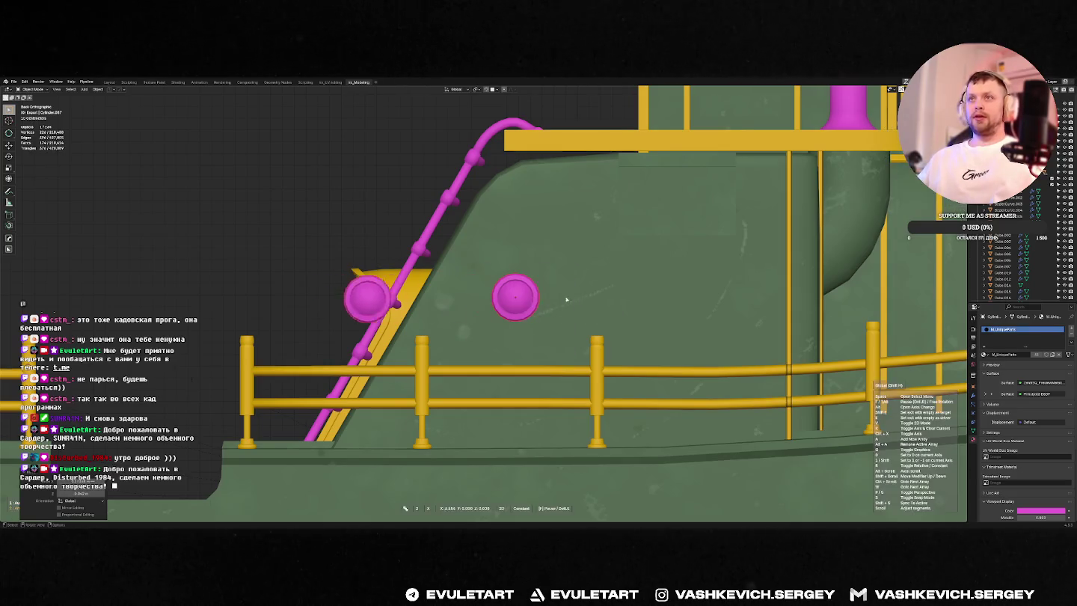
pyautogui.scroll(1, 515, 301)
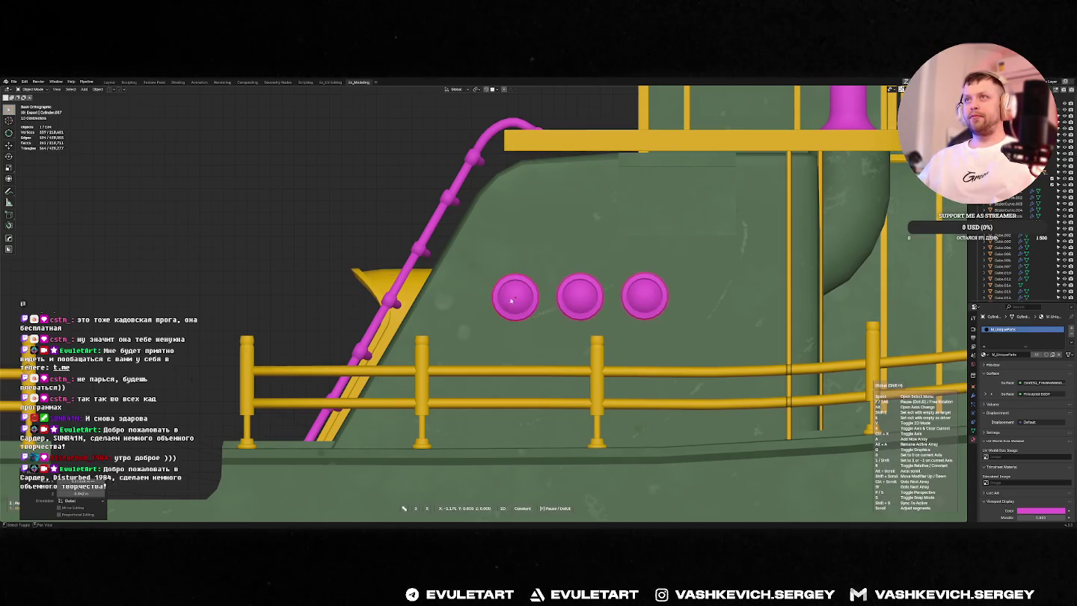
pyautogui.click(513, 300)
pyautogui.moveTo(513, 300); pyautogui.dragTo(632, 319, button='middle')
pyautogui.hotkey('alt', 'space')
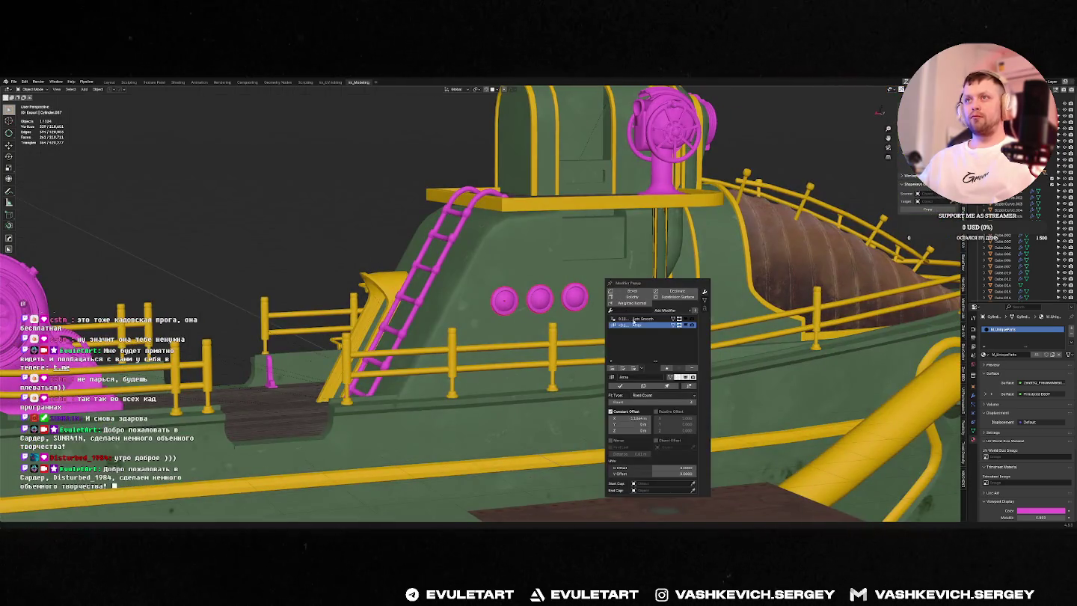
# Step: Make the porthole row permanent geometry and orbit around the ship to check it
pyautogui.click(624, 388)
pyautogui.moveTo(623, 388)
pyautogui.mouseDown(button='middle')
pyautogui.moveTo(556, 301)
pyautogui.moveTo(543, 302)
pyautogui.mouseUp(button='middle')
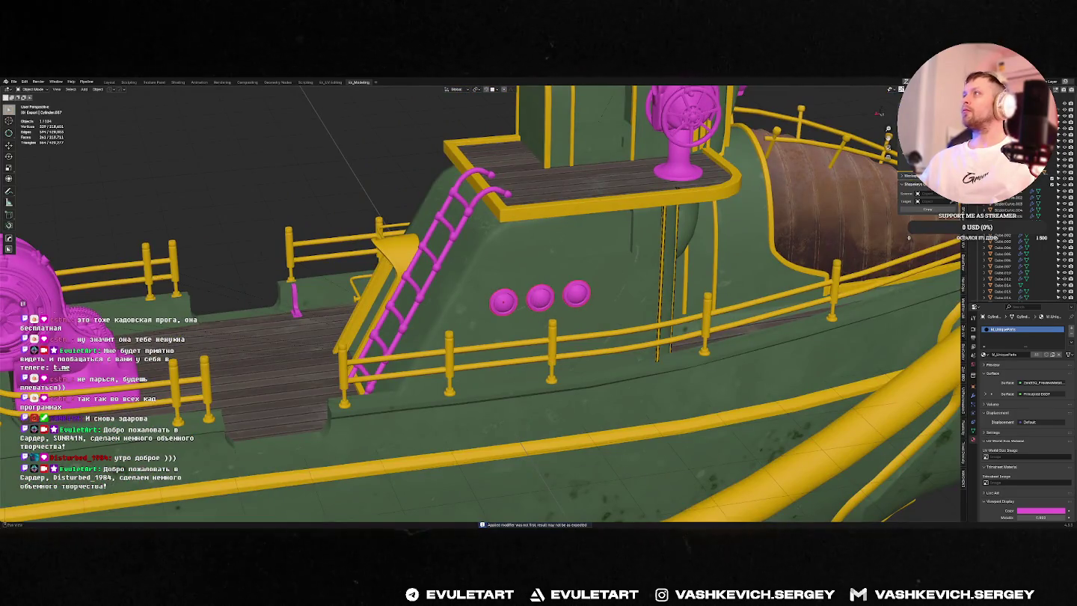
pyautogui.scroll(-3, 1000, 265)
pyautogui.scroll(-3, 1000, 265)
pyautogui.scroll(-3, 1000, 265)
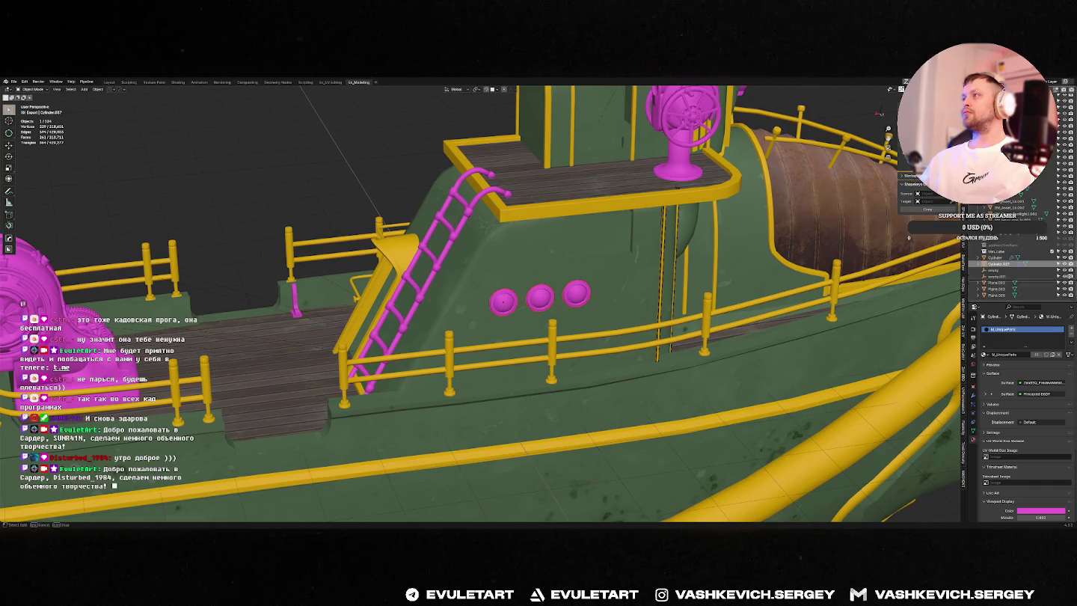
pyautogui.scroll(1, 1017, 266)
pyautogui.scroll(2, 1016, 266)
pyautogui.scroll(1, 1016, 265)
pyautogui.scroll(2, 1032, 172)
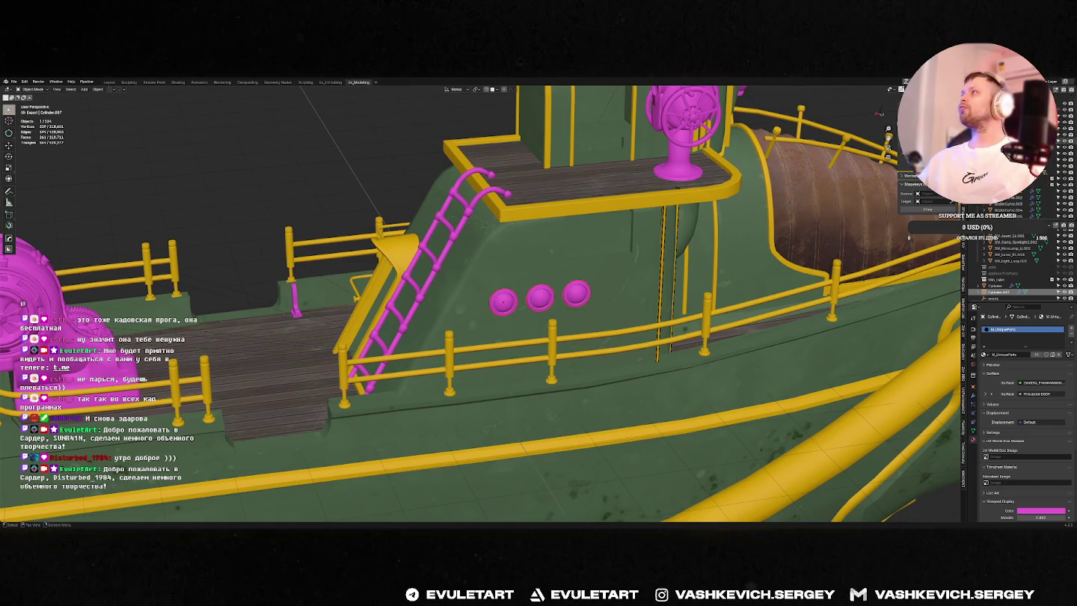
pyautogui.scroll(1, 1016, 265)
pyautogui.scroll(1, 1017, 266)
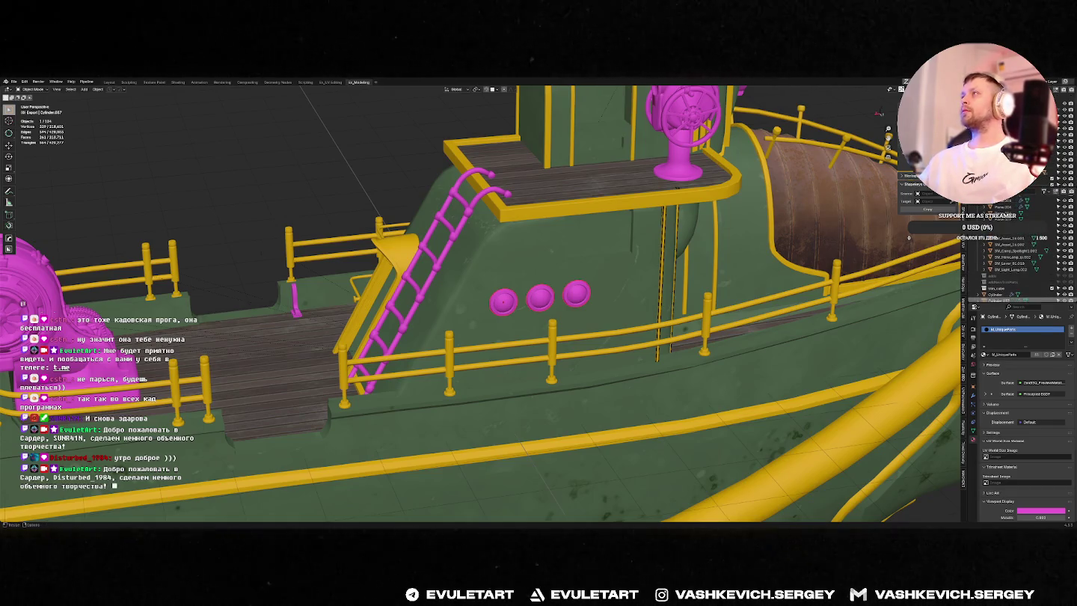
pyautogui.scroll(-2, 1016, 269)
pyautogui.scroll(-2, 1017, 269)
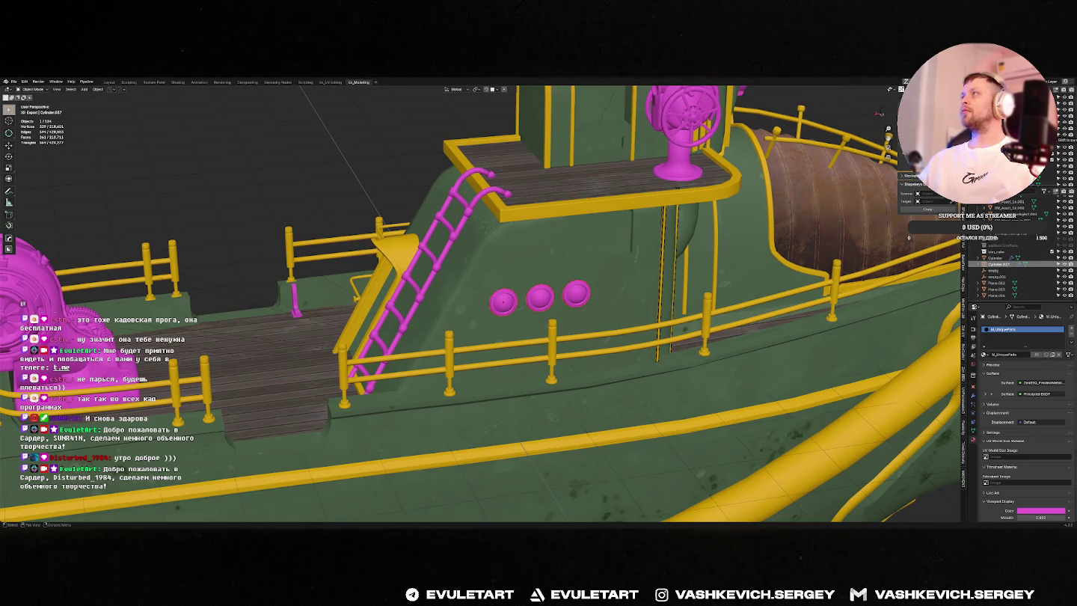
# Step: Delete Cylinder.037 in the Outliner, undo it, then drag it elsewhere in the hierarchy
pyautogui.click(977, 266)
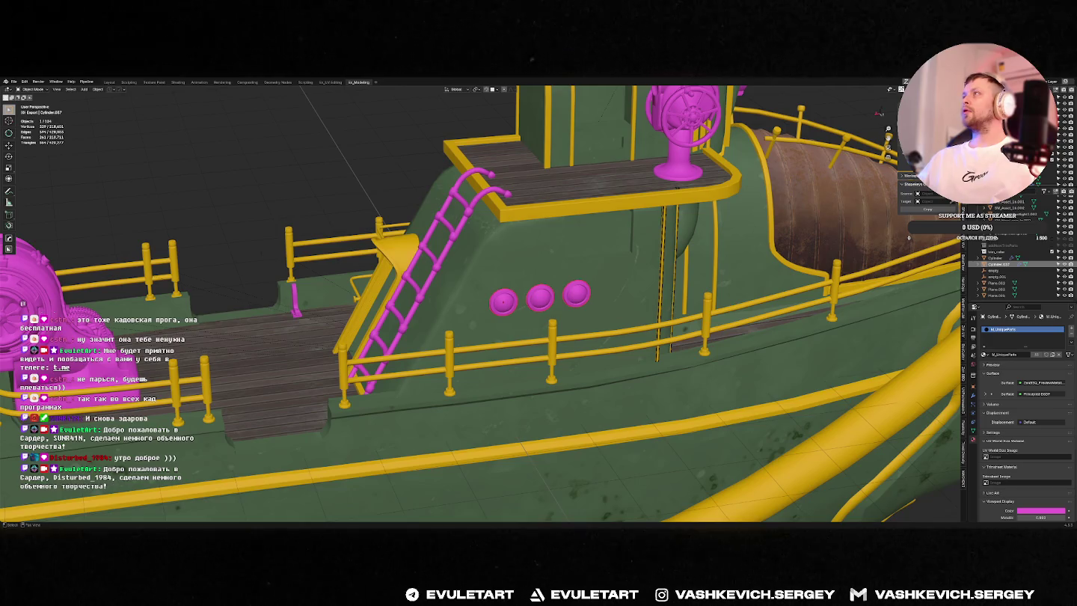
pyautogui.scroll(1, 1017, 247)
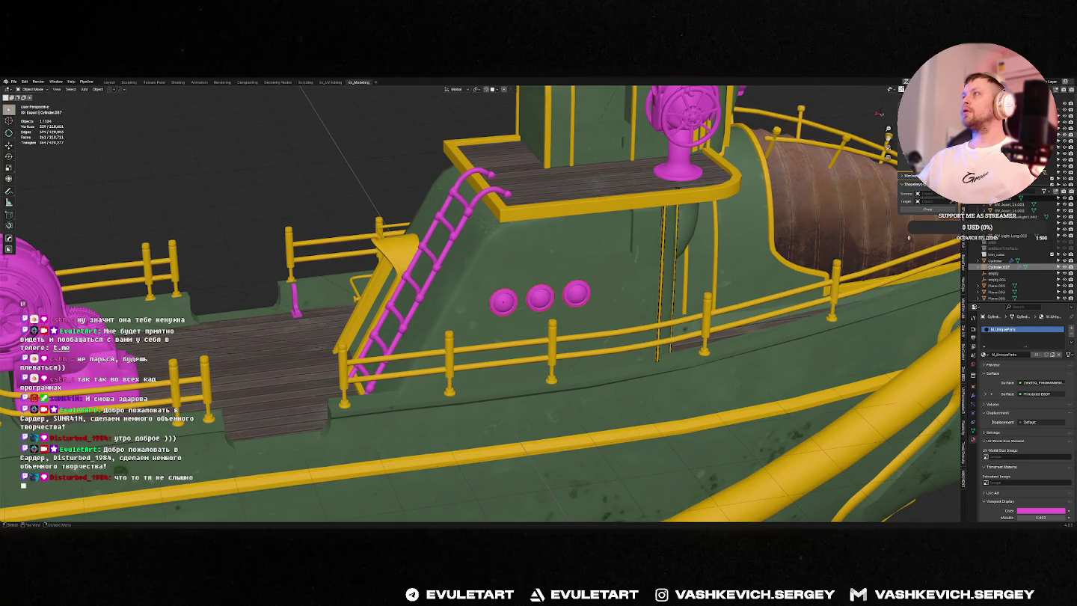
pyautogui.rightClick(972, 266)
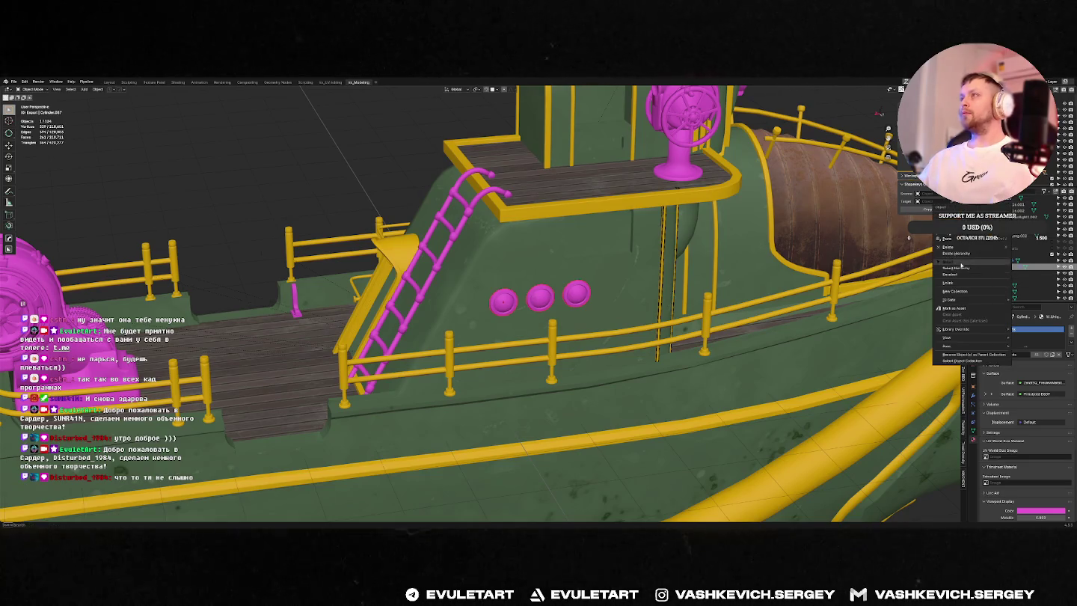
pyautogui.press('Delete')
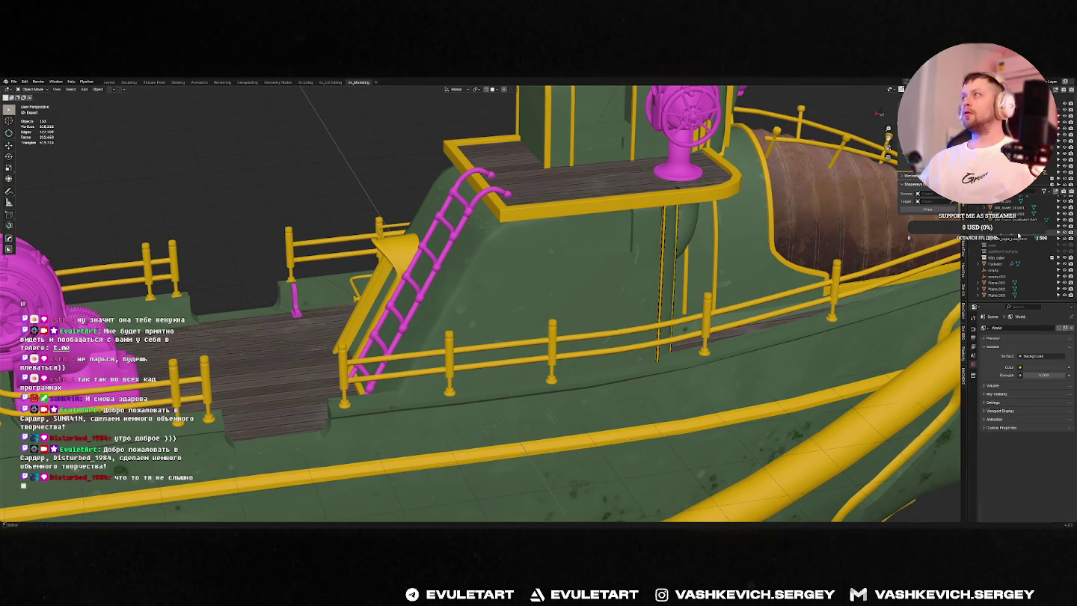
pyautogui.hotkey('ctrl', 'z')
pyautogui.scroll(-2, 999, 277)
pyautogui.scroll(-3, 1000, 276)
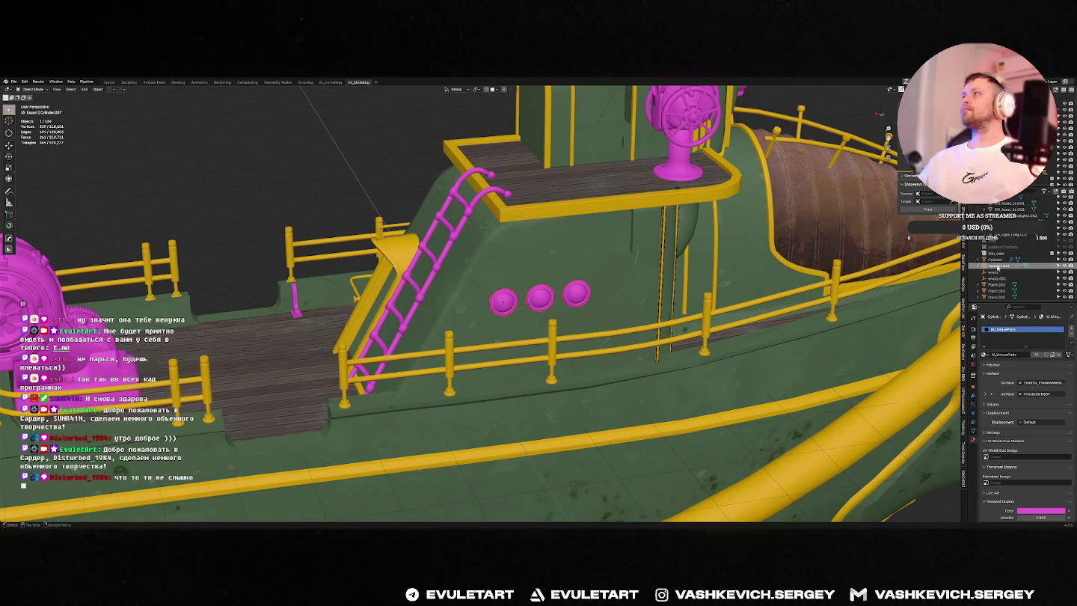
pyautogui.moveTo(1000, 265); pyautogui.dragTo(999, 259)
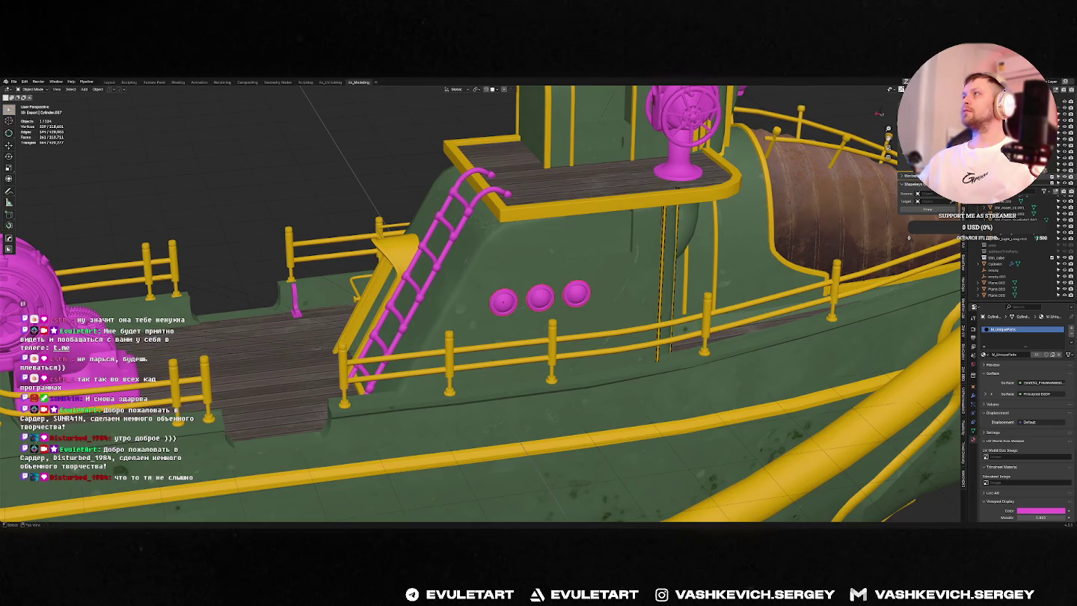
pyautogui.moveTo(480, 239); pyautogui.dragTo(568, 261, button='middle')
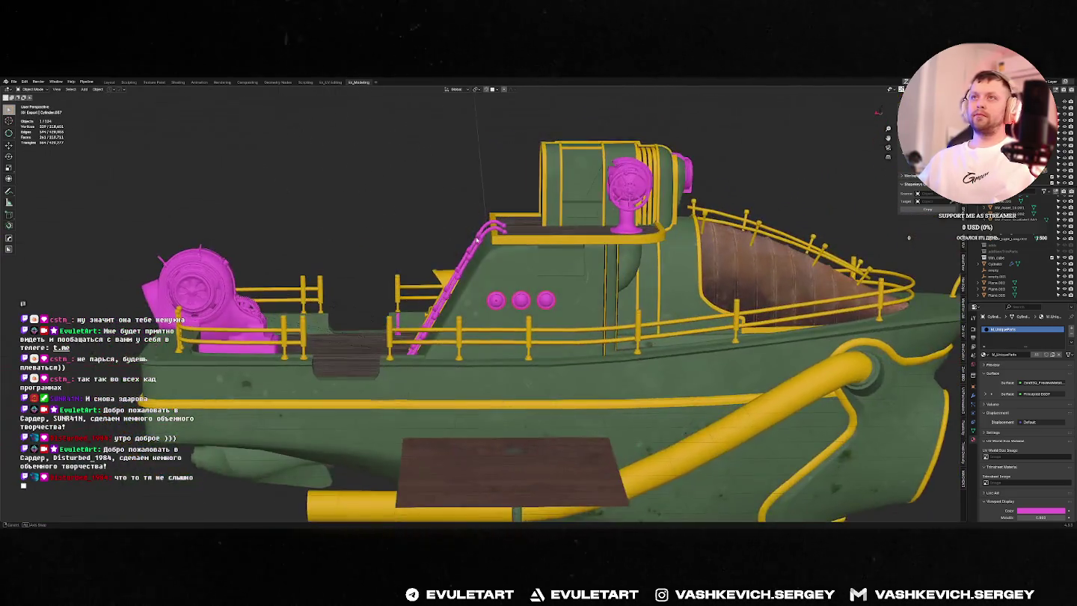
# Step: In Back Ortho view, enlarge the three portholes and reposition them
pyautogui.scroll(5, 600, 277)
pyautogui.scroll(2, 600, 277)
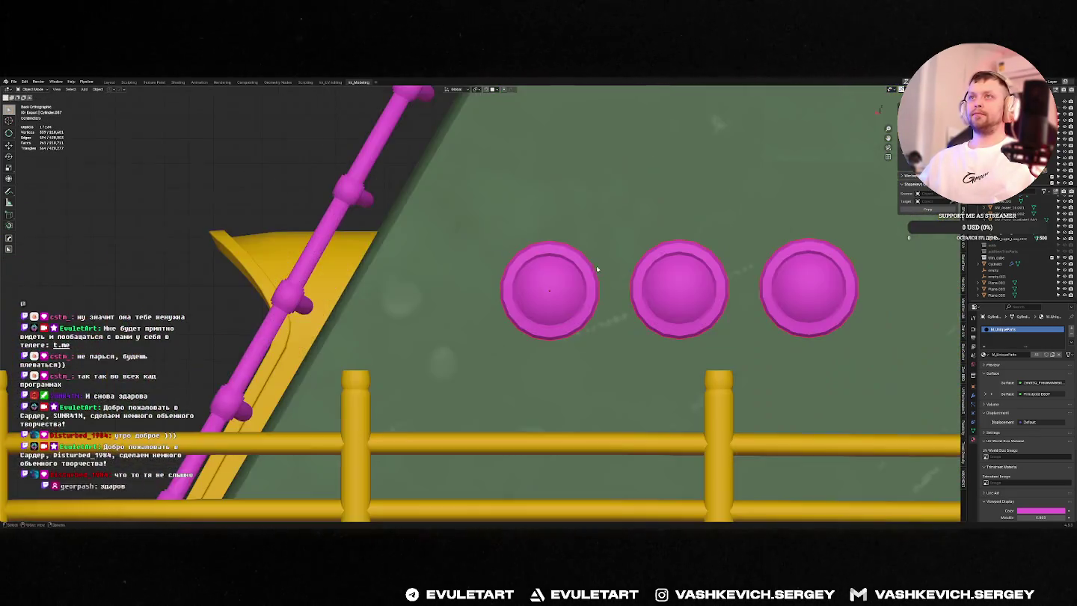
pyautogui.press('ctrl+KP_1')
pyautogui.press('s')
pyautogui.press('Escape')
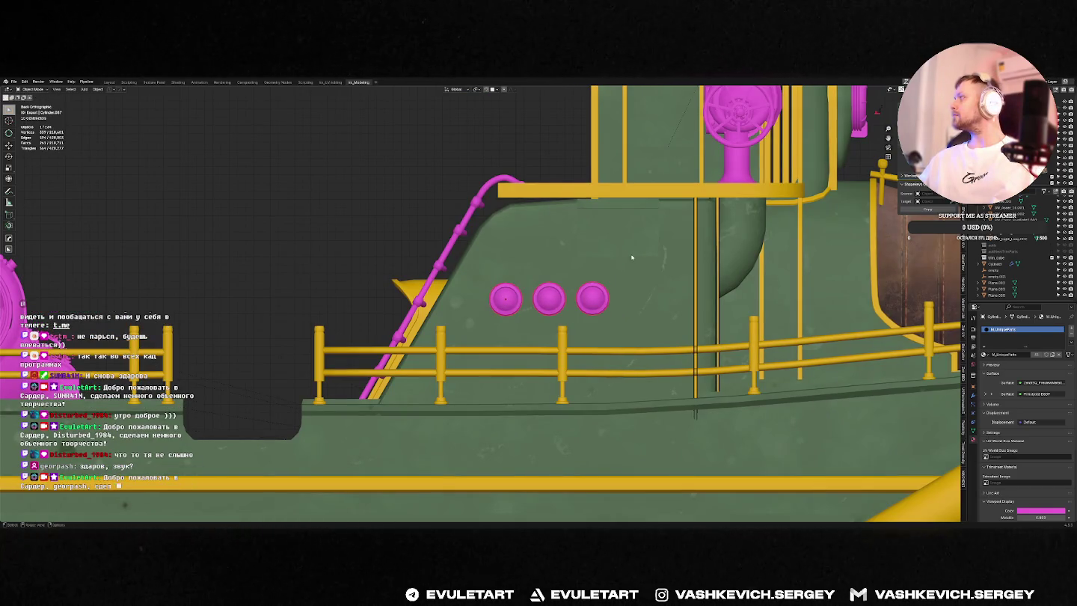
pyautogui.press('s')
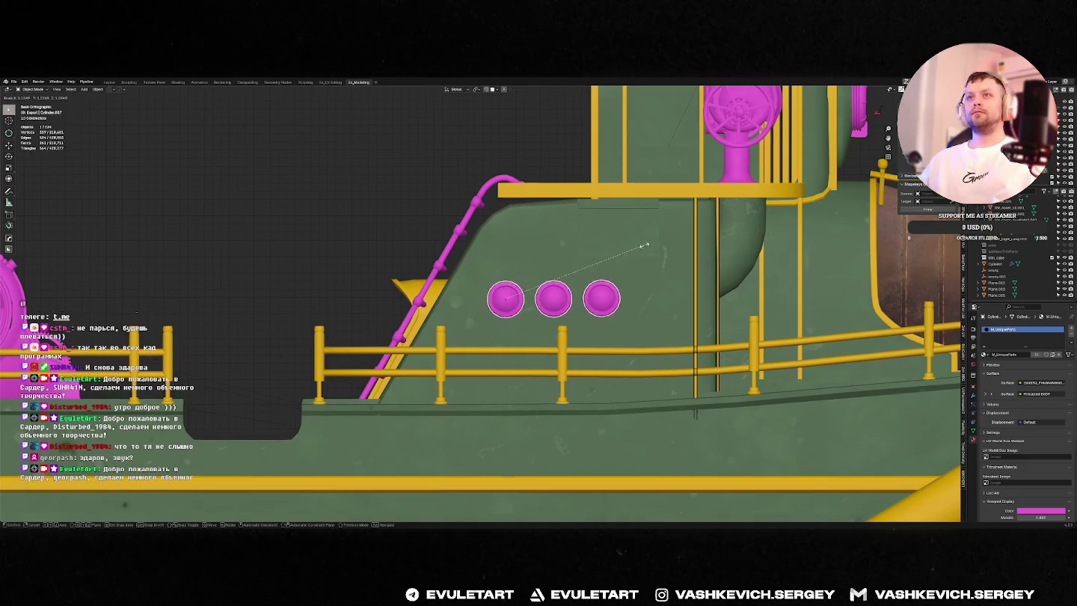
pyautogui.click(641, 255)
pyautogui.press('g')
pyautogui.click(632, 247)
# Step: Apply rotation and scale to the portholes
pyautogui.scroll(-3, 606, 250)
pyautogui.scroll(-5, 539, 299)
pyautogui.moveTo(538, 299); pyautogui.dragTo(543, 256, button='middle')
pyautogui.hotkey('ctrl', 'a')
pyautogui.click(521, 259)
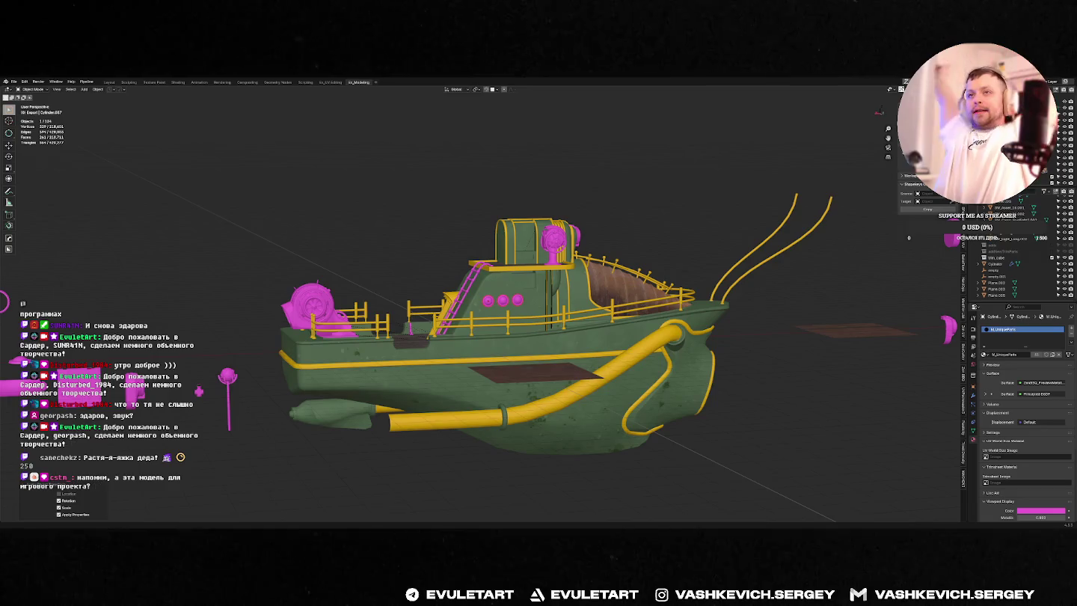
# Step: Resize the portholes again and raise them along the global Z axis
pyautogui.scroll(3, 580, 304)
pyautogui.press('ctrl+KP_1')
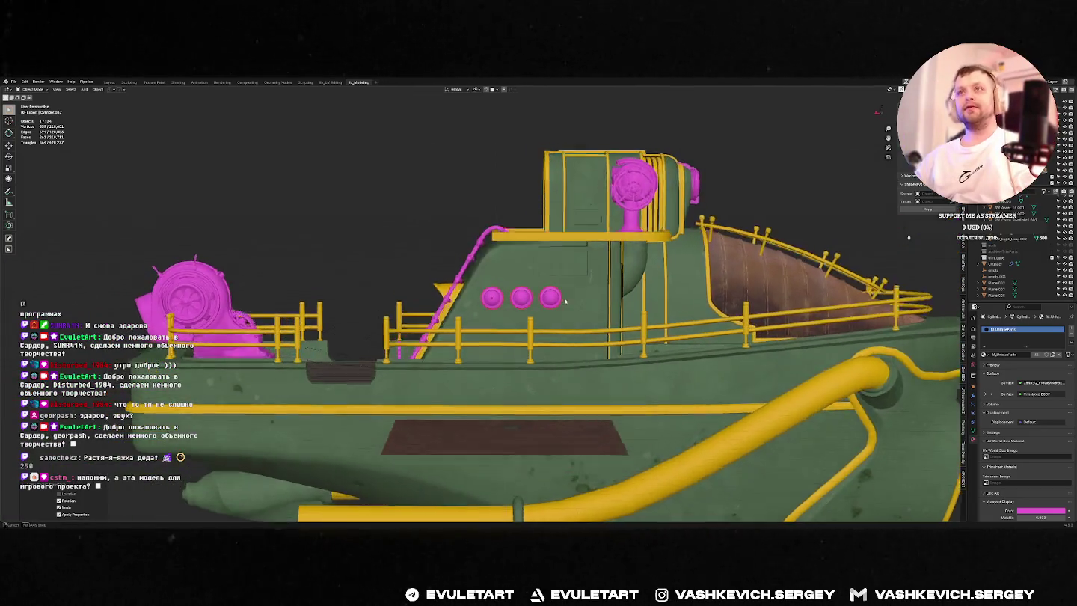
pyautogui.scroll(3, 632, 274)
pyautogui.scroll(3, 632, 274)
pyautogui.press('s')
pyautogui.click(631, 273)
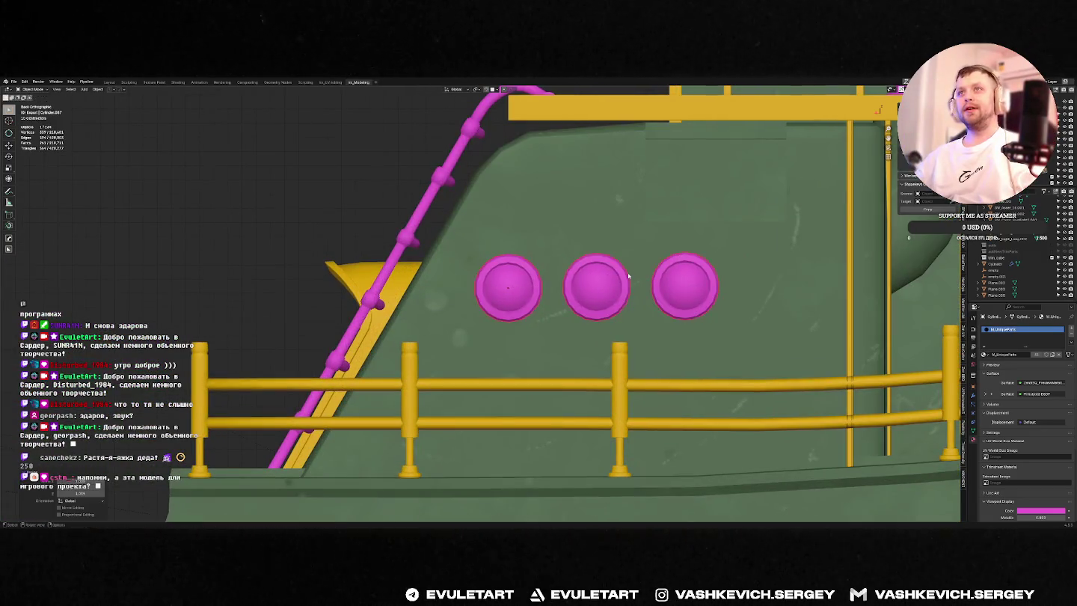
pyautogui.press('g')
pyautogui.press('x')
pyautogui.press('z')
pyautogui.click(615, 278)
# Step: Apply the portholes' new rotation and scale, then view the boat's side
pyautogui.scroll(-5, 615, 278)
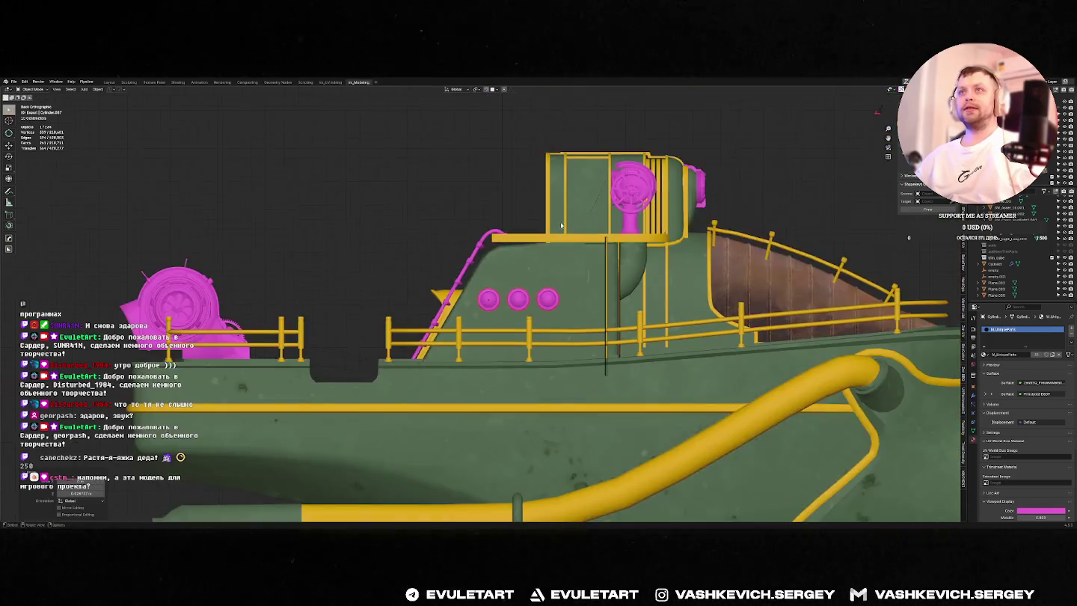
pyautogui.moveTo(615, 278); pyautogui.dragTo(568, 233, button='middle')
pyautogui.press('ctrl+KP_1')
pyautogui.scroll(4, 576, 280)
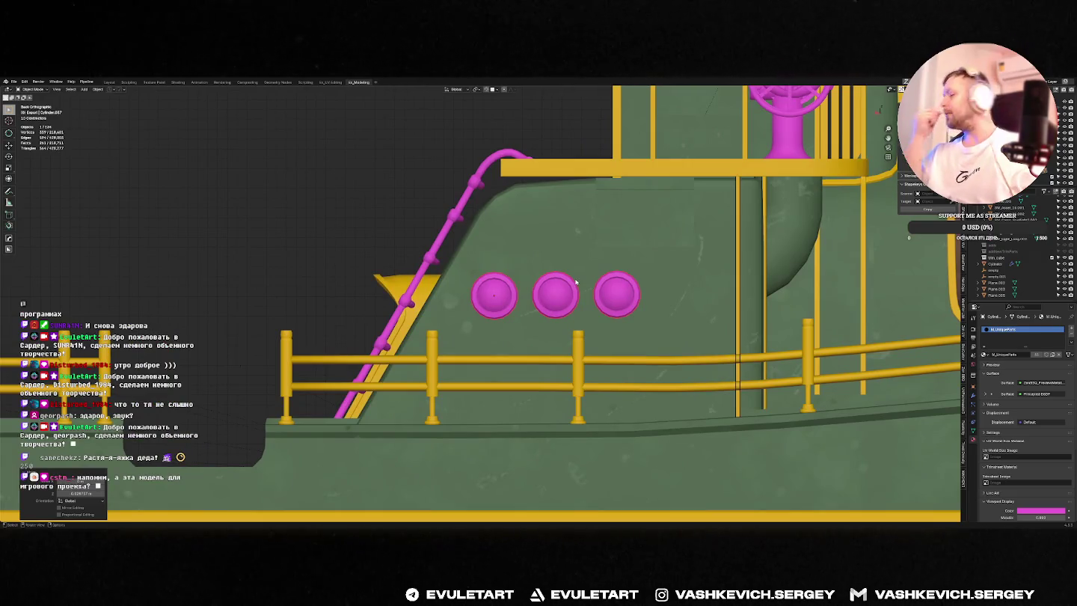
pyautogui.moveTo(575, 281); pyautogui.dragTo(577, 290, button='middle')
pyautogui.hotkey('ctrl', 'a')
pyautogui.click(575, 296)
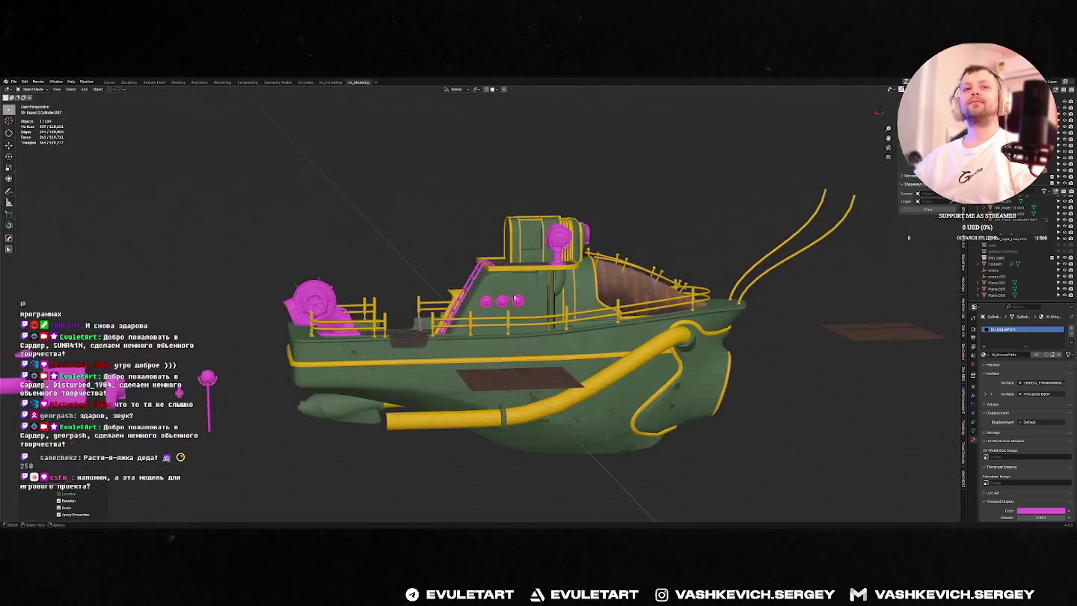
pyautogui.scroll(-6, 523, 299)
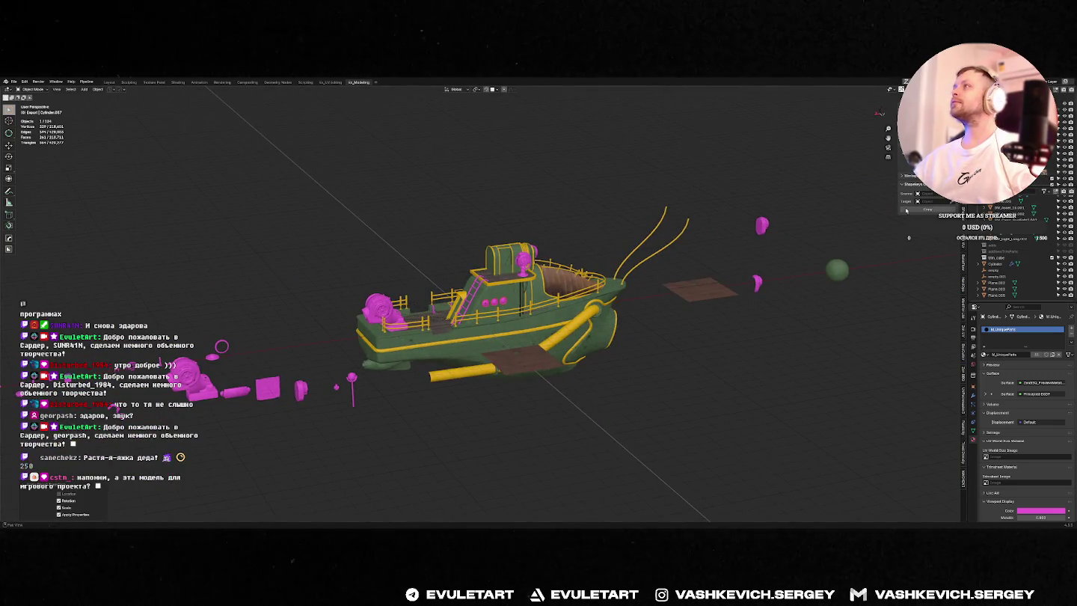
pyautogui.scroll(-4, 524, 299)
pyautogui.moveTo(568, 314); pyautogui.dragTo(619, 320, button='middle')
pyautogui.scroll(5, 619, 320)
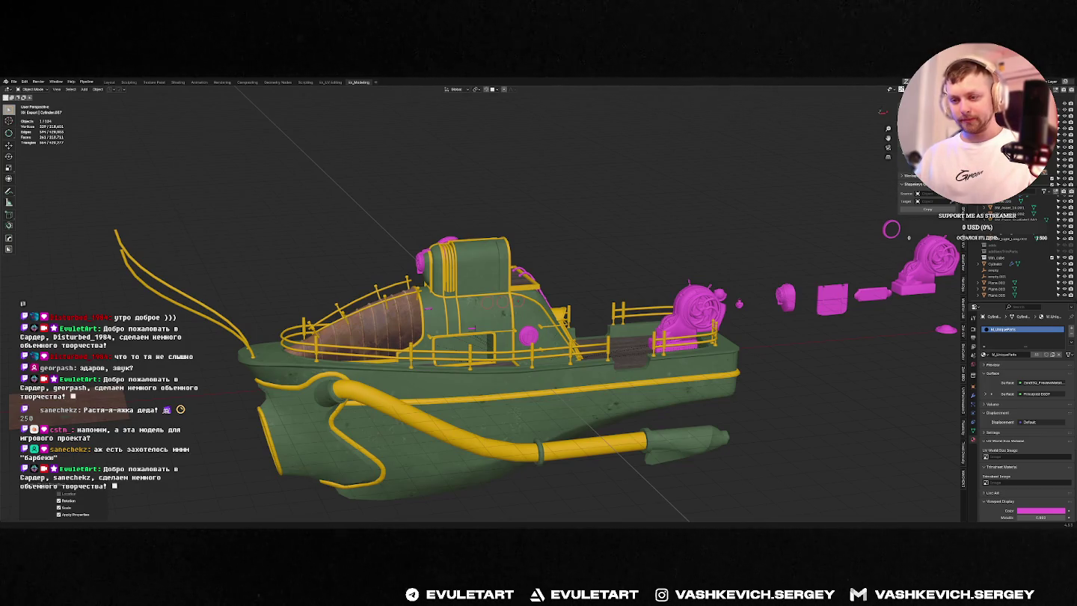
pyautogui.moveTo(314, 299)
pyautogui.mouseDown(button='middle')
pyautogui.moveTo(455, 293)
pyautogui.moveTo(467, 272)
pyautogui.mouseUp(button='middle')
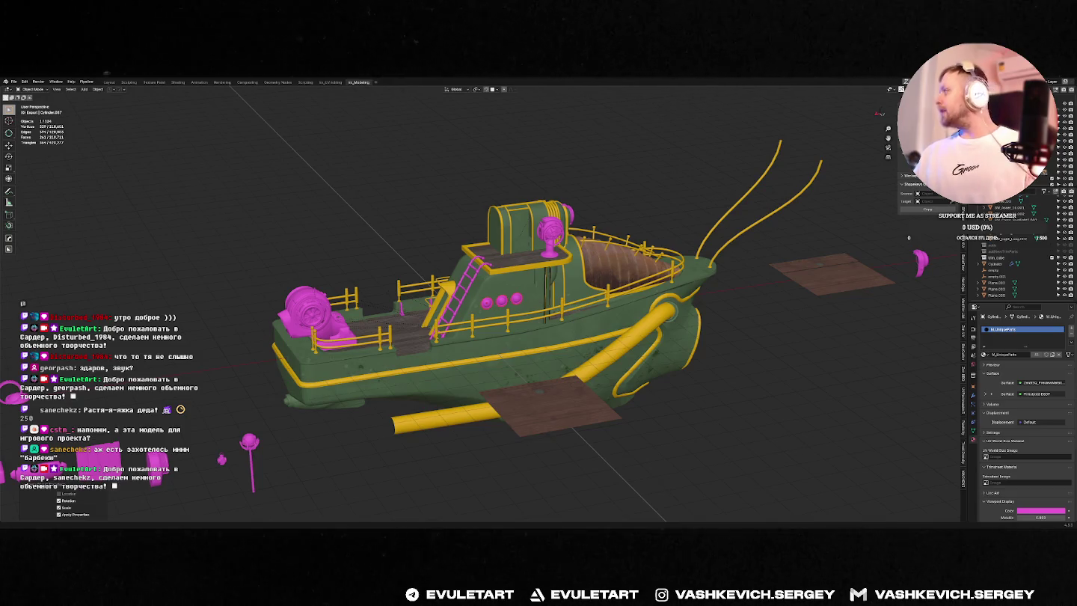
pyautogui.scroll(-4, 523, 299)
pyautogui.scroll(5, 277, 362)
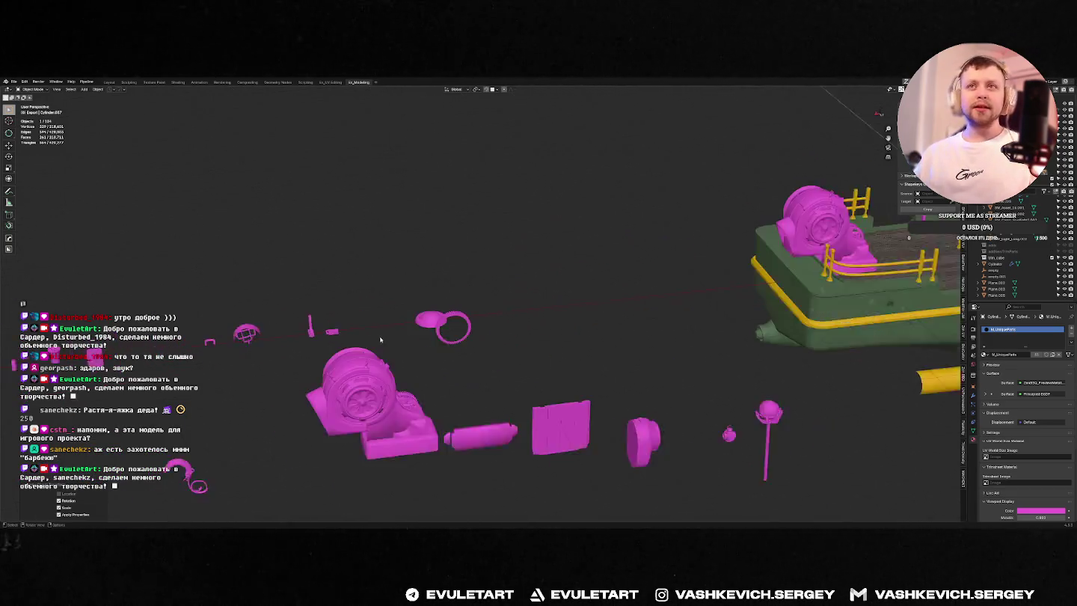
pyautogui.press('KP_Decimal')
pyautogui.scroll(-3, 188, 399)
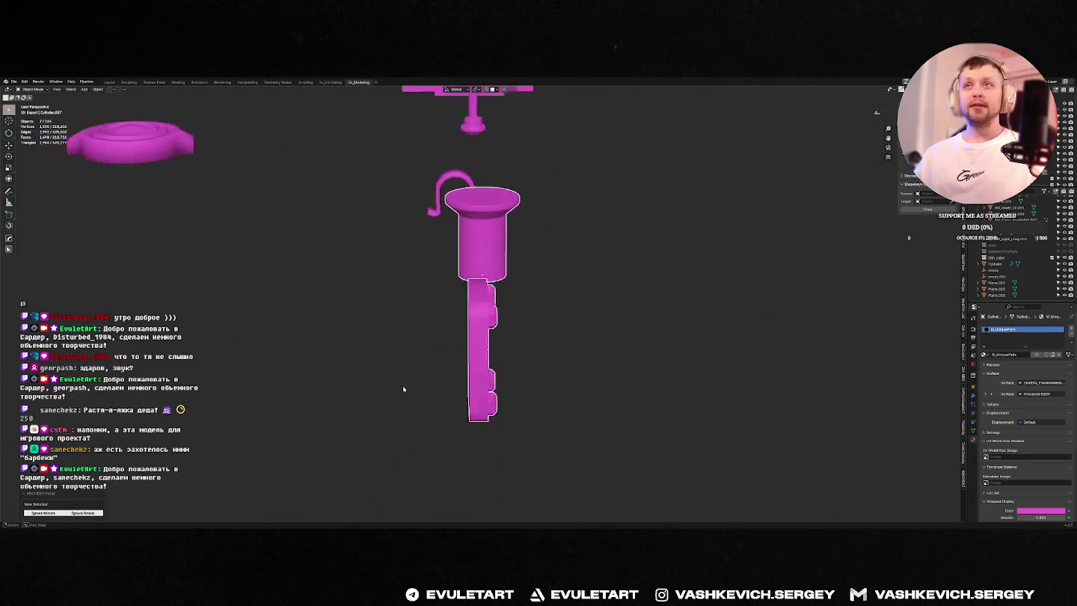
pyautogui.scroll(-2, 299, 359)
pyautogui.scroll(-2, 359, 337)
pyautogui.scroll(-2, 397, 314)
pyautogui.press('KP_1')
pyautogui.scroll(2, 582, 327)
pyautogui.scroll(-2, 609, 307)
pyautogui.scroll(3, 610, 307)
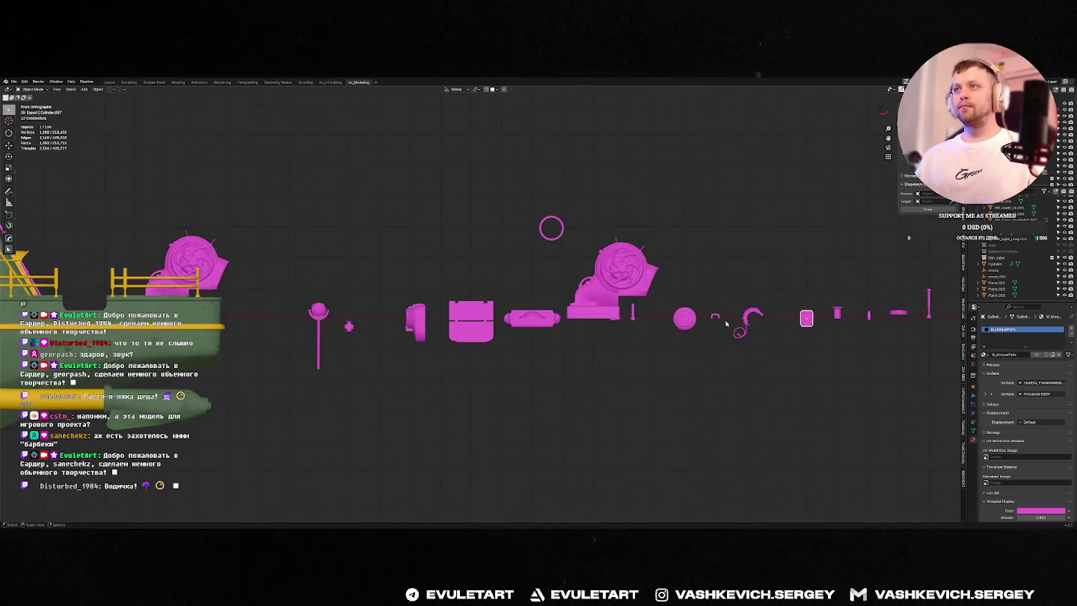
pyautogui.keyDown('shift'); pyautogui.click(813, 318); pyautogui.keyUp('shift')
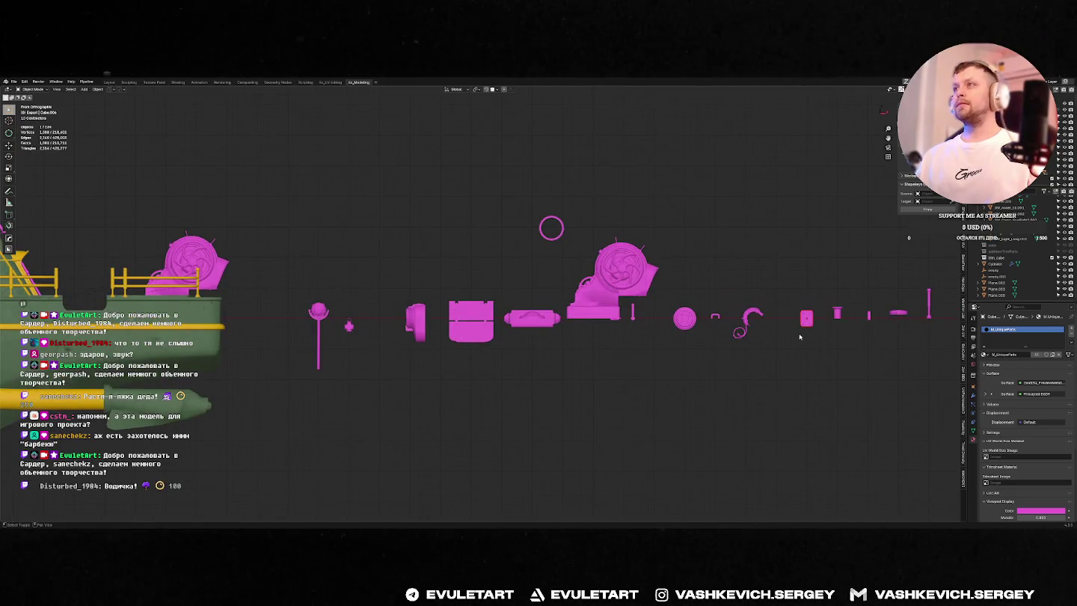
pyautogui.hotkey('shift', 'd')
pyautogui.click(309, 244)
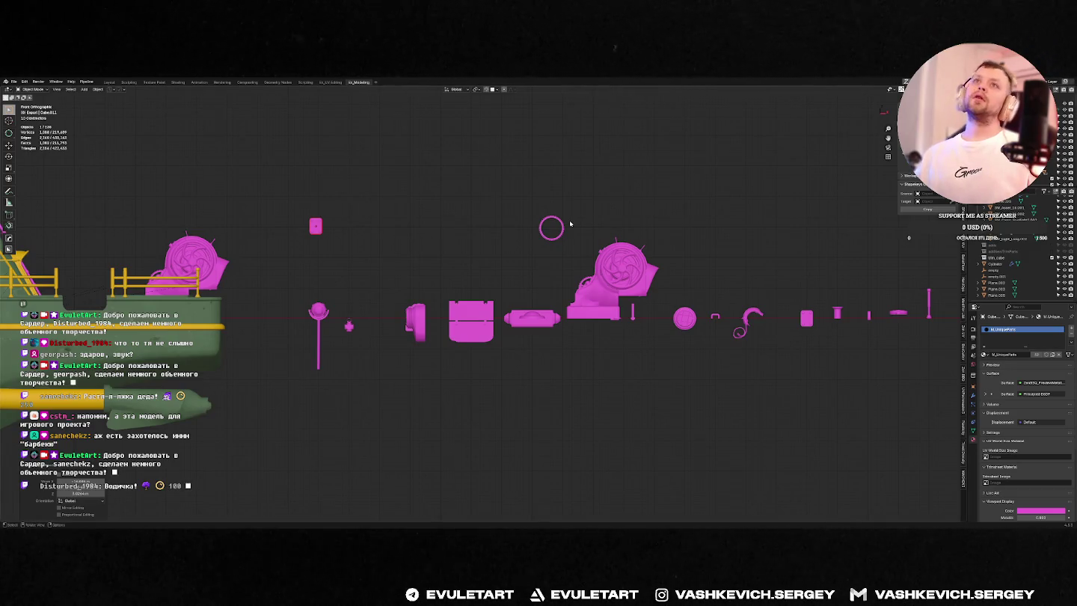
pyautogui.press('x')
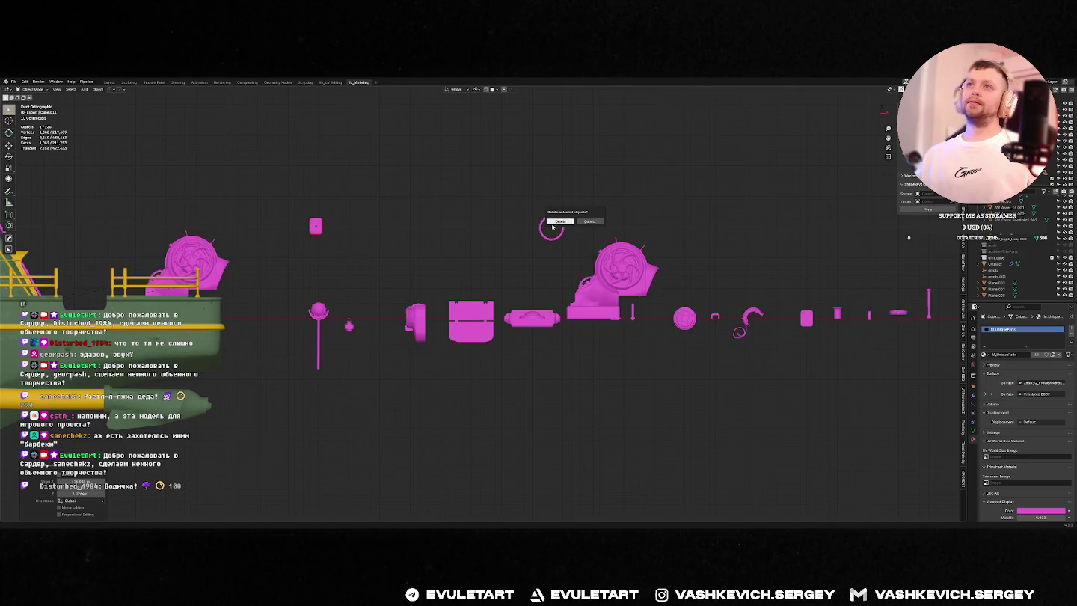
pyautogui.click(557, 222)
pyautogui.click(807, 320)
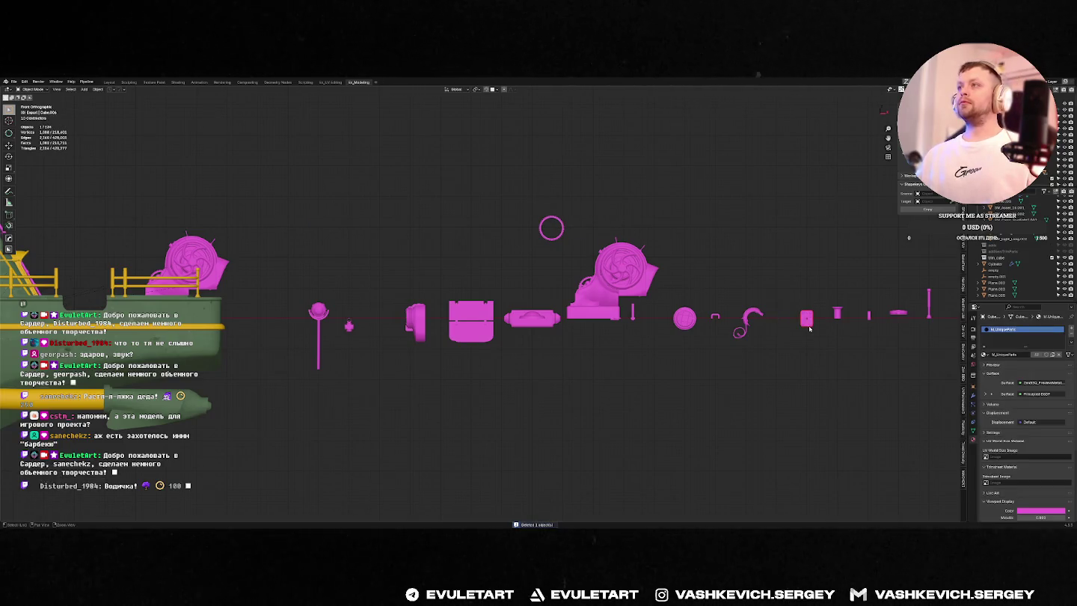
pyautogui.scroll(-2, 806, 327)
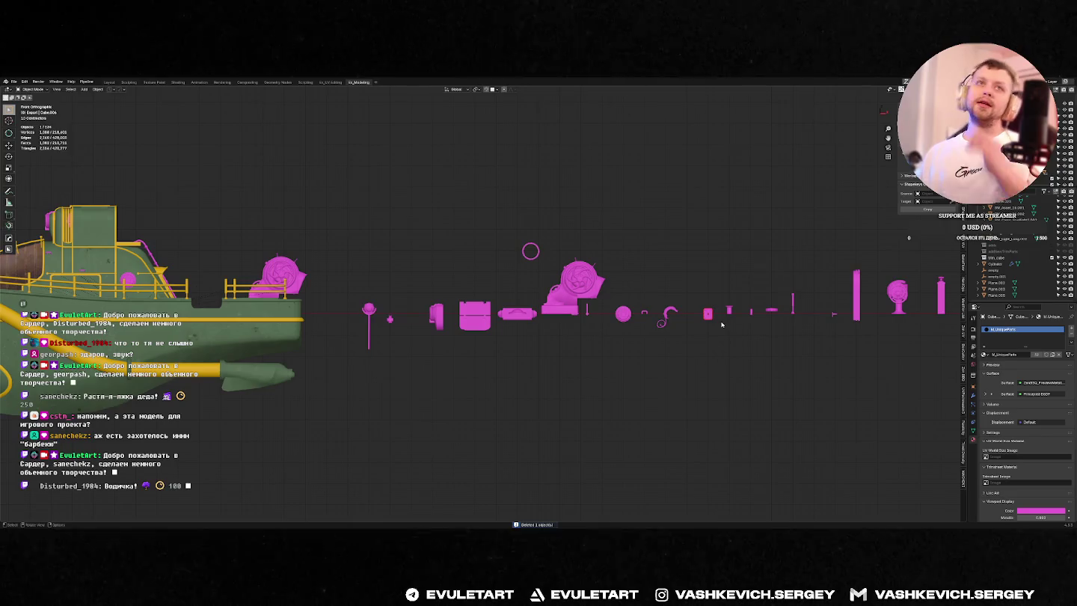
pyautogui.moveTo(719, 319)
pyautogui.mouseDown(button='middle')
pyautogui.moveTo(758, 318)
pyautogui.moveTo(634, 298)
pyautogui.mouseUp(button='middle')
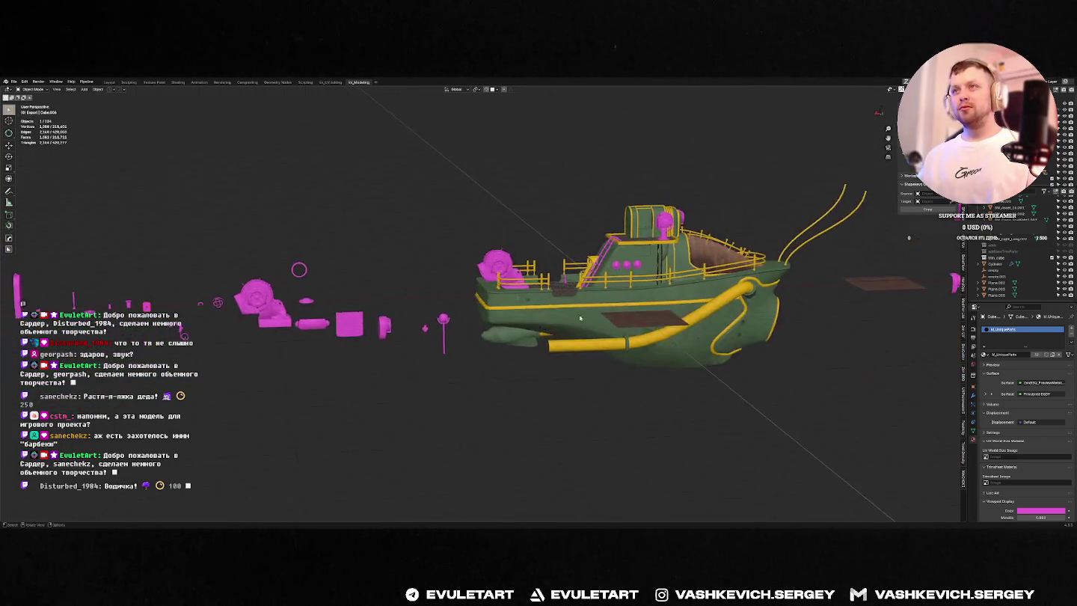
pyautogui.scroll(5, 634, 298)
pyautogui.scroll(-2, 673, 276)
# Step: In Edit Mode, select and delete the first porthole's inner geometry
pyautogui.click(687, 269)
pyautogui.press('Tab')
pyautogui.click(686, 269)
pyautogui.press('ctrl+KP_Add')
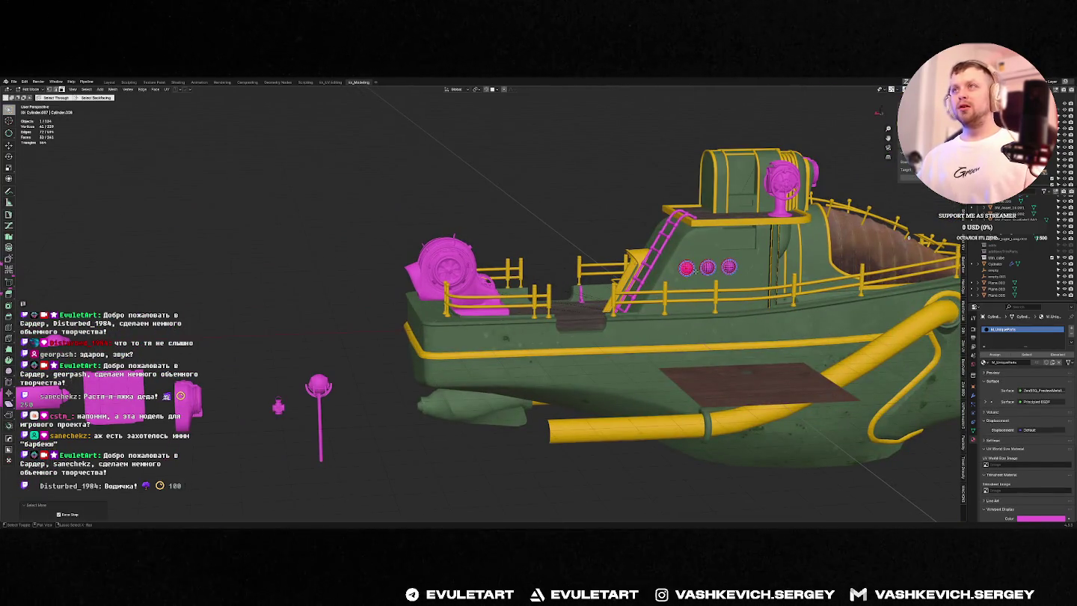
pyautogui.hotkey('alt', 'z')
pyautogui.press('ctrl+KP_Add')
pyautogui.hotkey('alt', 'z')
pyautogui.moveTo(670, 293); pyautogui.dragTo(696, 280, button='middle')
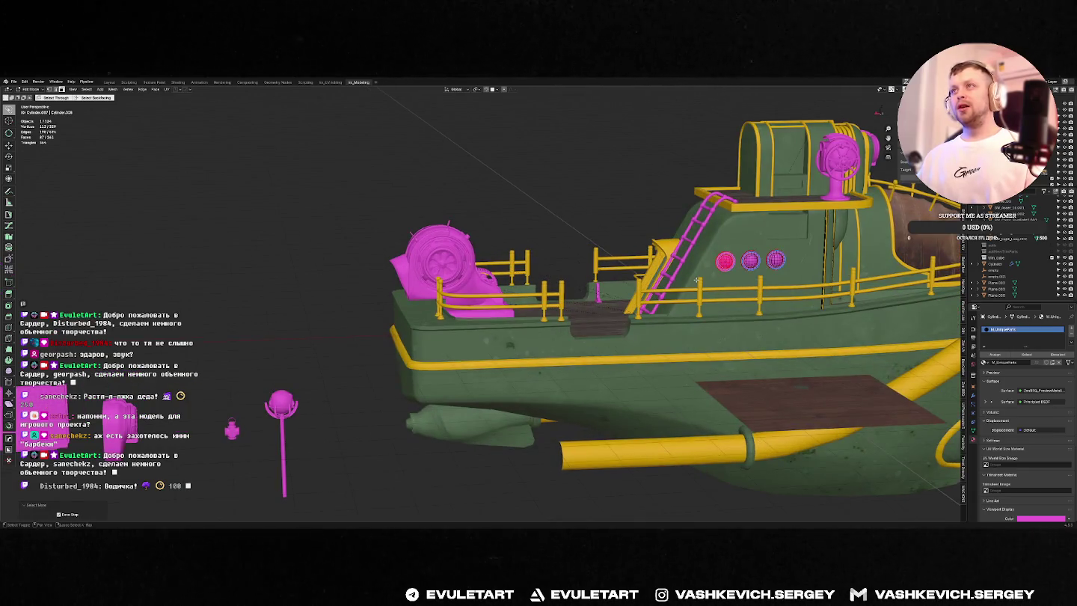
pyautogui.press('x')
pyautogui.click(691, 278)
# Step: Delete the inner geometry of the middle and right portholes
pyautogui.hotkey('alt', 'z')
pyautogui.click(750, 259)
pyautogui.hotkey('alt', 'z')
pyautogui.press('x')
pyautogui.click(748, 278)
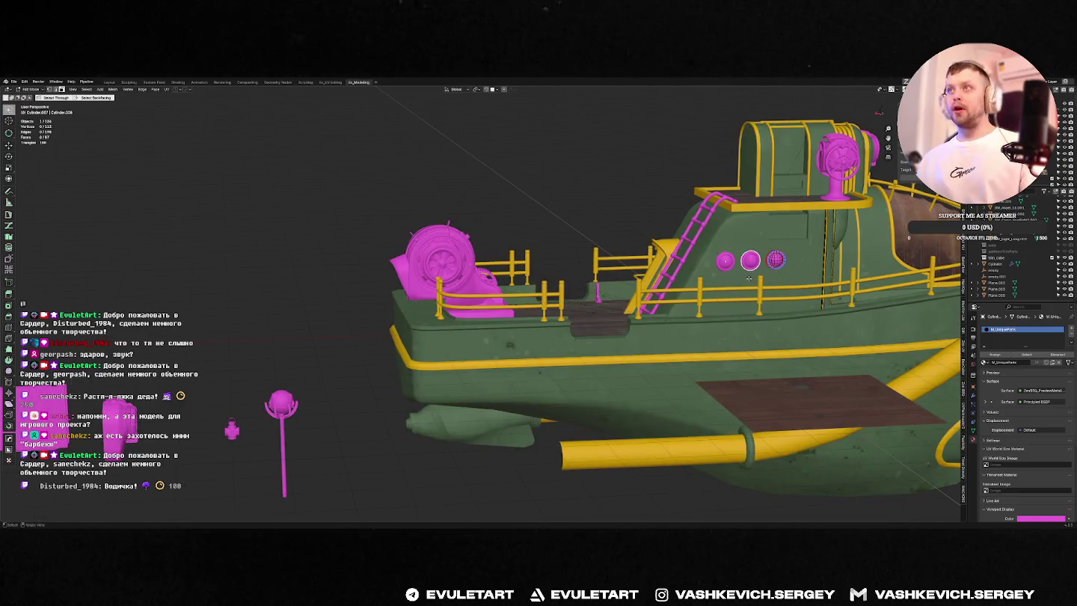
pyautogui.hotkey('alt', 'z')
pyautogui.click(782, 280)
pyautogui.press('ctrl+KP_Add')
pyautogui.hotkey('alt', 'z')
pyautogui.press('x')
pyautogui.click(781, 278)
pyautogui.press('Tab')
# Step: Zoom around the pink parts beside the barge and add the porthole cylinder to the selection
pyautogui.scroll(-4, 777, 271)
pyautogui.scroll(3, 777, 270)
pyautogui.scroll(-3, 778, 271)
pyautogui.scroll(2, 405, 326)
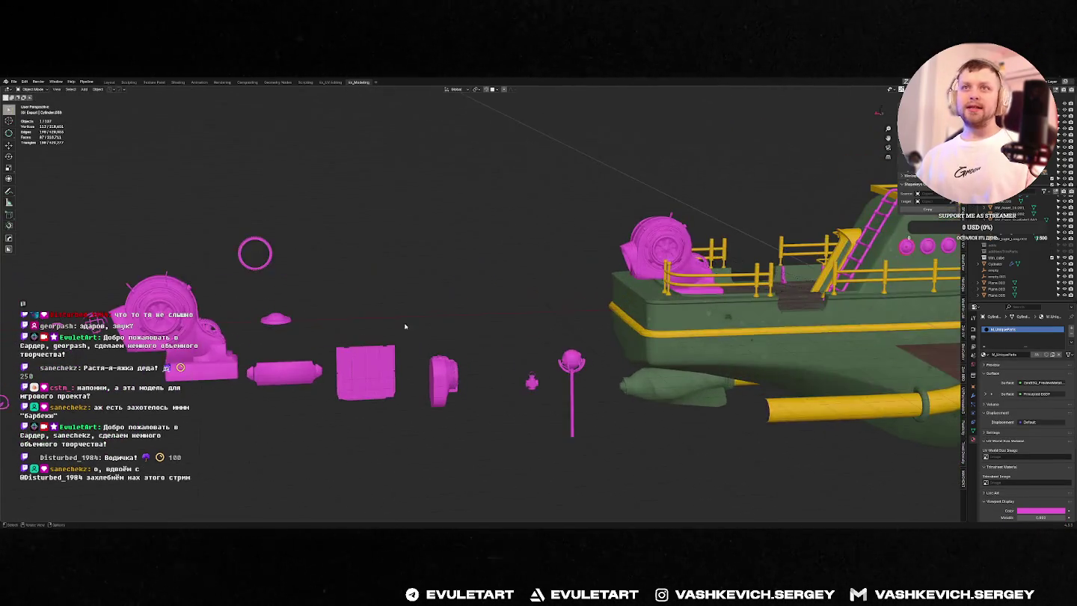
pyautogui.scroll(-3, 404, 326)
pyautogui.keyDown('shift'); pyautogui.click(785, 329); pyautogui.keyUp('shift')
# Step: Link Object Data via Ctrl+L so the selected cylinder uses the active porthole's mesh
pyautogui.moveTo(785, 329); pyautogui.dragTo(456, 303, button='middle')
pyautogui.hotkey('shift', '`')
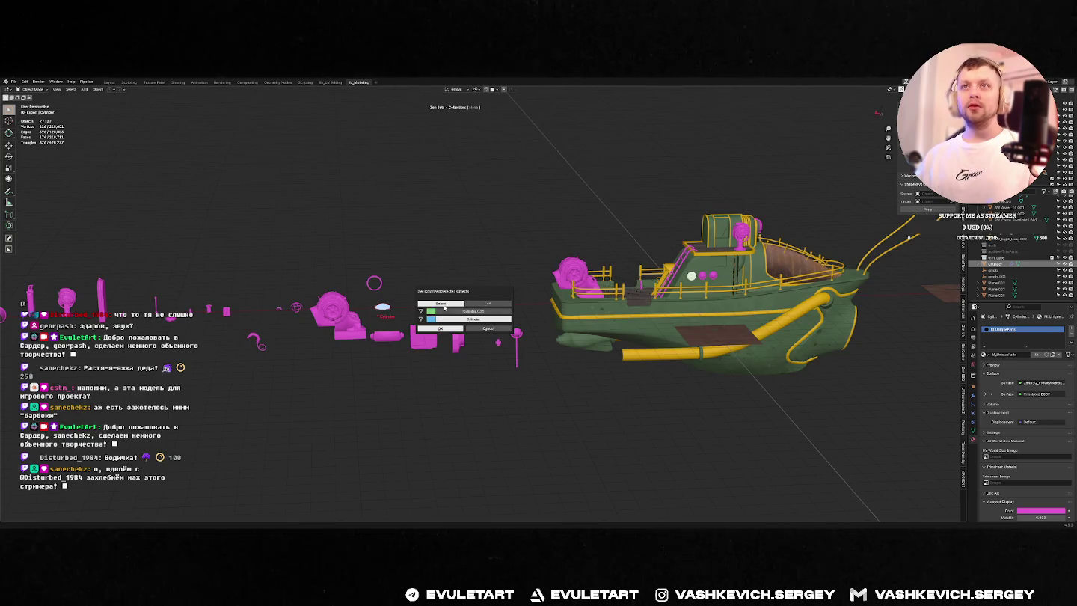
pyautogui.moveTo(523, 256); pyautogui.dragTo(506, 261, button='middle')
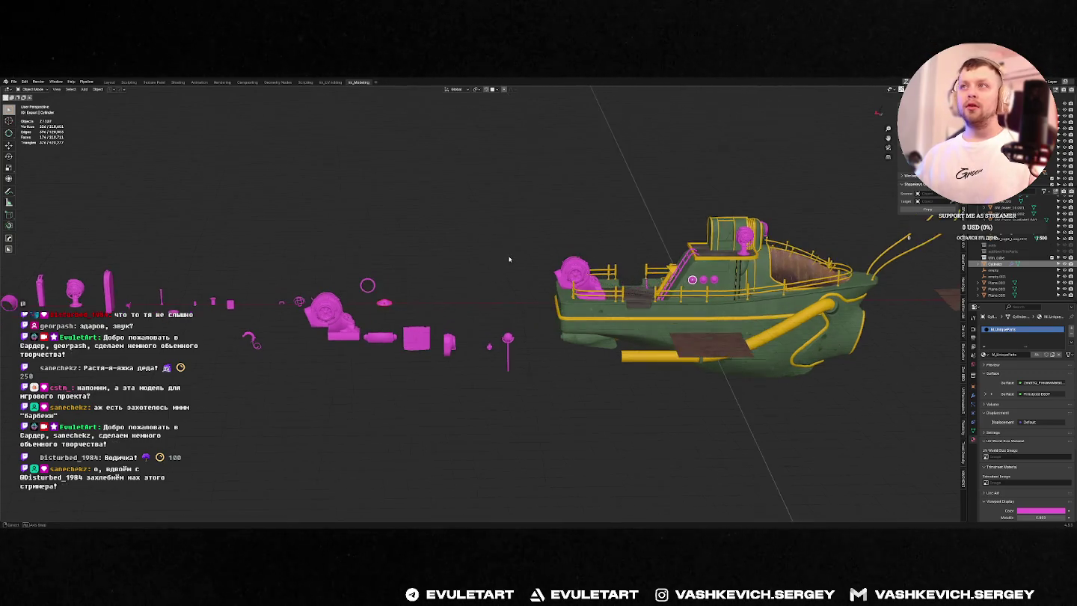
pyautogui.hotkey('ctrl', 'l')
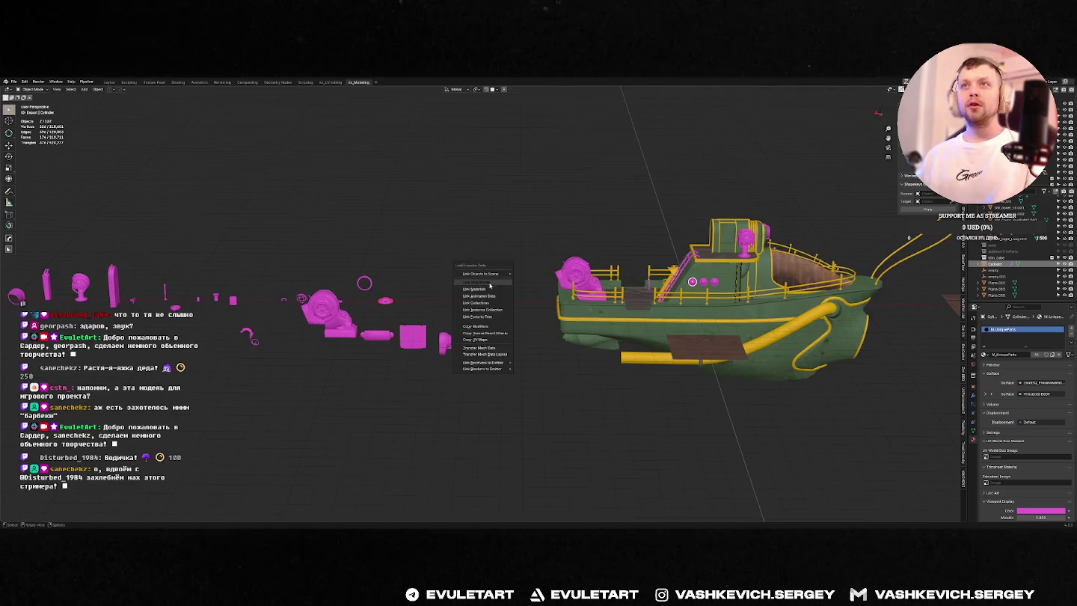
pyautogui.click(484, 284)
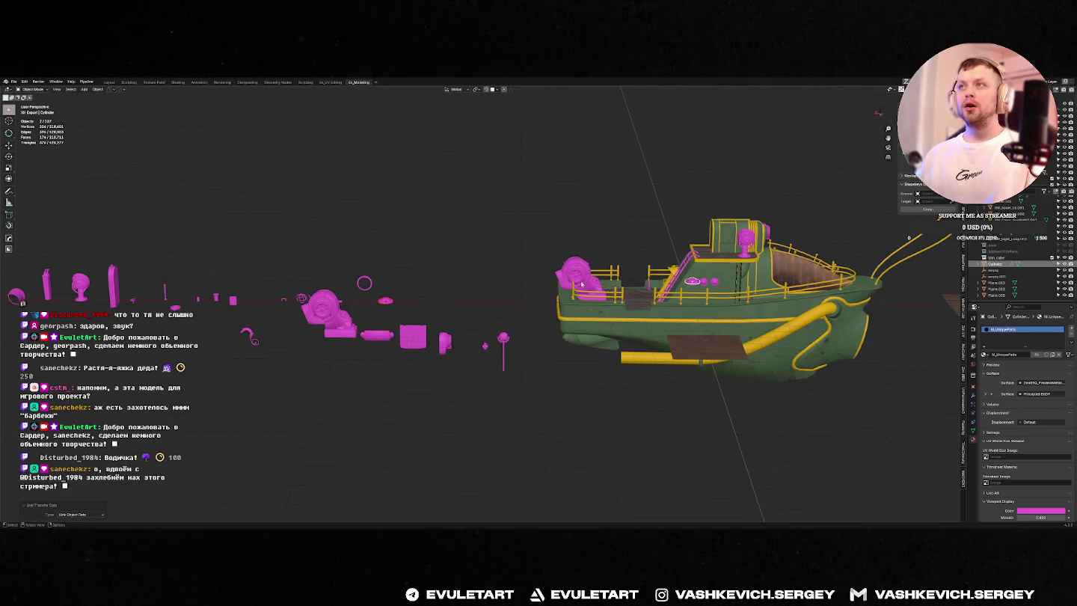
# Step: Try a vertex grab in Edit Mode, cancel it, and frame the cabin-side porthole
pyautogui.press('Tab')
pyautogui.press('g')
pyautogui.press('Escape')
pyautogui.press('Tab')
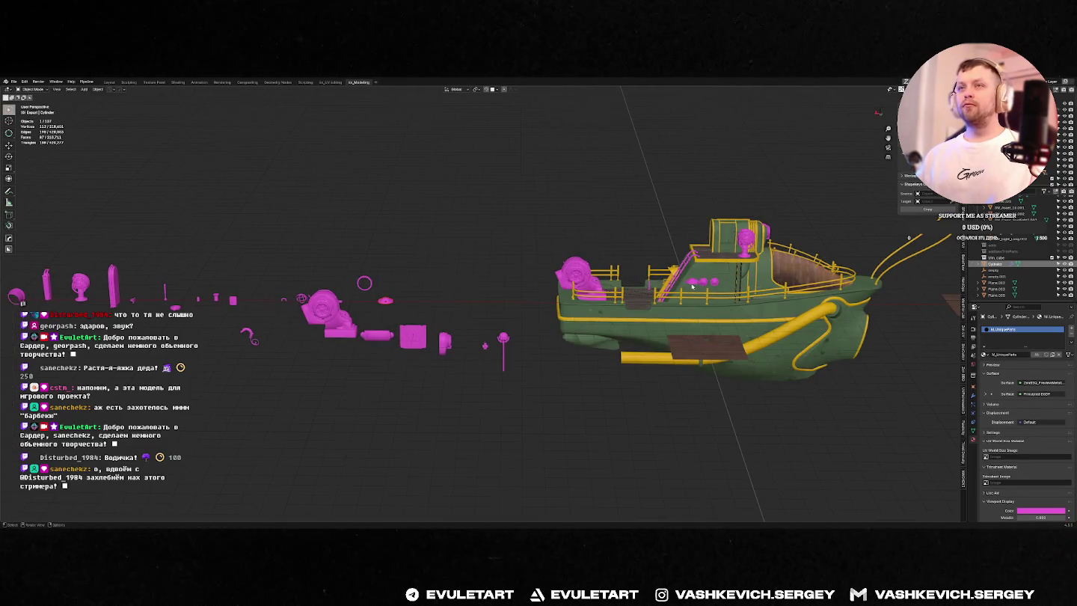
pyautogui.click(694, 285)
pyautogui.press('KP_Decimal')
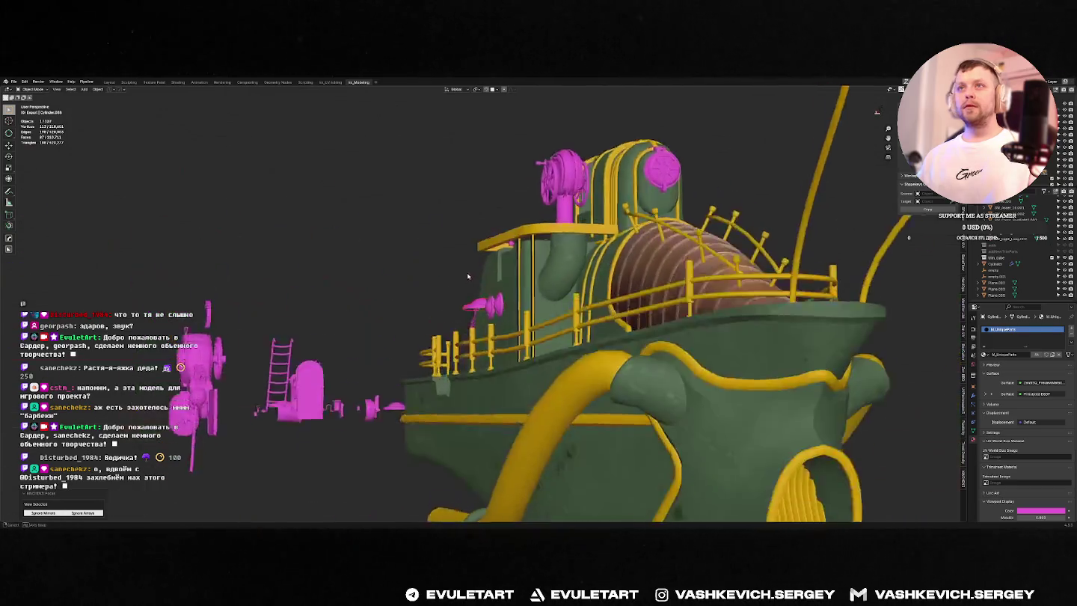
# Step: Rotate the porthole 90° and scale it down using the side and back orthographic views
pyautogui.press('KP_3')
pyautogui.press('r')
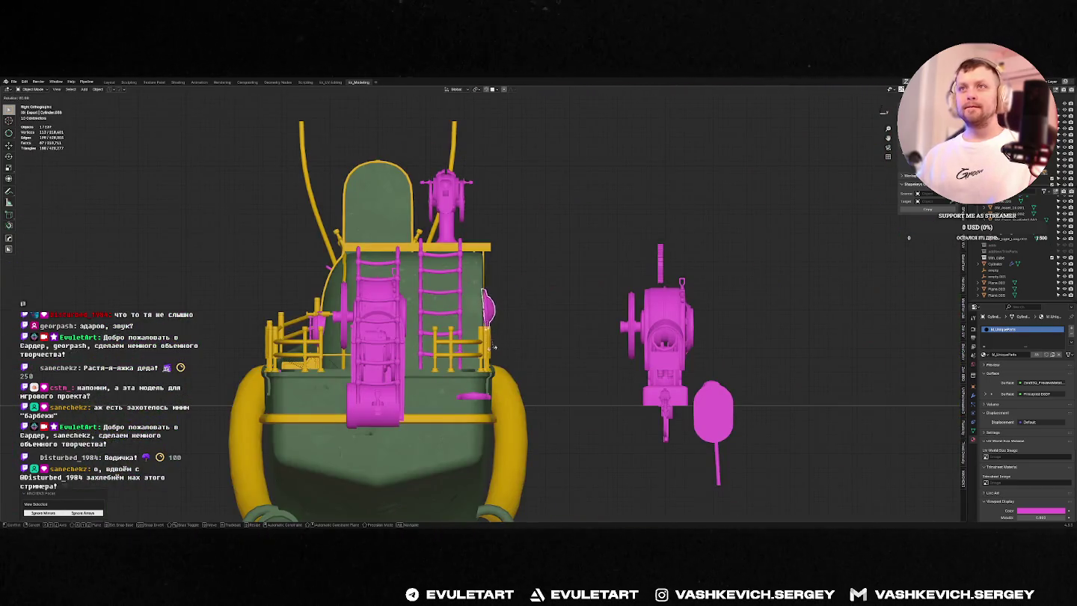
pyautogui.press('Return')
pyautogui.press('ctrl+KP_1')
pyautogui.press('KP_Decimal')
pyautogui.press('s')
pyautogui.click(578, 305)
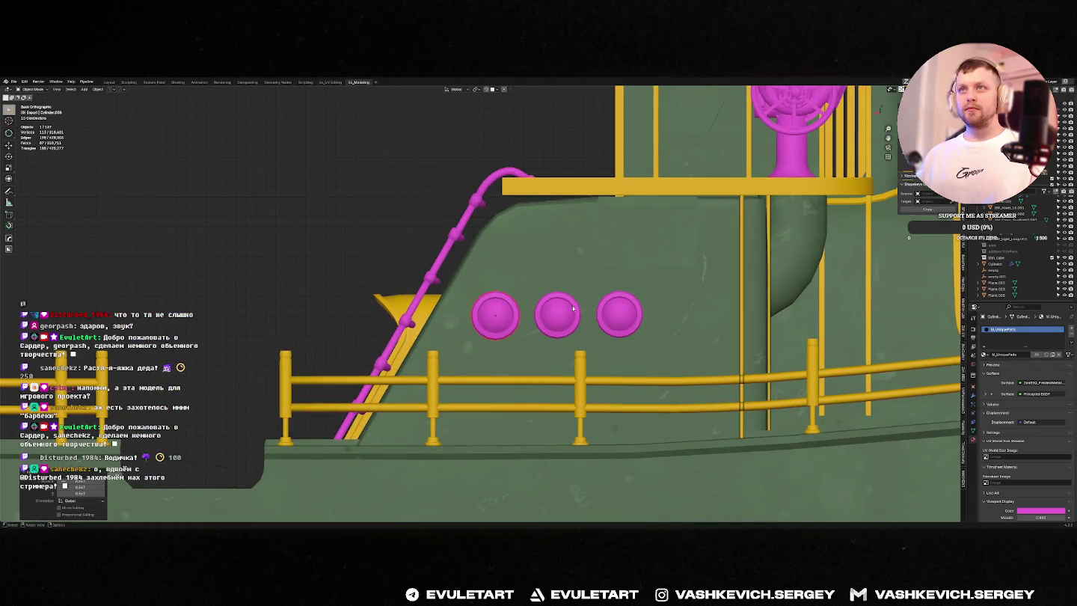
# Step: Link the left porthole to the middle porthole's mesh and delete the extra porthole
pyautogui.keyDown('shift'); pyautogui.click(557, 316); pyautogui.keyUp('shift')
pyautogui.hotkey('ctrl', 'l')
pyautogui.click(503, 323)
pyautogui.click(533, 314)
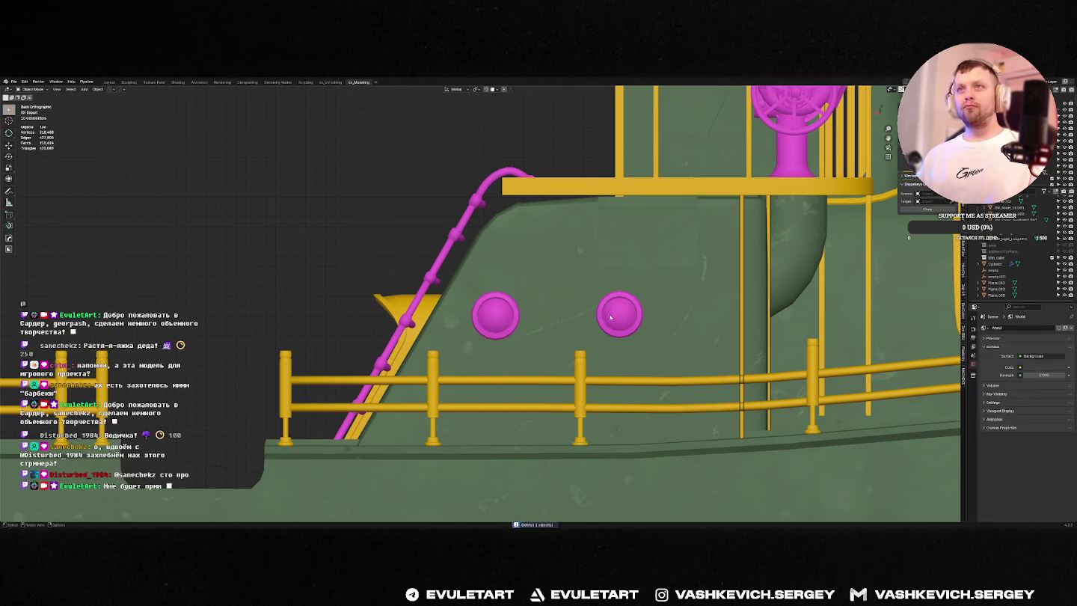
pyautogui.press('Delete')
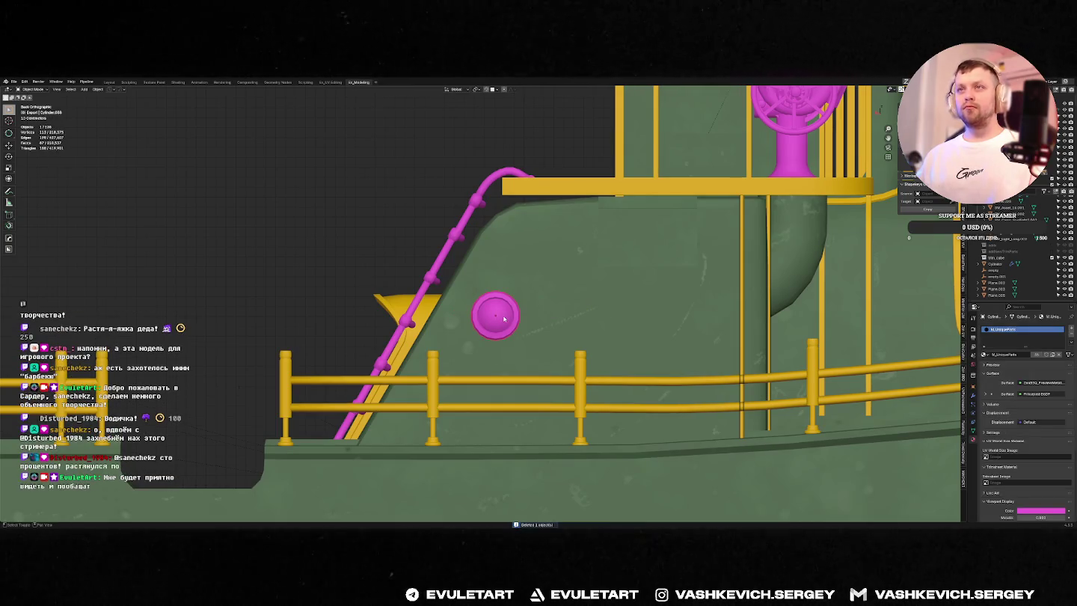
# Step: Duplicate the porthole into evenly spaced copies along the cabin side
pyautogui.hotkey('shift', 'd')
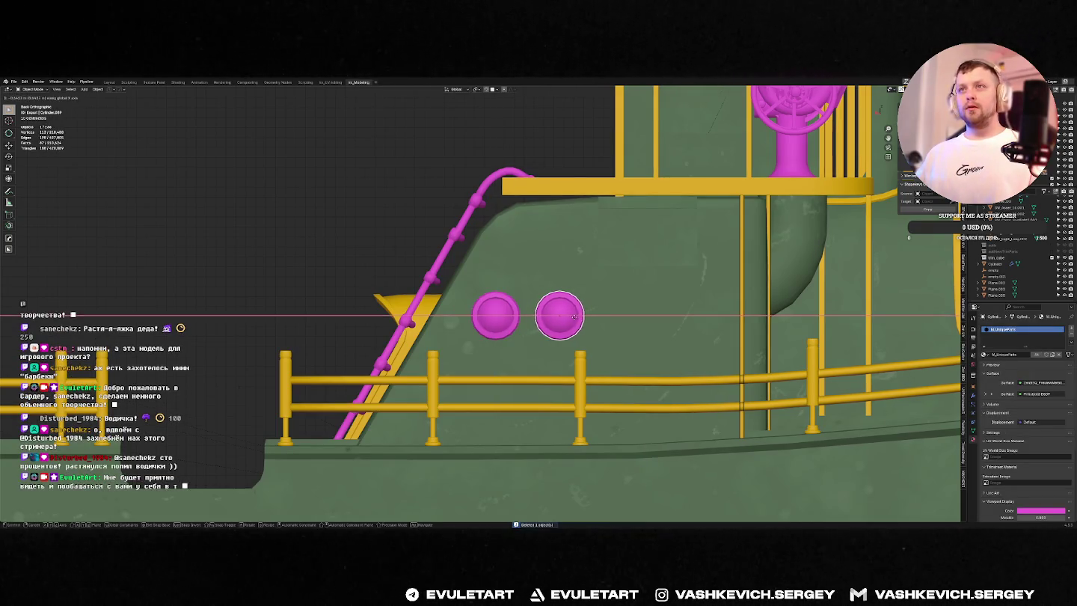
pyautogui.click(575, 320)
pyautogui.hotkey('shift', 'r')
pyautogui.press('Tab')
pyautogui.hotkey('alt', 'z')
pyautogui.hotkey('alt', 'z')
pyautogui.press('g')
pyautogui.rightClick(682, 301)
pyautogui.press('Tab')
pyautogui.scroll(-8, 628, 313)
pyautogui.moveTo(568, 247); pyautogui.dragTo(494, 167, button='middle')
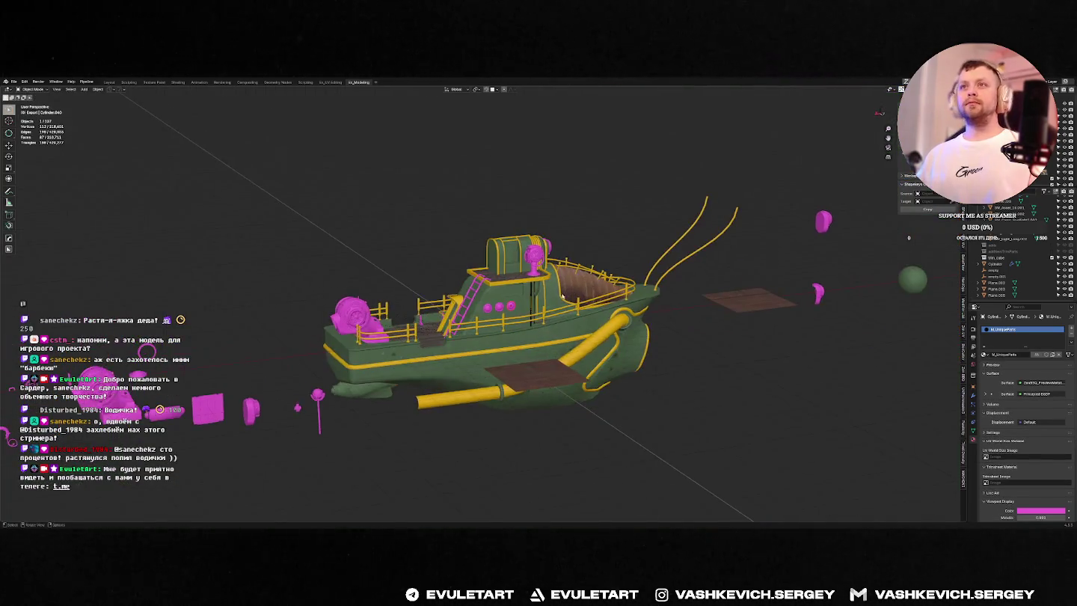
pyautogui.hotkey('alt', 'a')
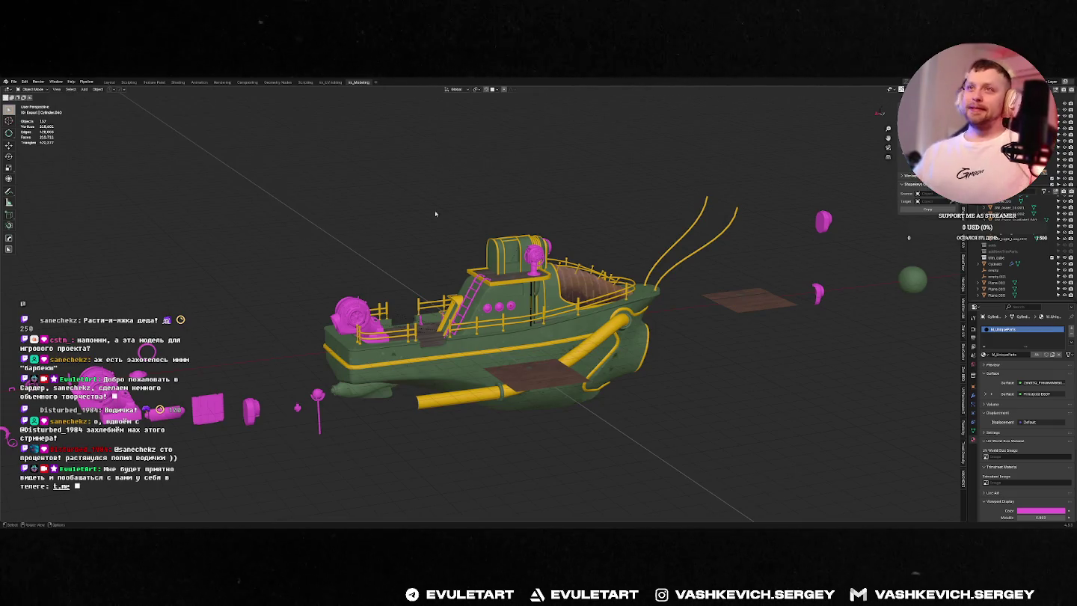
# Step: Select a small pink kitbash plate, face it from the front, and duplicate it
pyautogui.scroll(-3, 424, 191)
pyautogui.moveTo(424, 191); pyautogui.dragTo(324, 218, button='middle')
pyautogui.scroll(5, 325, 219)
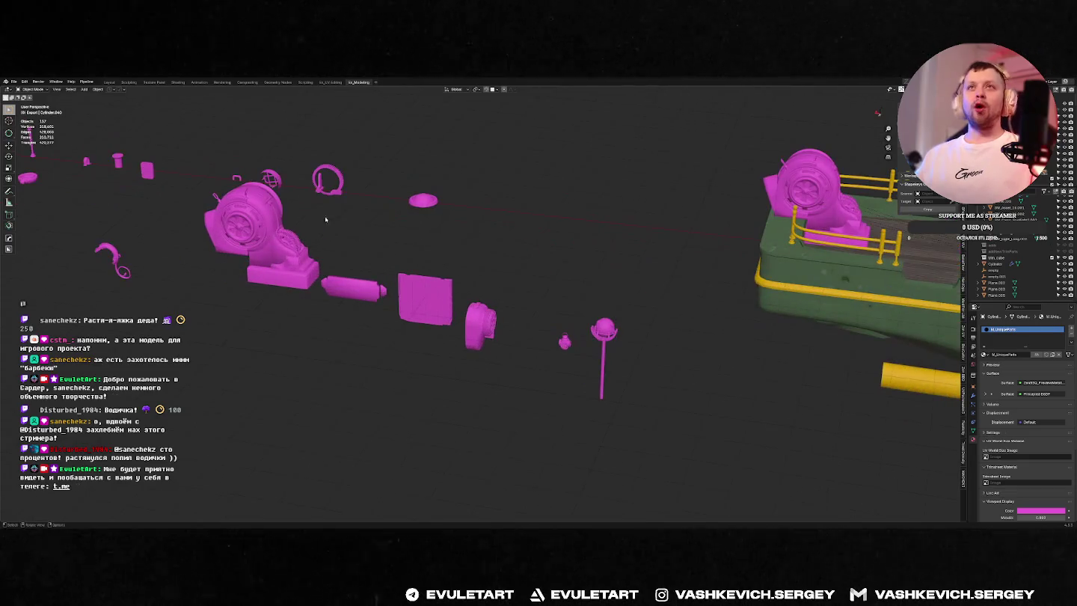
pyautogui.click(214, 177)
pyautogui.moveTo(214, 178)
pyautogui.keyDown('alt'); pyautogui.mouseDown(button='middle')
pyautogui.moveTo(361, 195)
pyautogui.moveTo(524, 269)
pyautogui.mouseUp(button='middle'); pyautogui.keyUp('alt')
pyautogui.scroll(-2, 362, 195)
pyautogui.hotkey('shift', 'd')
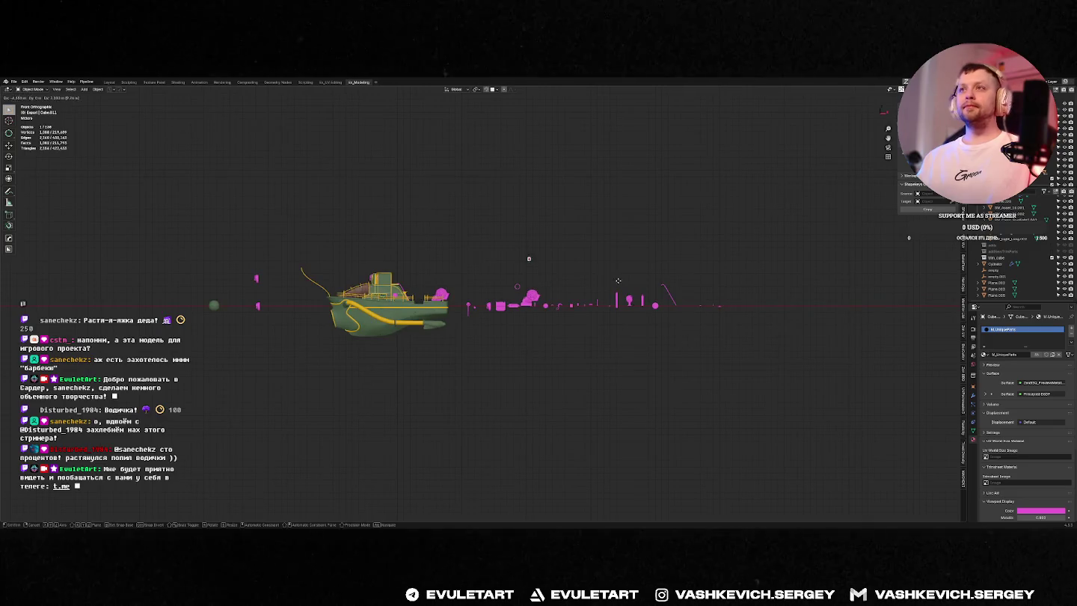
# Step: Cancel an accidental stretch on the plate copy and view the barge from a three-quarter angle
pyautogui.press('Tab')
pyautogui.scroll(3, 437, 272)
pyautogui.scroll(2, 437, 272)
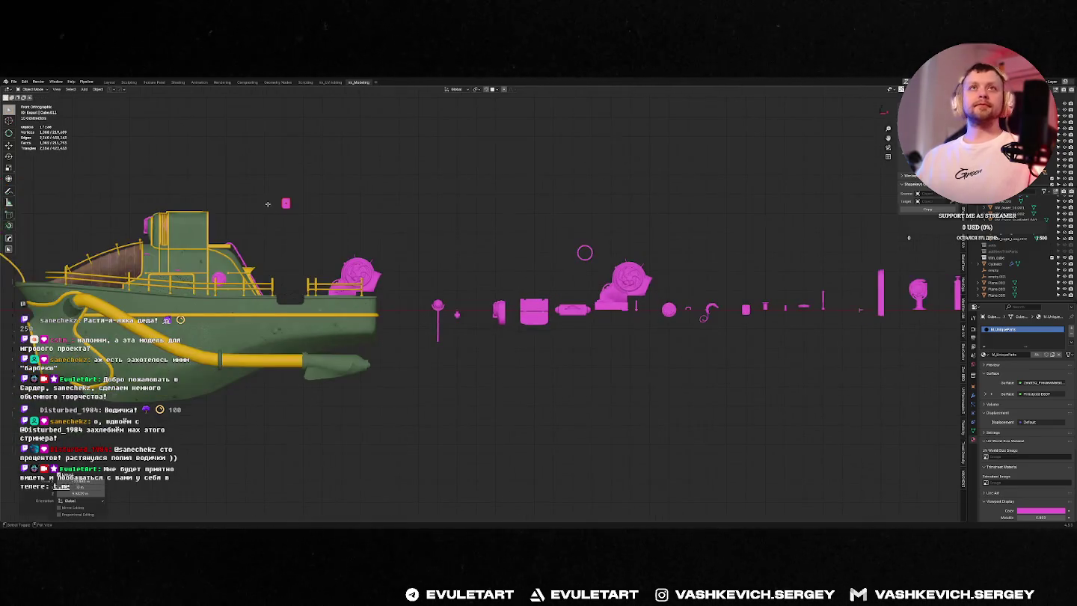
pyautogui.press('Tab')
pyautogui.press('s')
pyautogui.press('Escape')
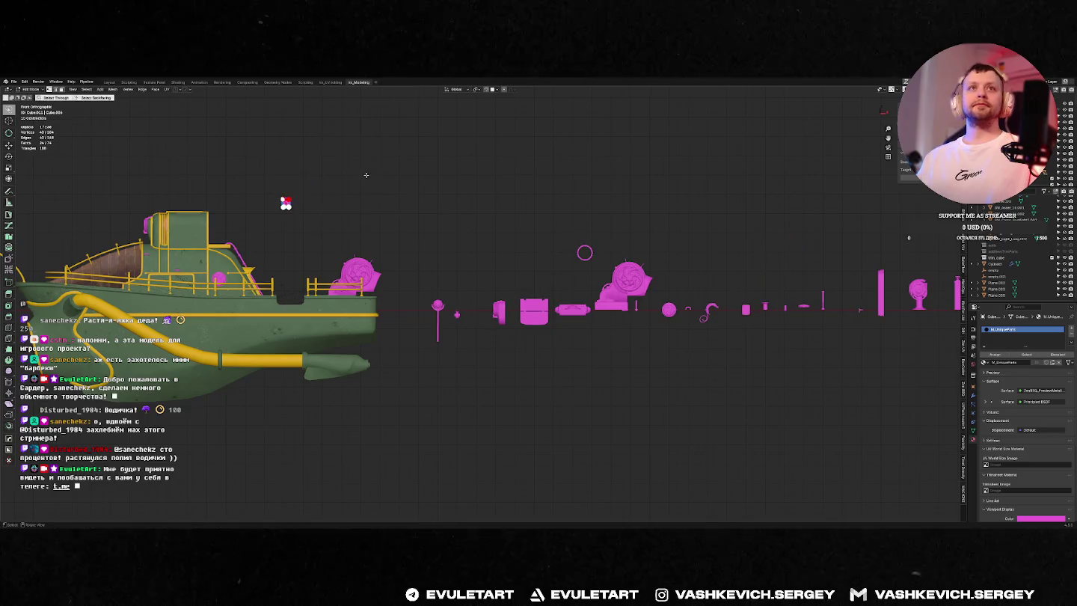
pyautogui.scroll(-5, 1017, 255)
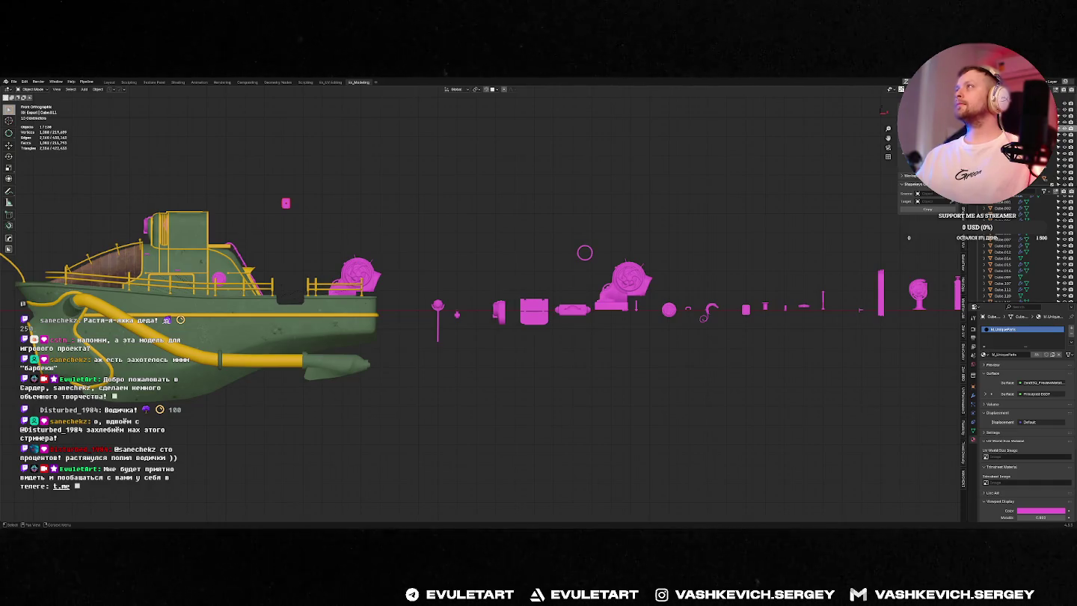
pyautogui.scroll(-1, 1017, 254)
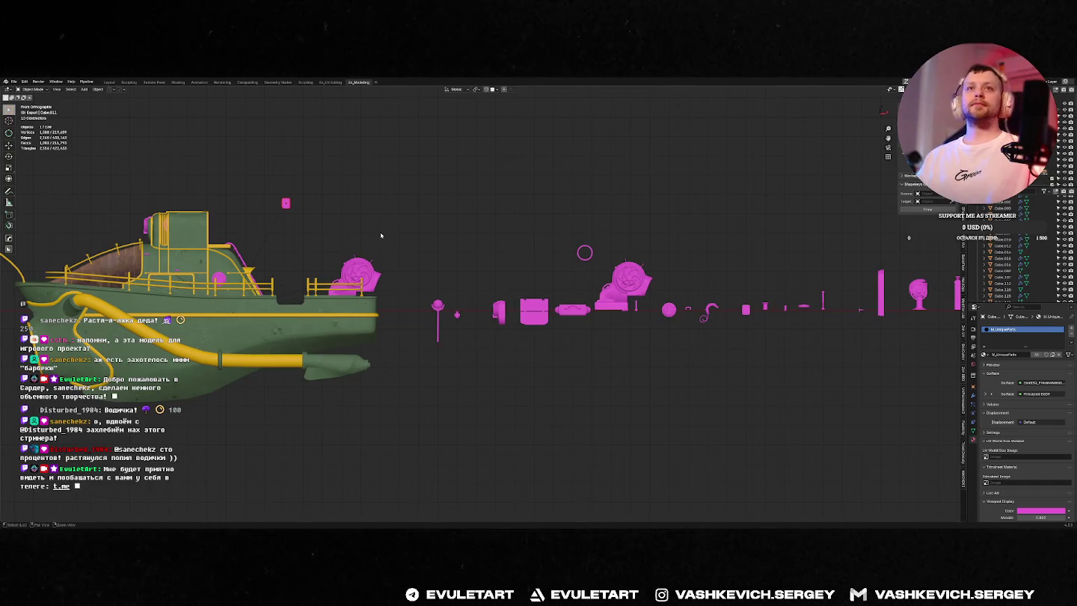
pyautogui.scroll(2, 381, 236)
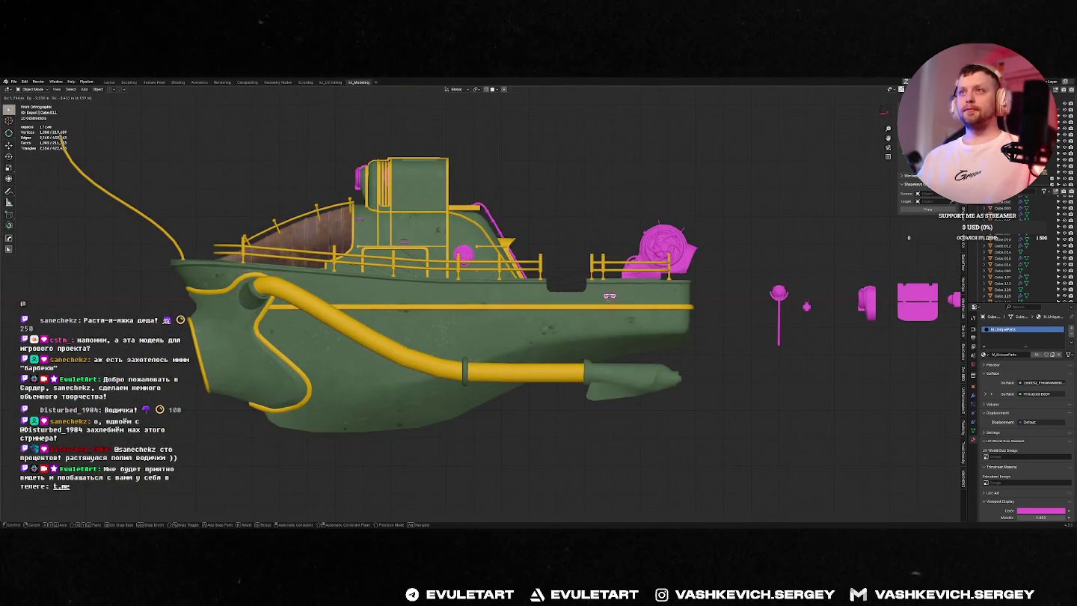
pyautogui.moveTo(641, 262); pyautogui.dragTo(656, 261, button='middle')
# Step: Roughly reposition and rotate the pink plate in the front and side orthographic views
pyautogui.hotkey('ctrl', 'a')
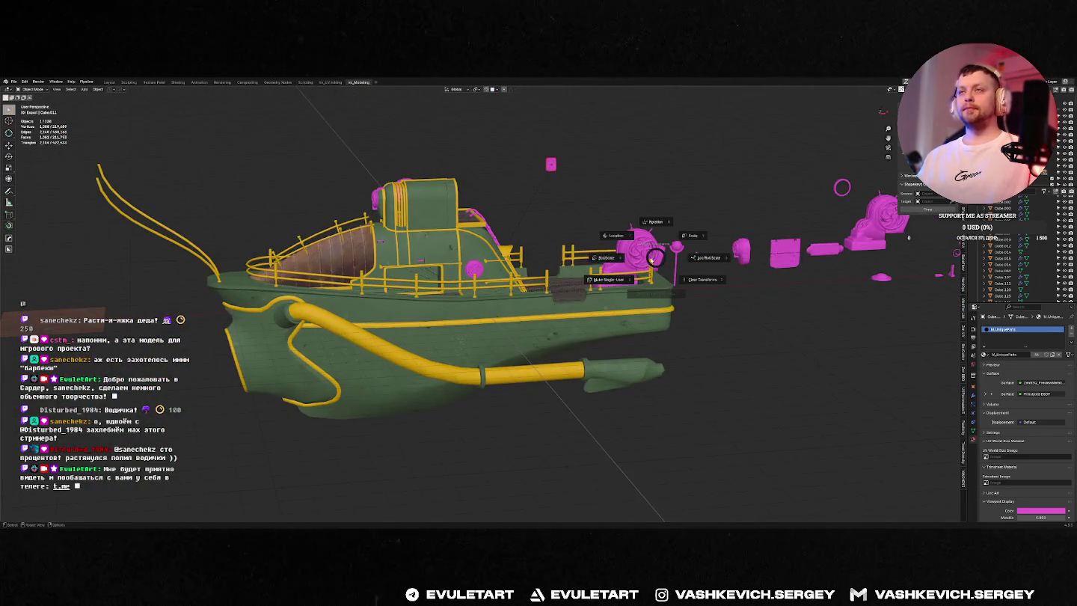
pyautogui.press('Escape')
pyautogui.press('KP_1')
pyautogui.press('g')
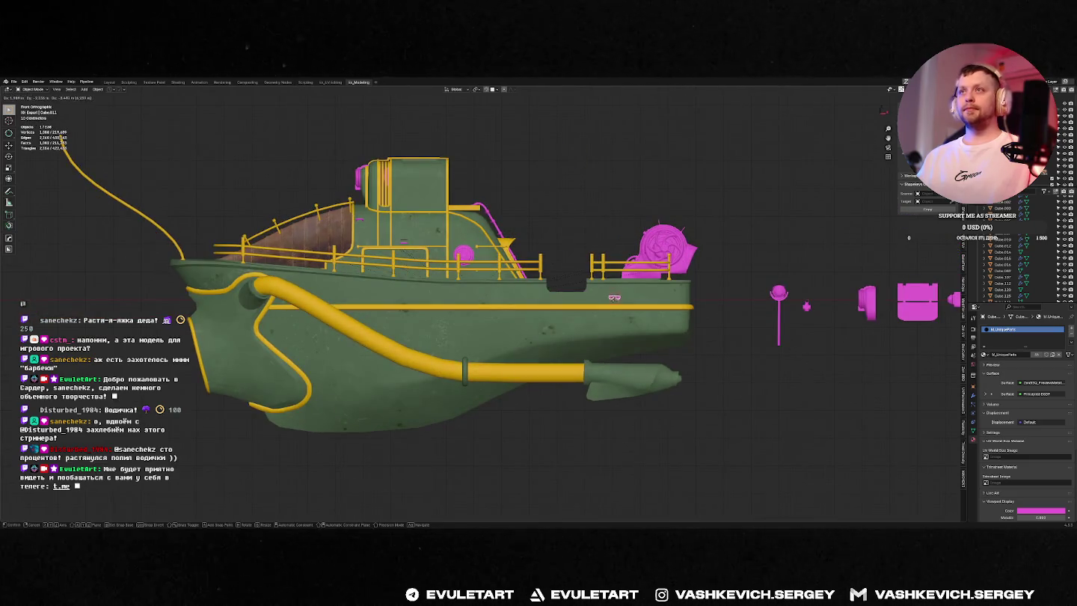
pyautogui.click(610, 297)
pyautogui.press('KP_3')
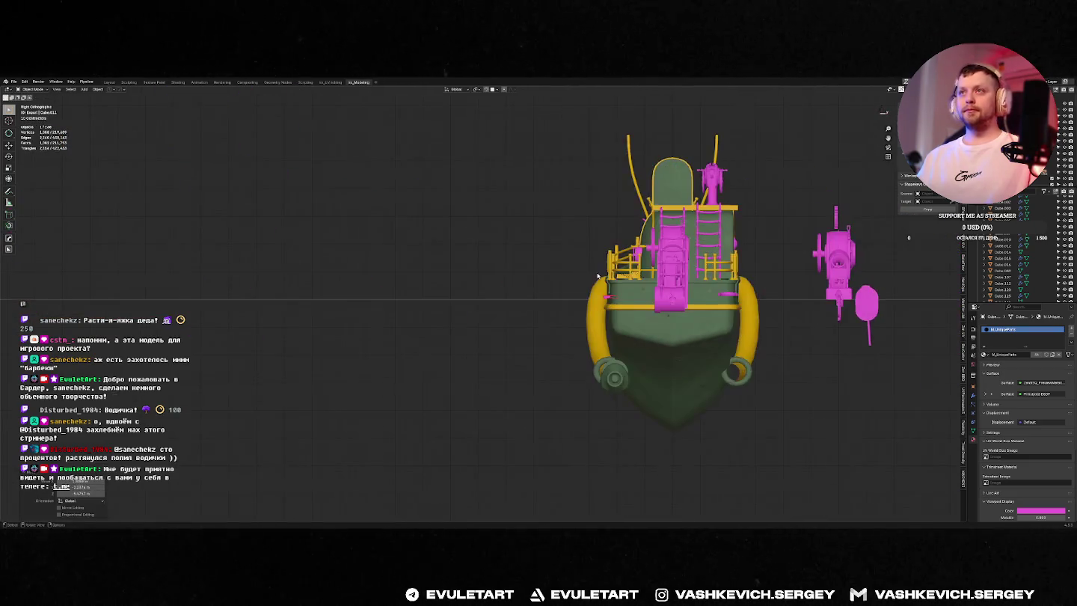
pyautogui.press('KP_Decimal')
pyautogui.press('r')
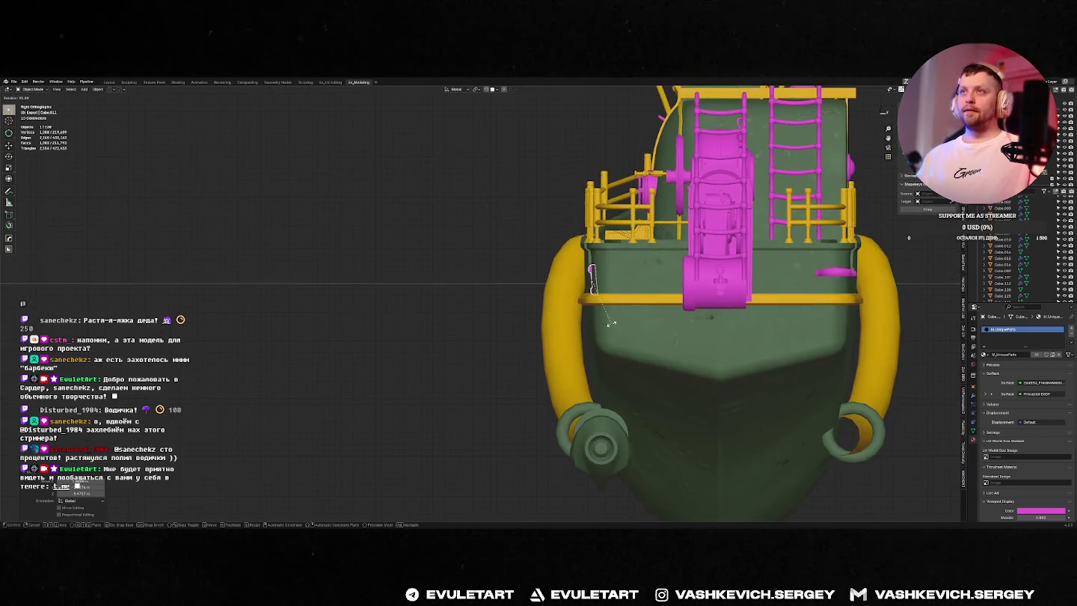
pyautogui.click(610, 326)
# Step: Drop the plate onto the hull below the rail and isolate it for inspection
pyautogui.scroll(5, 610, 326)
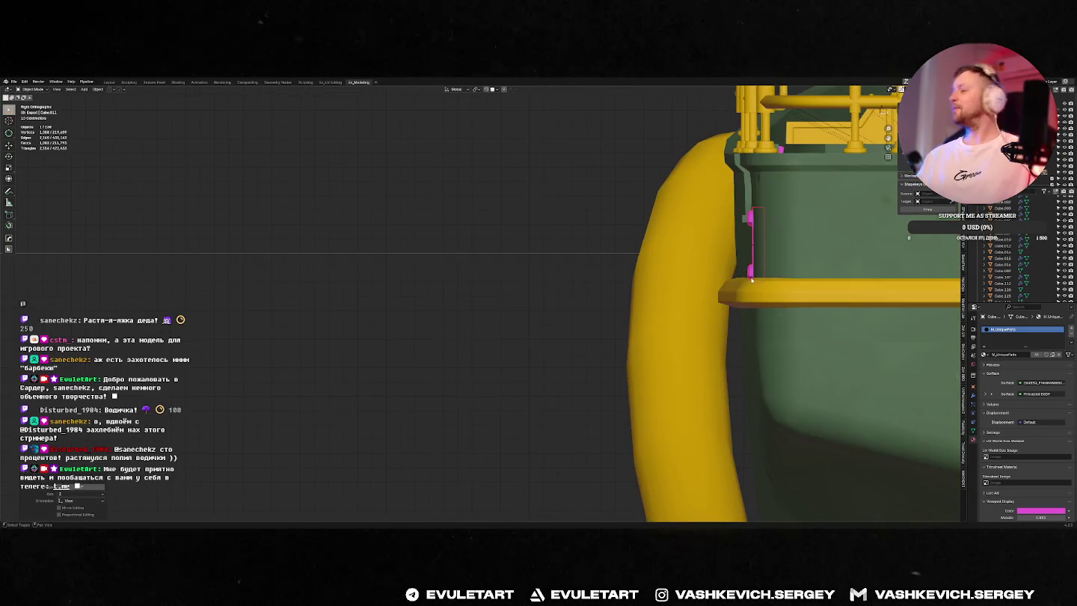
pyautogui.press('g')
pyautogui.click(752, 238)
pyautogui.press('KP_Divide')
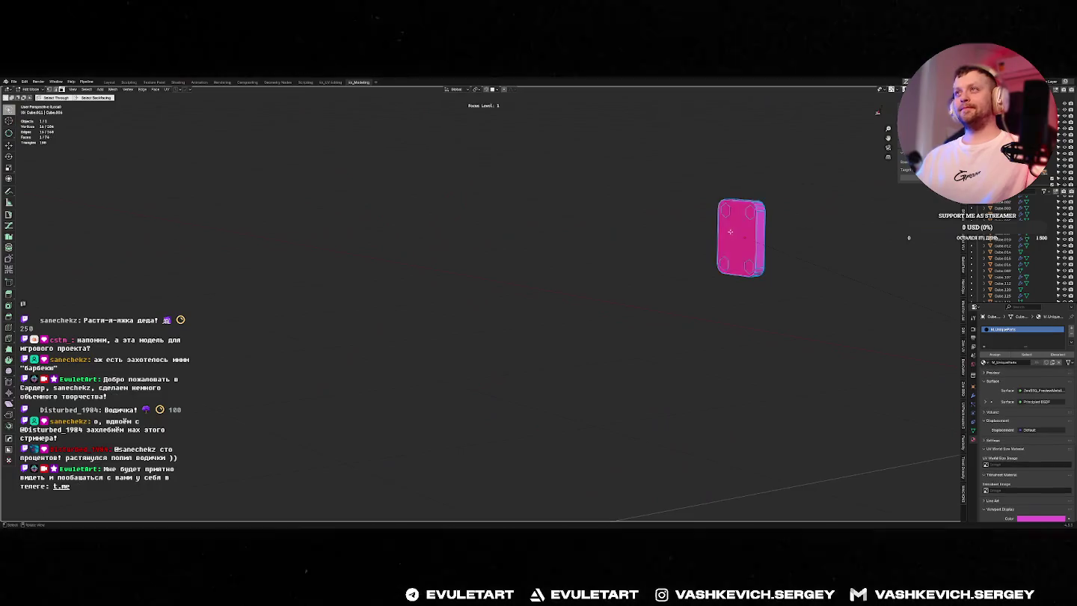
pyautogui.moveTo(795, 249); pyautogui.dragTo(743, 273, button='middle')
# Step: Check the plate's mesh and snap options, then return to the full barge in perspective
pyautogui.press('Tab')
pyautogui.hotkey('shift', 's')
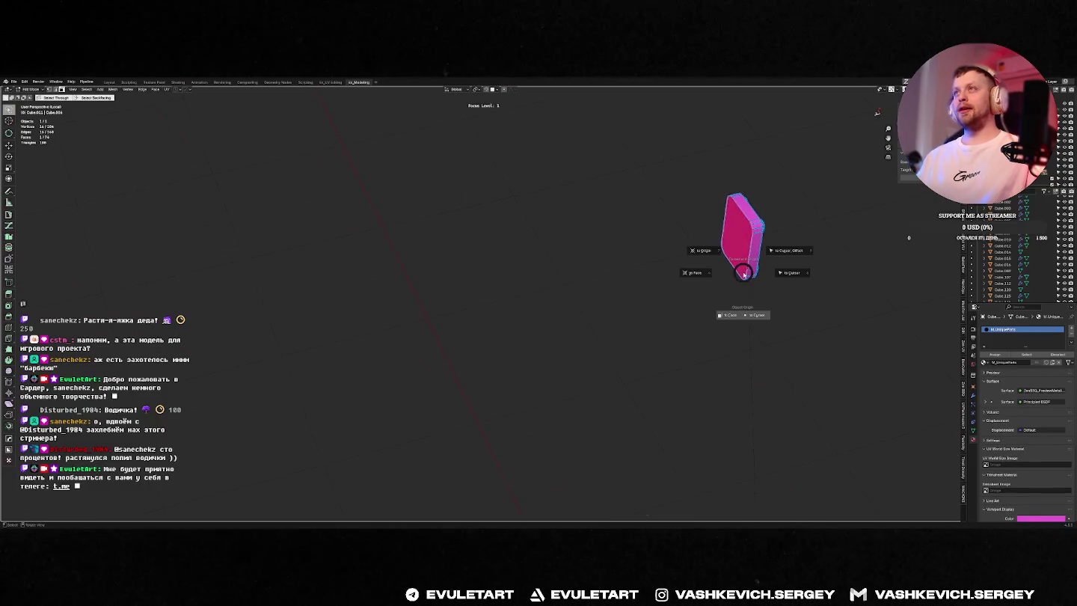
pyautogui.press('Tab')
pyautogui.press('Tab')
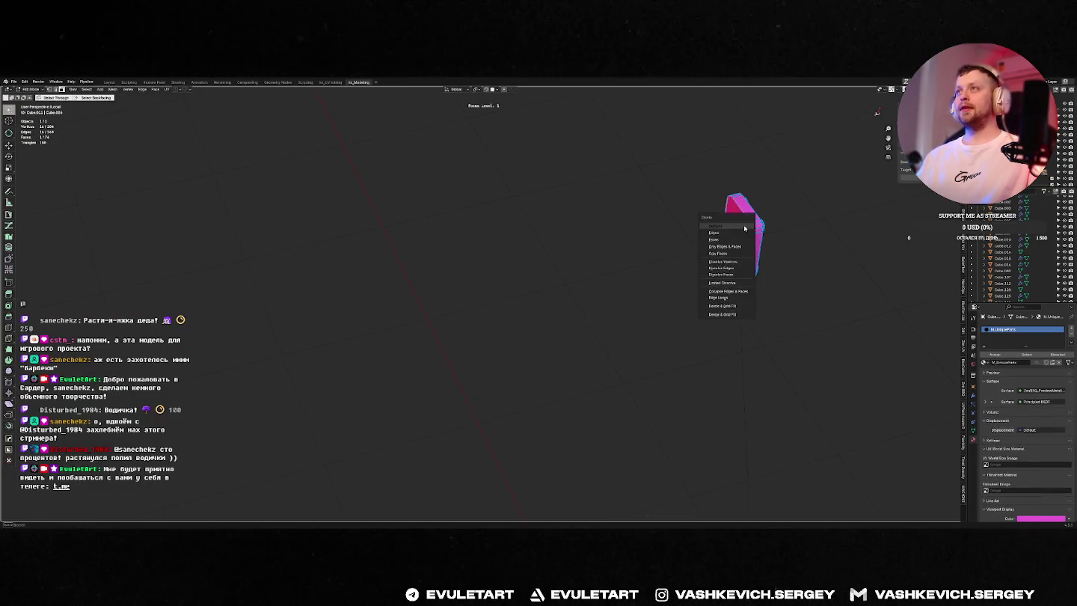
pyautogui.press('Tab')
pyautogui.press('KP_1')
pyautogui.press('KP_Divide')
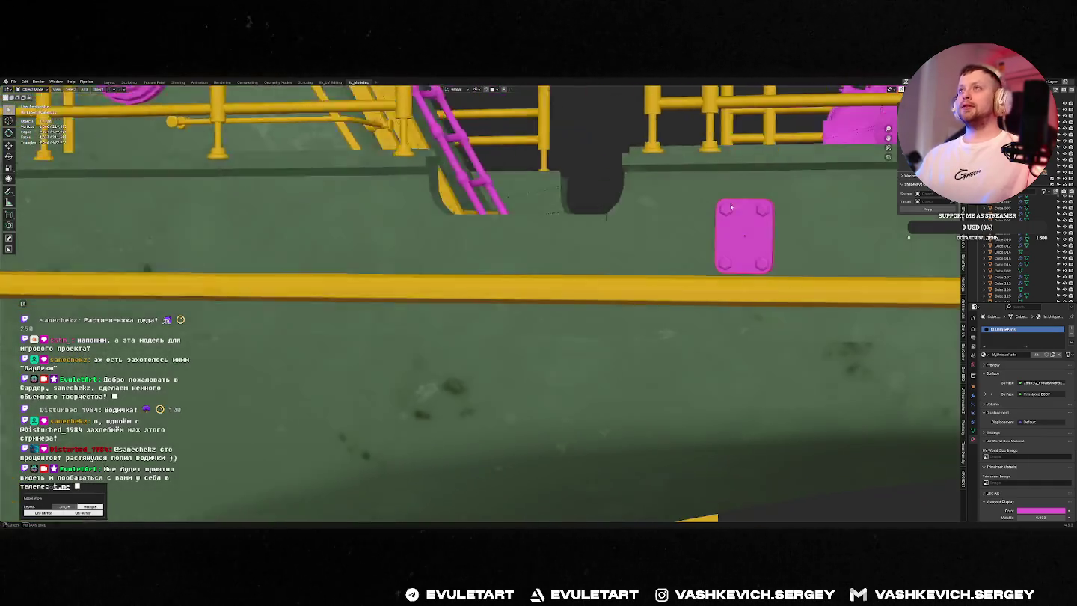
pyautogui.press('KP_5')
pyautogui.moveTo(741, 232); pyautogui.dragTo(736, 228, button='middle')
# Step: Slide the pink plate along the X axis on the hull
pyautogui.press('g')
pyautogui.press('x')
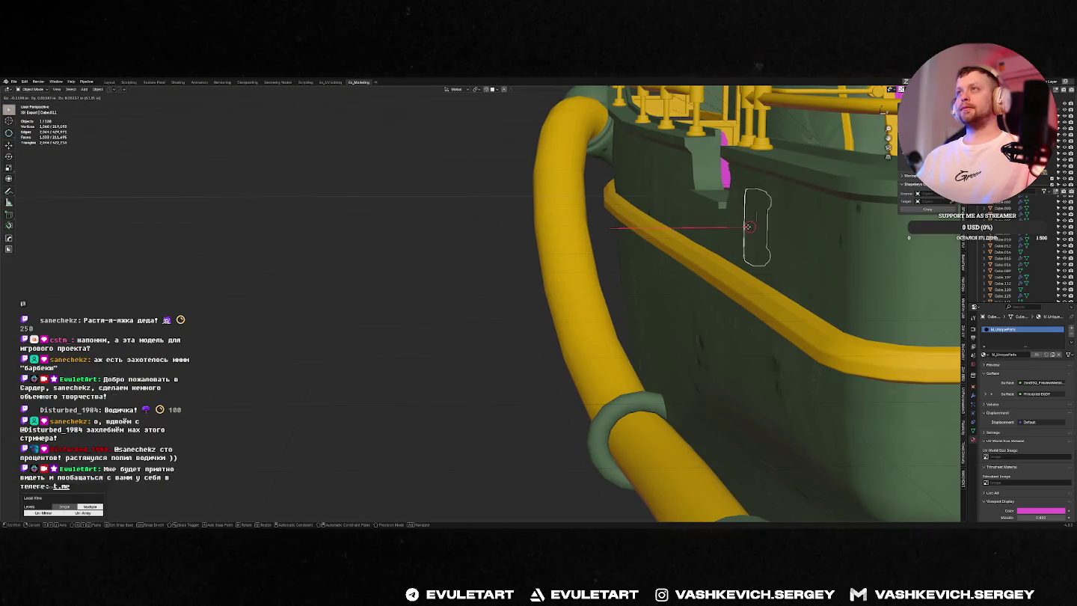
pyautogui.click(739, 232)
pyautogui.moveTo(739, 232); pyautogui.dragTo(756, 236, button='middle')
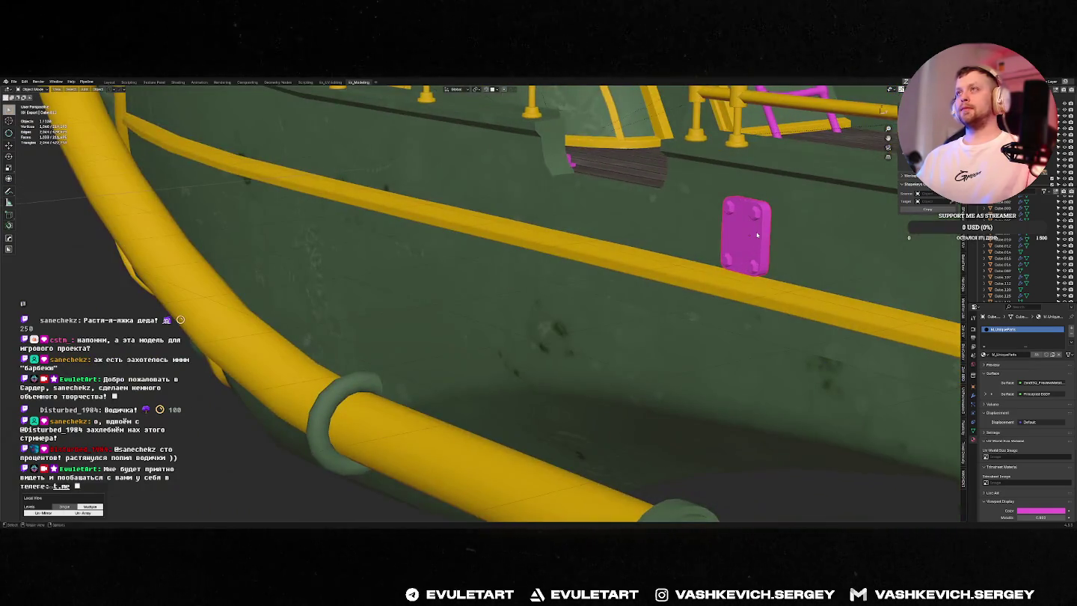
pyautogui.press('`')
pyautogui.scroll(-10, 744, 239)
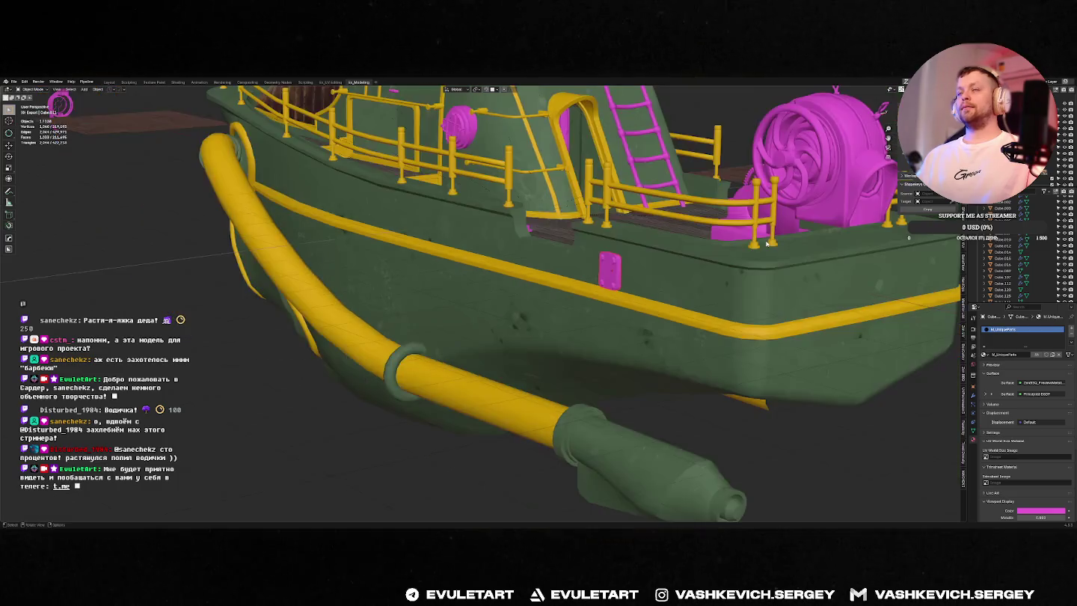
pyautogui.scroll(-5, 702, 255)
pyautogui.scroll(6, 702, 254)
# Step: Turn the pink plate 180 degrees in the front view
pyautogui.press('KP_1')
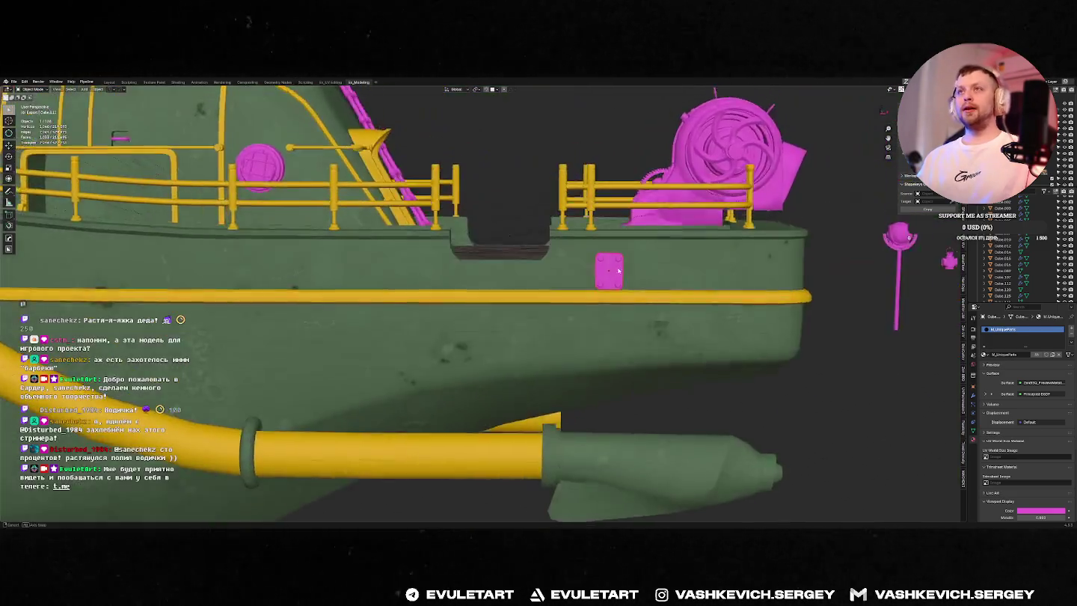
pyautogui.scroll(5, 634, 269)
pyautogui.press('KP_Decimal')
pyautogui.write('r')
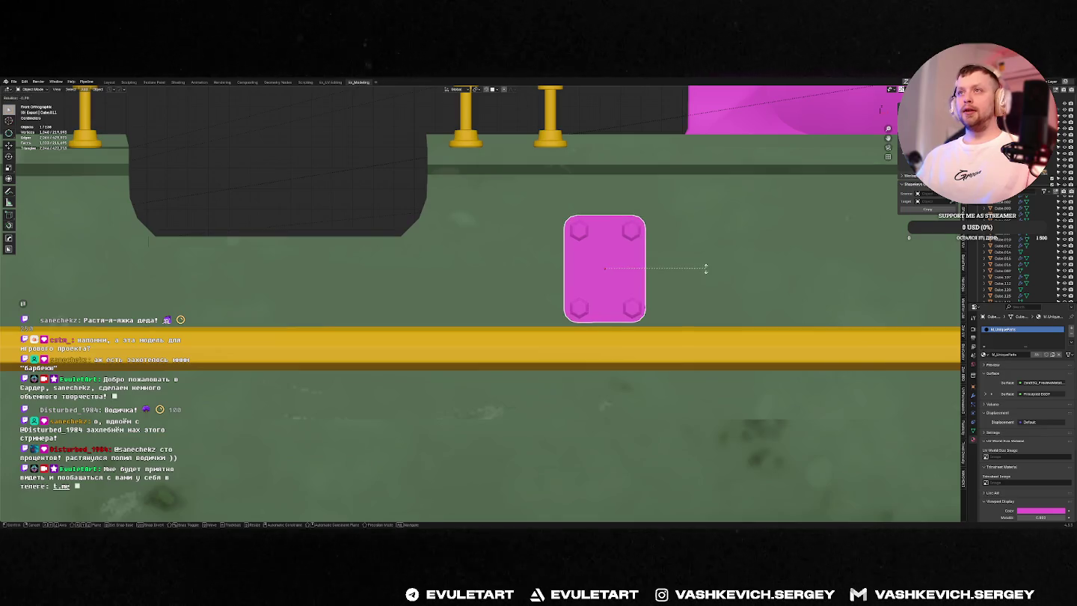
pyautogui.write('180')
pyautogui.press('Return')
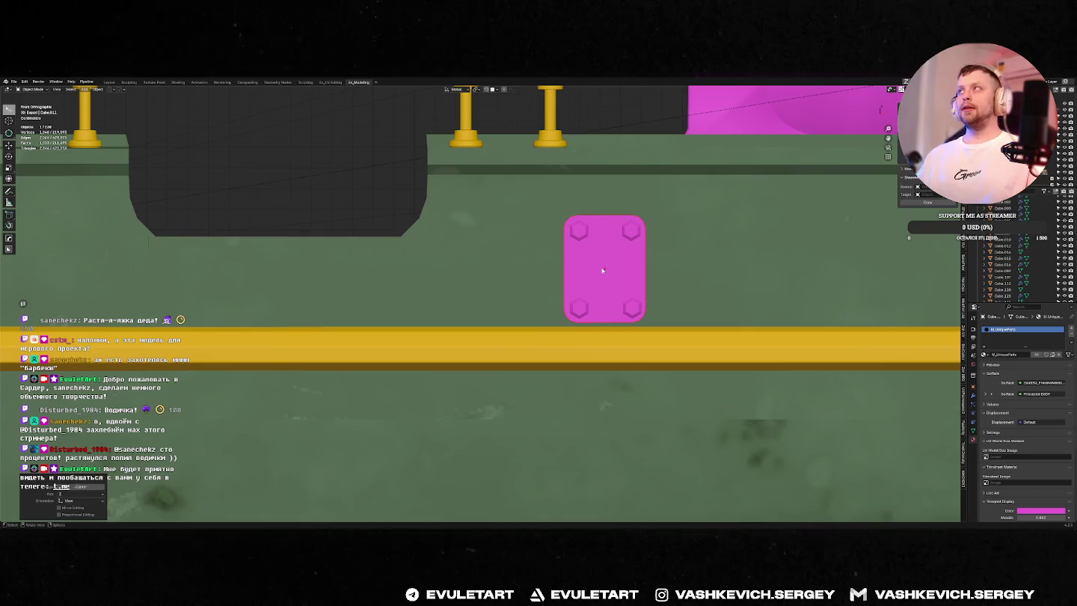
pyautogui.scroll(8, 608, 270)
pyautogui.scroll(-1, 416, 312)
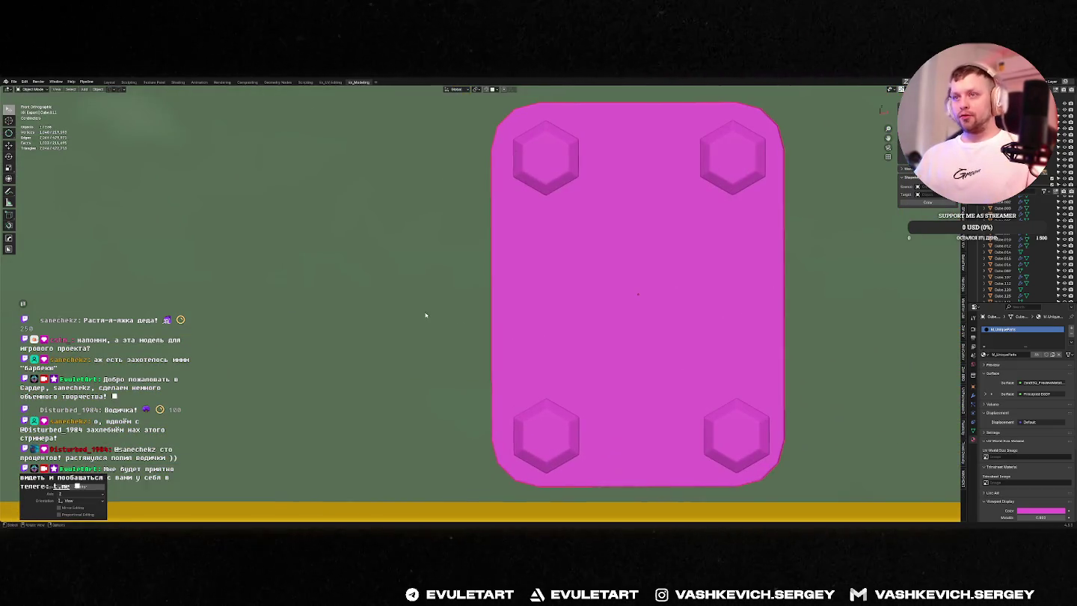
pyautogui.scroll(-2, 660, 366)
# Step: Drop the plate onto the yellow rail
pyautogui.press('Tab')
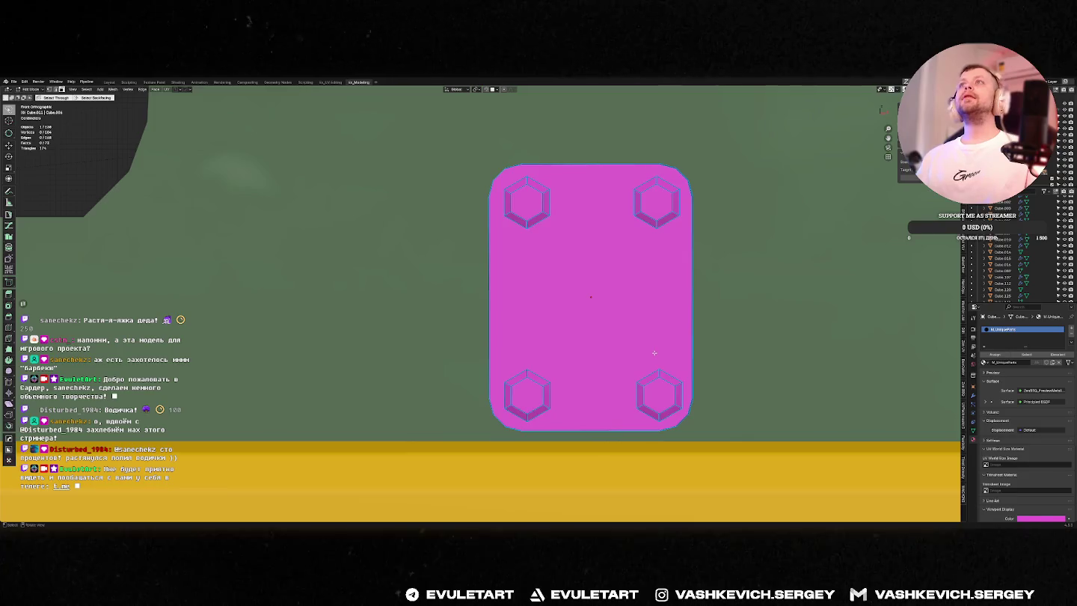
pyautogui.press('Tab')
pyautogui.scroll(-4, 654, 352)
pyautogui.scroll(-3, 637, 351)
pyautogui.scroll(-2, 569, 347)
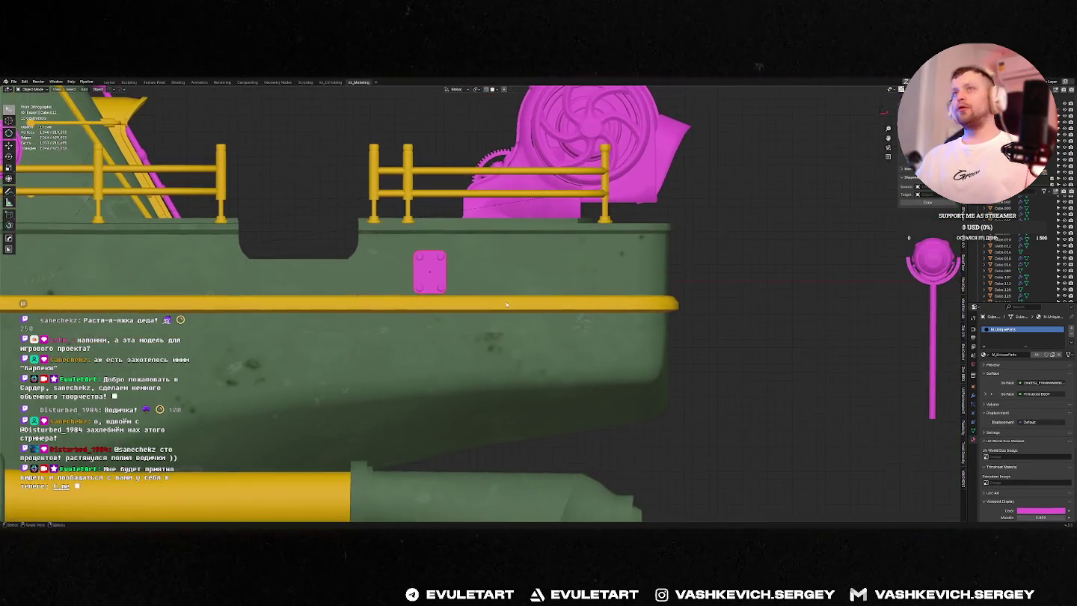
pyautogui.press('g')
pyautogui.click(587, 344)
pyautogui.moveTo(587, 344)
pyautogui.mouseDown(button='middle')
pyautogui.moveTo(591, 324)
pyautogui.moveTo(664, 361)
pyautogui.moveTo(620, 360)
pyautogui.mouseUp(button='middle')
# Step: Centre the plate vertically over the rail with a Z-axis move
pyautogui.press('KP_1')
pyautogui.scroll(5, 640, 325)
pyautogui.keyDown('shift'); pyautogui.moveTo(639, 325); pyautogui.dragTo(477, 324, button='middle'); pyautogui.keyUp('shift')
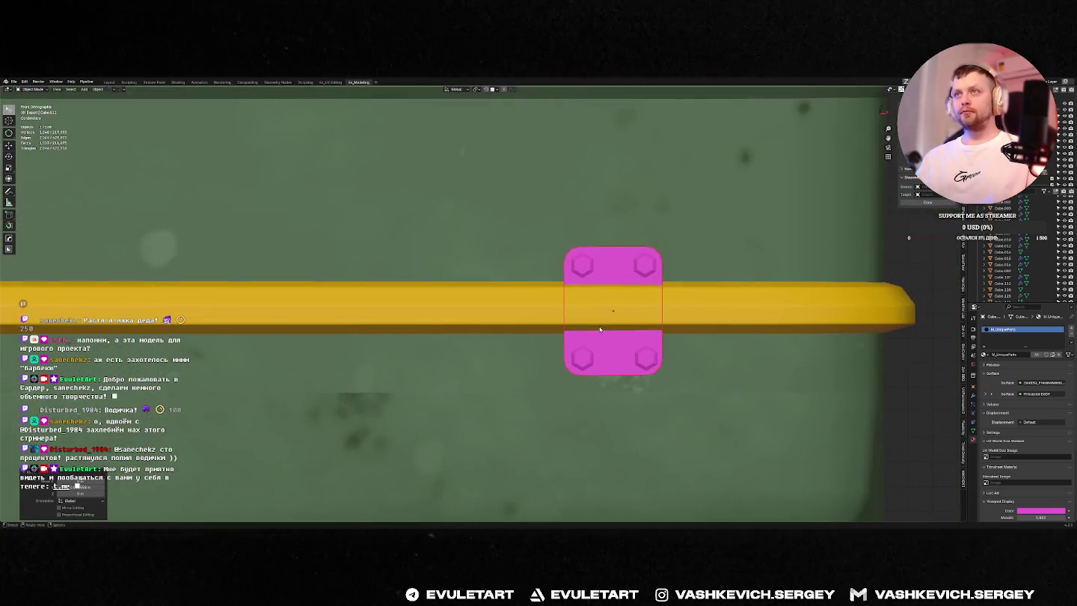
pyautogui.press('g')
pyautogui.press('z')
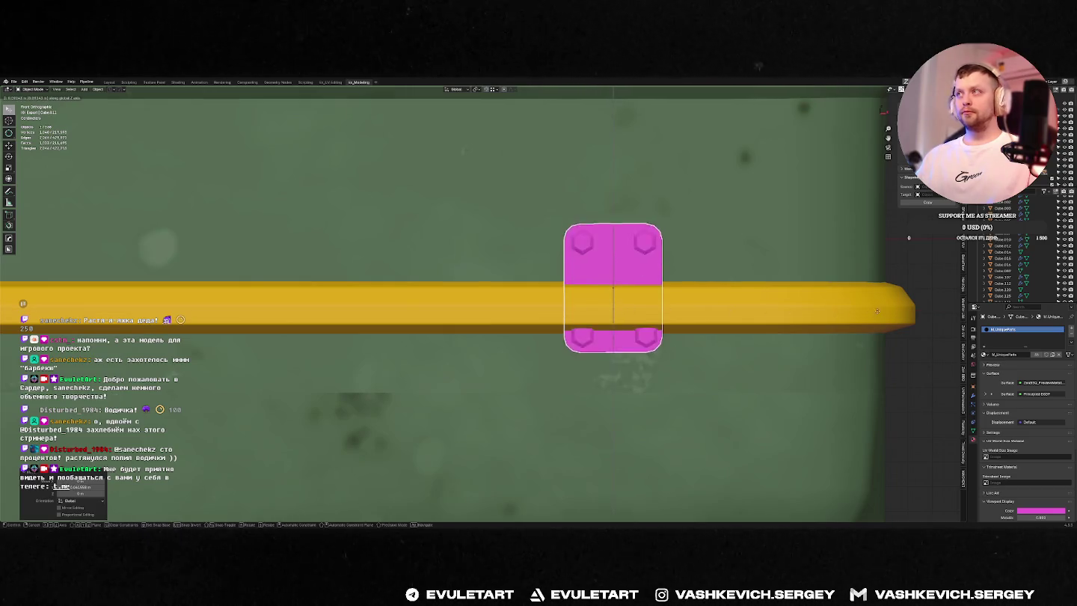
pyautogui.click(891, 309)
# Step: Seat the plate against the rail with a Y-axis move
pyautogui.moveTo(566, 332)
pyautogui.mouseDown(button='middle')
pyautogui.moveTo(667, 335)
pyautogui.moveTo(587, 276)
pyautogui.mouseUp(button='middle')
pyautogui.press('g')
pyautogui.press('y')
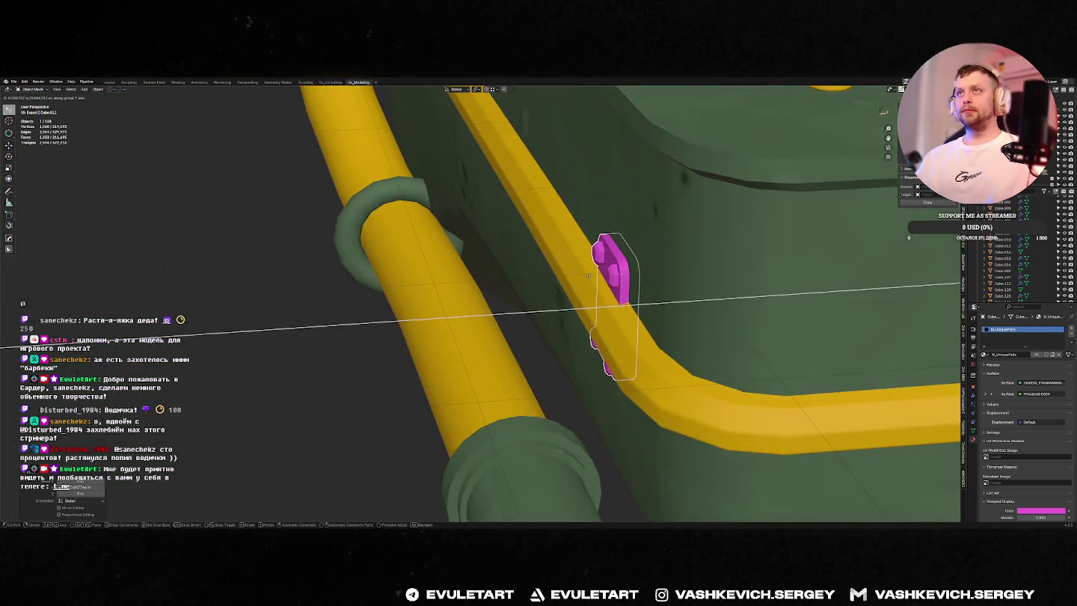
pyautogui.click(589, 277)
pyautogui.scroll(-3, 581, 290)
pyautogui.moveTo(581, 290)
pyautogui.mouseDown(button='middle')
pyautogui.moveTo(621, 250)
pyautogui.moveTo(785, 240)
pyautogui.mouseUp(button='middle')
pyautogui.scroll(3, 628, 243)
# Step: Duplicate the plate further along the rail and seat the copy against it on Y
pyautogui.press('KP_3')
pyautogui.hotkey('shift', 'd')
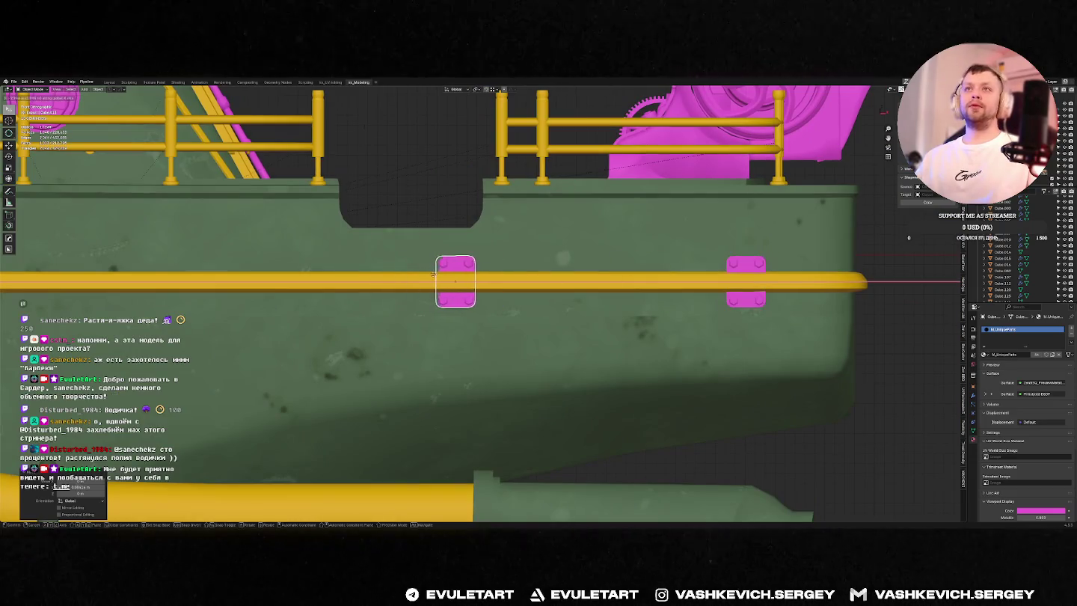
pyautogui.click(434, 275)
pyautogui.moveTo(434, 275)
pyautogui.mouseDown(button='middle')
pyautogui.moveTo(538, 307)
pyautogui.moveTo(548, 300)
pyautogui.moveTo(523, 305)
pyautogui.mouseUp(button='middle')
pyautogui.press('g')
pyautogui.press('y')
pyautogui.click(547, 296)
# Step: Rotate the first plate around Z to follow the hull
pyautogui.press('r')
pyautogui.press('z')
pyautogui.click(475, 298)
pyautogui.scroll(-5, 475, 297)
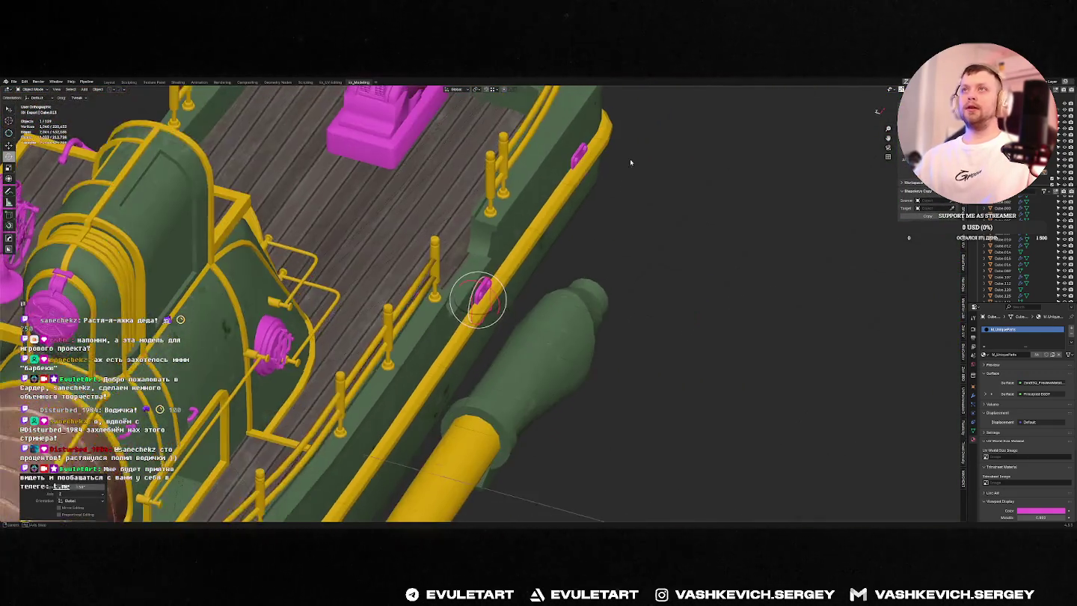
pyautogui.scroll(-1, 476, 295)
# Step: Rotate the second plate around Z to align it along the hull
pyautogui.click(574, 176)
pyautogui.press('r')
pyautogui.press('z')
pyautogui.click(574, 196)
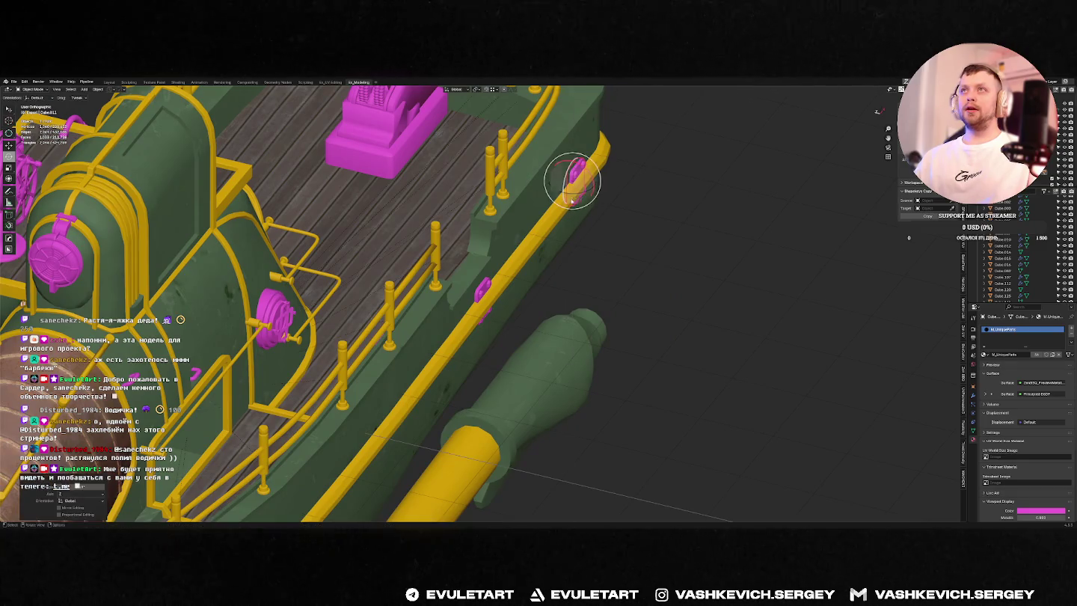
pyautogui.press('KP_1')
pyautogui.press('KP_Decimal')
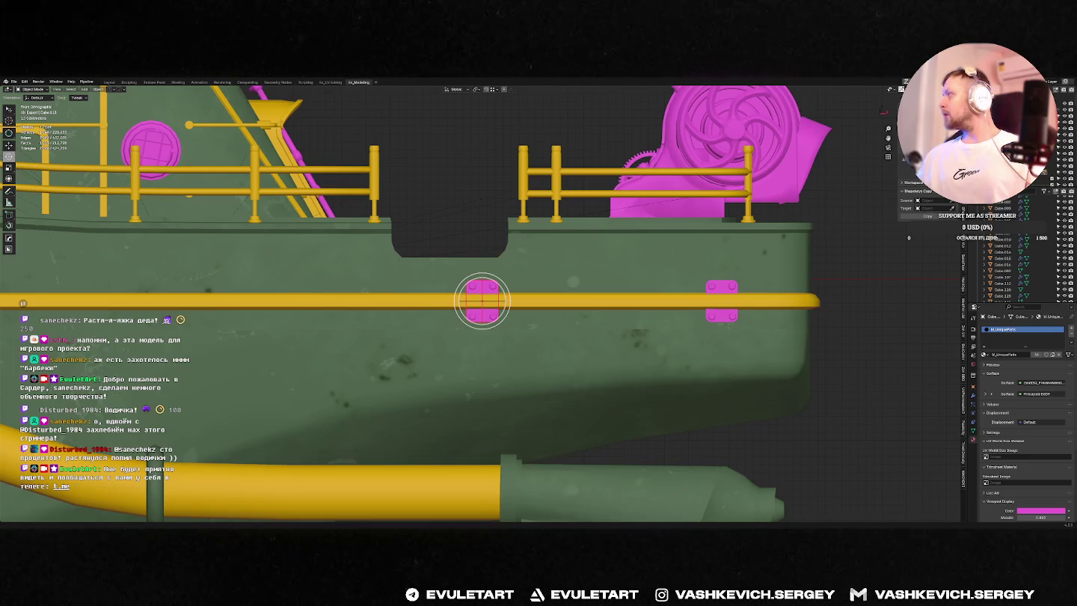
pyautogui.scroll(-5, 686, 328)
pyautogui.scroll(-3, 687, 327)
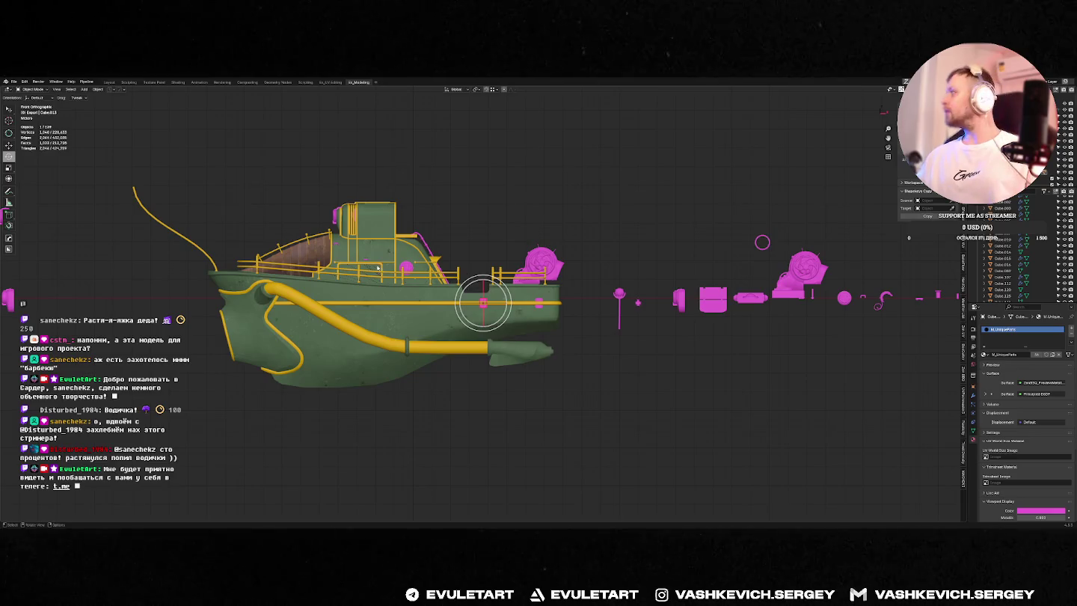
# Step: Duplicate a pink plate along X onto the rail near the bow
pyautogui.keyDown('shift'); pyautogui.moveTo(376, 268); pyautogui.dragTo(545, 268, button='middle'); pyautogui.keyUp('shift')
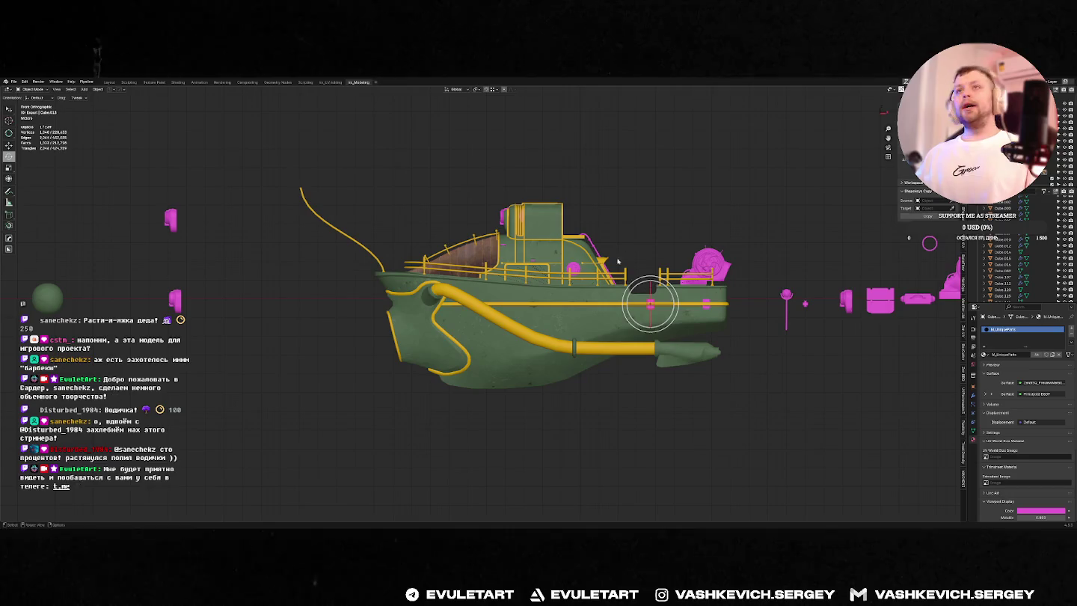
pyautogui.moveTo(553, 299); pyautogui.dragTo(611, 297, button='middle')
pyautogui.press('KP_1')
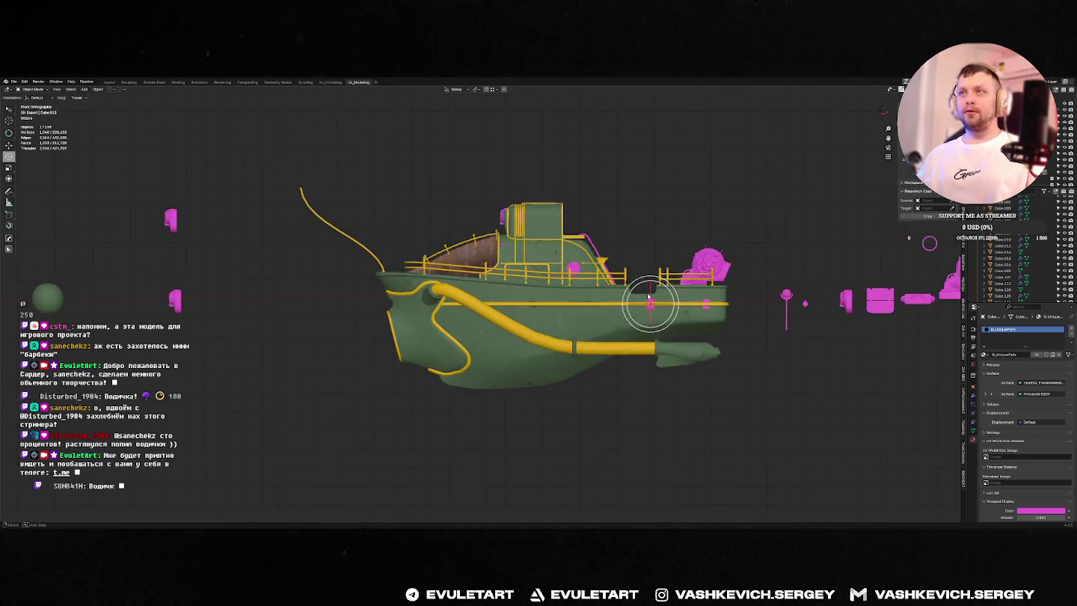
pyautogui.hotkey('shift', 'd')
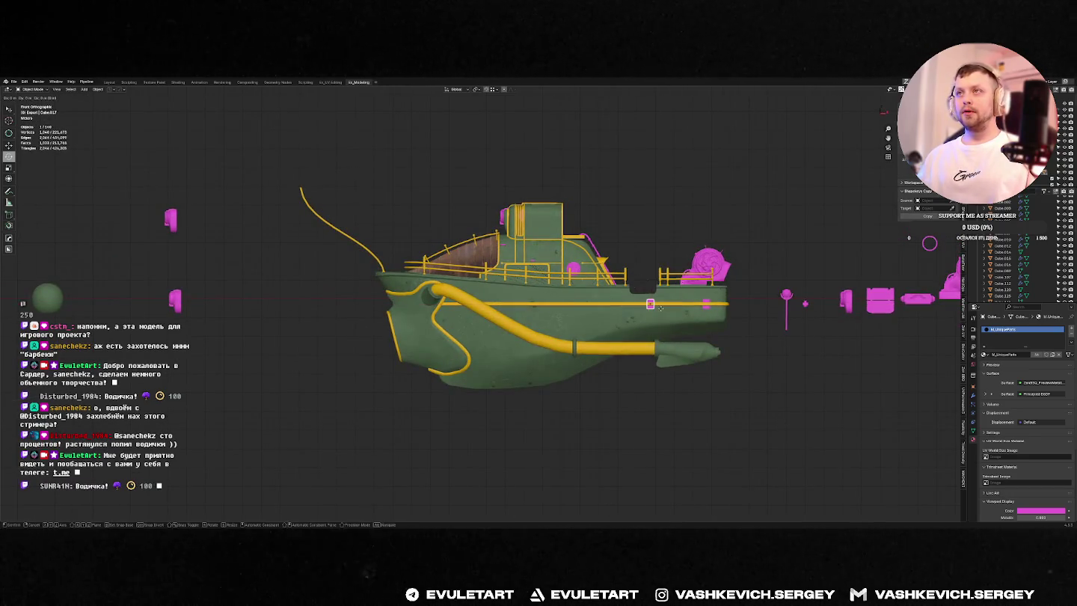
pyautogui.press('x')
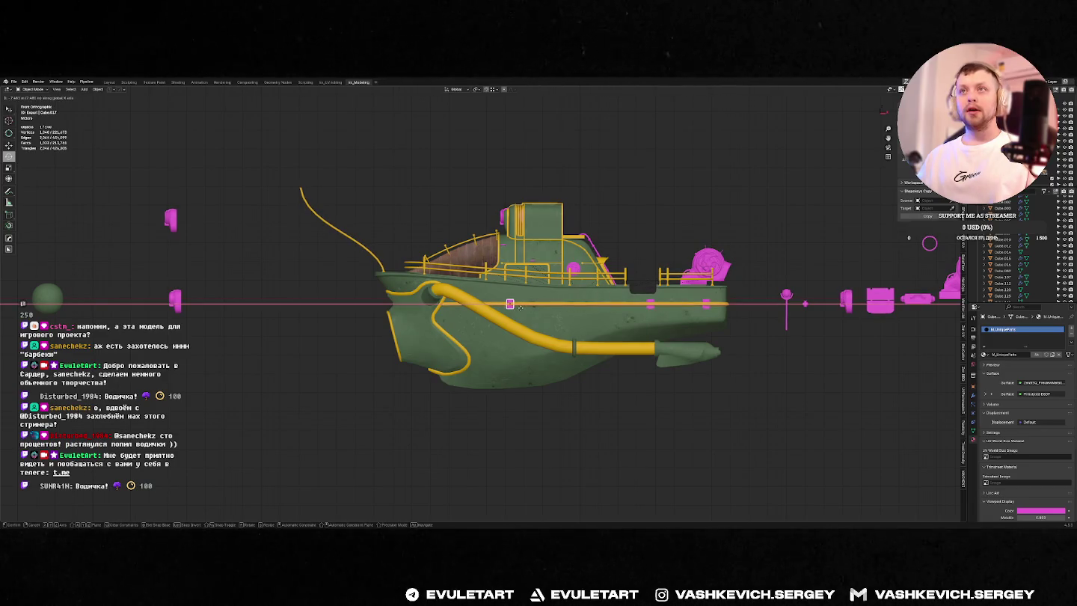
pyautogui.click(521, 307)
pyautogui.press('KP_Decimal')
pyautogui.moveTo(589, 294); pyautogui.dragTo(612, 311, button='middle')
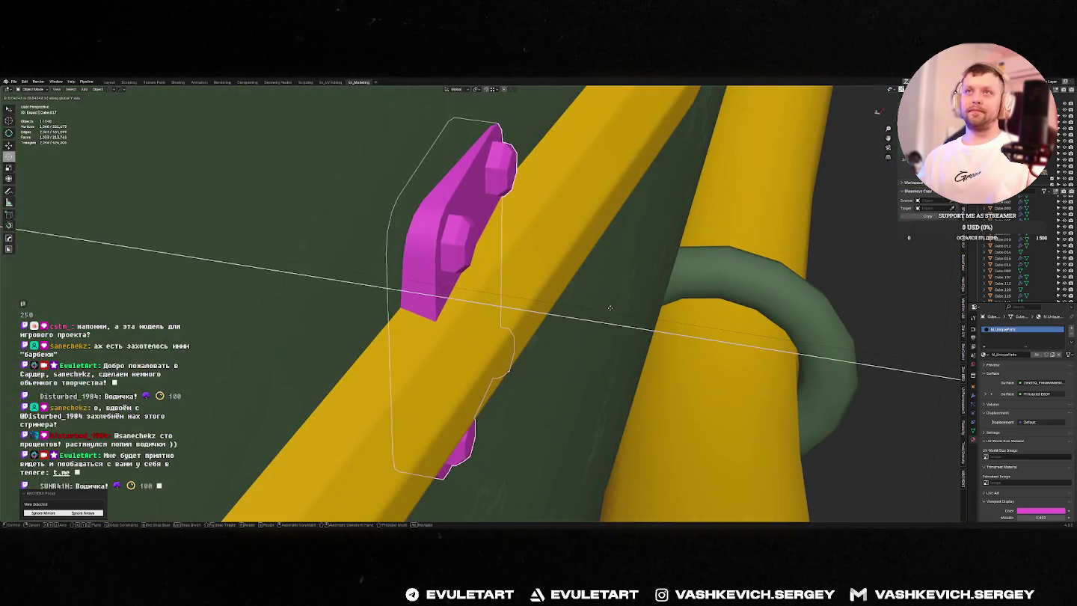
# Step: Rotate the bow plate around Z to sit flush against the curving hull
pyautogui.press('r')
pyautogui.press('z')
pyautogui.click(438, 304)
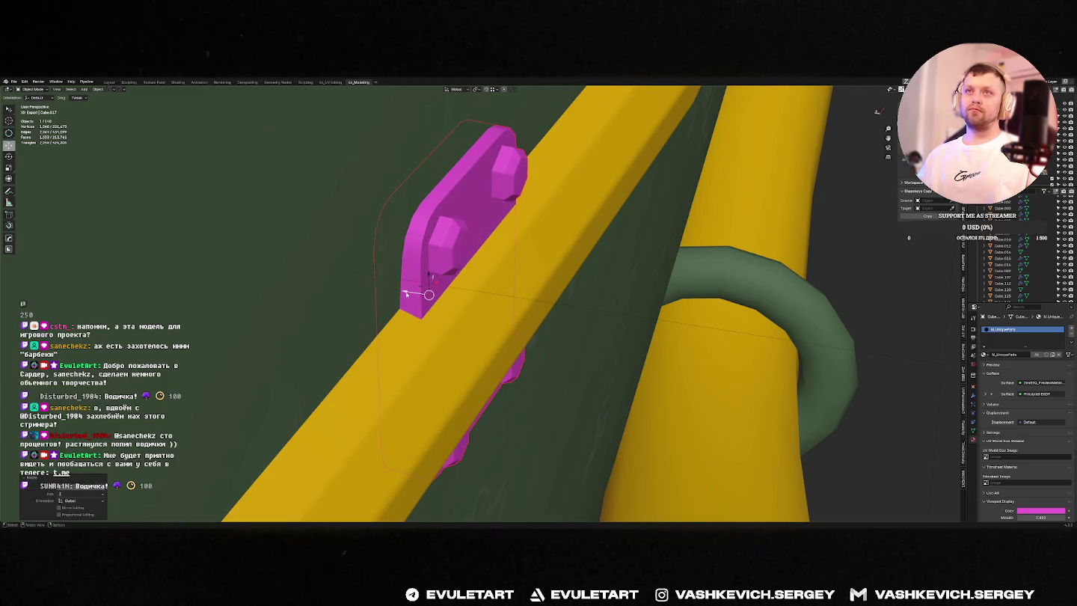
pyautogui.scroll(-6, 665, 178)
pyautogui.moveTo(664, 178); pyautogui.dragTo(663, 198, button='middle')
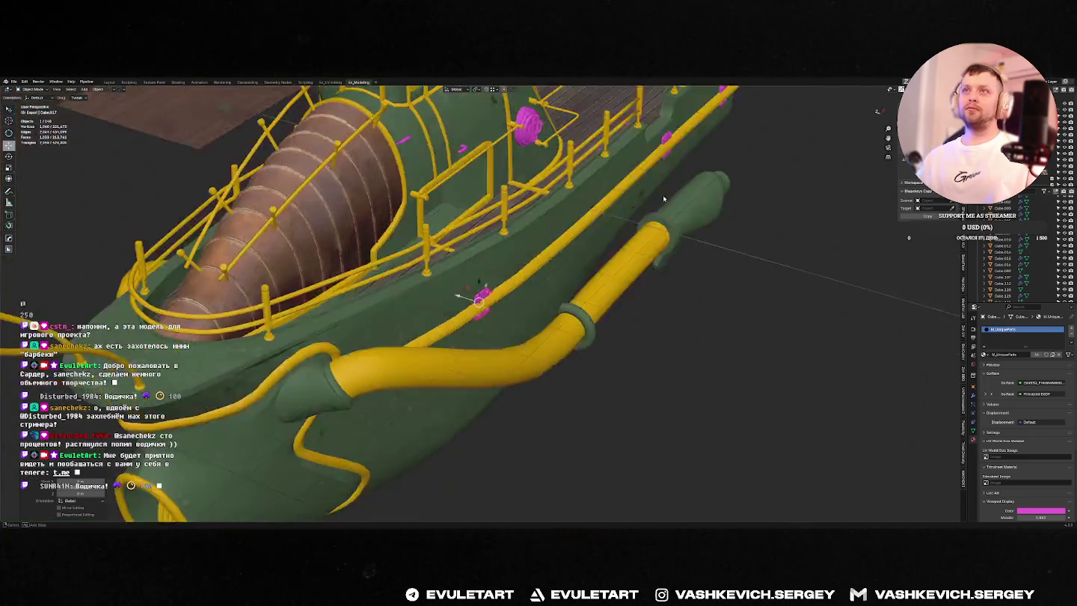
pyautogui.press('KP_1')
pyautogui.scroll(2, 494, 272)
pyautogui.scroll(-6, 482, 279)
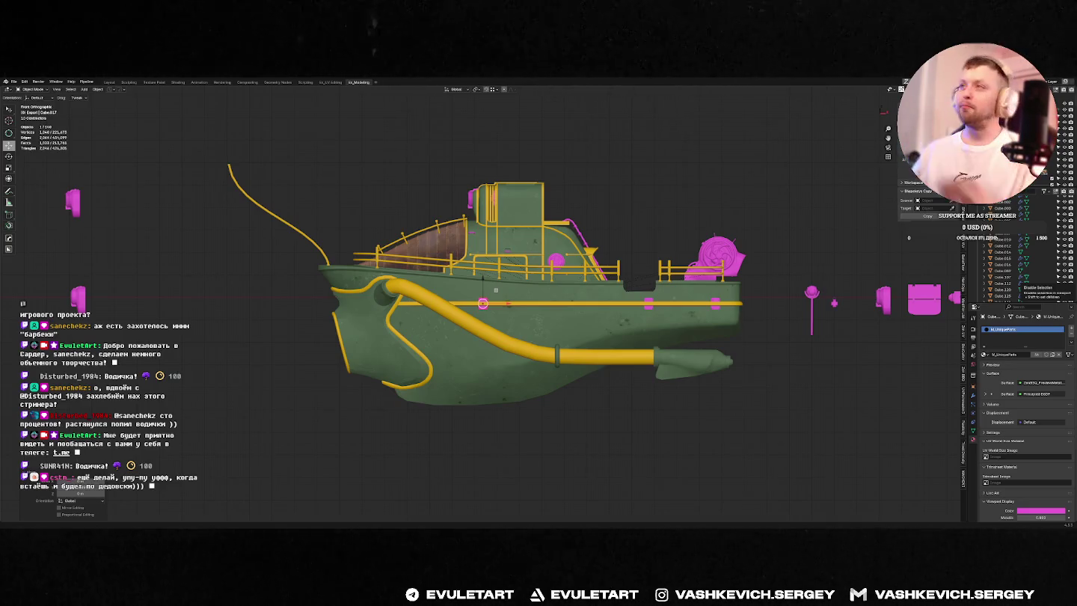
# Step: Inspect the deck from above and select another pink block
pyautogui.scroll(5, 516, 277)
pyautogui.scroll(2, 517, 277)
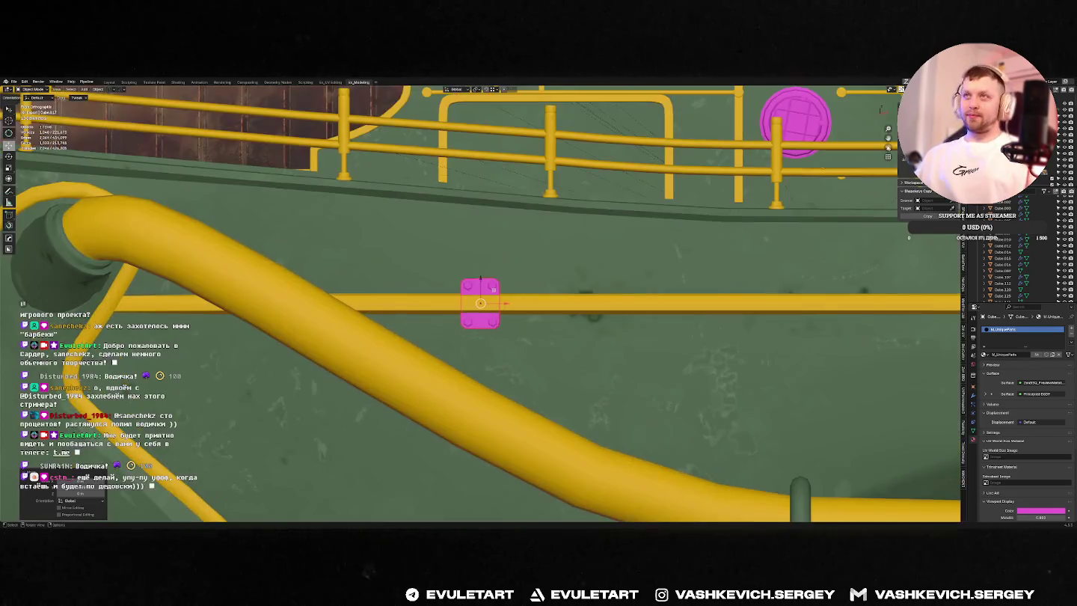
pyautogui.scroll(-4, 604, 289)
pyautogui.scroll(-2, 603, 289)
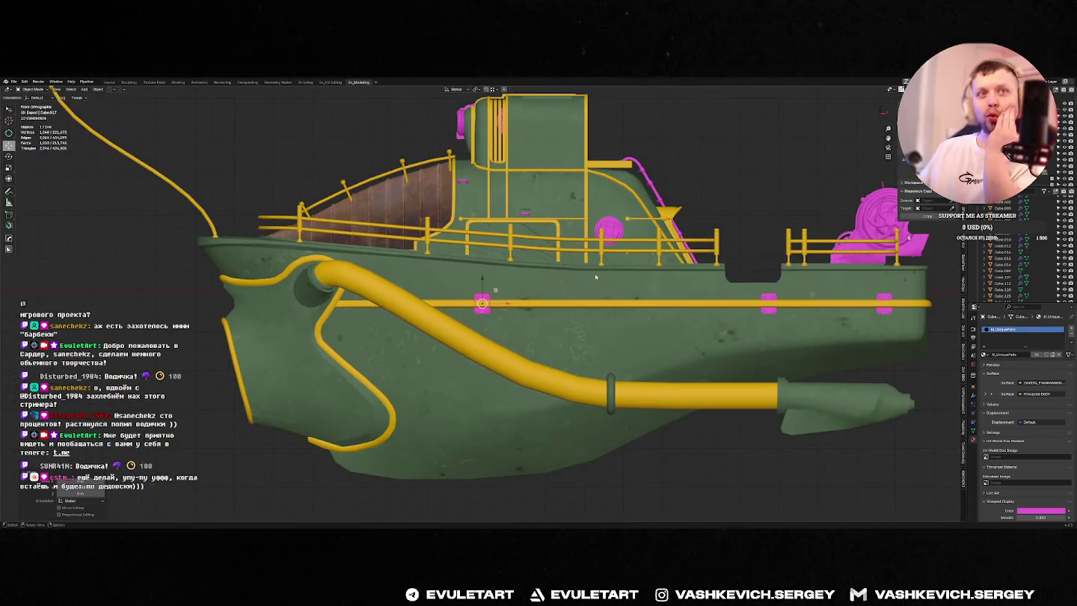
pyautogui.moveTo(595, 276)
pyautogui.mouseDown(button='middle')
pyautogui.moveTo(578, 312)
pyautogui.moveTo(708, 266)
pyautogui.mouseUp(button='middle')
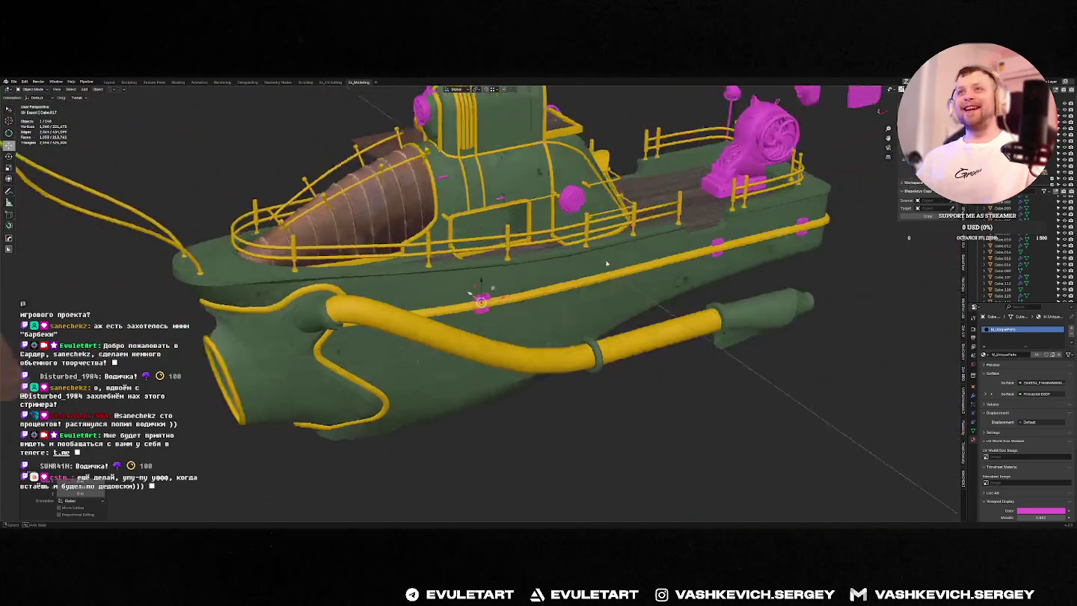
pyautogui.click(740, 275)
pyautogui.moveTo(845, 262); pyautogui.dragTo(714, 252, button='middle')
# Step: Try the Mirror tool's simple and advanced modes and its options
pyautogui.hotkey('alt', 'x')
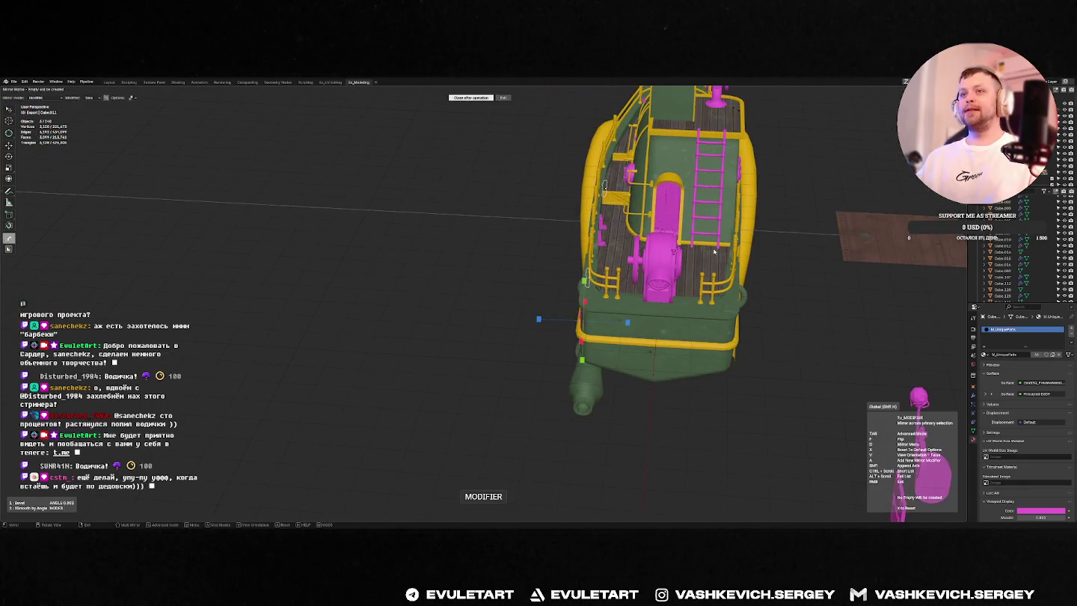
pyautogui.press('Tab')
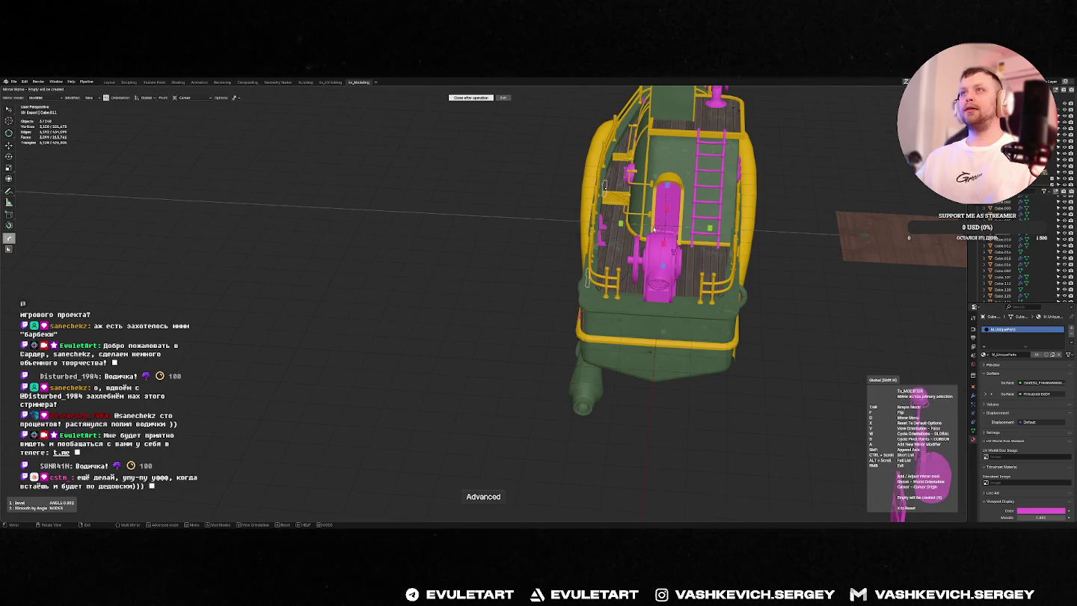
pyautogui.press('Tab')
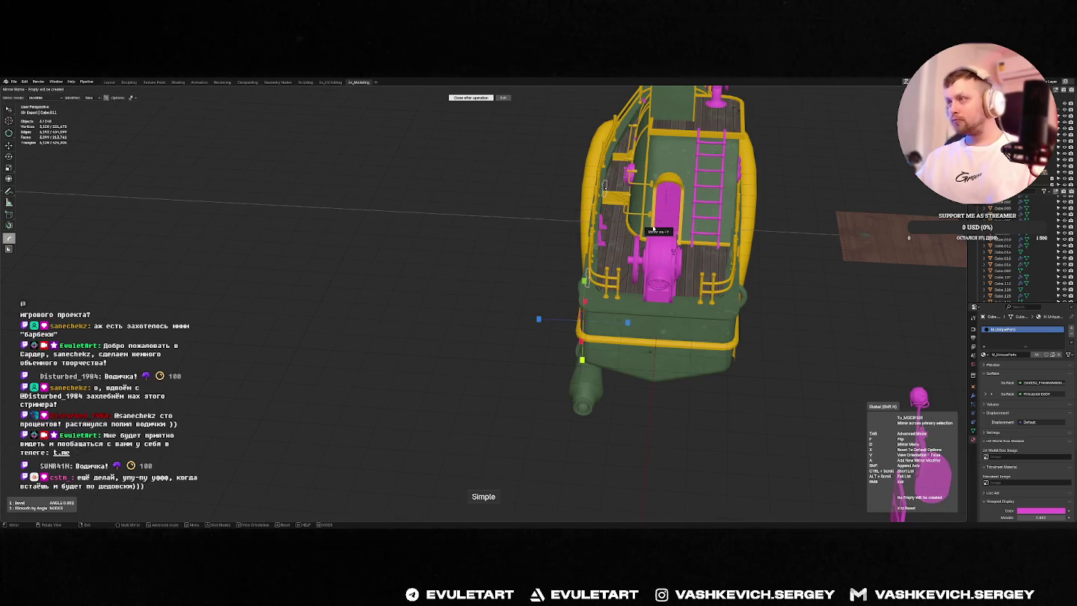
pyautogui.press('d')
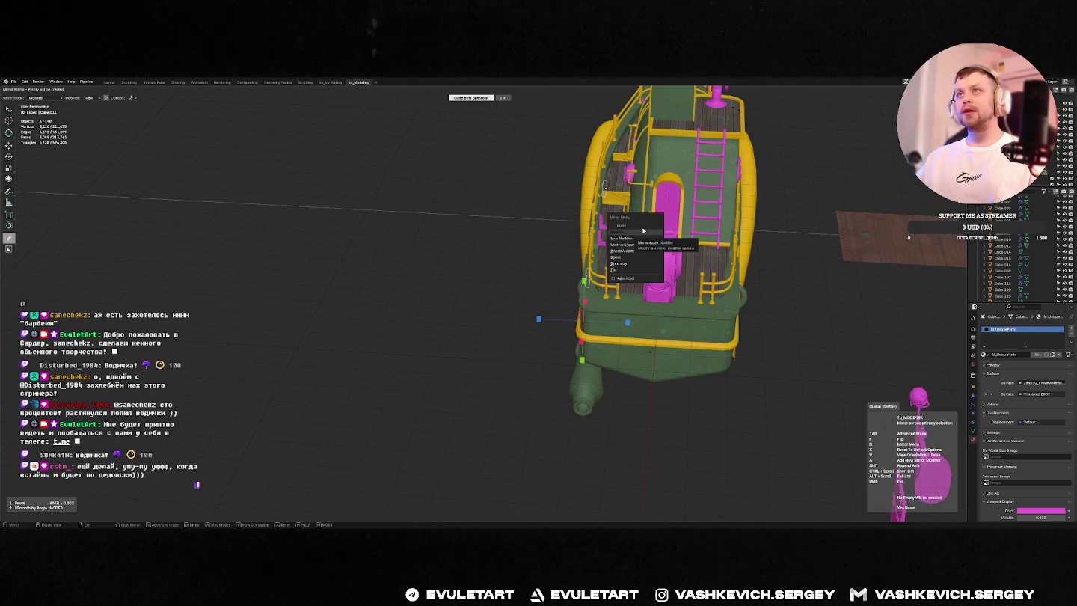
pyautogui.click(624, 266)
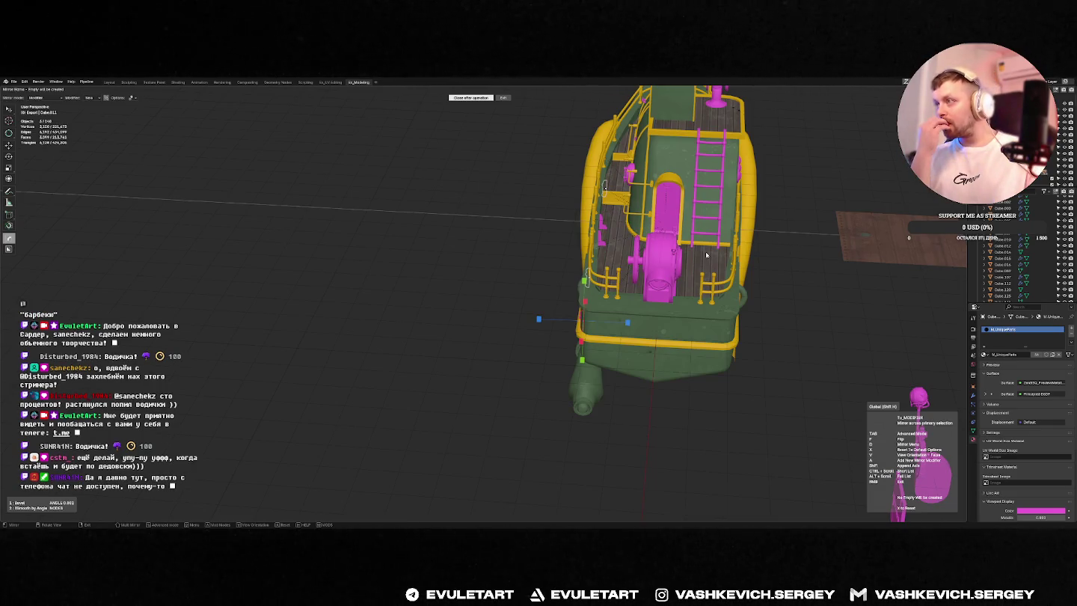
pyautogui.press('Tab')
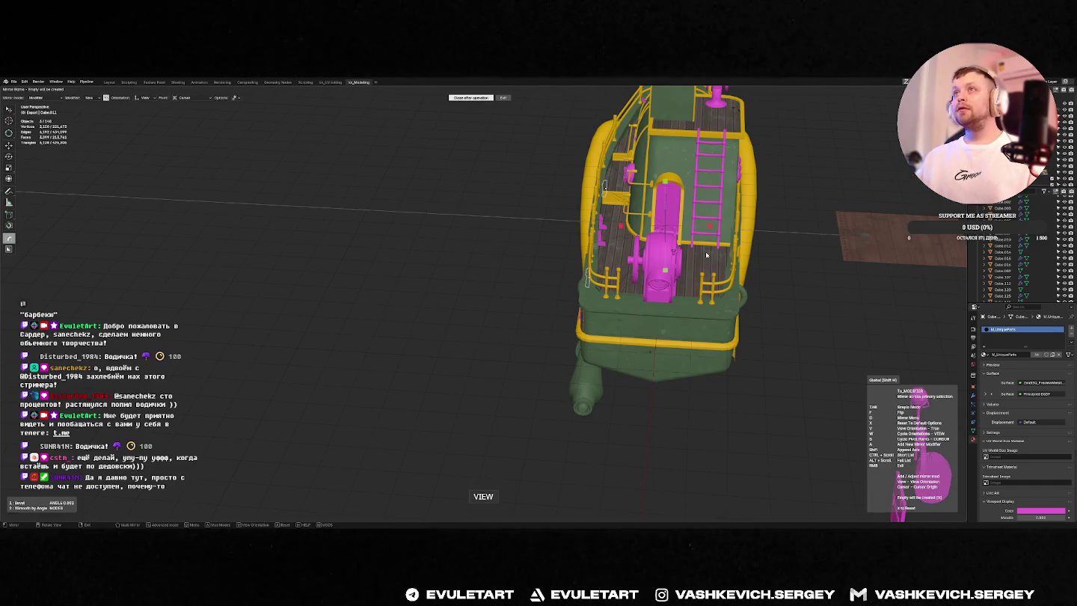
pyautogui.press('Tab')
pyautogui.press('Tab')
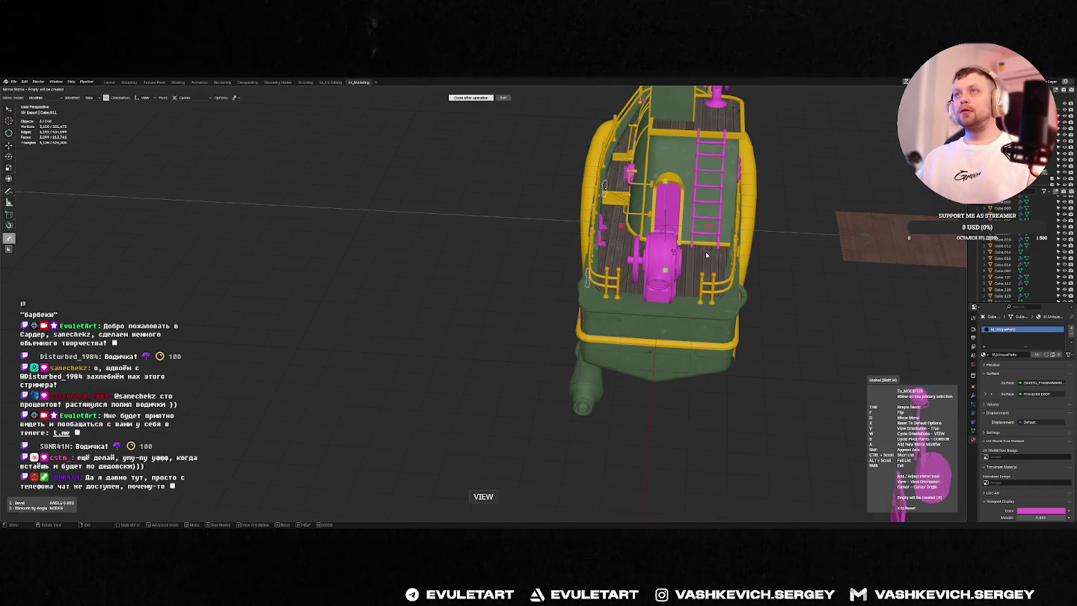
pyautogui.press('Tab')
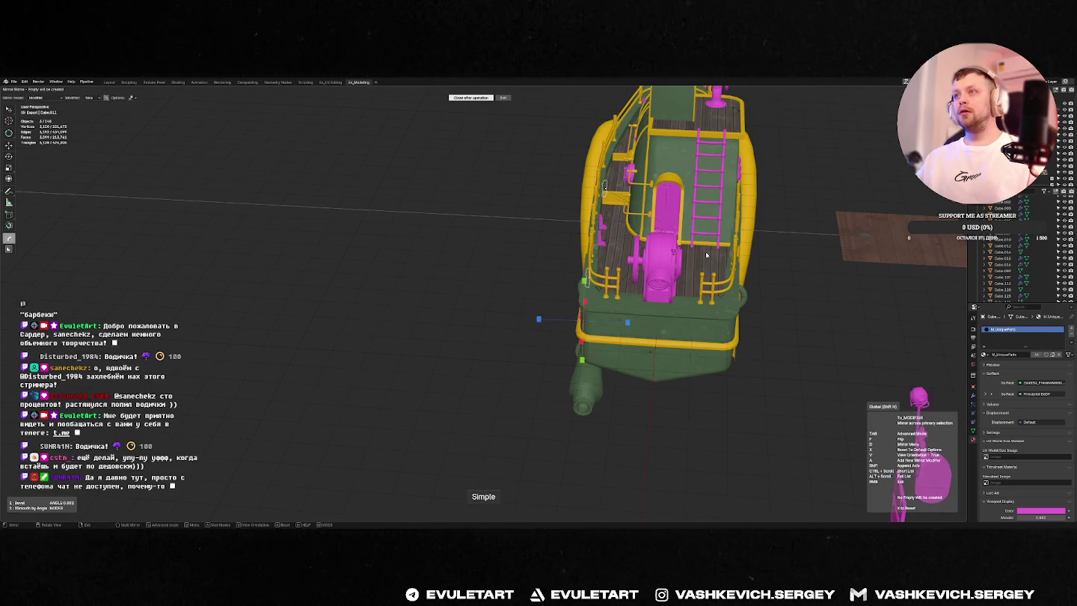
# Step: Toggle the mirror options and view-axis mirroring, then leave the Mirror tool
pyautogui.press('d')
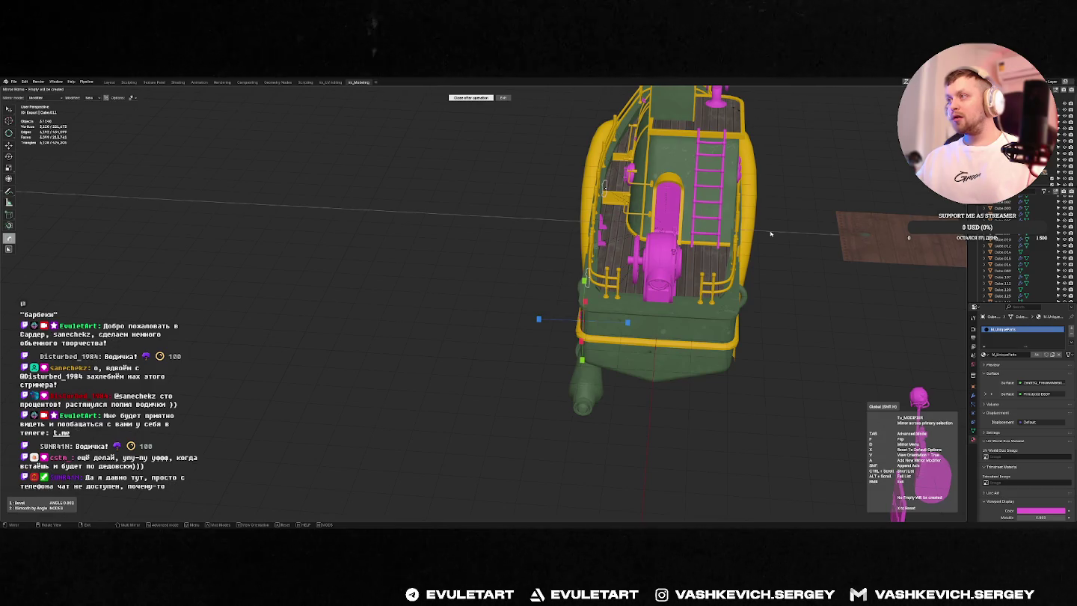
pyautogui.press('d')
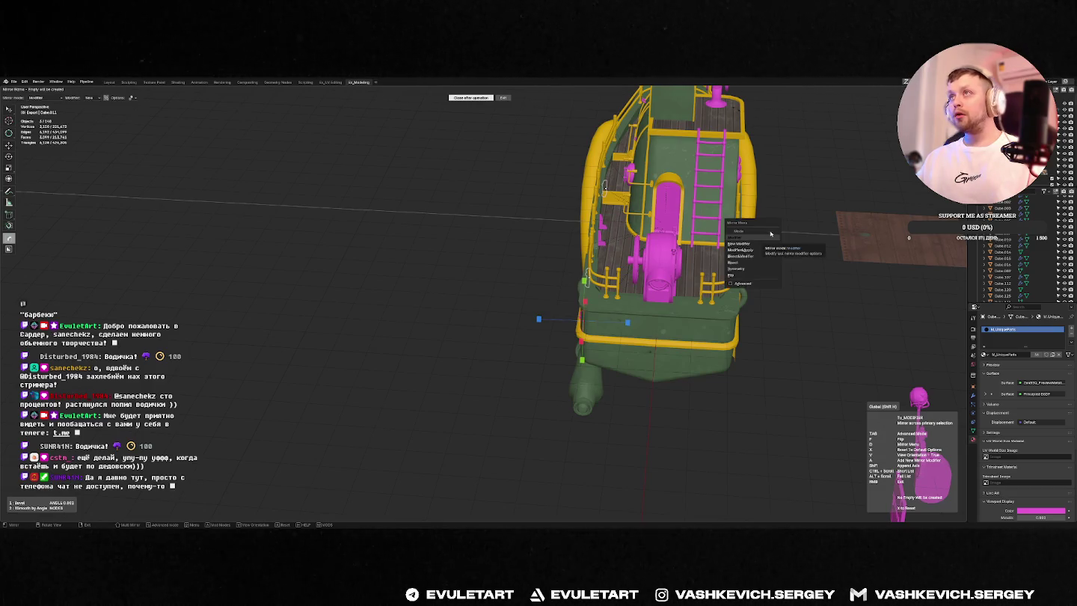
pyautogui.press('d')
pyautogui.press('Escape')
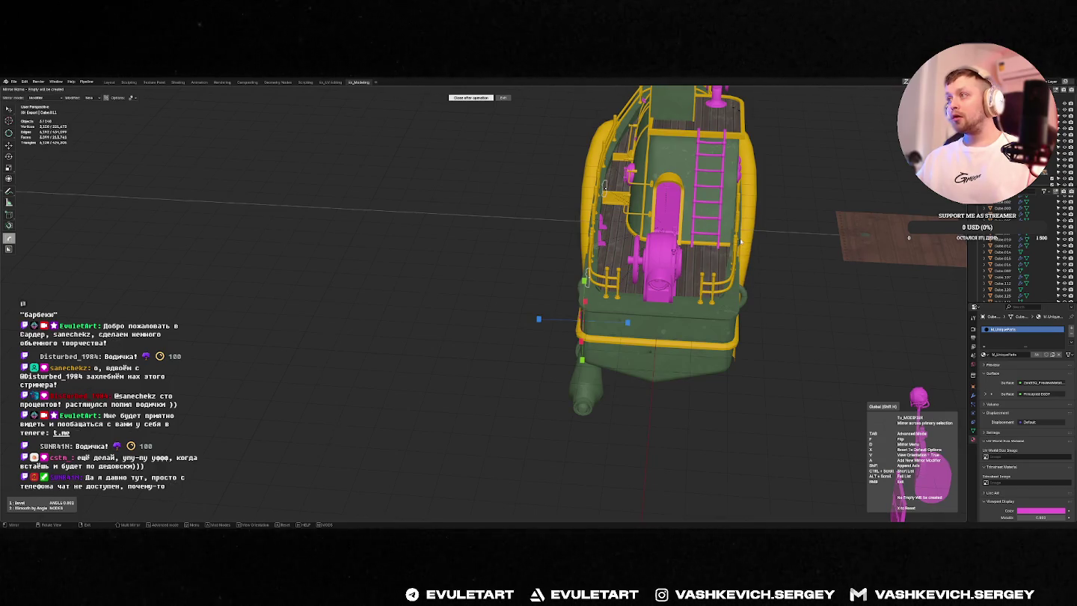
pyautogui.press('y')
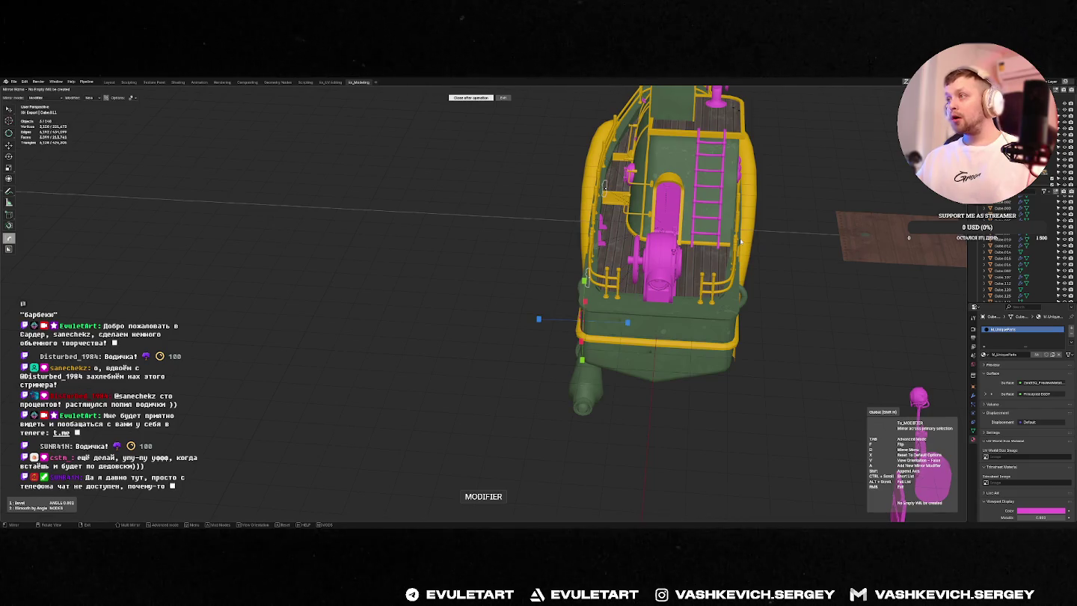
pyautogui.press('y')
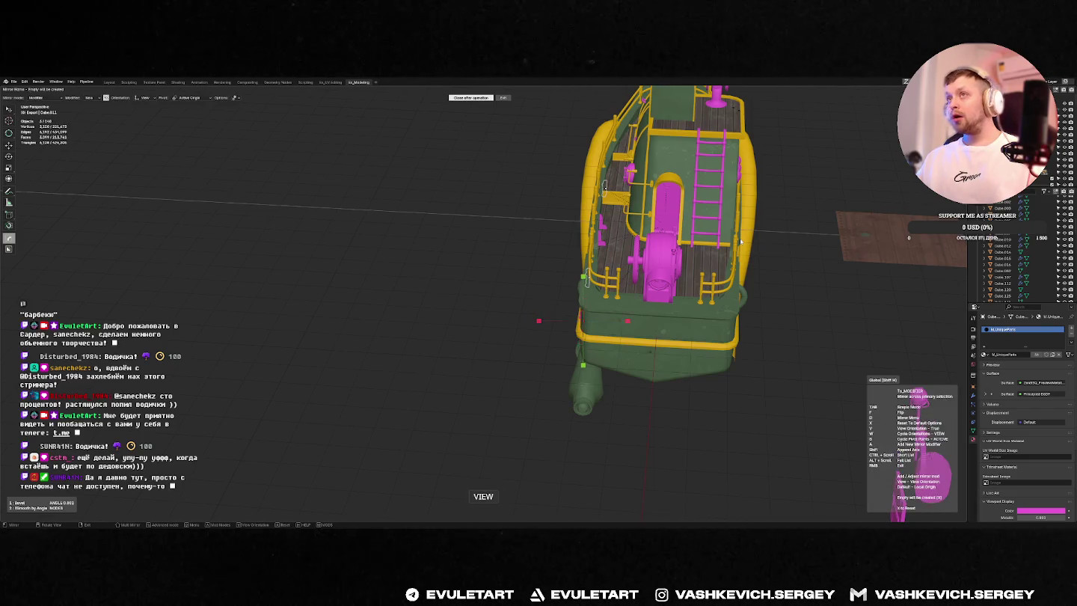
pyautogui.click(740, 241)
# Step: Select the small pink rail plate and start mirroring it along Y
pyautogui.moveTo(740, 241); pyautogui.dragTo(722, 282, button='middle')
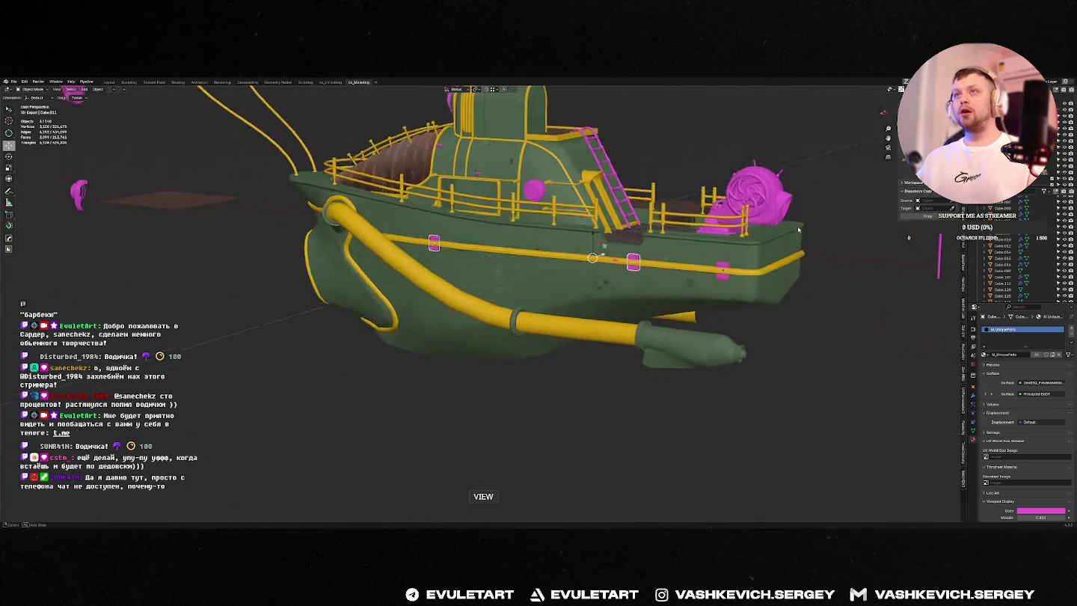
pyautogui.click(721, 282)
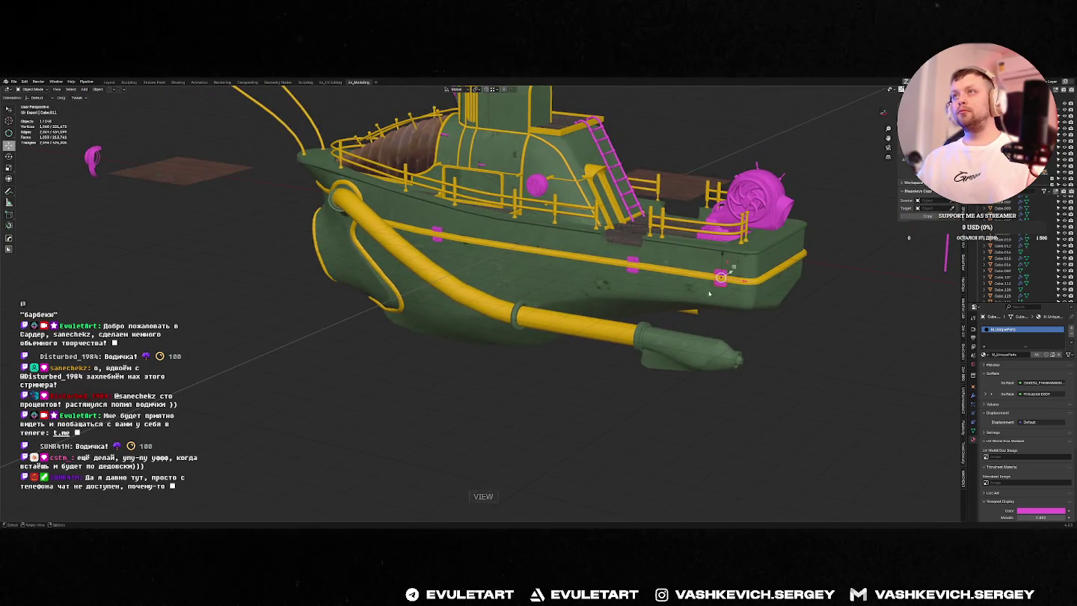
pyautogui.moveTo(440, 254); pyautogui.dragTo(600, 247, button='middle')
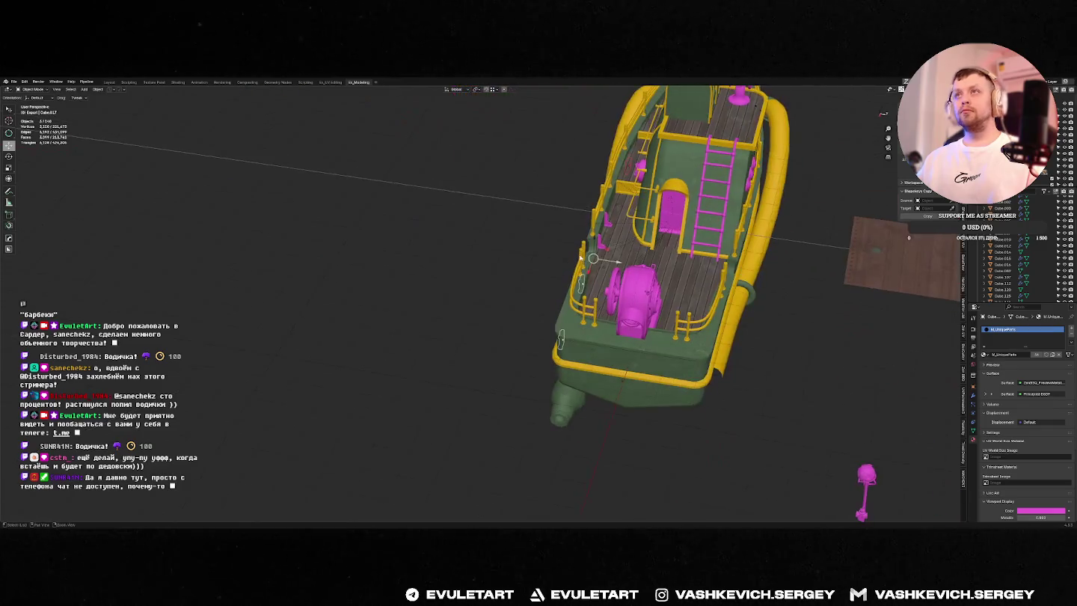
pyautogui.hotkey('alt', 'x')
pyautogui.moveTo(616, 245); pyautogui.dragTo(605, 240, button='middle')
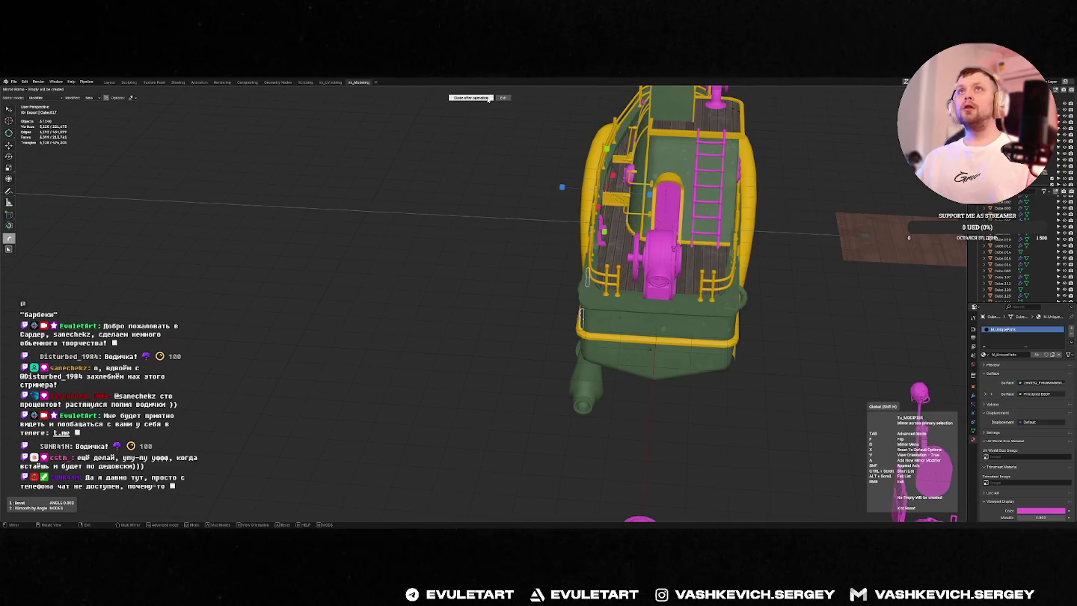
# Step: Set mirror orientation Global and pivot 3D Cursor, then confirm to create the mirror empty
pyautogui.click(106, 98)
pyautogui.click(142, 98)
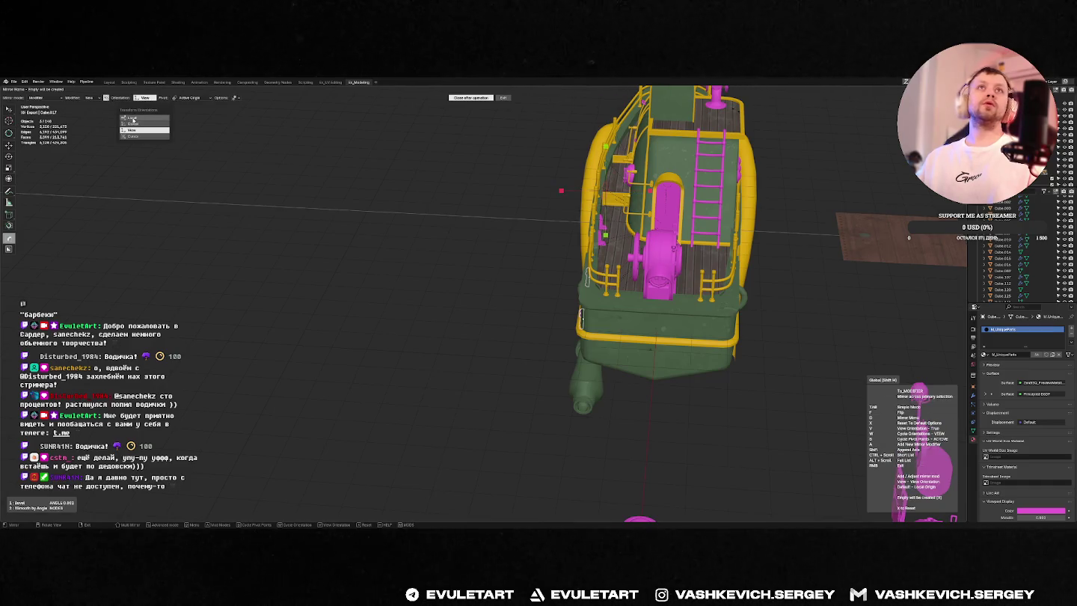
pyautogui.click(133, 124)
pyautogui.click(189, 98)
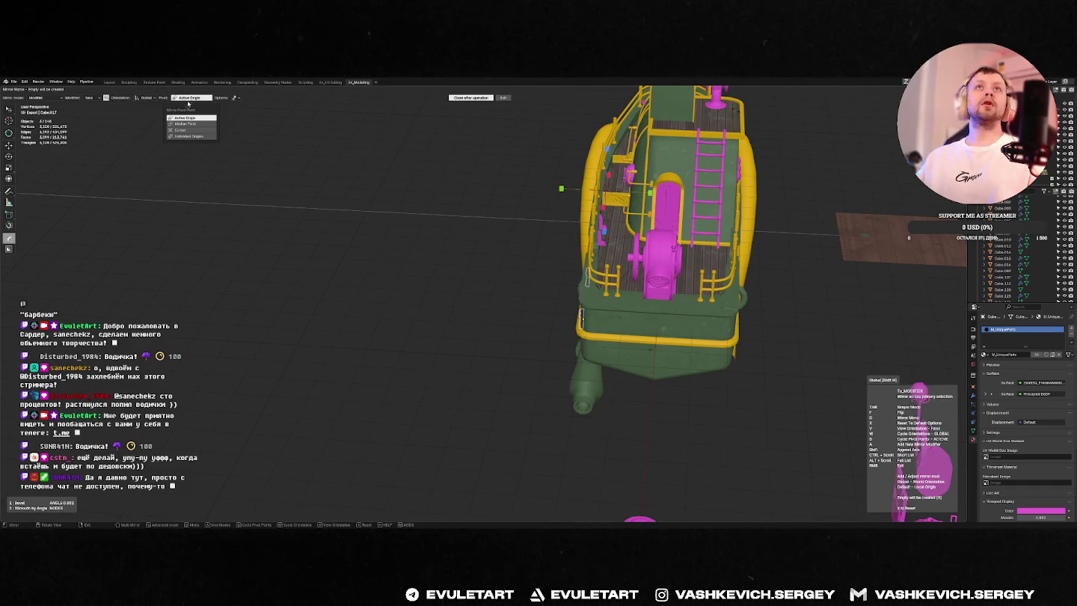
pyautogui.click(180, 130)
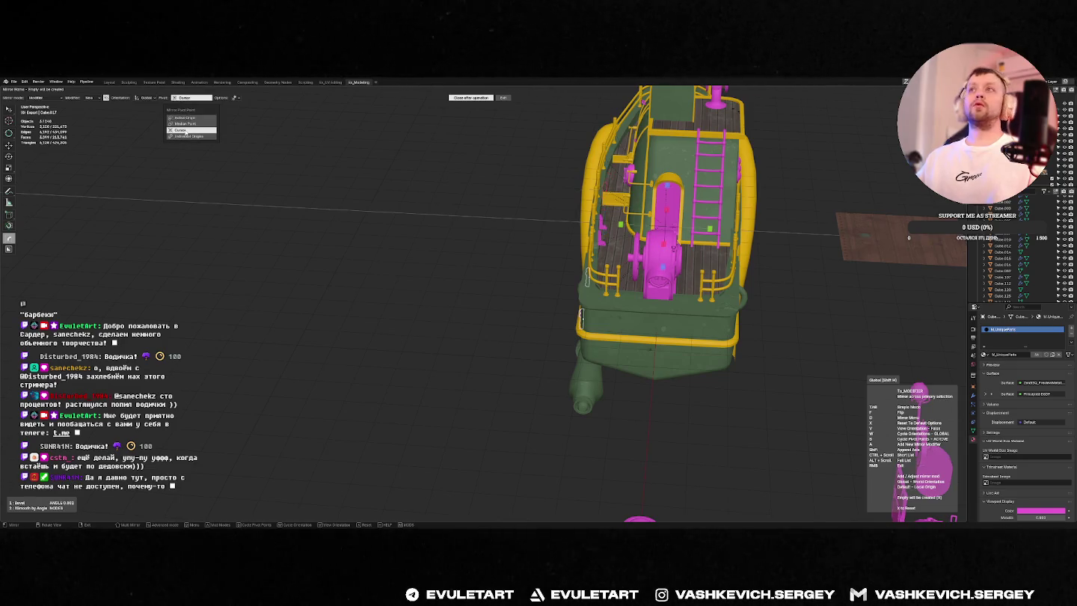
pyautogui.press('Tab')
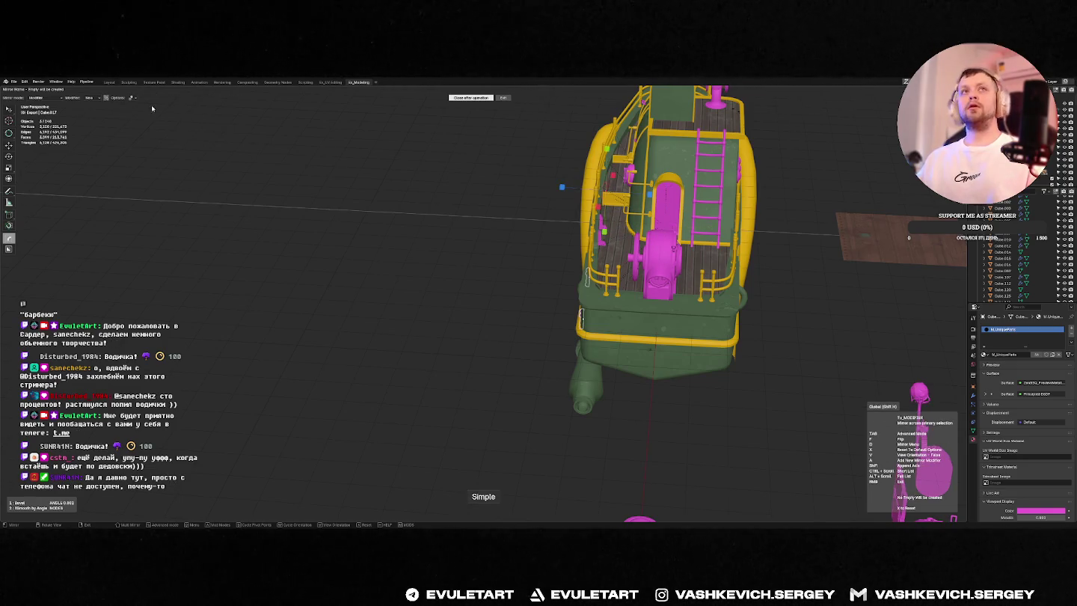
pyautogui.click(106, 98)
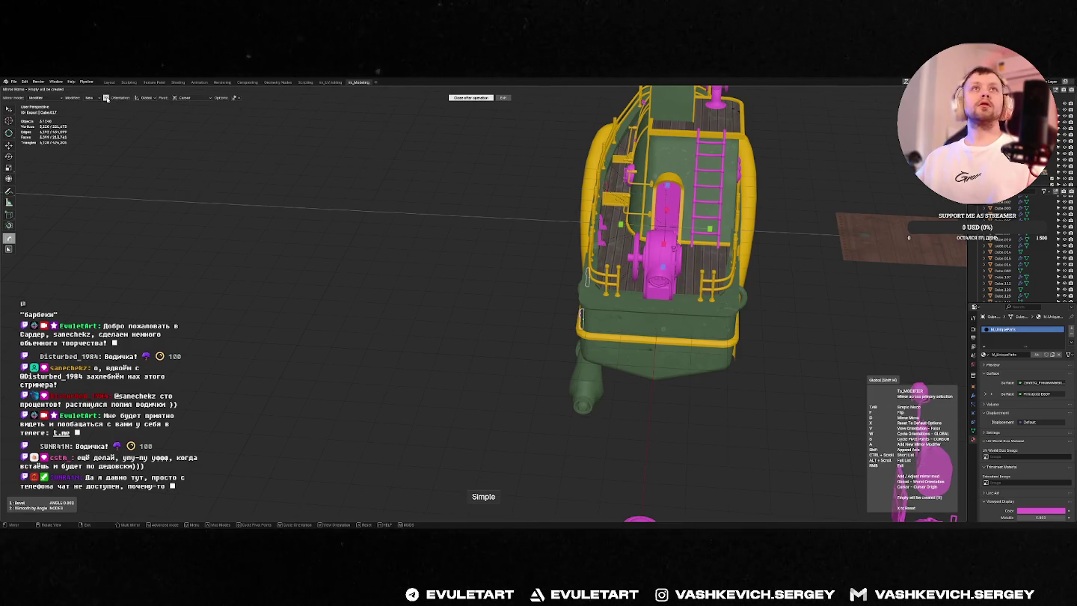
pyautogui.click(636, 216)
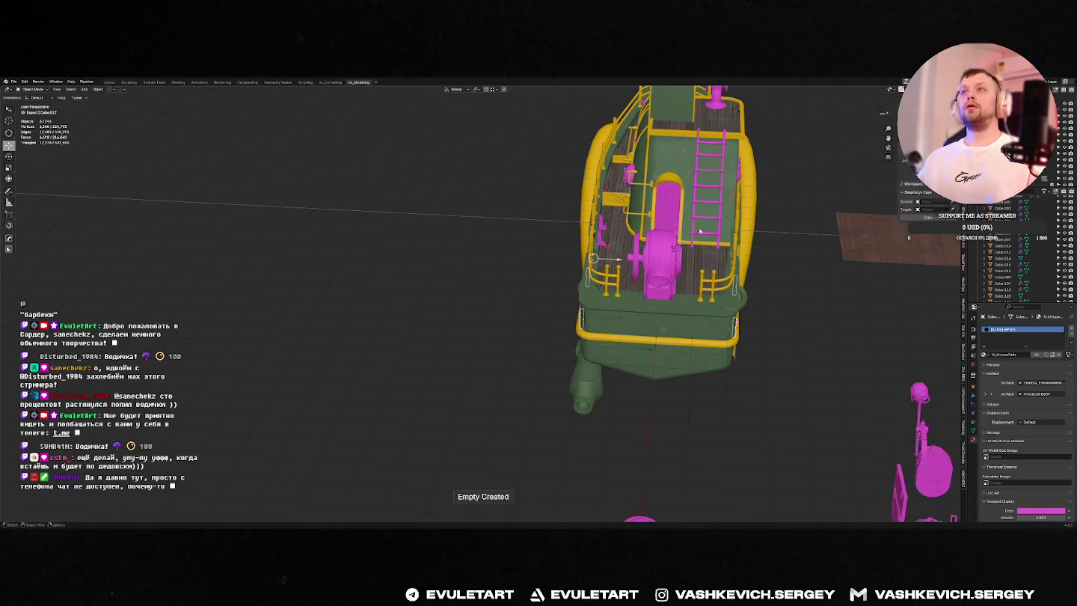
# Step: Check the mirrored plates on the hull with see-through display turned off
pyautogui.moveTo(636, 216); pyautogui.dragTo(611, 259, button='middle')
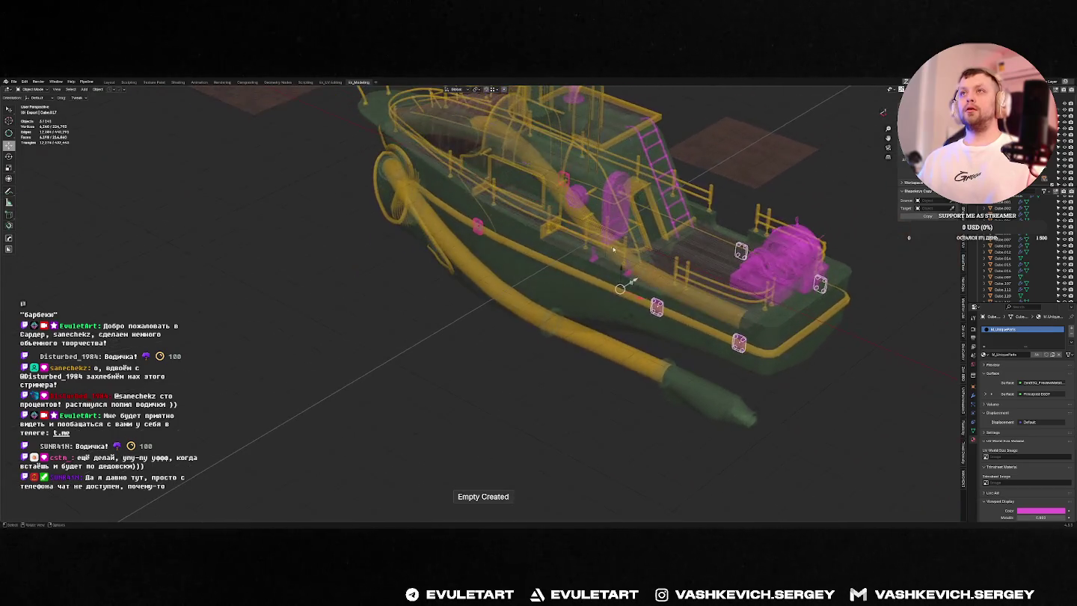
pyautogui.click(612, 260)
pyautogui.hotkey('alt', 'z')
pyautogui.moveTo(611, 260)
pyautogui.mouseDown(button='middle')
pyautogui.moveTo(492, 244)
pyautogui.moveTo(620, 241)
pyautogui.mouseUp(button='middle')
pyautogui.scroll(-4, 620, 241)
pyautogui.scroll(8, 524, 237)
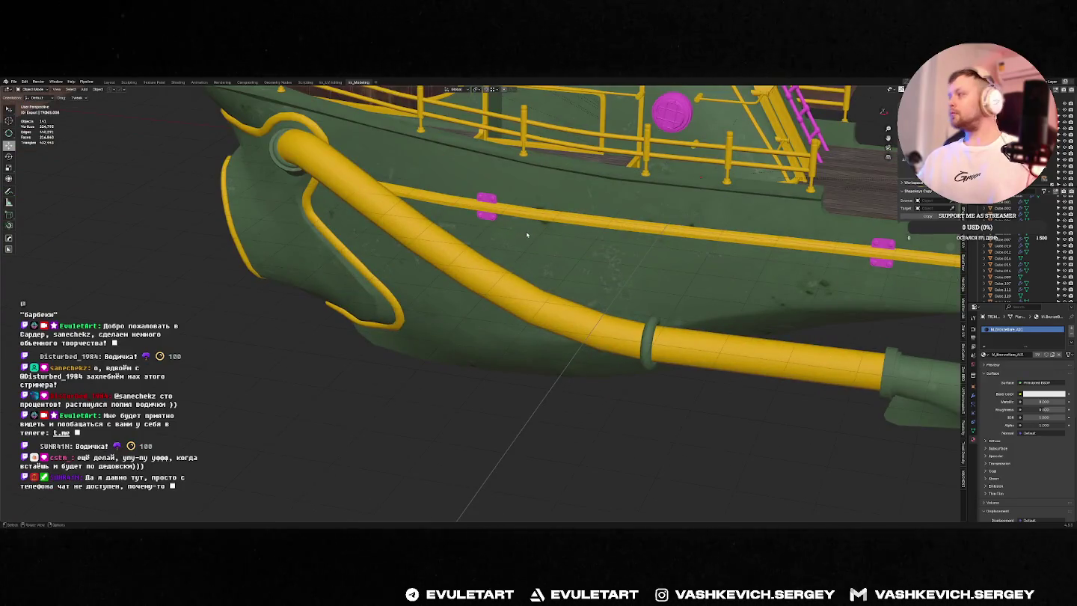
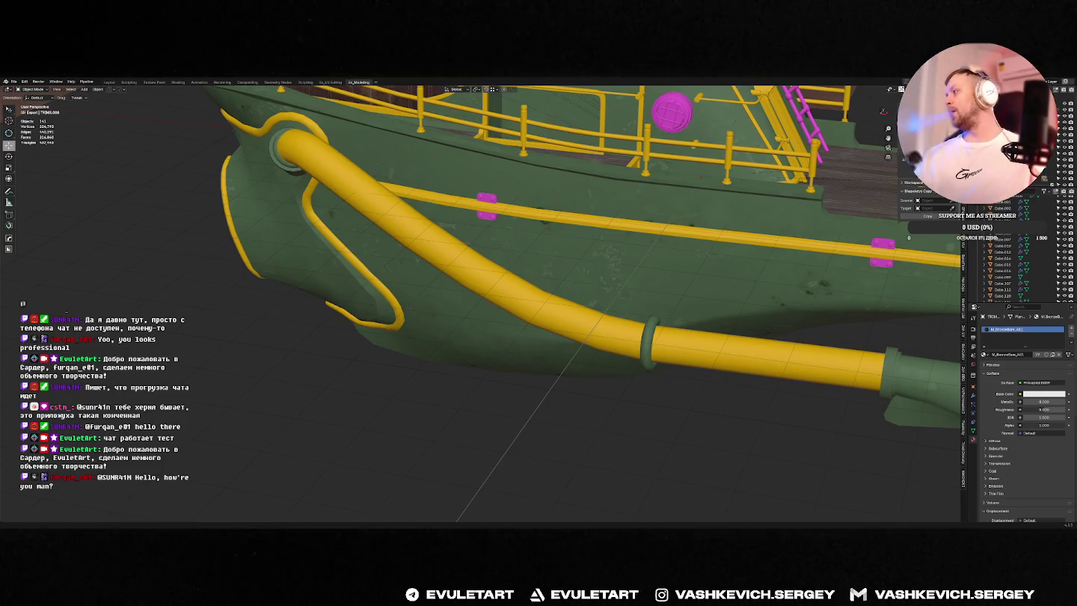
# Step: Zoom out and orbit to a side-on view of the whole green and yellow boat
pyautogui.scroll(-8, 659, 247)
pyautogui.moveTo(613, 247); pyautogui.dragTo(660, 246, button='middle')
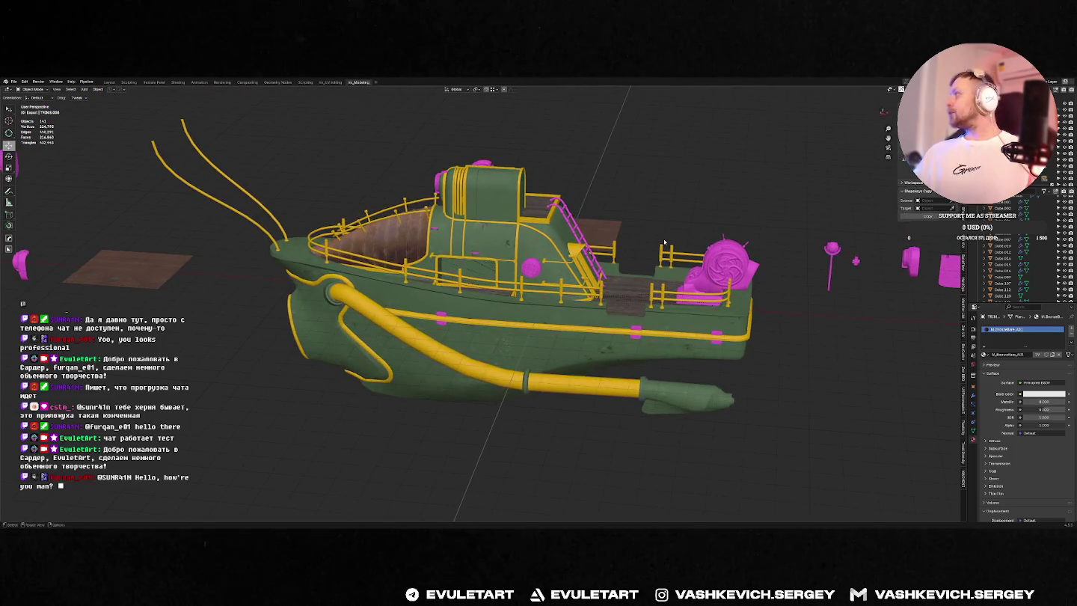
pyautogui.moveTo(546, 261); pyautogui.dragTo(549, 284, button='middle')
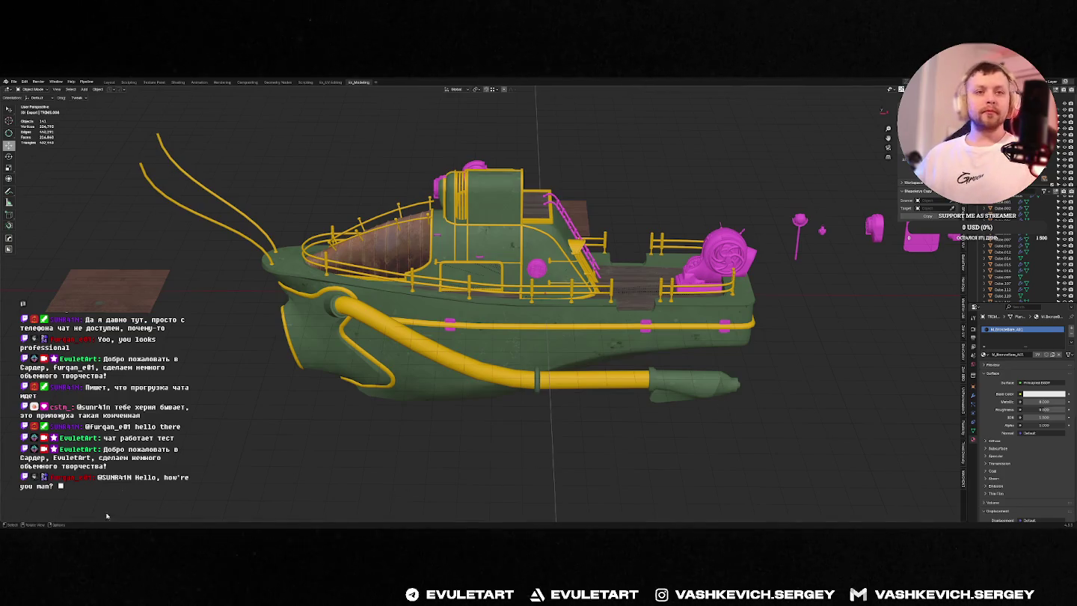
pyautogui.click(100, 522)
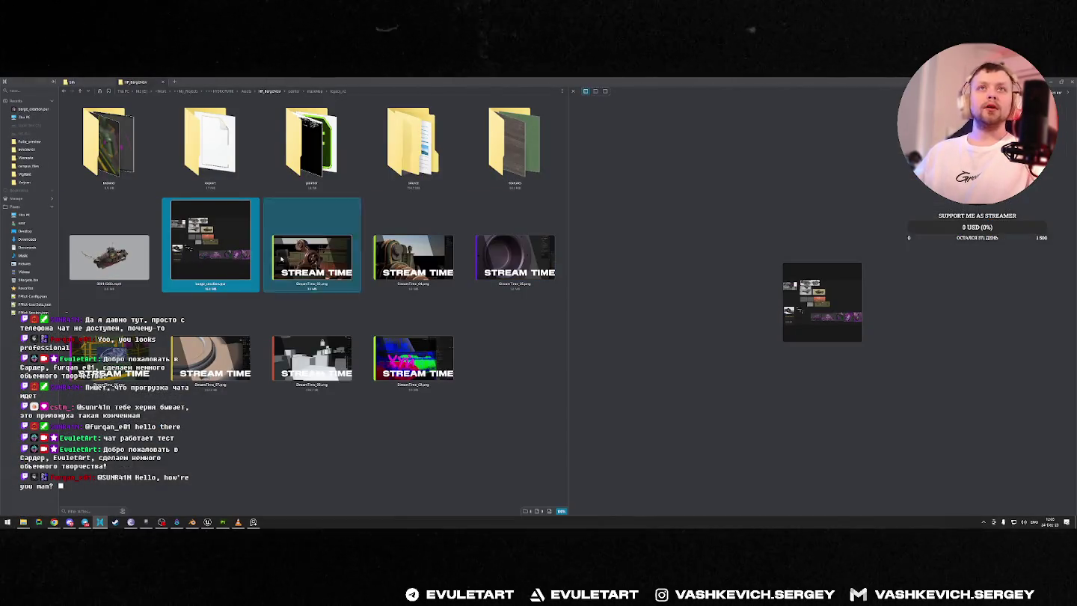
# Step: Preview the barge_creation reference image in Quick Look, then return to Blender
pyautogui.press('space')
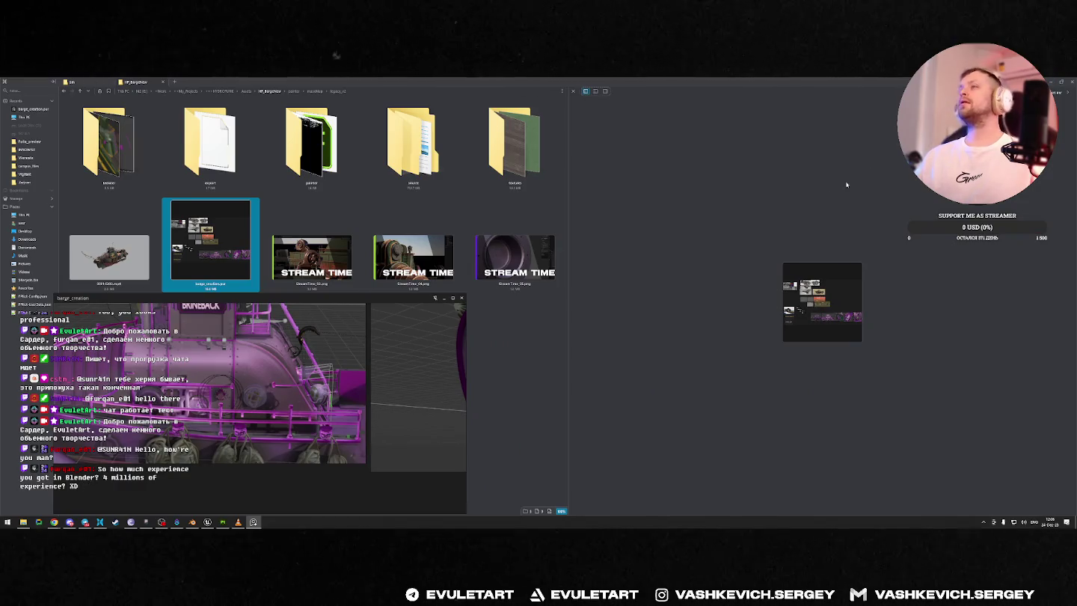
pyautogui.hotkey('alt', 'Tab')
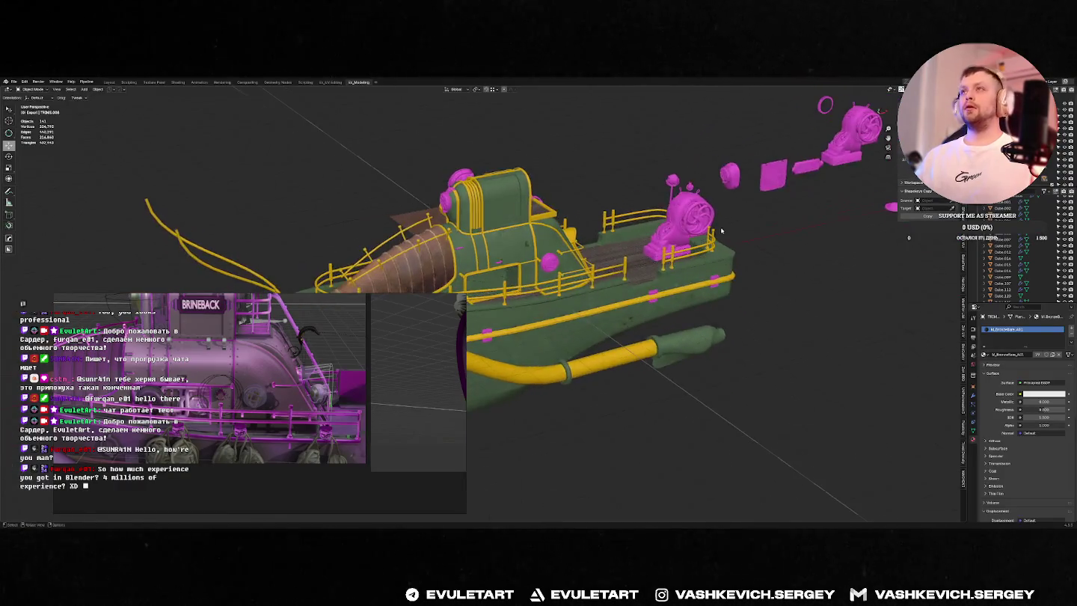
pyautogui.moveTo(722, 231); pyautogui.dragTo(785, 133, button='middle')
pyautogui.click(802, 142)
pyautogui.press('KP_Decimal')
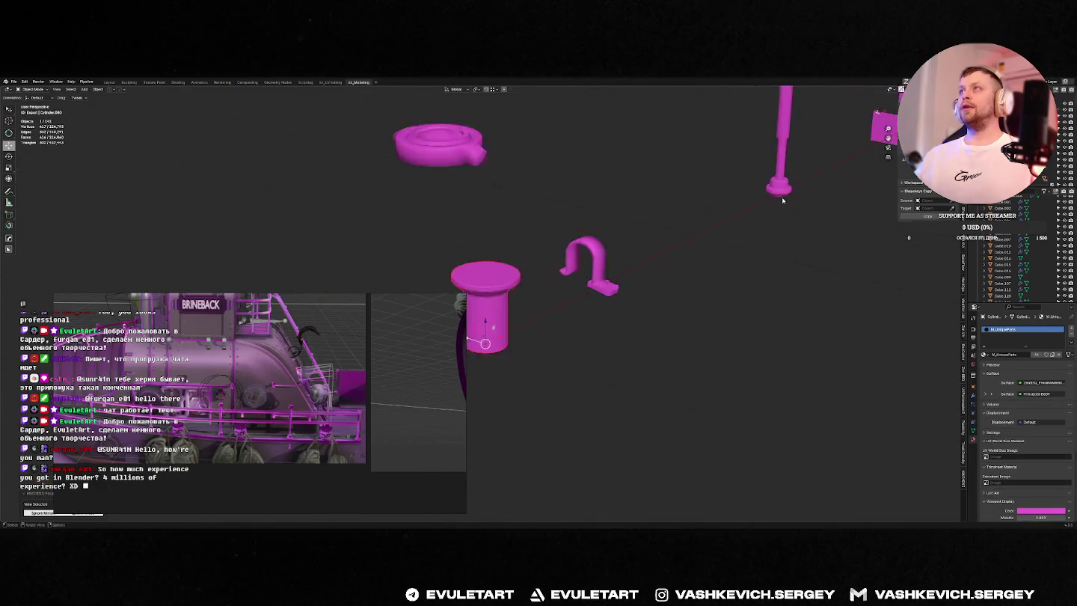
pyautogui.press('KP_1')
pyautogui.scroll(-2, 549, 259)
pyautogui.scroll(4, 600, 216)
pyautogui.scroll(-4, 668, 228)
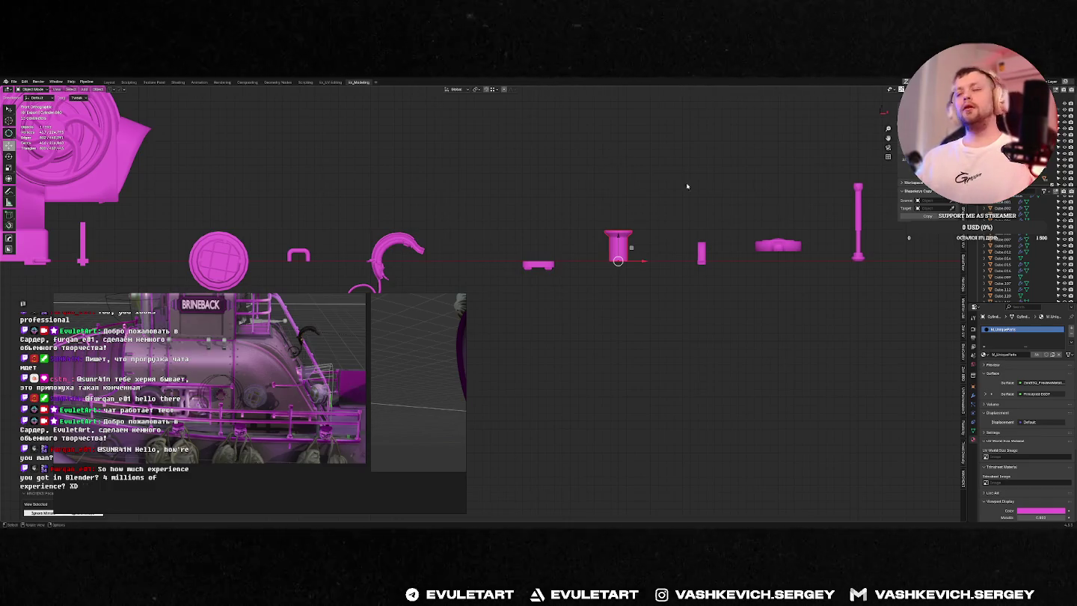
pyautogui.scroll(4, 684, 181)
pyautogui.scroll(-2, 655, 234)
pyautogui.keyDown('shift'); pyautogui.moveTo(711, 275); pyautogui.dragTo(682, 290, button='middle'); pyautogui.keyUp('shift')
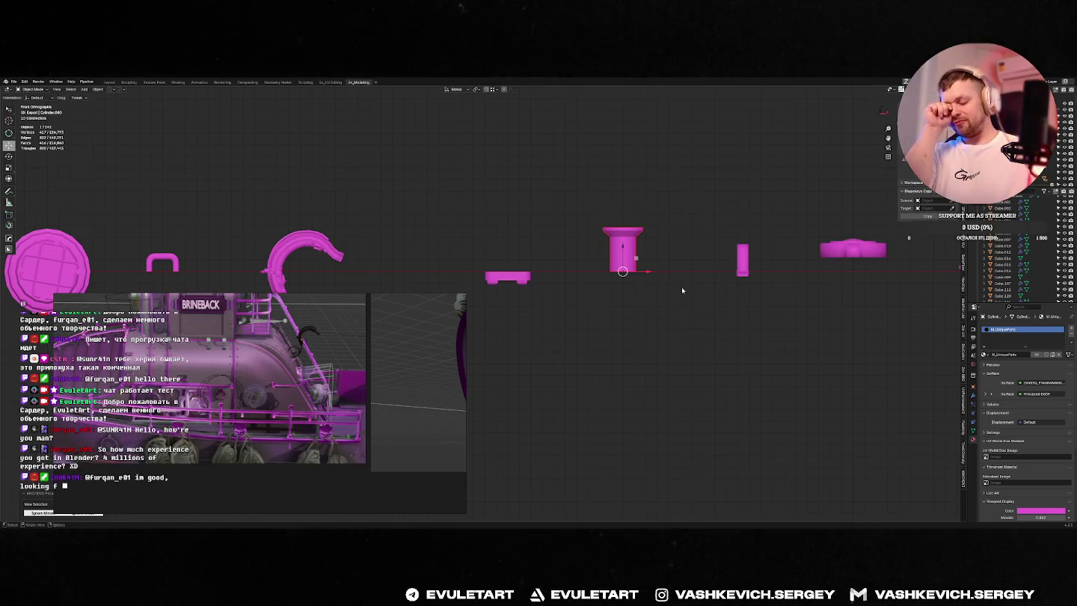
pyautogui.moveTo(644, 287)
pyautogui.mouseDown(button='middle')
pyautogui.moveTo(695, 314)
pyautogui.moveTo(619, 314)
pyautogui.mouseUp(button='middle')
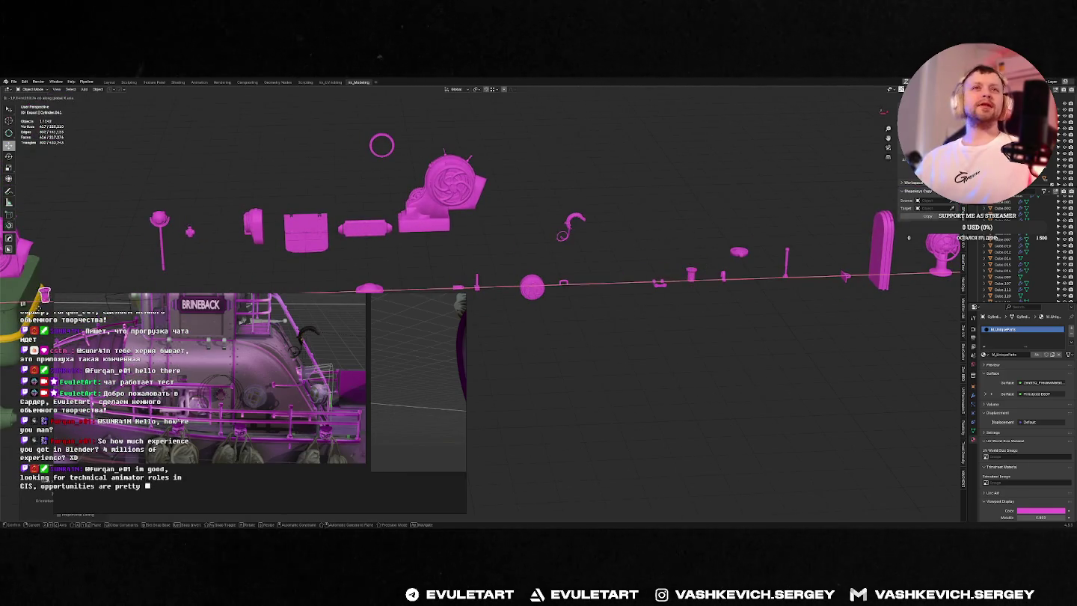
pyautogui.moveTo(693, 309)
pyautogui.mouseDown(button='middle')
pyautogui.moveTo(591, 149)
pyautogui.moveTo(534, 191)
pyautogui.moveTo(598, 224)
pyautogui.mouseUp(button='middle')
pyautogui.scroll(-3, 534, 191)
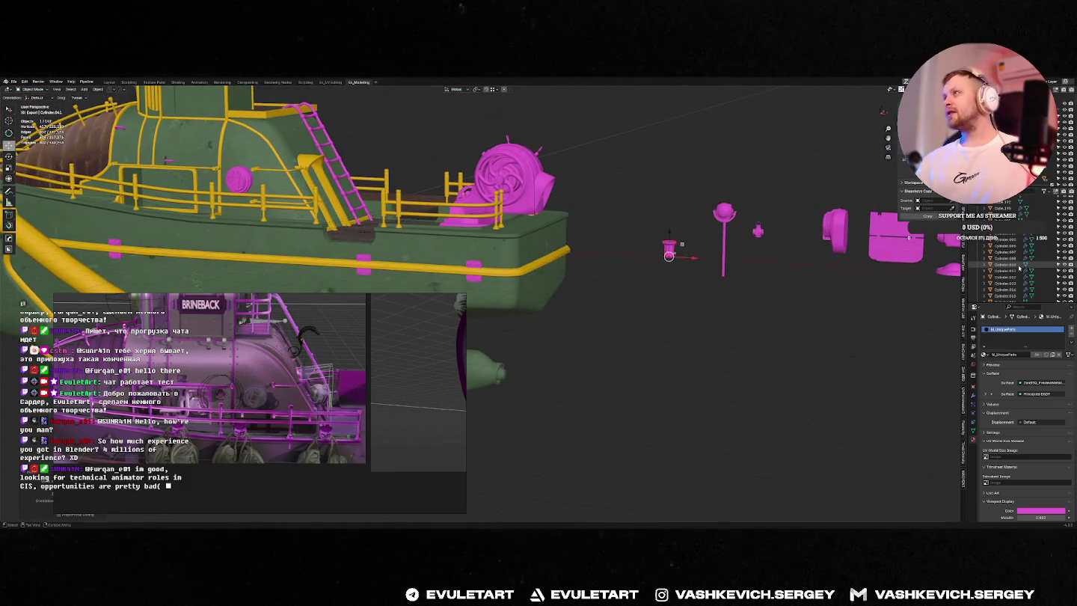
pyautogui.scroll(-5, 1022, 253)
pyautogui.moveTo(1022, 246)
pyautogui.mouseDown()
pyautogui.moveTo(1052, 104)
pyautogui.moveTo(1054, 178)
pyautogui.mouseUp()
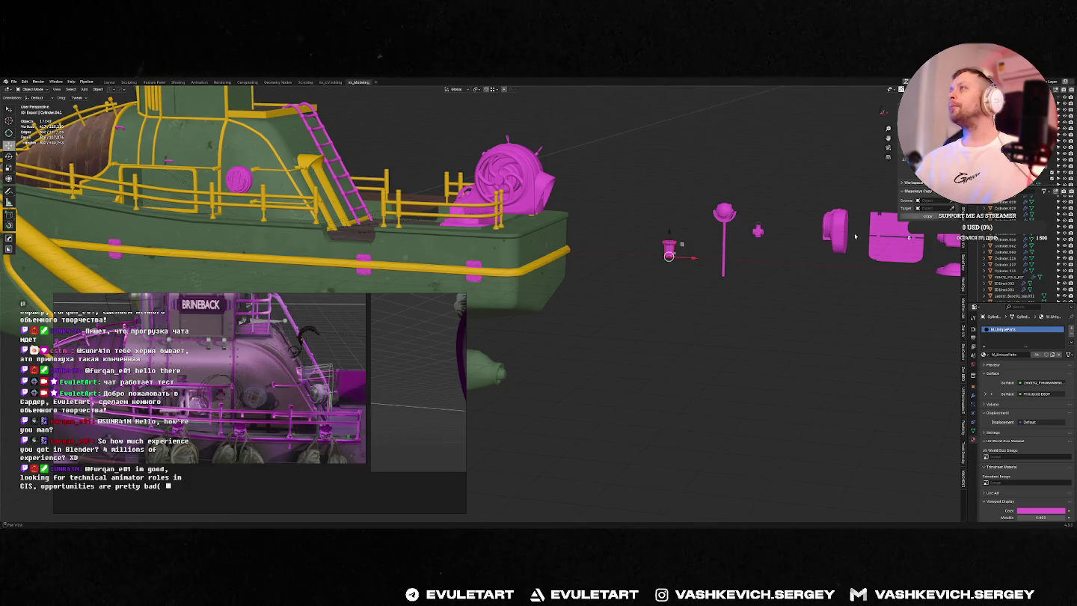
pyautogui.scroll(-4, 583, 317)
pyautogui.keyDown('alt'); pyautogui.moveTo(582, 317); pyautogui.dragTo(583, 361, button='middle'); pyautogui.keyUp('alt')
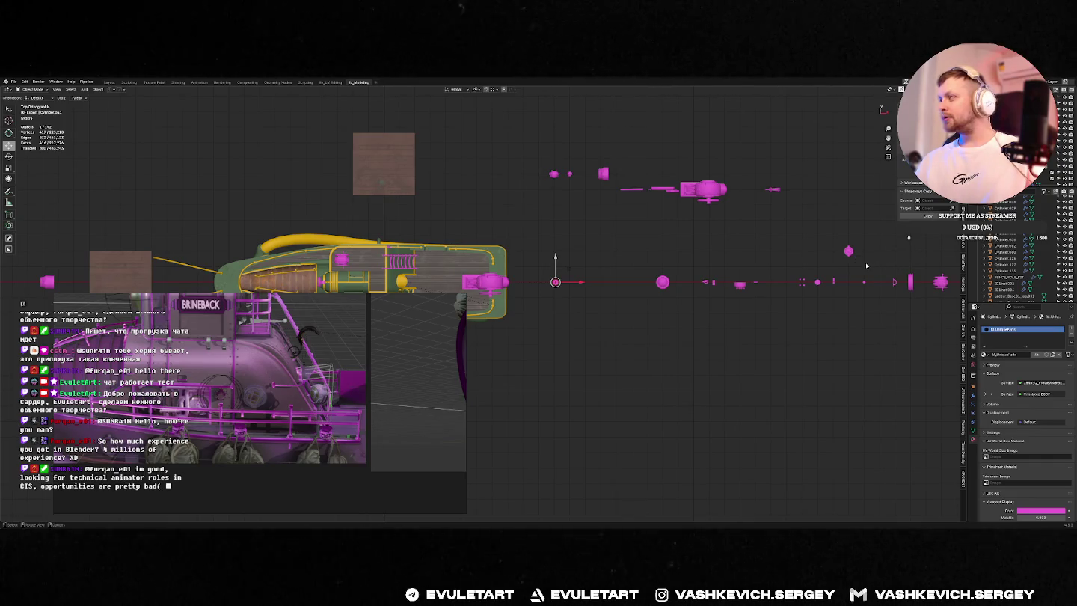
# Step: Select the small magenta part beside the railing and slide it along X from top view
pyautogui.press('KP_Decimal')
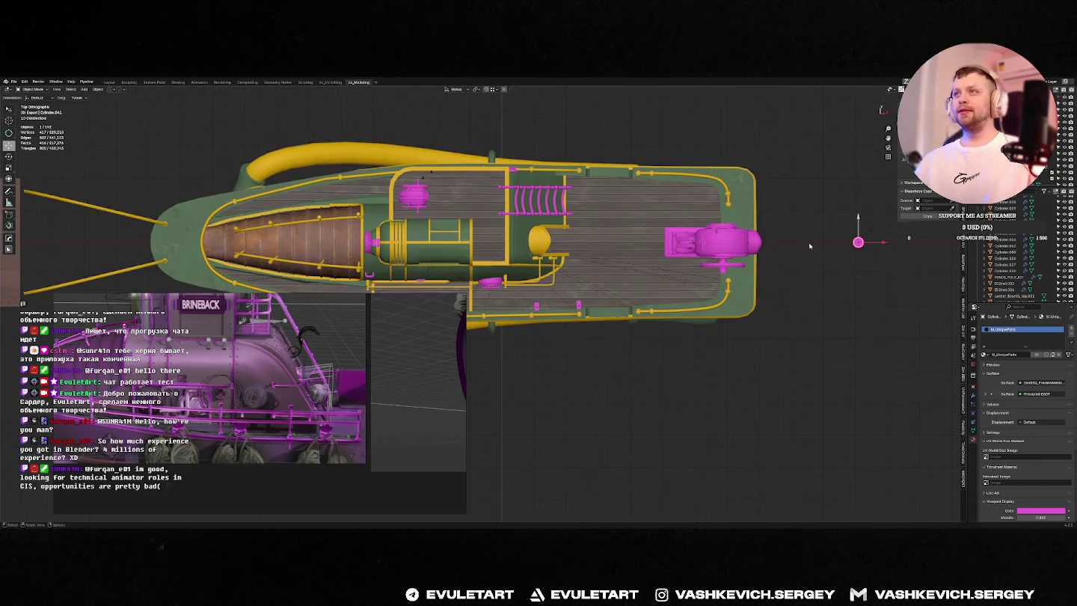
pyautogui.click(692, 320)
pyautogui.click(703, 283)
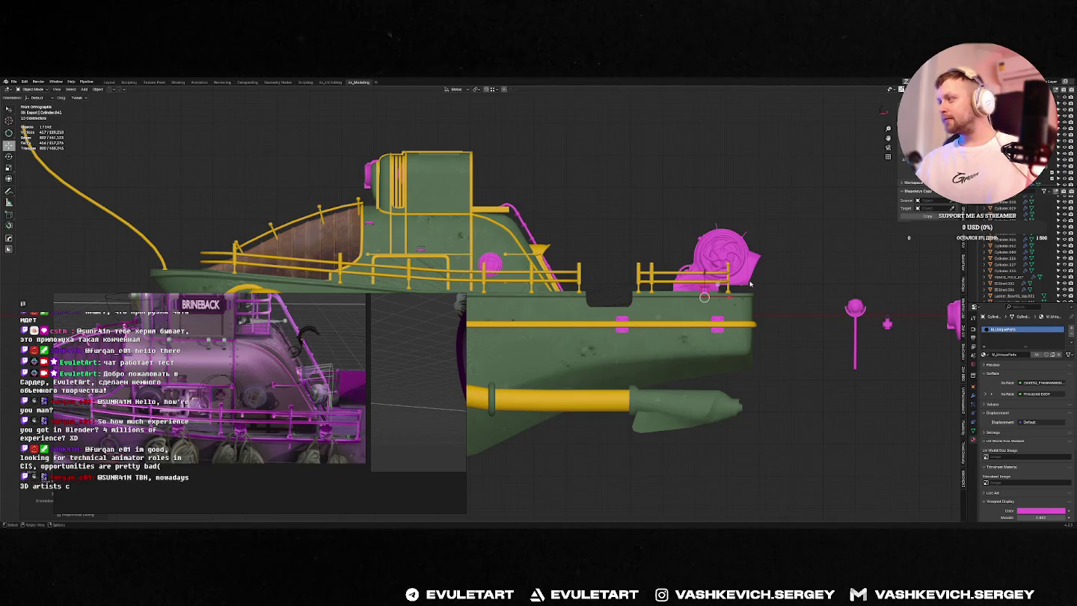
pyautogui.scroll(2, 750, 282)
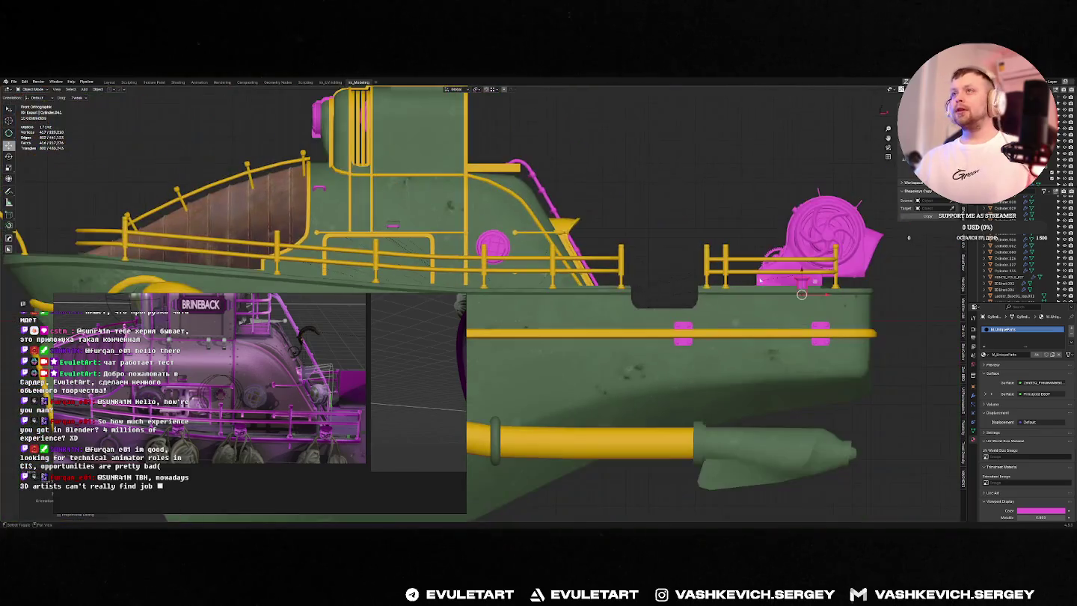
pyautogui.scroll(1, 886, 335)
pyautogui.scroll(1, 600, 282)
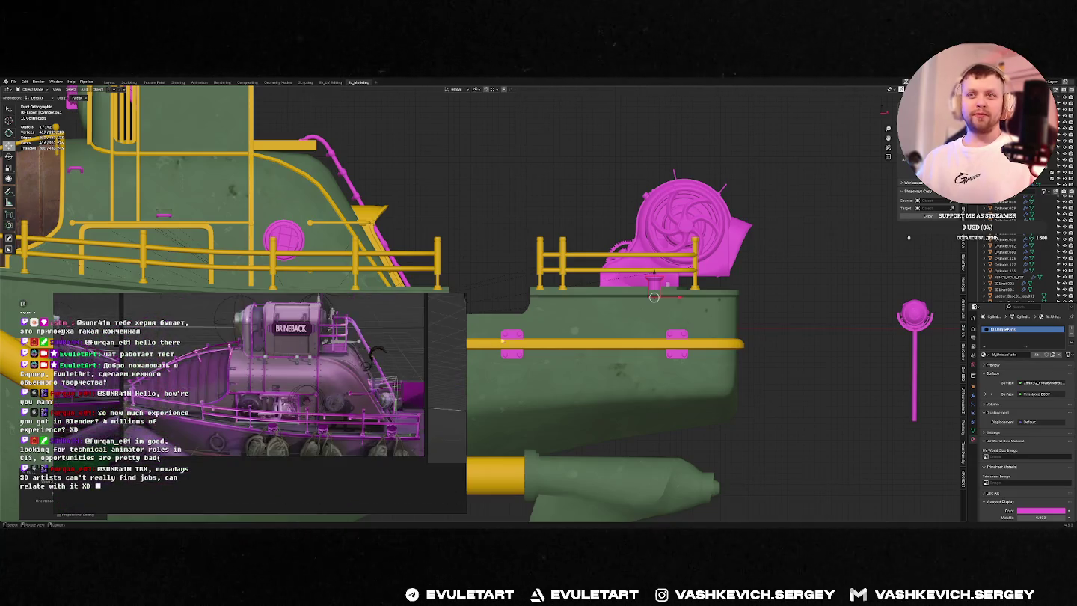
pyautogui.scroll(1, 755, 255)
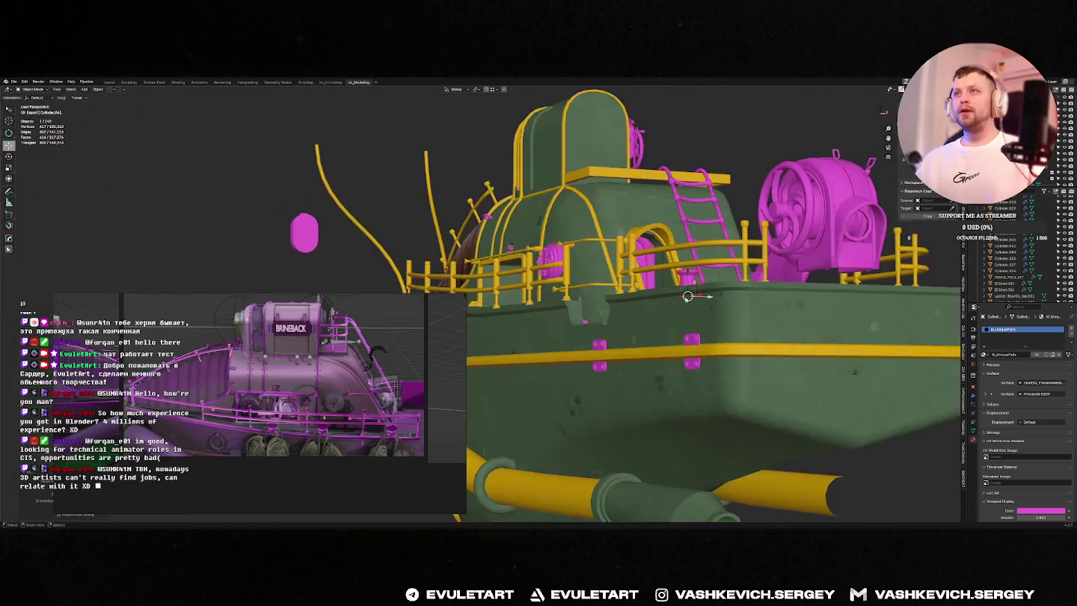
pyautogui.moveTo(762, 302); pyautogui.dragTo(625, 292, button='middle')
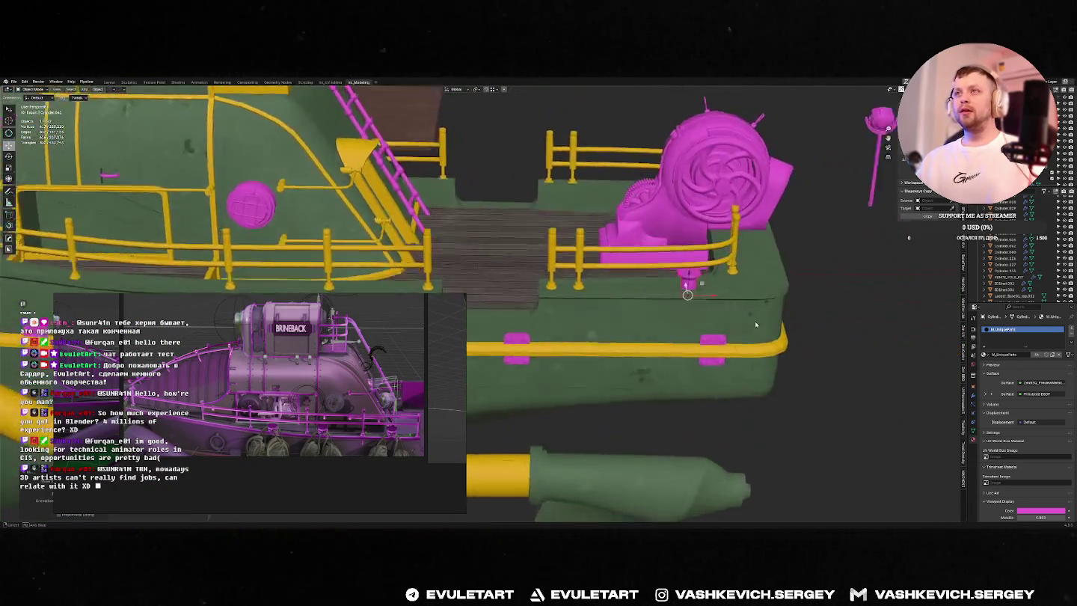
pyautogui.press('g')
pyautogui.press('x')
pyautogui.press('KP_7')
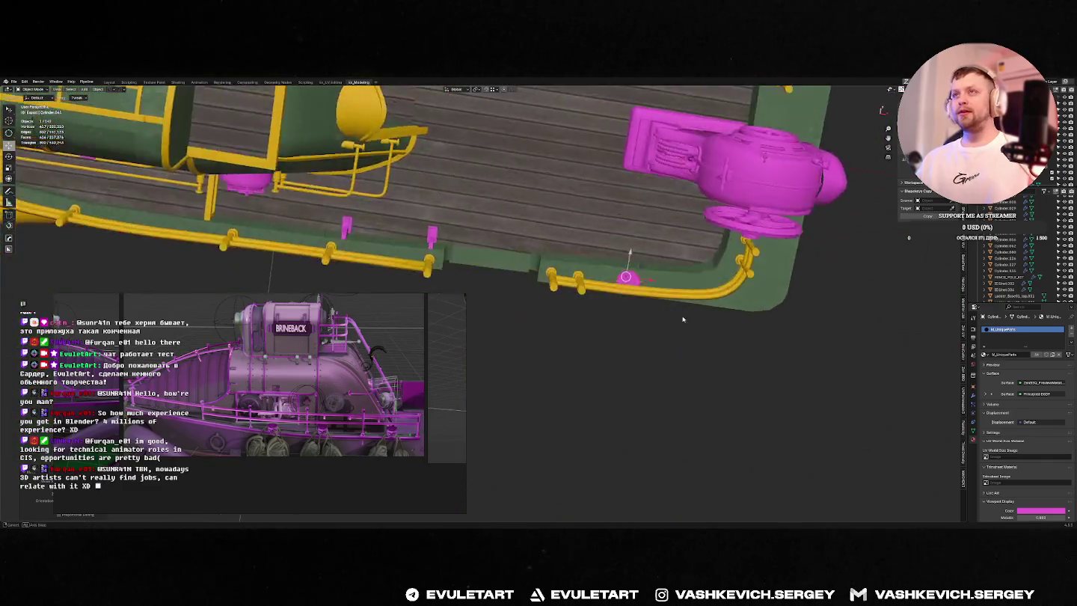
pyautogui.click(647, 296)
# Step: Select the pink cylinder and adjust its height along Z onto the hull's top edge
pyautogui.press('KP_1')
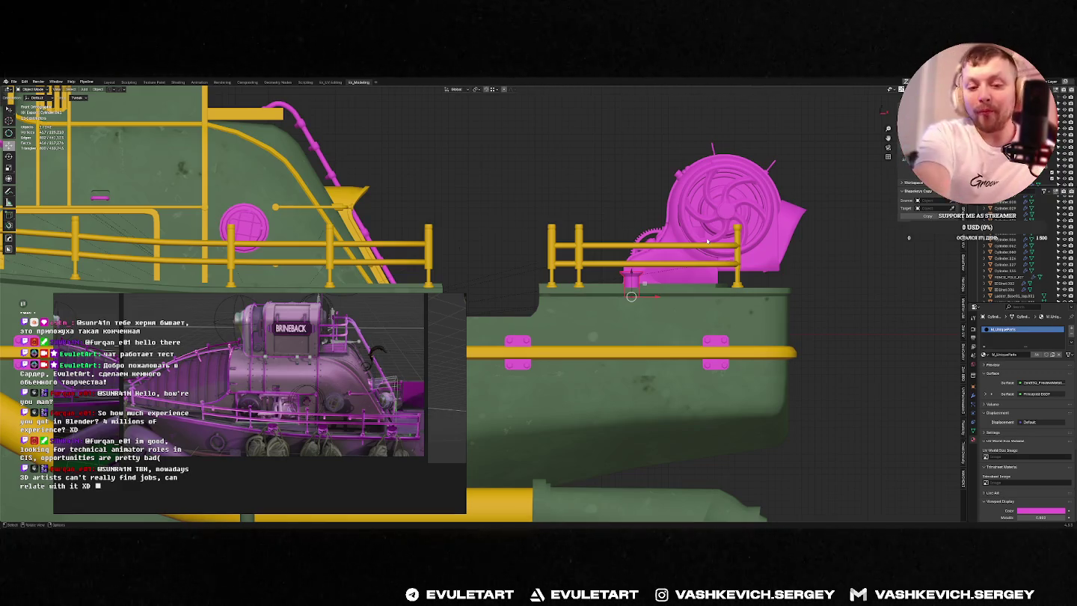
pyautogui.moveTo(707, 241)
pyautogui.mouseDown(button='middle')
pyautogui.moveTo(711, 214)
pyautogui.moveTo(646, 273)
pyautogui.mouseUp(button='middle')
pyautogui.scroll(2, 646, 274)
pyautogui.scroll(2, 646, 274)
pyautogui.click(646, 274)
pyautogui.press('g')
pyautogui.press('z')
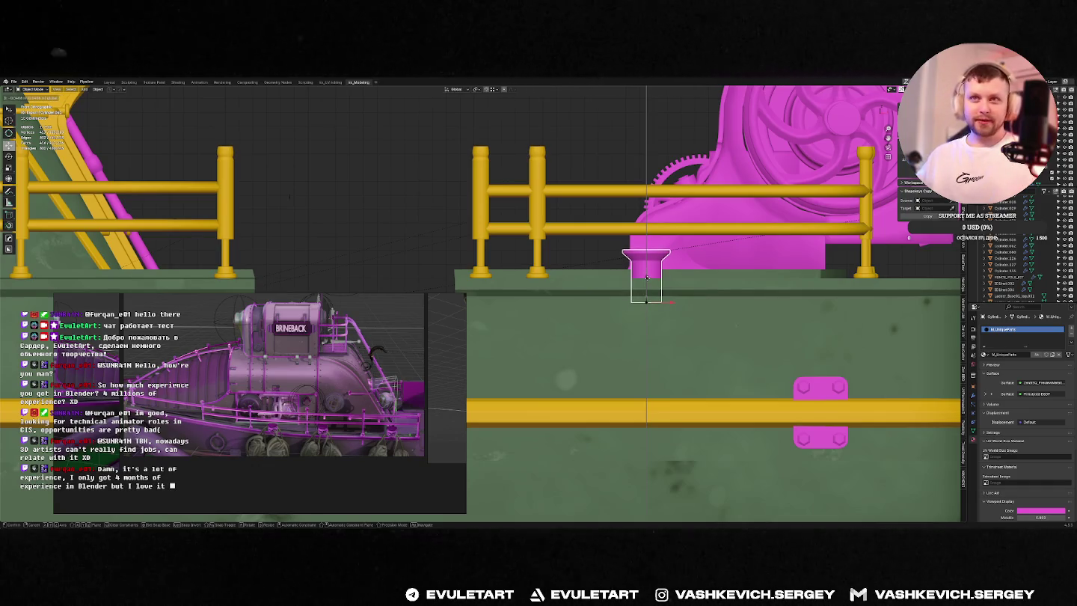
pyautogui.click(647, 278)
pyautogui.scroll(-4, 647, 278)
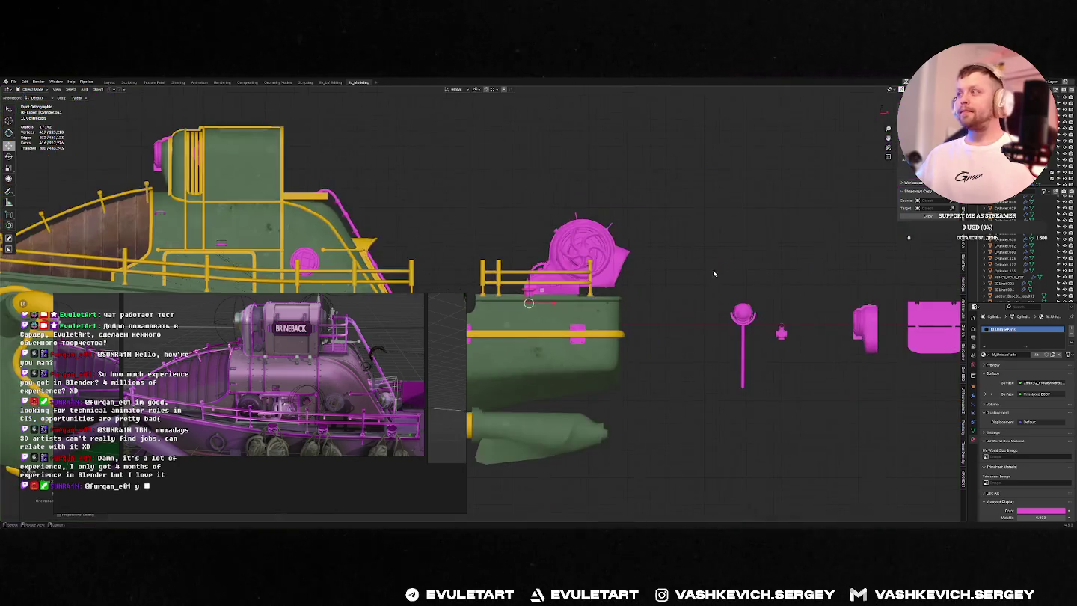
# Step: Slide the small magenta part 3.993 m along X toward the bow
pyautogui.scroll(-2, 697, 294)
pyautogui.keyDown('shift'); pyautogui.moveTo(626, 294); pyautogui.dragTo(753, 294, button='middle'); pyautogui.keyUp('shift')
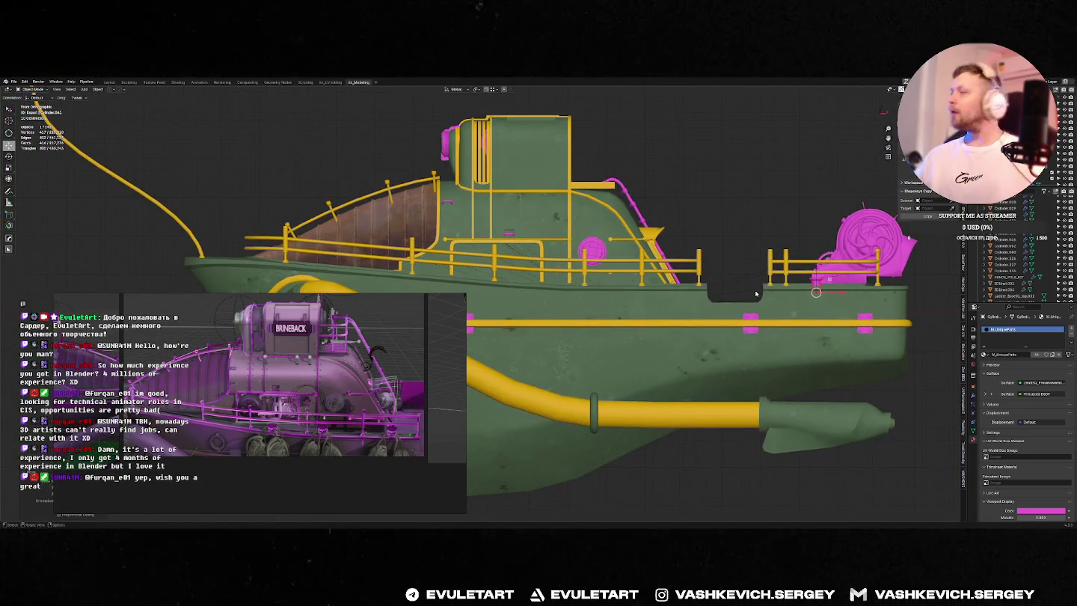
pyautogui.press('g')
pyautogui.press('x')
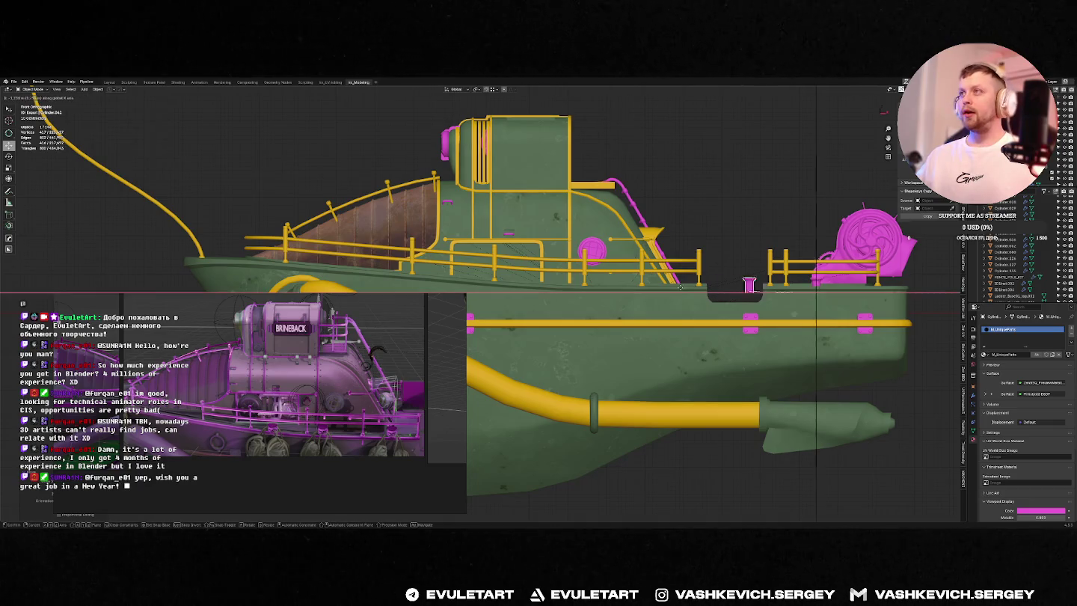
pyautogui.click(619, 284)
# Step: Reposition the pink disc on the deck from top view
pyautogui.press('KP_7')
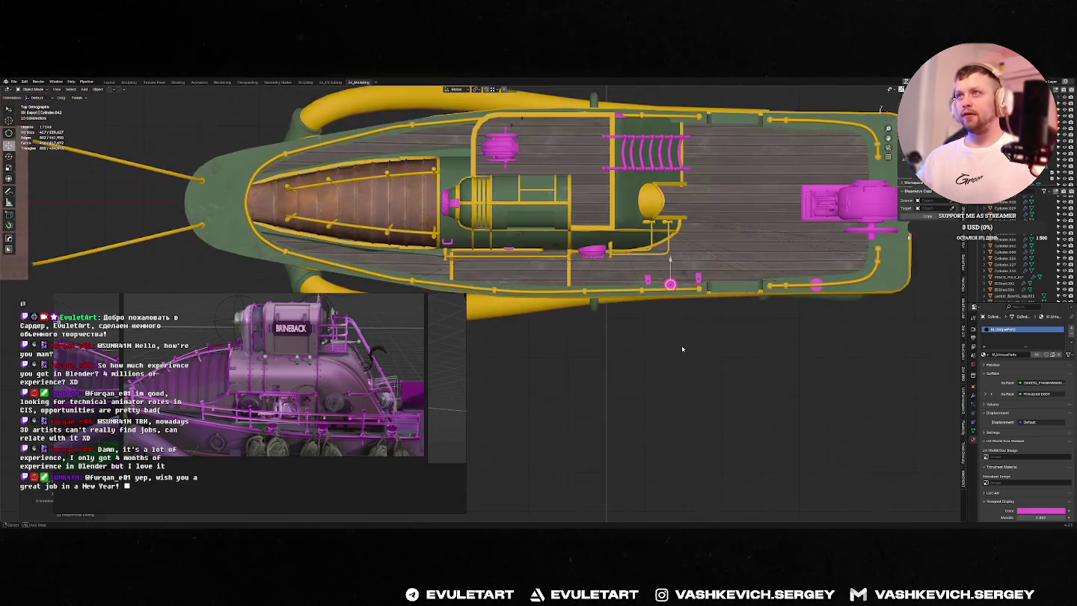
pyautogui.scroll(5, 704, 319)
pyautogui.scroll(-1, 627, 299)
pyautogui.keyDown('shift'); pyautogui.moveTo(748, 224); pyautogui.dragTo(598, 284, button='middle'); pyautogui.keyUp('shift')
pyautogui.press('g')
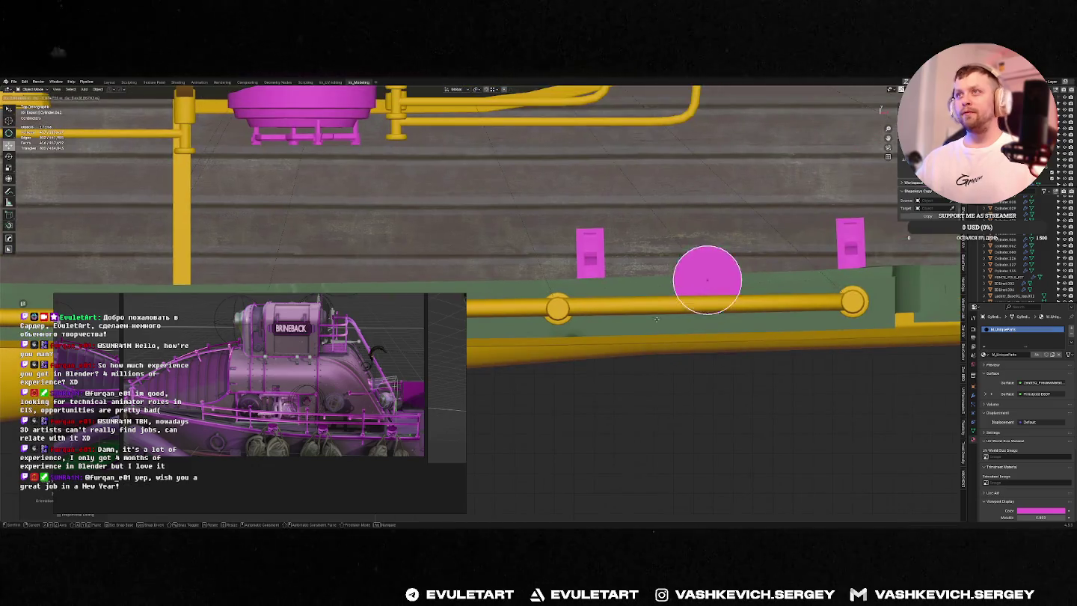
pyautogui.click(658, 340)
pyautogui.moveTo(658, 339)
pyautogui.mouseDown(button='middle')
pyautogui.moveTo(700, 294)
pyautogui.moveTo(762, 314)
pyautogui.moveTo(698, 319)
pyautogui.mouseUp(button='middle')
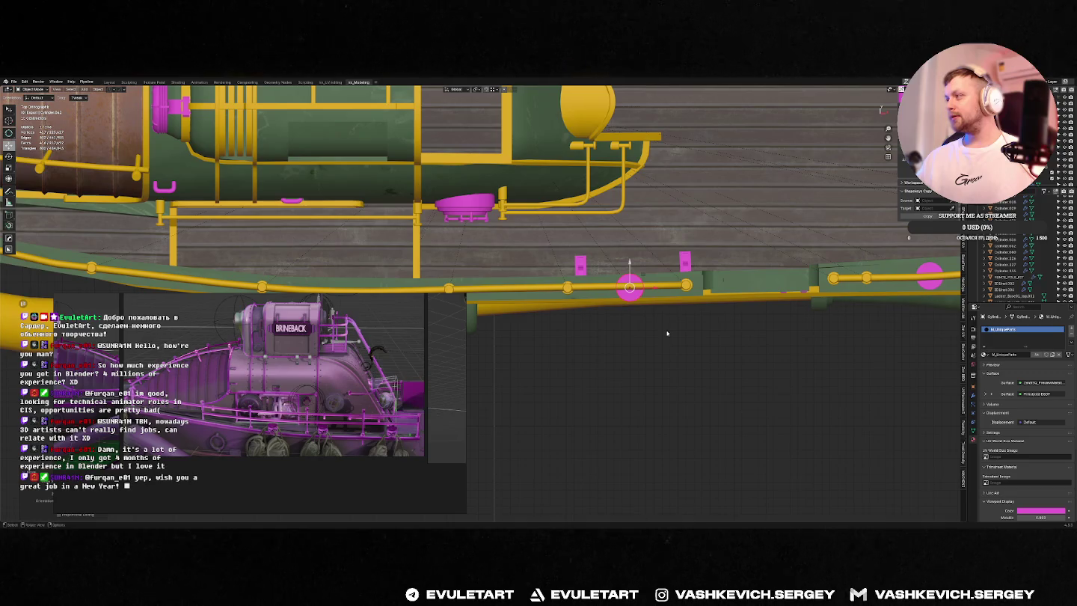
pyautogui.moveTo(666, 329)
pyautogui.mouseDown(button='middle')
pyautogui.moveTo(719, 257)
pyautogui.moveTo(815, 287)
pyautogui.moveTo(766, 302)
pyautogui.mouseUp(button='middle')
pyautogui.press('Tab')
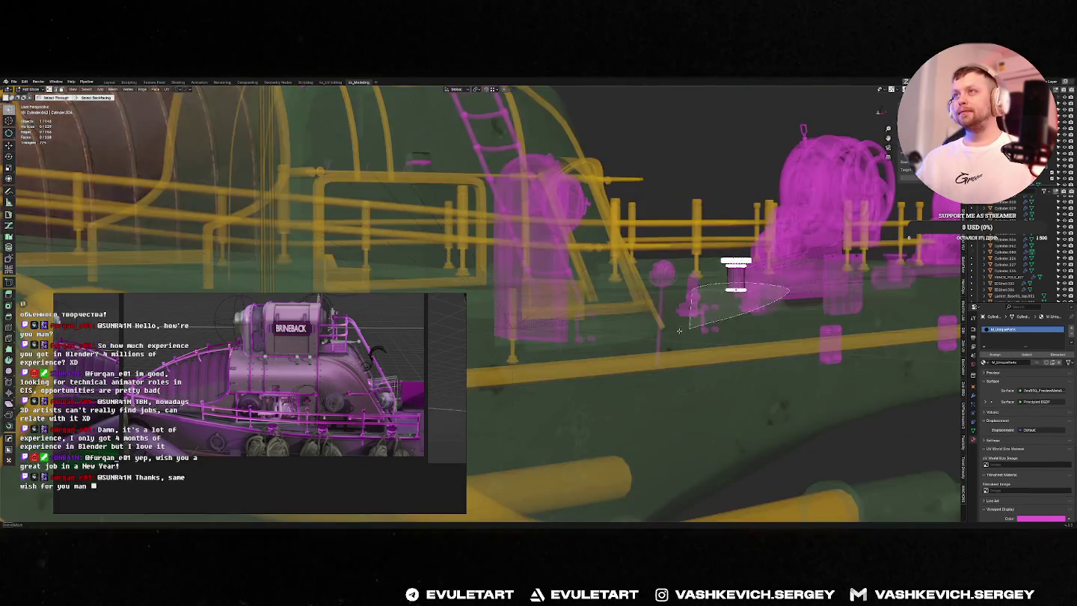
# Step: Lift the magenta cup along Z and resize its geometry in Edit Mode
pyautogui.press('g')
pyautogui.press('z')
pyautogui.click(783, 290)
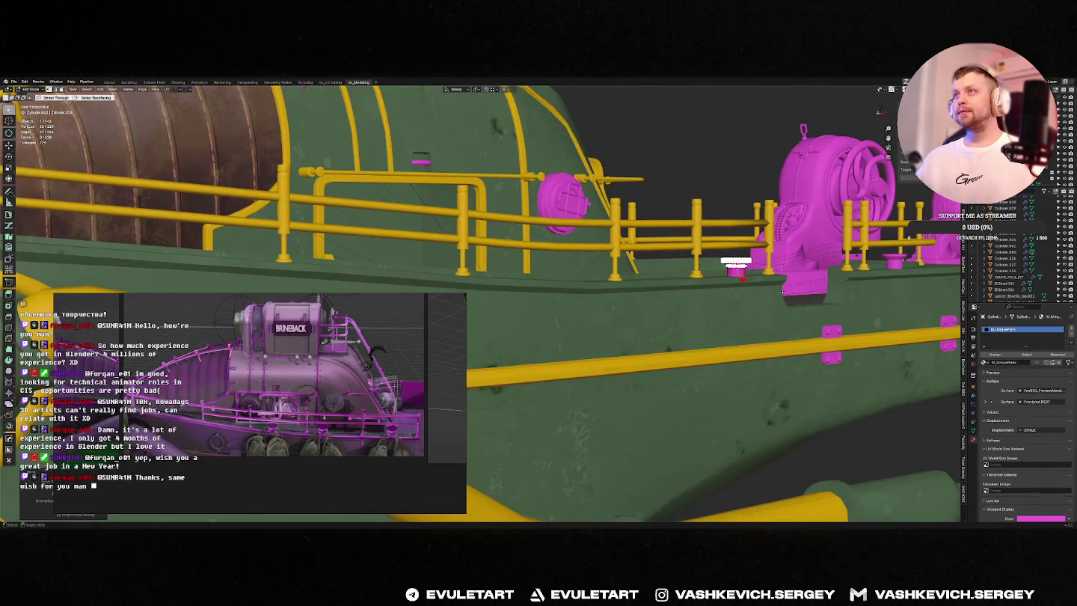
pyautogui.press('Tab')
pyautogui.moveTo(783, 290)
pyautogui.mouseDown(button='middle')
pyautogui.moveTo(785, 299)
pyautogui.moveTo(621, 340)
pyautogui.mouseUp(button='middle')
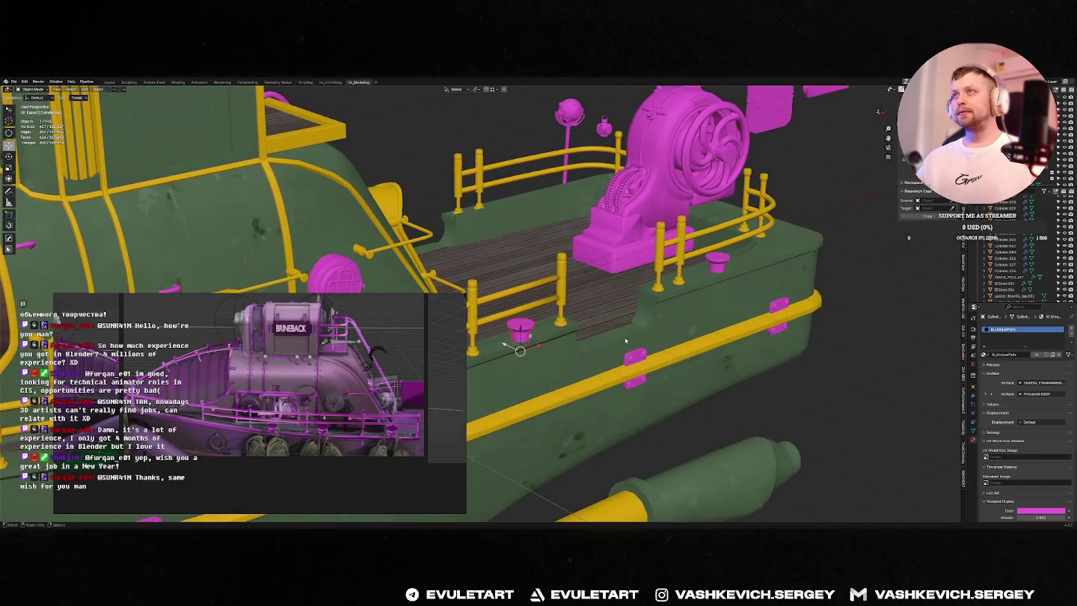
pyautogui.press('Tab')
pyautogui.press('g')
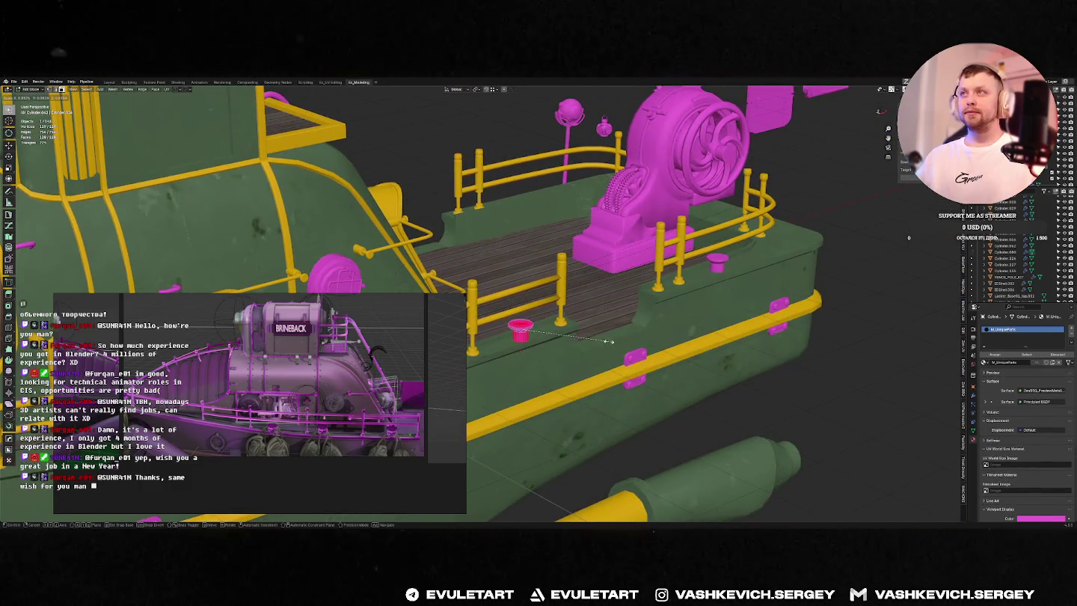
pyautogui.click(600, 342)
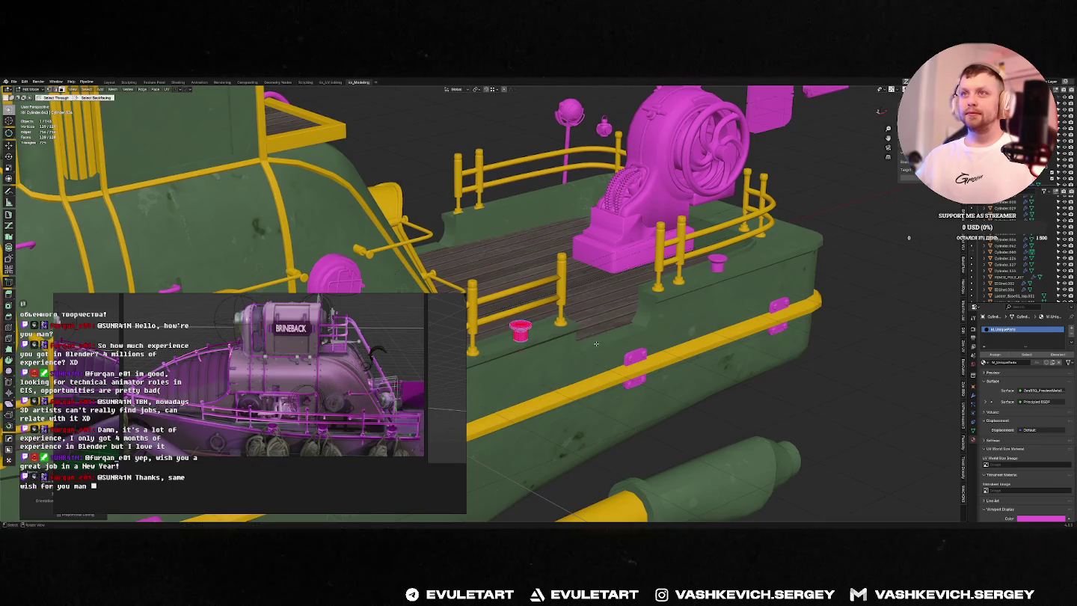
# Step: Select the cup's top vertex ring in front view and move it to reshape the rim
pyautogui.press('KP_1')
pyautogui.scroll(2, 515, 329)
pyautogui.scroll(2, 514, 329)
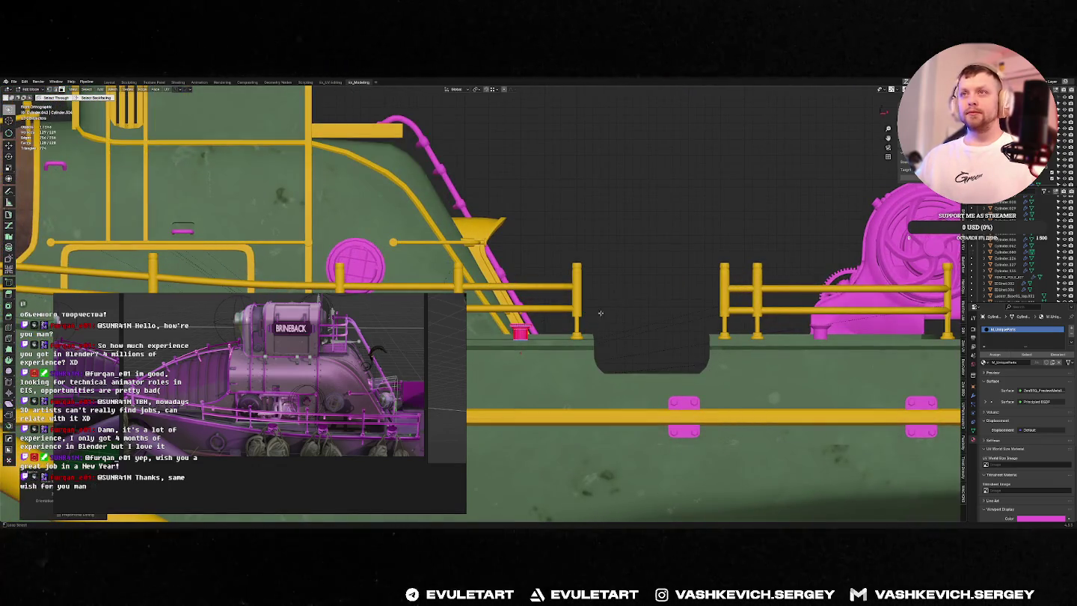
pyautogui.moveTo(562, 328); pyautogui.dragTo(729, 315, button='middle')
pyautogui.moveTo(891, 289)
pyautogui.mouseDown(button='middle')
pyautogui.moveTo(747, 314)
pyautogui.moveTo(758, 315)
pyautogui.mouseUp(button='middle')
pyautogui.hotkey('alt', 'z')
pyautogui.hotkey('alt', 'z')
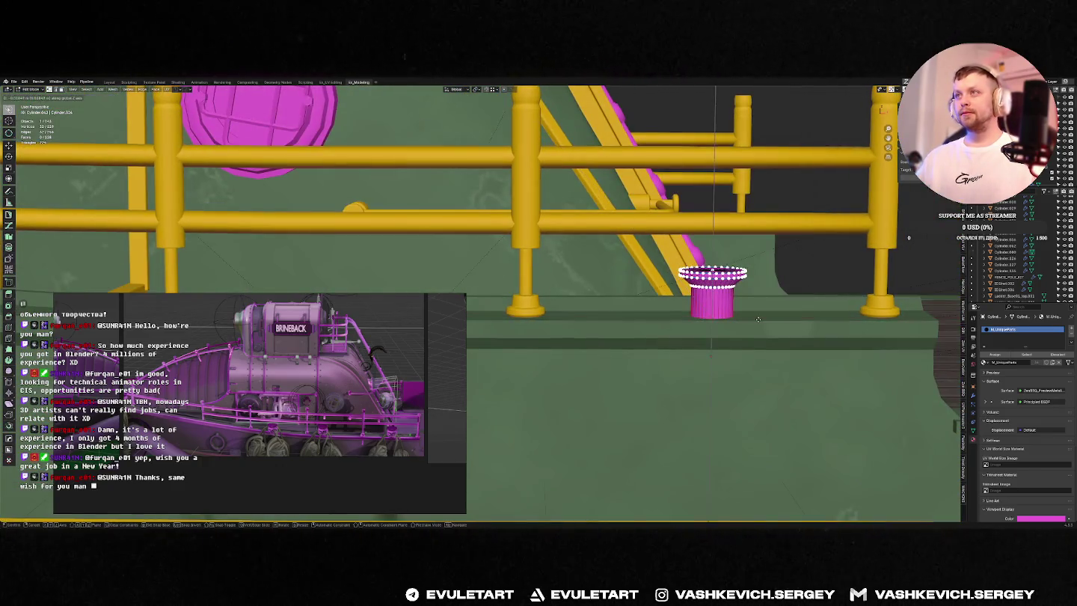
pyautogui.press('KP_1')
pyautogui.press('g')
pyautogui.click(719, 307)
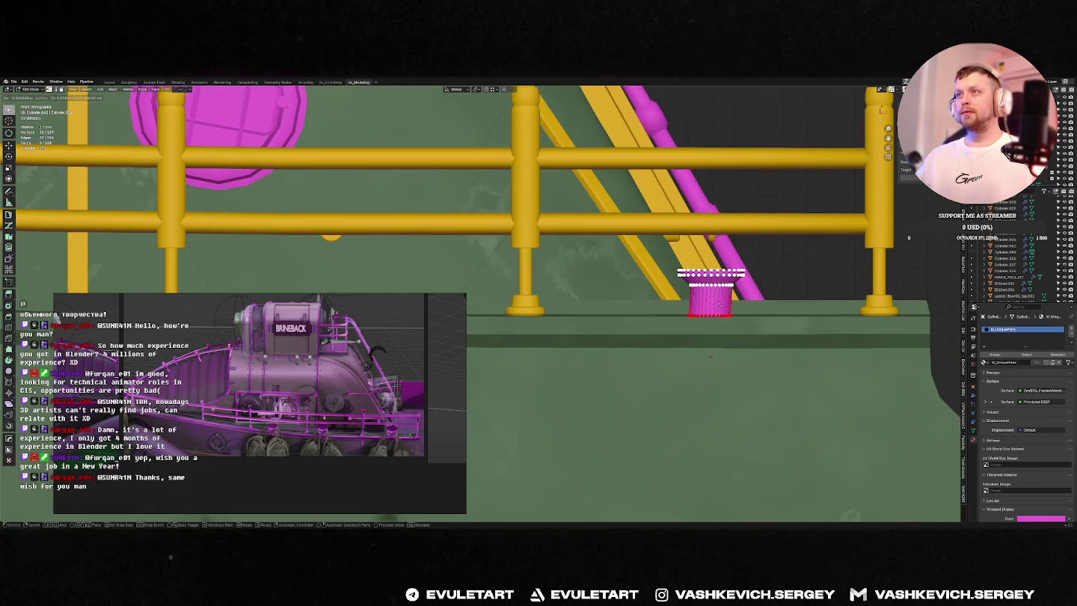
pyautogui.press('Tab')
pyautogui.scroll(-5, 701, 312)
pyautogui.moveTo(701, 313); pyautogui.dragTo(755, 356, button='middle')
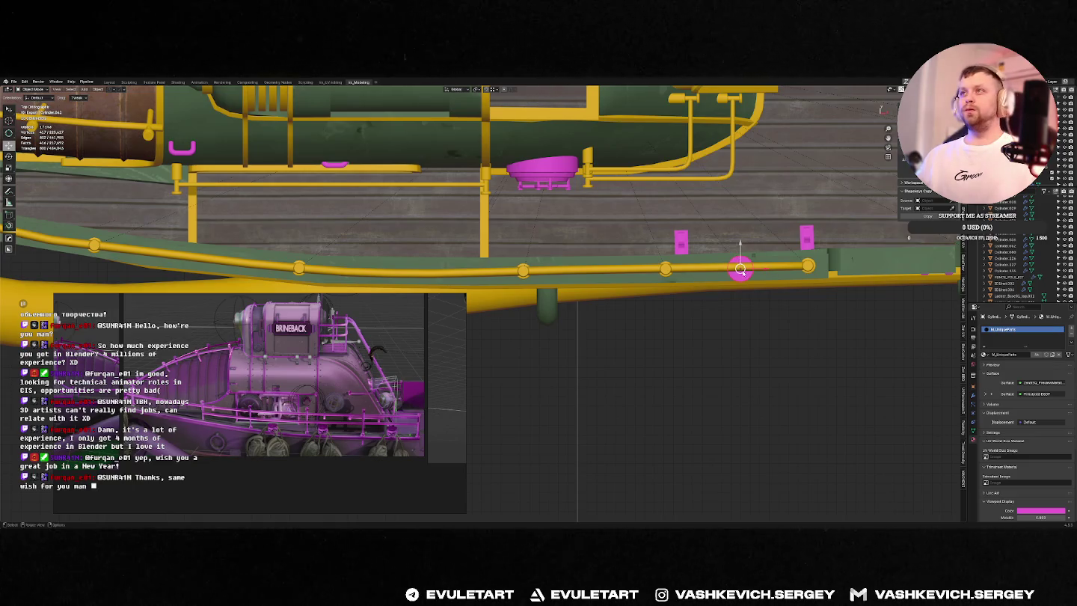
# Step: Duplicate the magenta cup twice, placing the copies along the side rail
pyautogui.hotkey('shift', 'd')
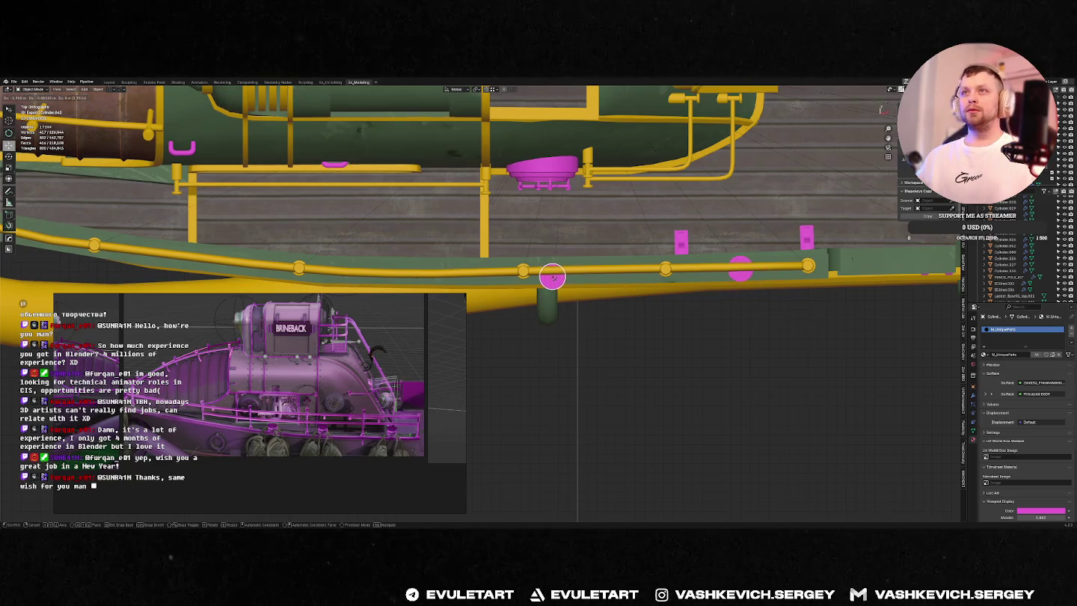
pyautogui.click(551, 275)
pyautogui.moveTo(552, 275); pyautogui.dragTo(551, 208, button='middle')
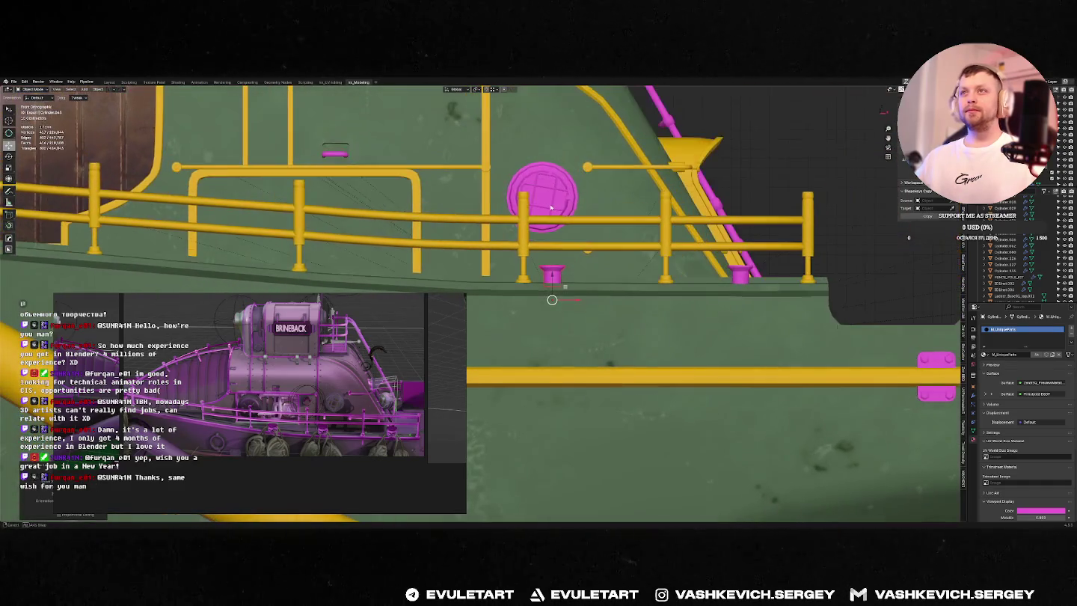
pyautogui.press('g')
pyautogui.moveTo(592, 231)
pyautogui.keyDown('shift'); pyautogui.mouseDown(button='middle')
pyautogui.moveTo(708, 225)
pyautogui.moveTo(814, 294)
pyautogui.mouseUp(button='middle'); pyautogui.keyUp('shift')
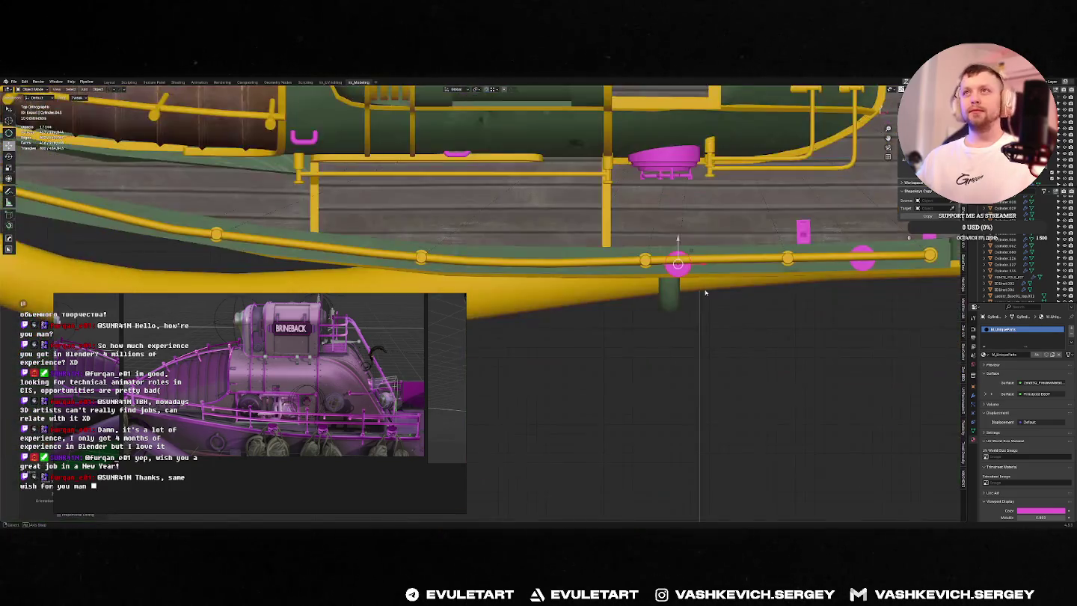
pyautogui.hotkey('shift', 'd')
pyautogui.click(599, 293)
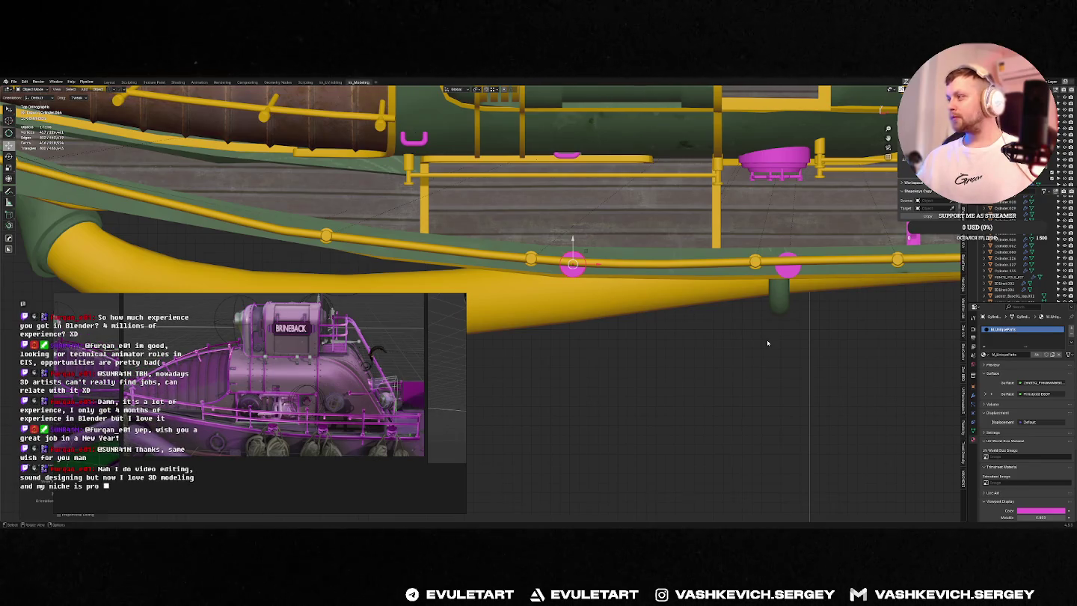
# Step: Raise the latest cup copy along Z and reposition it on the rail
pyautogui.moveTo(767, 343)
pyautogui.keyDown('alt'); pyautogui.mouseDown(button='middle')
pyautogui.moveTo(625, 279)
pyautogui.moveTo(738, 305)
pyautogui.mouseUp(button='middle'); pyautogui.keyUp('alt')
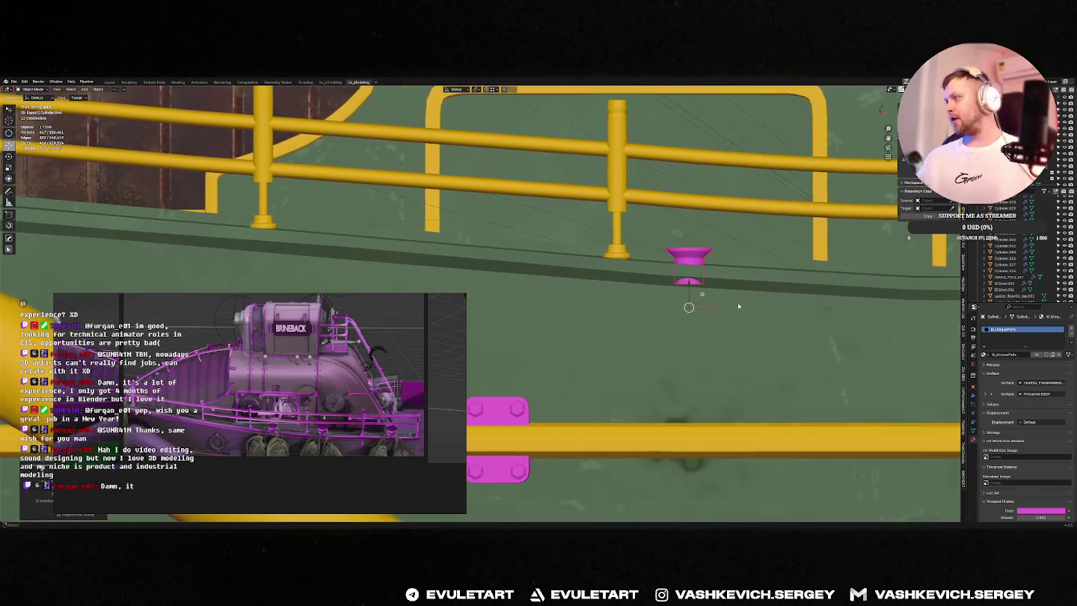
pyautogui.press('g')
pyautogui.press('z')
pyautogui.click(752, 302)
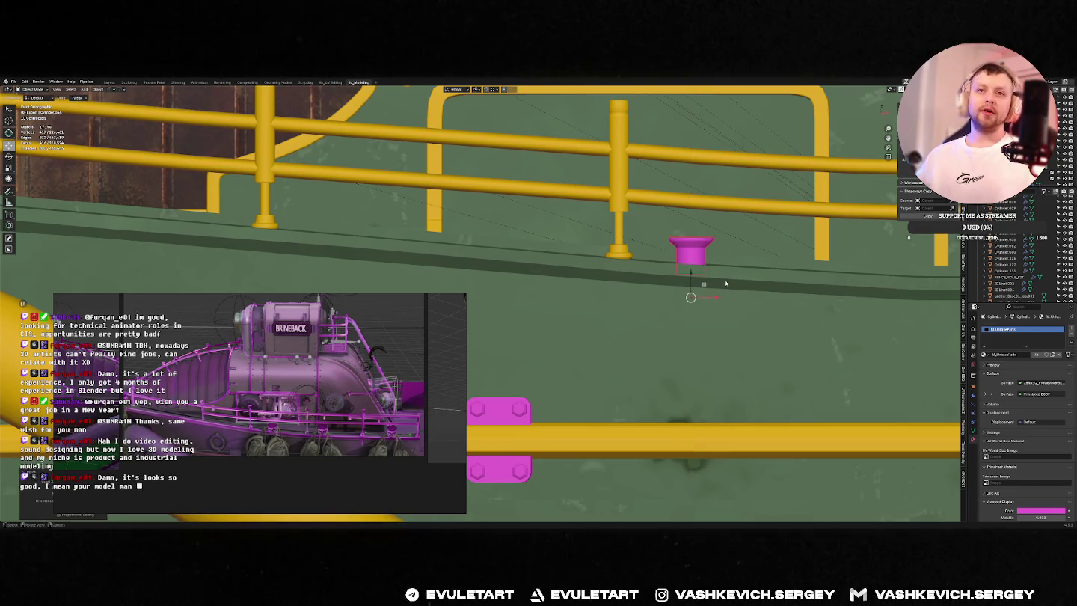
pyautogui.press('g')
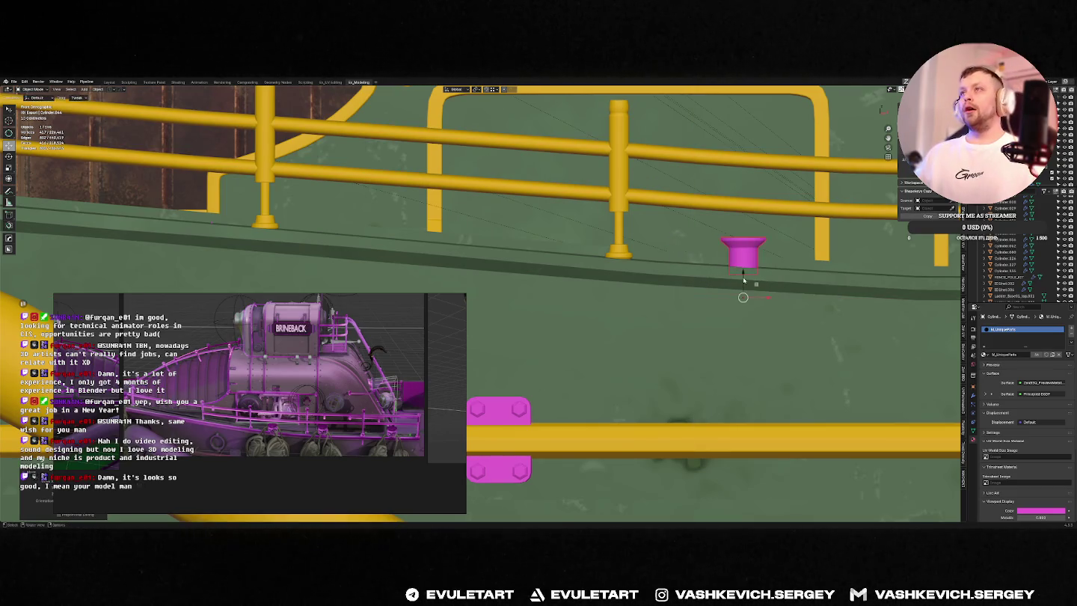
pyautogui.click(754, 287)
# Step: Select several magenta cups and apply the mirror tool to them
pyautogui.scroll(-2, 677, 276)
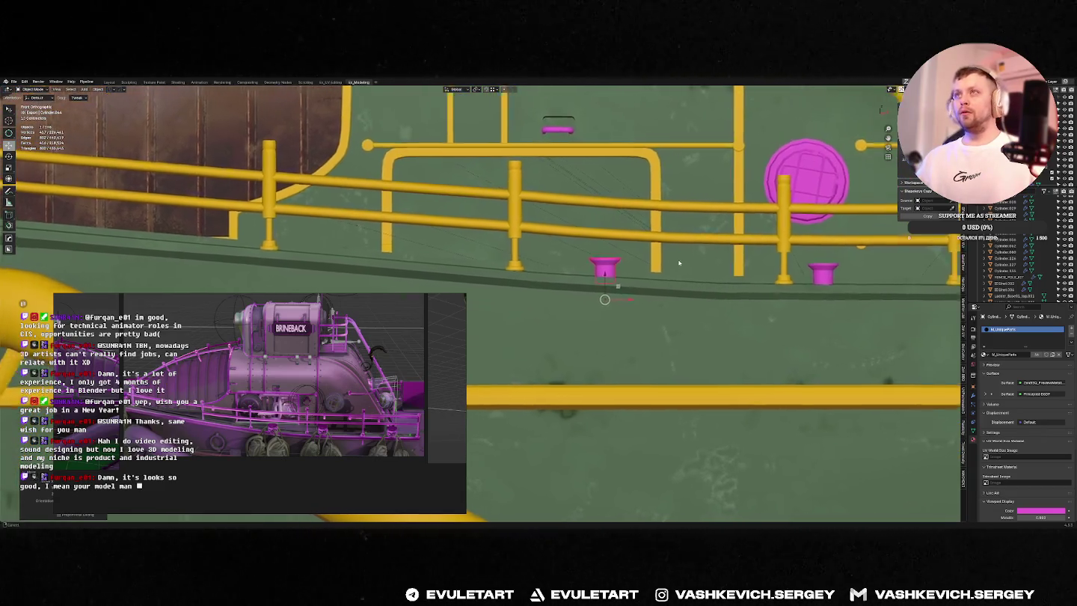
pyautogui.moveTo(678, 282); pyautogui.dragTo(620, 339, button='middle')
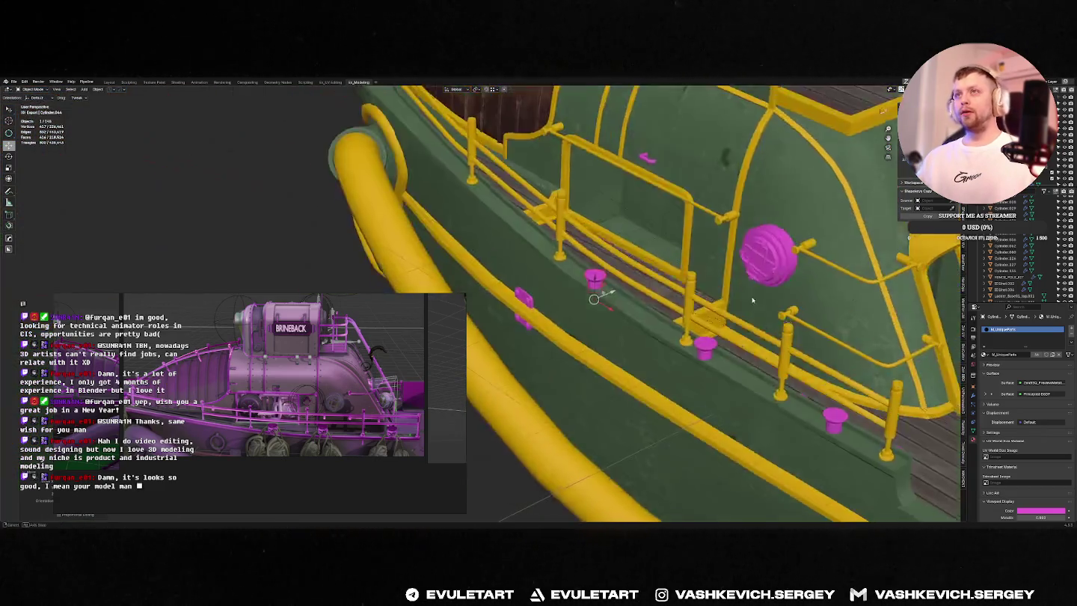
pyautogui.keyDown('shift'); pyautogui.click(620, 339); pyautogui.keyUp('shift')
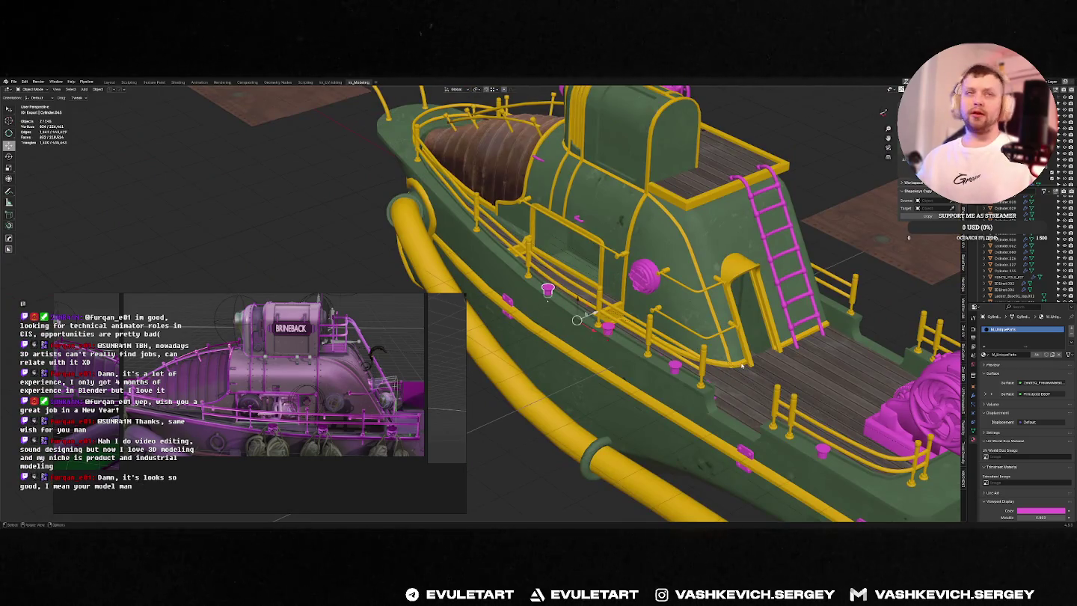
pyautogui.scroll(3, 762, 340)
pyautogui.scroll(-2, 794, 308)
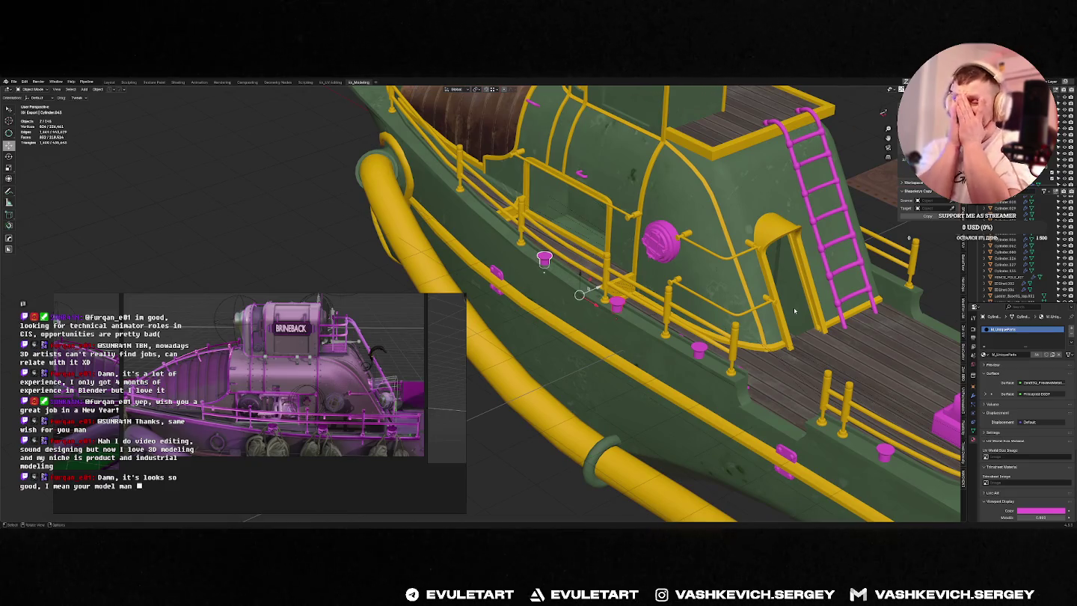
pyautogui.keyDown('shift'); pyautogui.click(617, 303); pyautogui.keyUp('shift')
pyautogui.moveTo(617, 303)
pyautogui.mouseDown(button='middle')
pyautogui.moveTo(624, 228)
pyautogui.moveTo(614, 230)
pyautogui.mouseUp(button='middle')
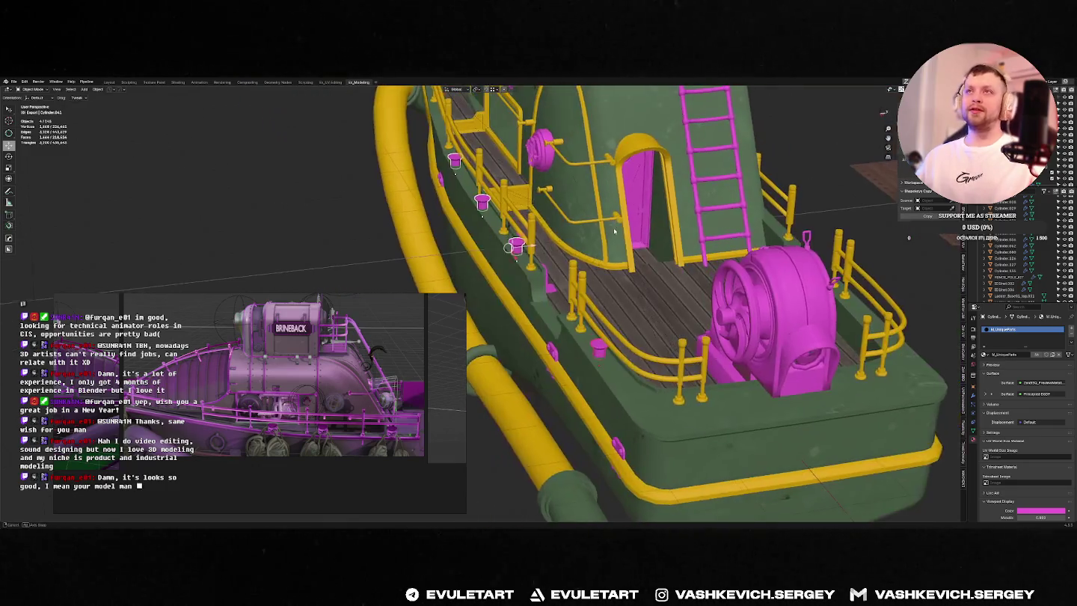
pyautogui.hotkey('ctrl', 'm')
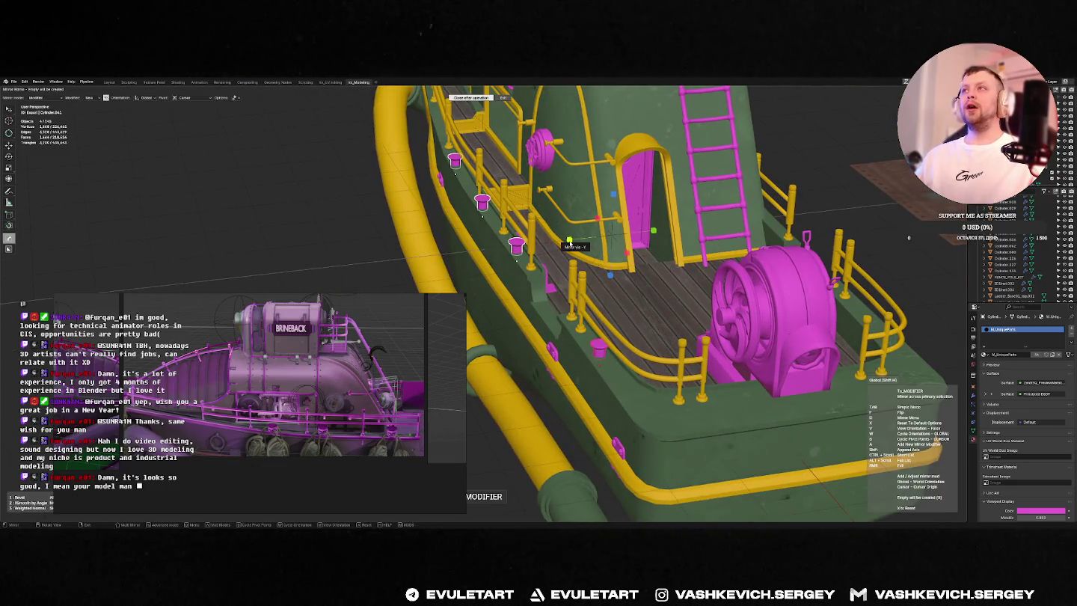
pyautogui.click(569, 241)
pyautogui.scroll(-5, 569, 240)
pyautogui.moveTo(569, 241); pyautogui.dragTo(726, 295, button='middle')
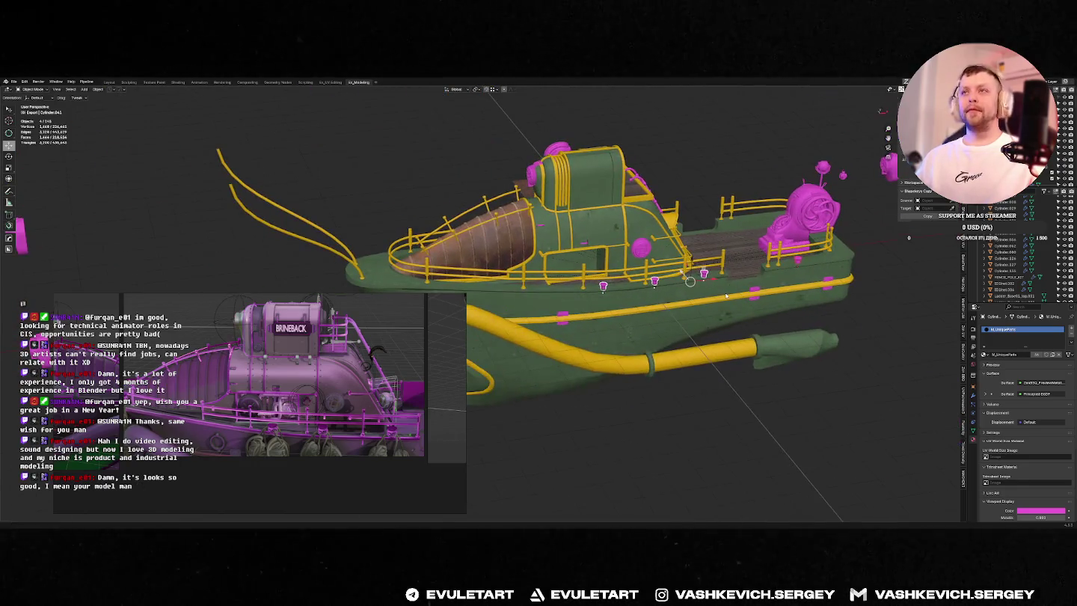
# Step: Close an accidental system search and view the boat straight from the front
pyautogui.write('davi')
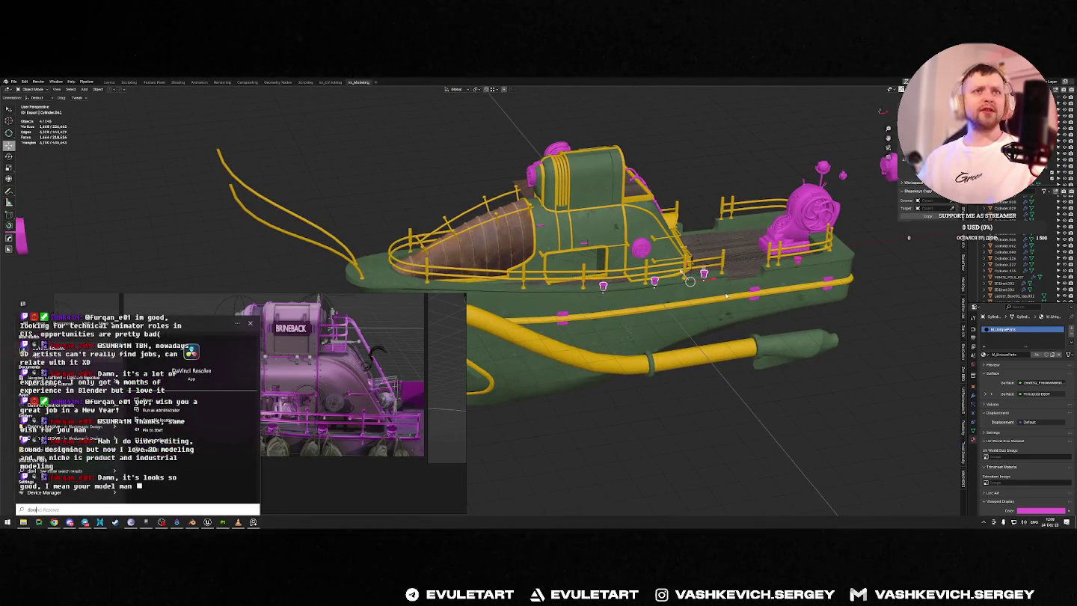
pyautogui.press('Return')
pyautogui.scroll(-3, 672, 163)
pyautogui.scroll(5, 641, 237)
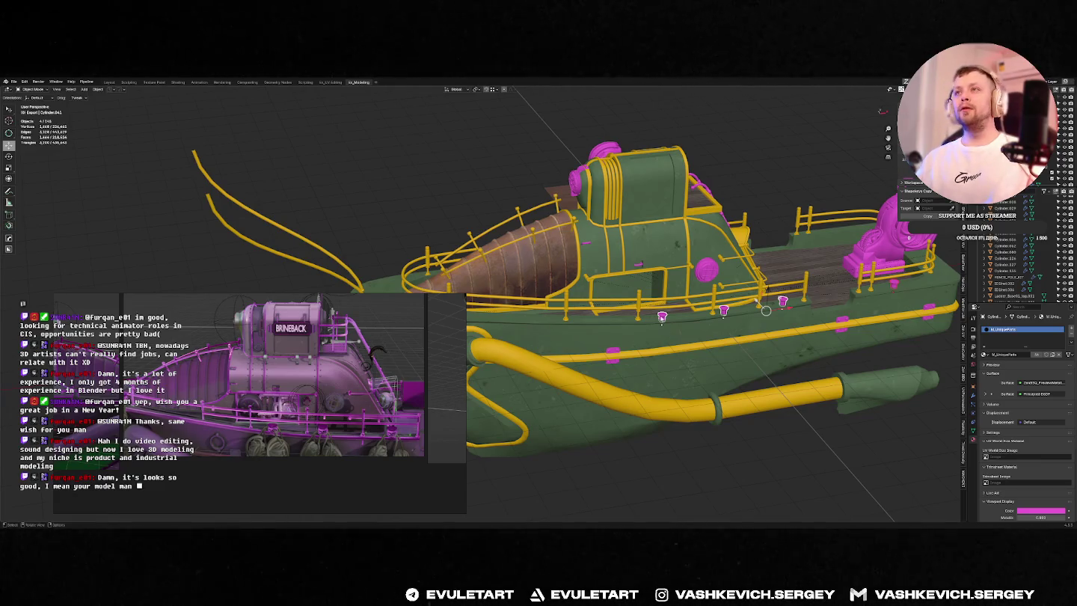
pyautogui.press('KP_1')
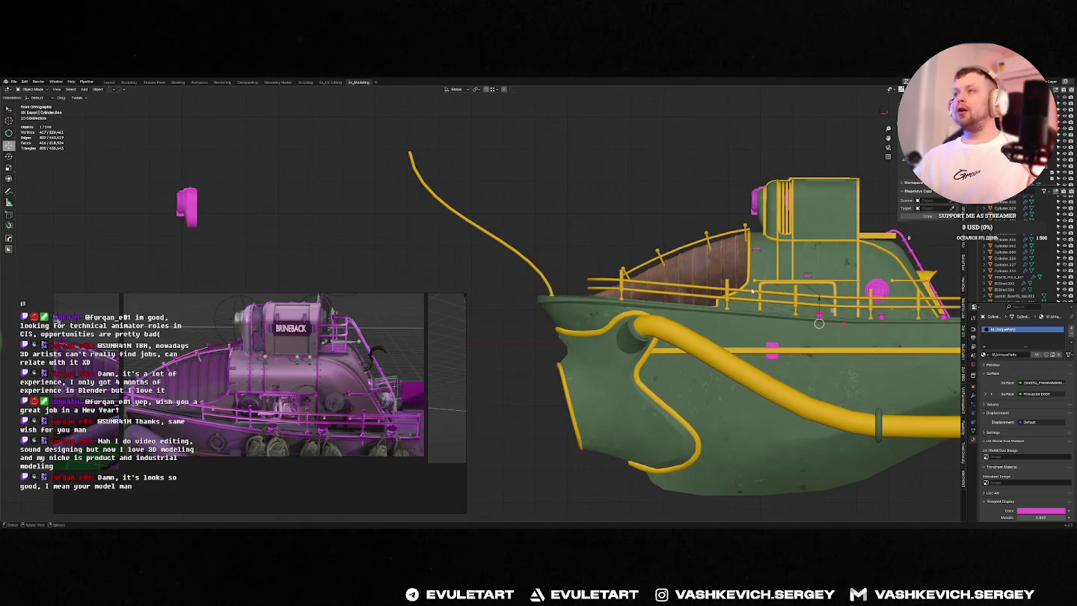
# Step: Move a spare magenta cup onto the deck edge near the bow
pyautogui.press('g')
pyautogui.click(547, 267)
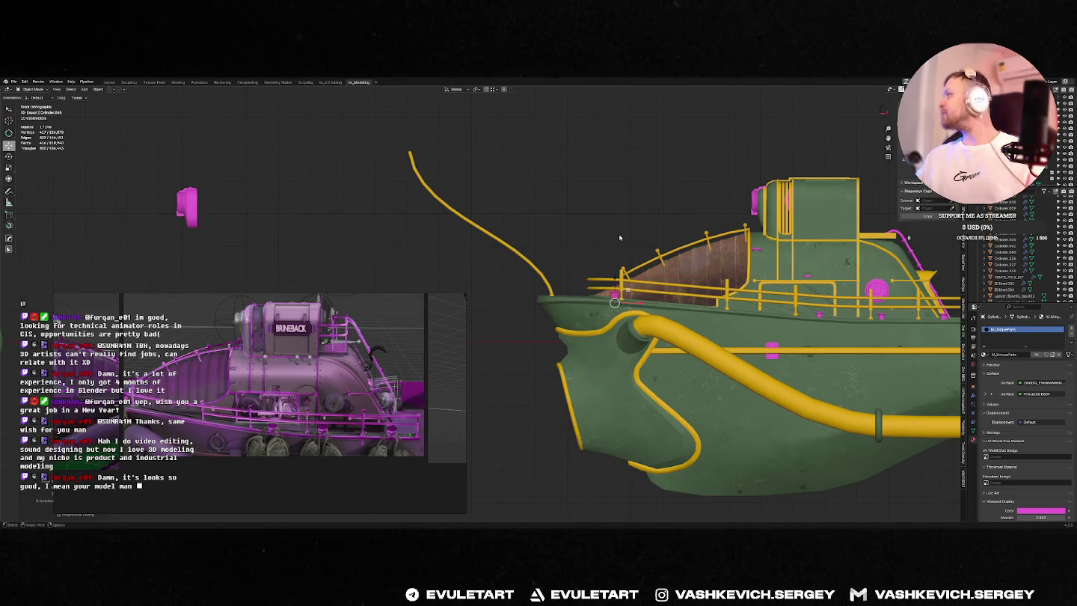
pyautogui.scroll(5, 663, 241)
pyautogui.moveTo(662, 241)
pyautogui.mouseDown(button='middle')
pyautogui.moveTo(721, 320)
pyautogui.moveTo(622, 330)
pyautogui.mouseUp(button='middle')
pyautogui.scroll(-3, 721, 320)
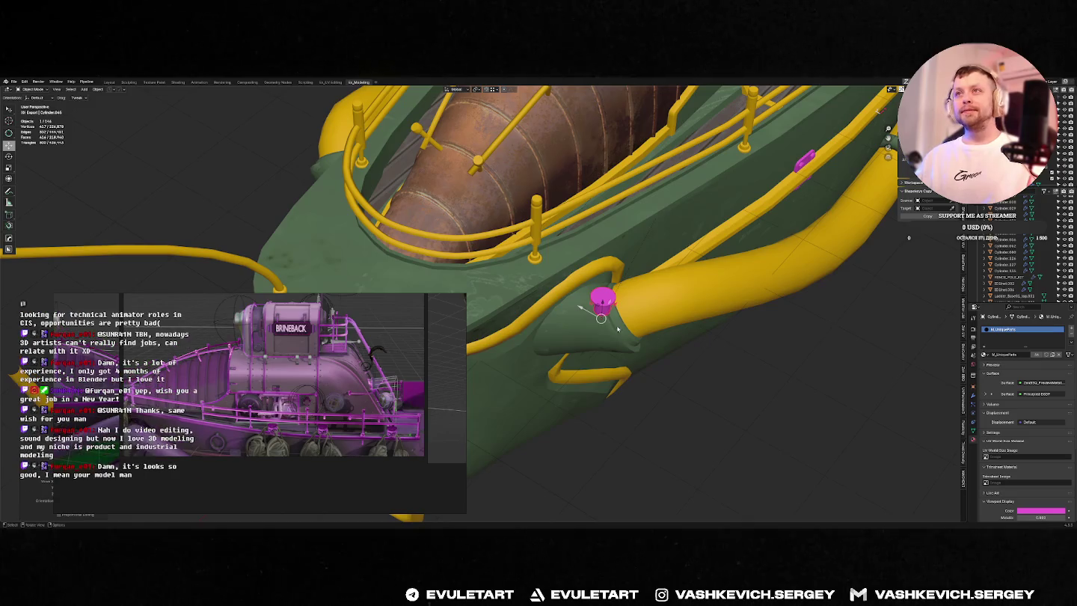
pyautogui.press('g')
pyautogui.click(518, 274)
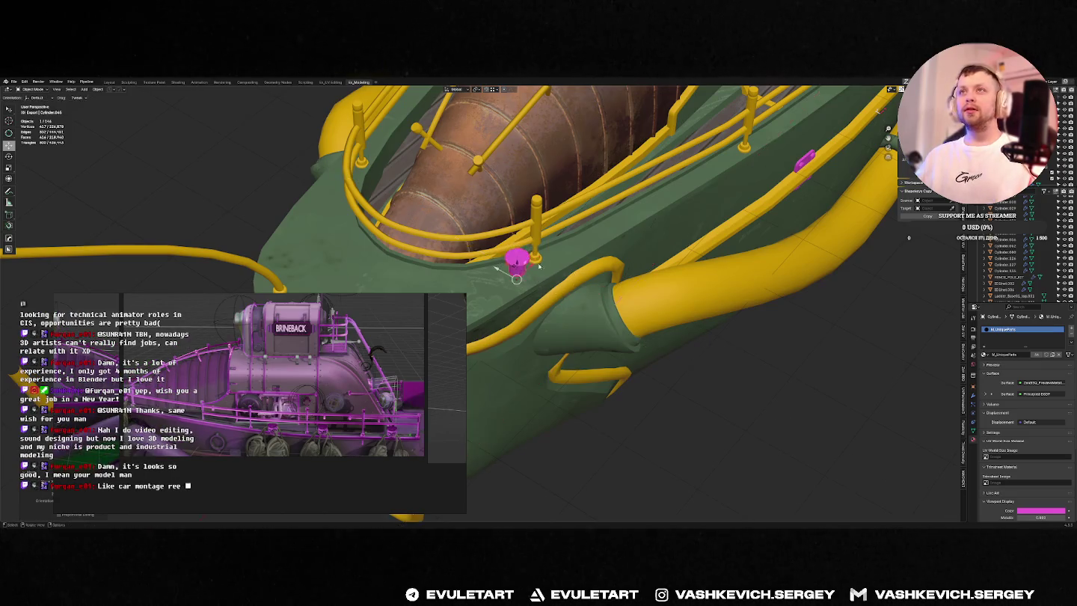
# Step: Seat the bow cup on the deck edge by adjusting its Z height and X position
pyautogui.scroll(3, 518, 274)
pyautogui.moveTo(519, 273); pyautogui.dragTo(577, 203, button='middle')
pyautogui.press('KP_1')
pyautogui.scroll(4, 620, 235)
pyautogui.press('g')
pyautogui.press('z')
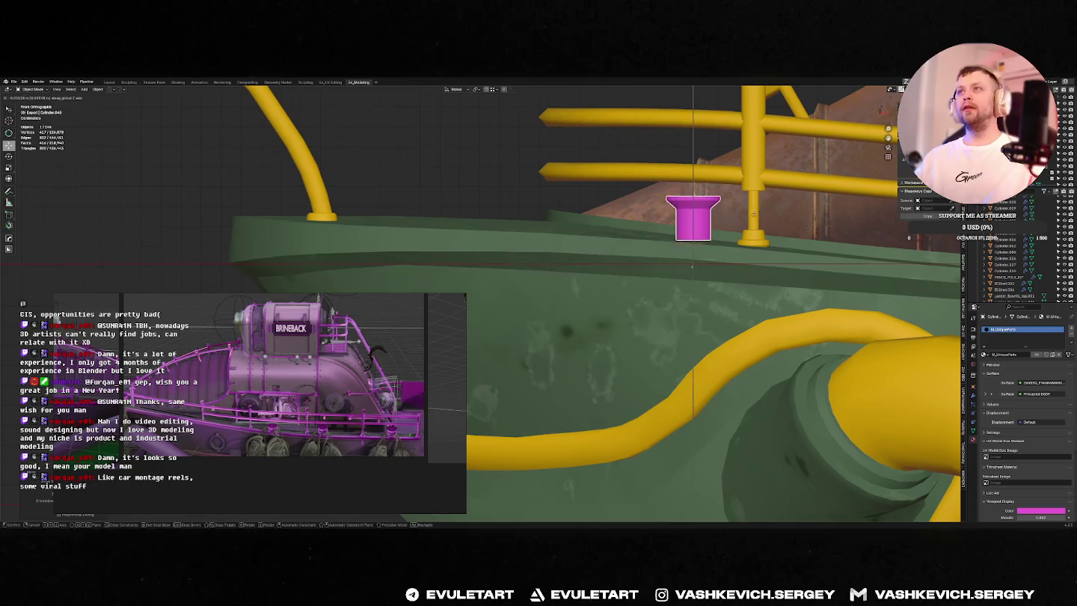
pyautogui.click(752, 219)
pyautogui.moveTo(753, 219); pyautogui.dragTo(697, 259, button='middle')
pyautogui.press('x')
pyautogui.click(628, 287)
# Step: Orbit around the barge to inspect the new bow cup, finishing in top view
pyautogui.moveTo(628, 288); pyautogui.dragTo(672, 315, button='middle')
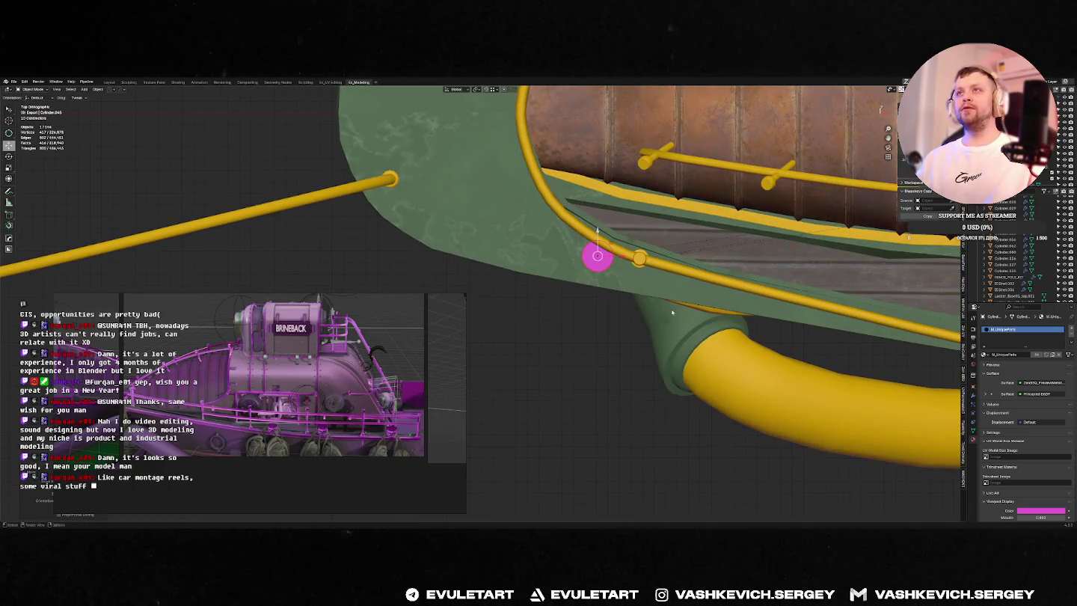
pyautogui.scroll(-4, 657, 307)
pyautogui.scroll(-2, 621, 288)
pyautogui.keyDown('shift'); pyautogui.moveTo(610, 282); pyautogui.dragTo(611, 282, button='middle'); pyautogui.keyUp('shift')
pyautogui.scroll(-4, 611, 282)
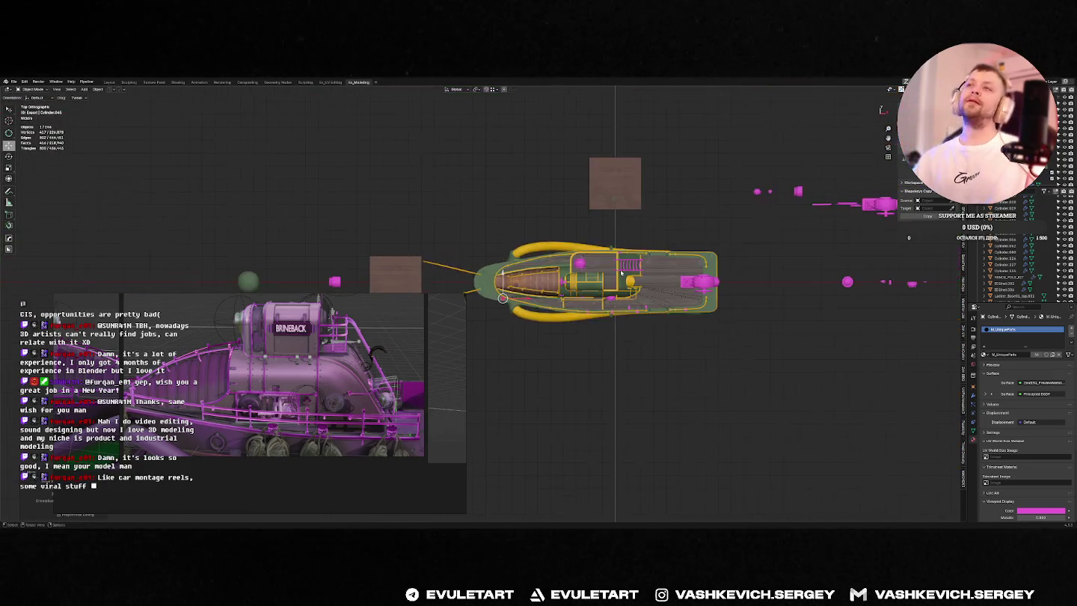
pyautogui.scroll(6, 673, 288)
pyautogui.scroll(-2, 739, 294)
pyautogui.moveTo(739, 294); pyautogui.dragTo(758, 293, button='middle')
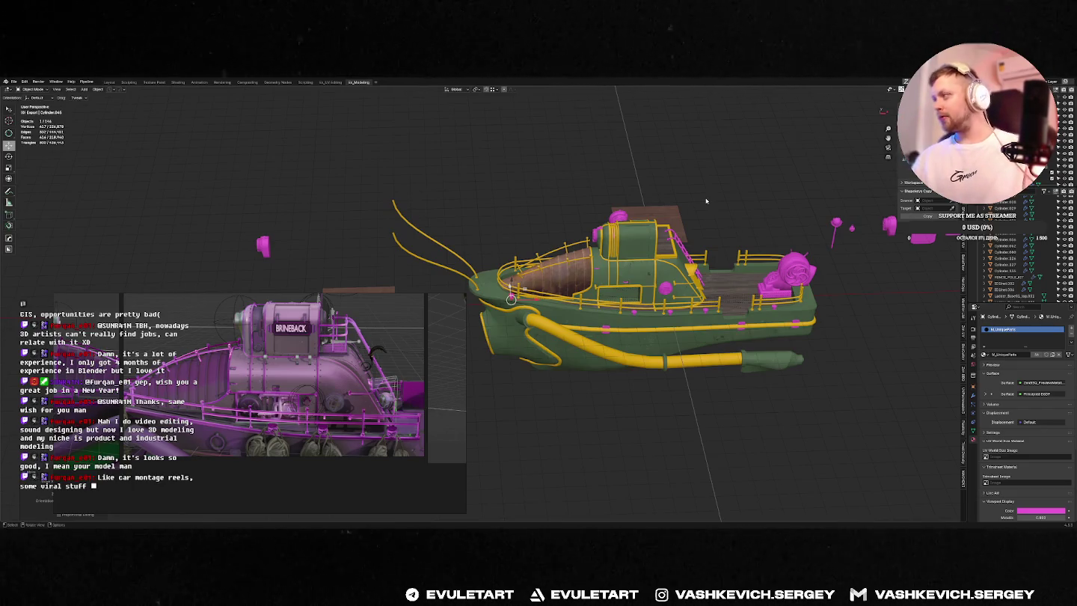
pyautogui.press('KP_7')
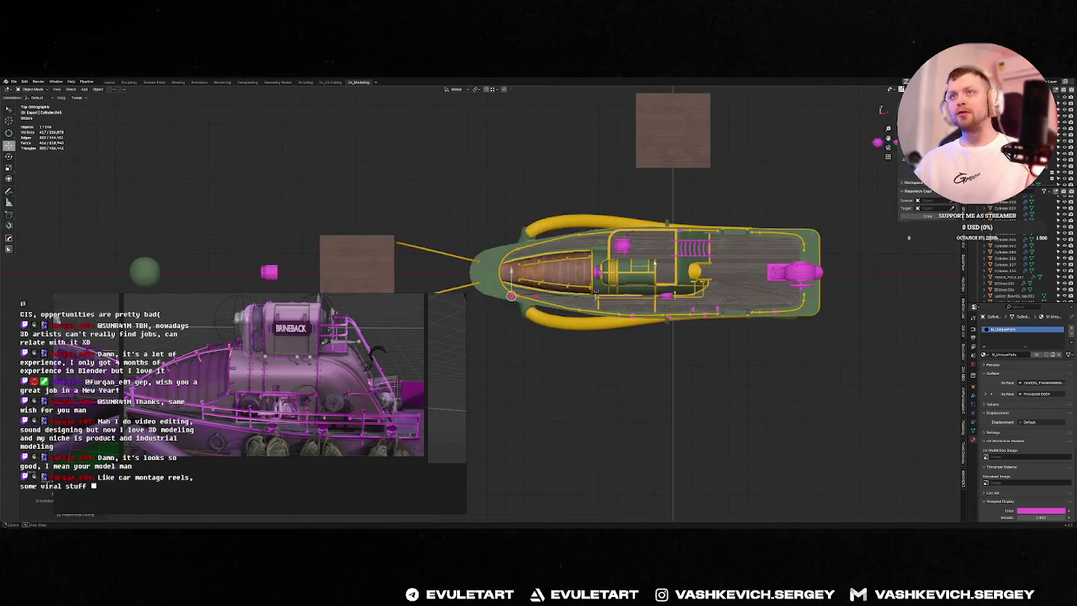
# Step: Make a first move of the magenta cap and pick a snapping option
pyautogui.scroll(4, 534, 260)
pyautogui.press('g')
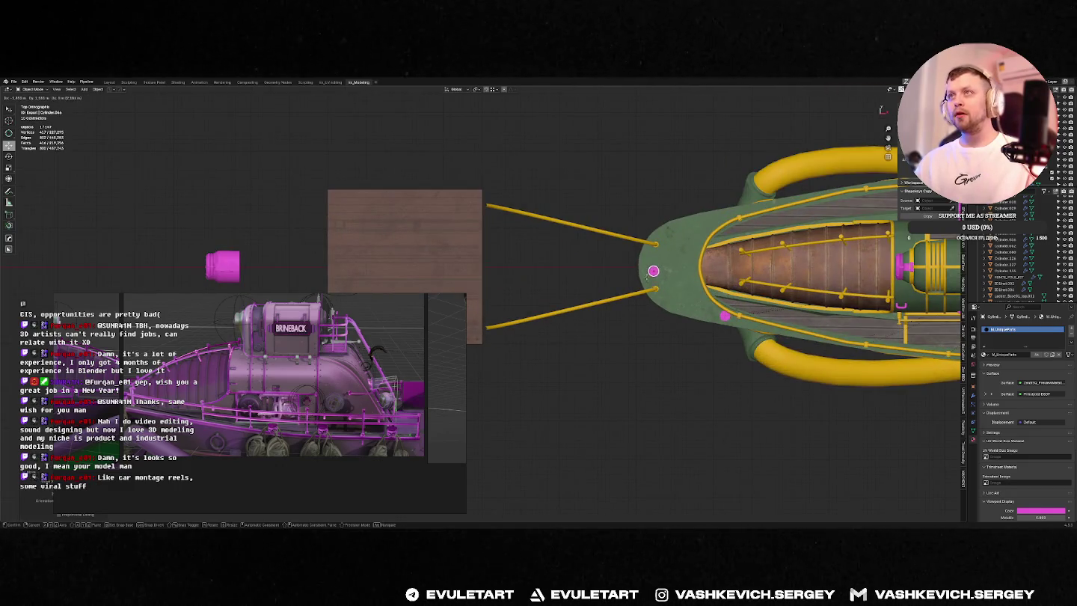
pyautogui.click(648, 273)
pyautogui.scroll(3, 648, 274)
pyautogui.scroll(-2, 628, 306)
pyautogui.hotkey('ctrl', 'shift', 'Tab')
pyautogui.click(607, 288)
# Step: Move the magenta cap along the X axis in top view
pyautogui.press('g')
pyautogui.press('y')
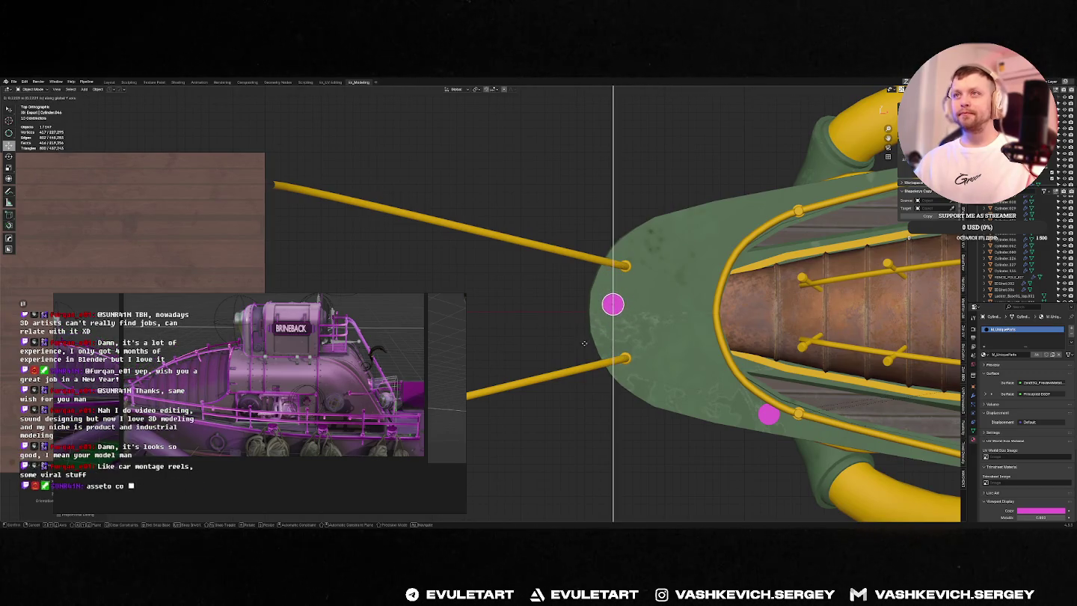
pyautogui.scroll(3, 583, 350)
pyautogui.scroll(-2, 643, 326)
pyautogui.press('x')
pyautogui.click(643, 326)
# Step: Reposition the magenta cap along X again from the front view
pyautogui.moveTo(643, 325)
pyautogui.mouseDown(button='middle')
pyautogui.moveTo(701, 265)
pyautogui.moveTo(615, 290)
pyautogui.mouseUp(button='middle')
pyautogui.press('g')
pyautogui.press('z')
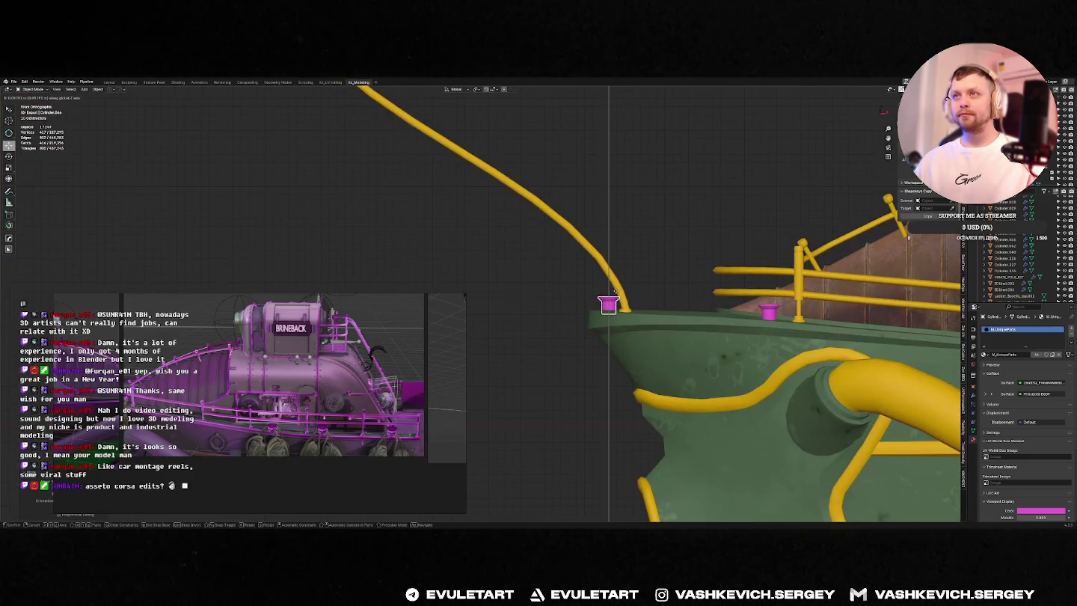
pyautogui.press('x')
pyautogui.click(635, 294)
# Step: Nudge the magenta cap slightly right onto the yellow rope's foot, then view the whole boat
pyautogui.scroll(5, 677, 301)
pyautogui.scroll(3, 681, 302)
pyautogui.keyDown('shift'); pyautogui.moveTo(681, 303); pyautogui.dragTo(613, 300, button='middle'); pyautogui.keyUp('shift')
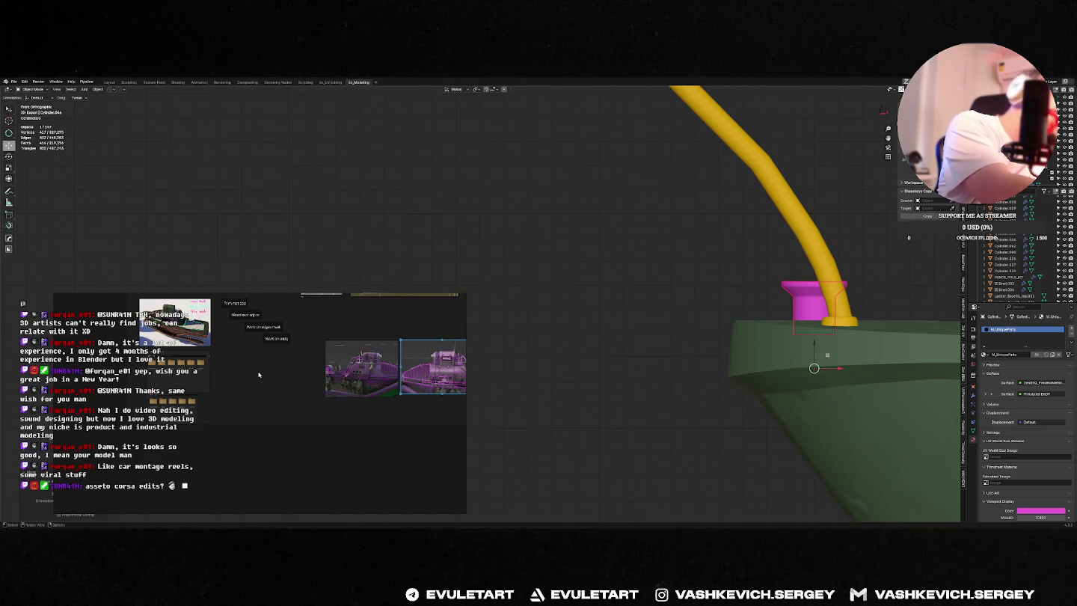
pyautogui.scroll(-5, 801, 307)
pyautogui.scroll(5, 801, 308)
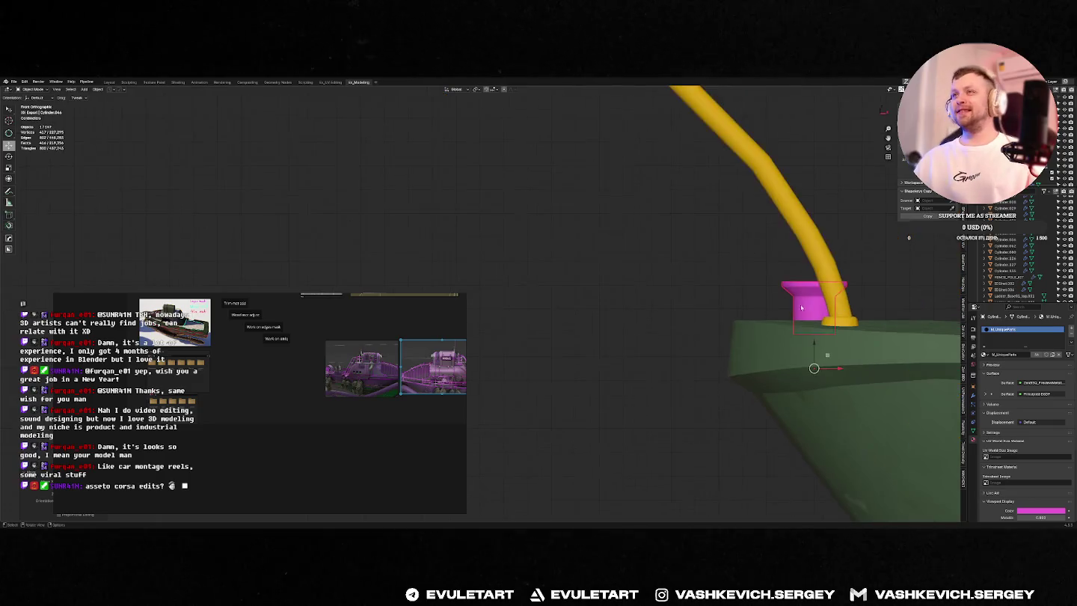
pyautogui.keyDown('shift'); pyautogui.moveTo(801, 307); pyautogui.dragTo(581, 312, button='middle'); pyautogui.keyUp('shift')
pyautogui.moveTo(606, 362); pyautogui.dragTo(608, 362)
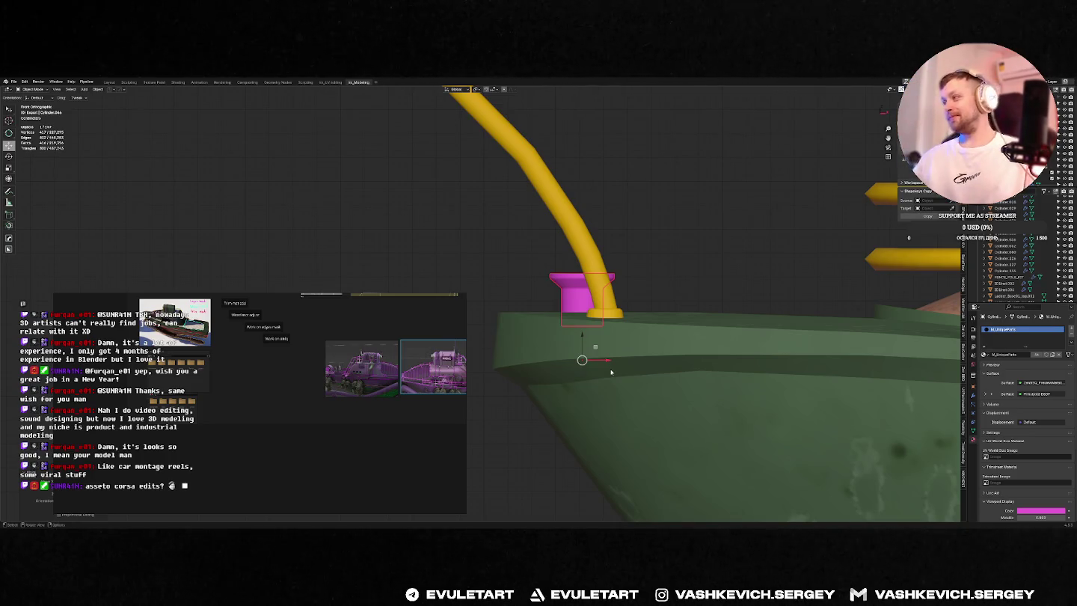
pyautogui.scroll(-5, 610, 372)
pyautogui.moveTo(610, 372); pyautogui.dragTo(586, 310, button='middle')
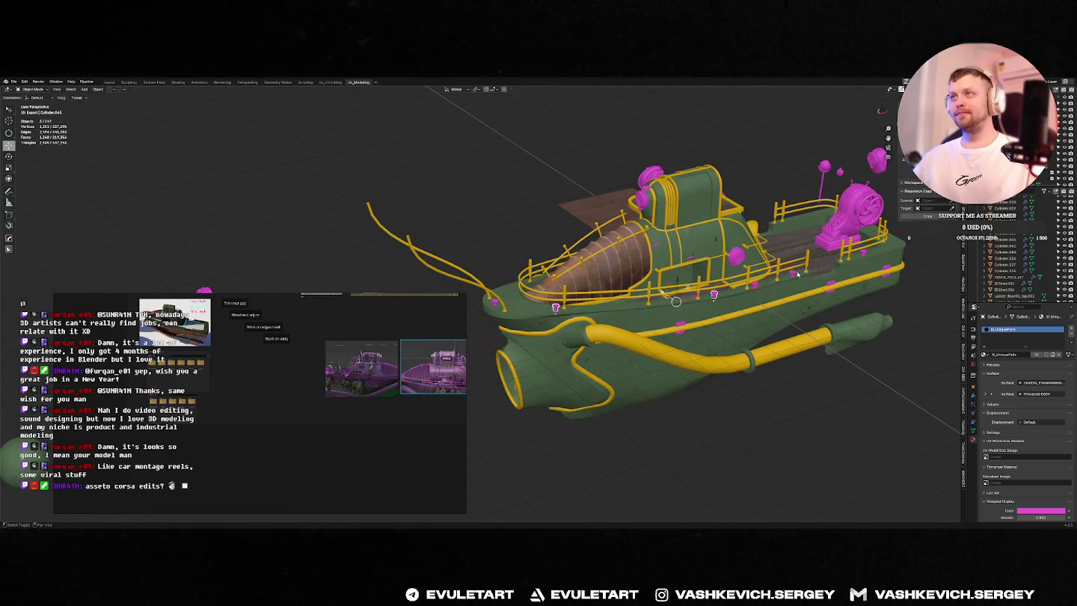
# Step: Mirror the boat's attached details across a newly created empty as mirror centre
pyautogui.moveTo(864, 256); pyautogui.dragTo(757, 278, button='middle')
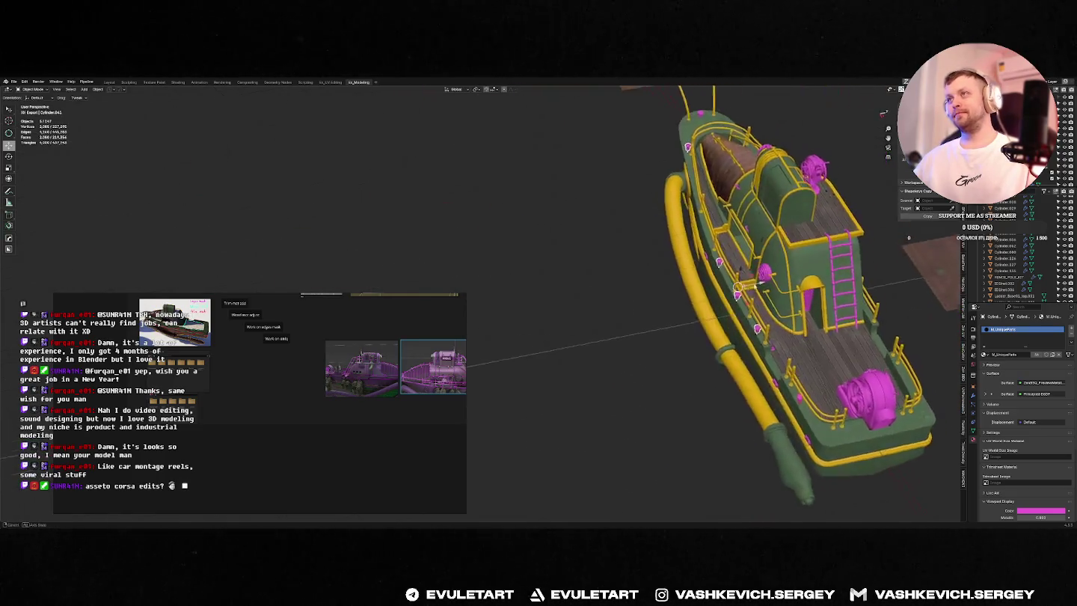
pyautogui.hotkey('alt', 'x')
pyautogui.click(750, 315)
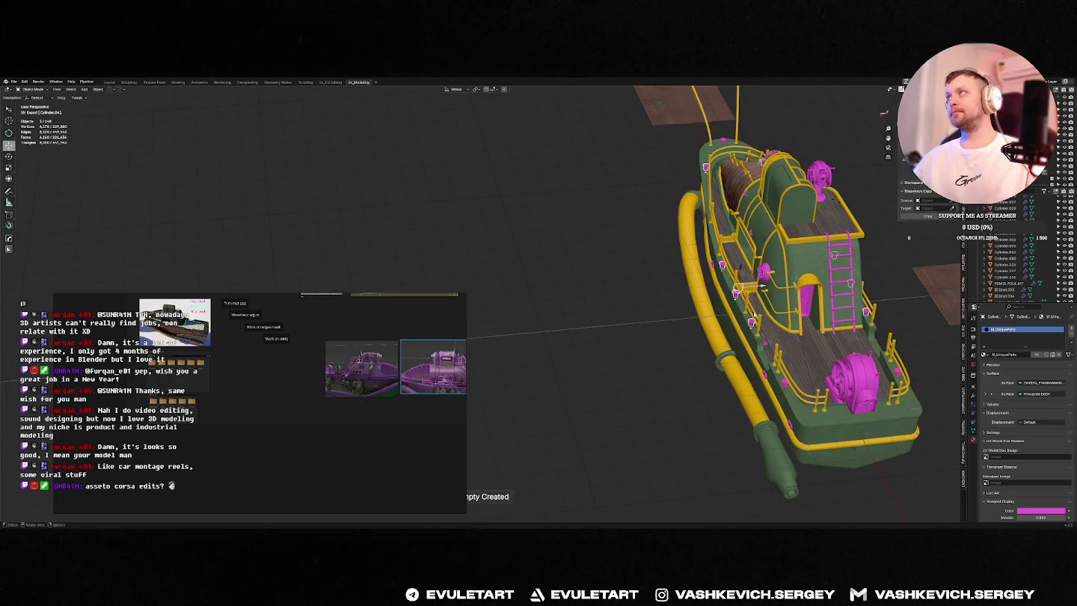
pyautogui.moveTo(856, 255)
pyautogui.mouseDown(button='middle')
pyautogui.moveTo(579, 269)
pyautogui.moveTo(606, 292)
pyautogui.moveTo(559, 335)
pyautogui.moveTo(666, 305)
pyautogui.mouseUp(button='middle')
pyautogui.scroll(5, 606, 291)
pyautogui.scroll(2, 621, 302)
pyautogui.scroll(2, 639, 320)
# Step: Enter Edit Mode on the rope object and select its linked piece
pyautogui.click(665, 305)
pyautogui.scroll(-3, 732, 282)
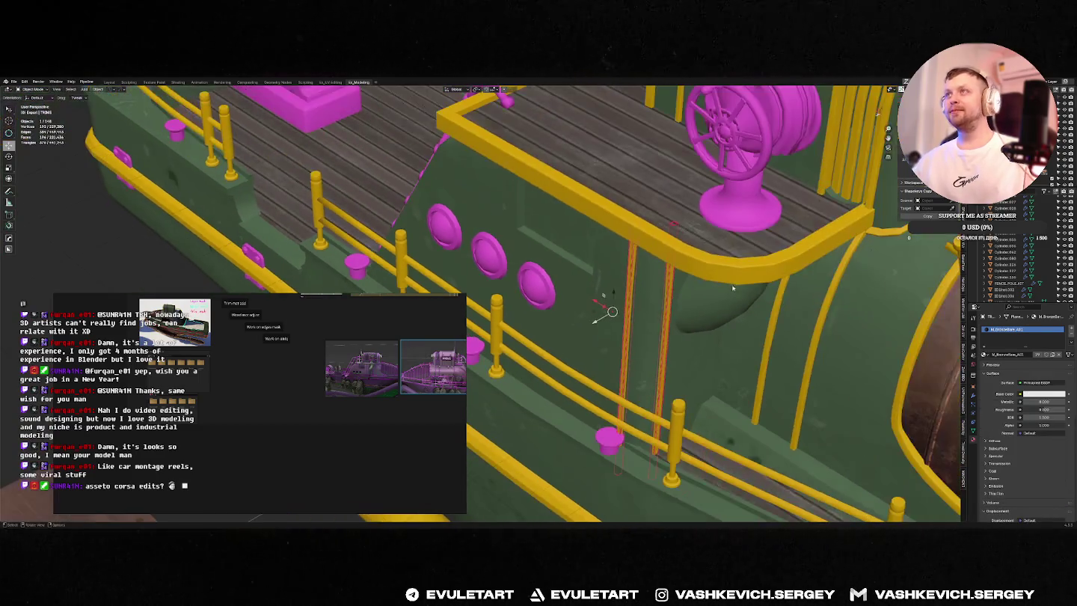
pyautogui.press('Tab')
pyautogui.scroll(2, 631, 305)
pyautogui.press('l')
pyautogui.moveTo(631, 305); pyautogui.dragTo(605, 306, button='middle')
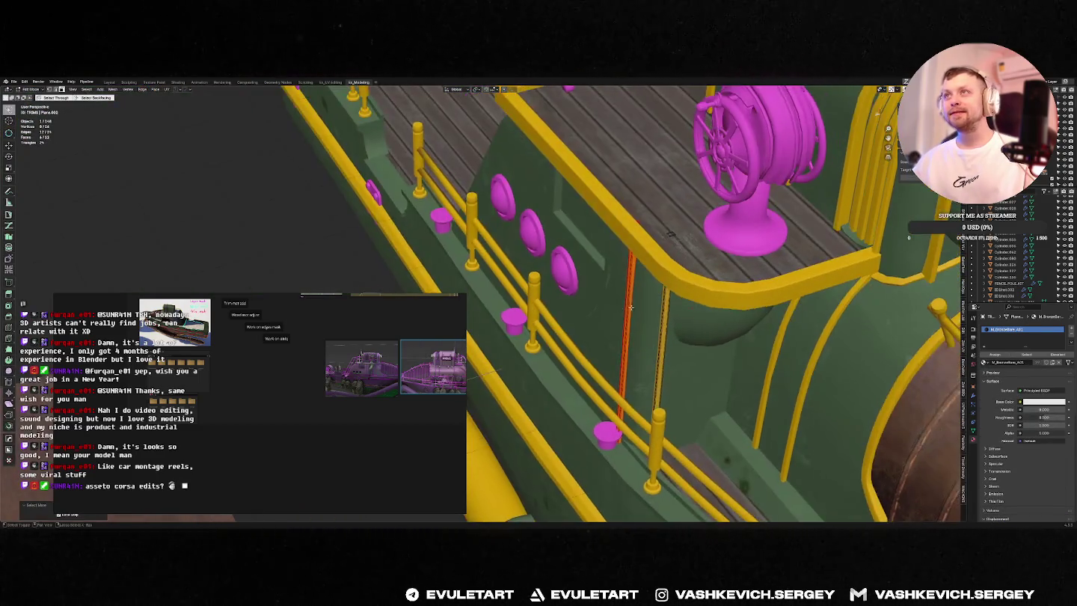
# Step: Select the whole vertical rope on the deckhouse wall as one linked piece
pyautogui.click(617, 225)
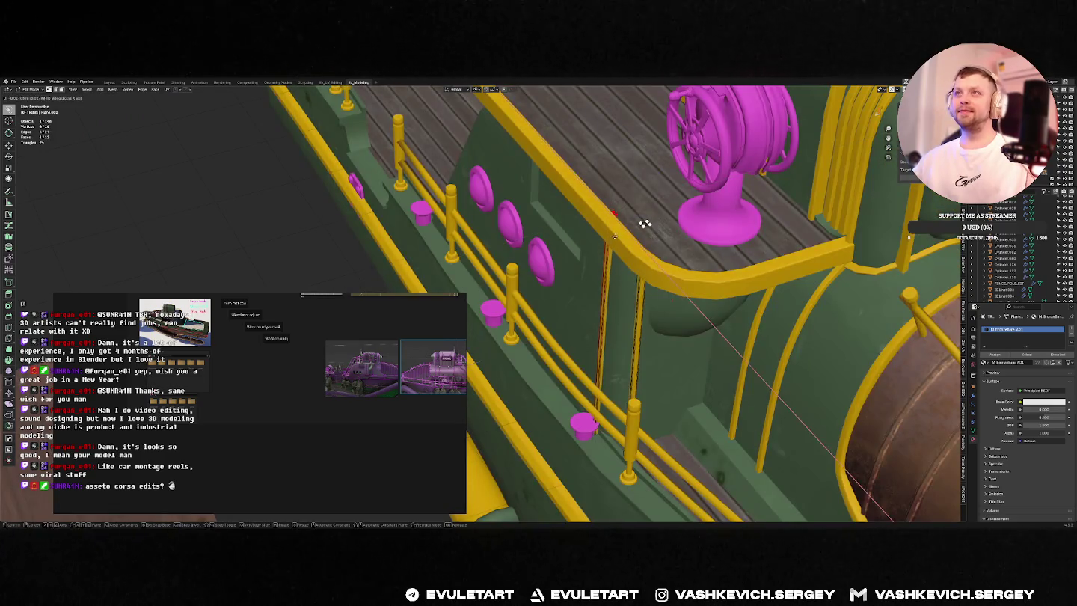
pyautogui.moveTo(617, 224); pyautogui.dragTo(618, 224, button='middle')
pyautogui.hotkey('shift', 'space')
pyautogui.press('g')
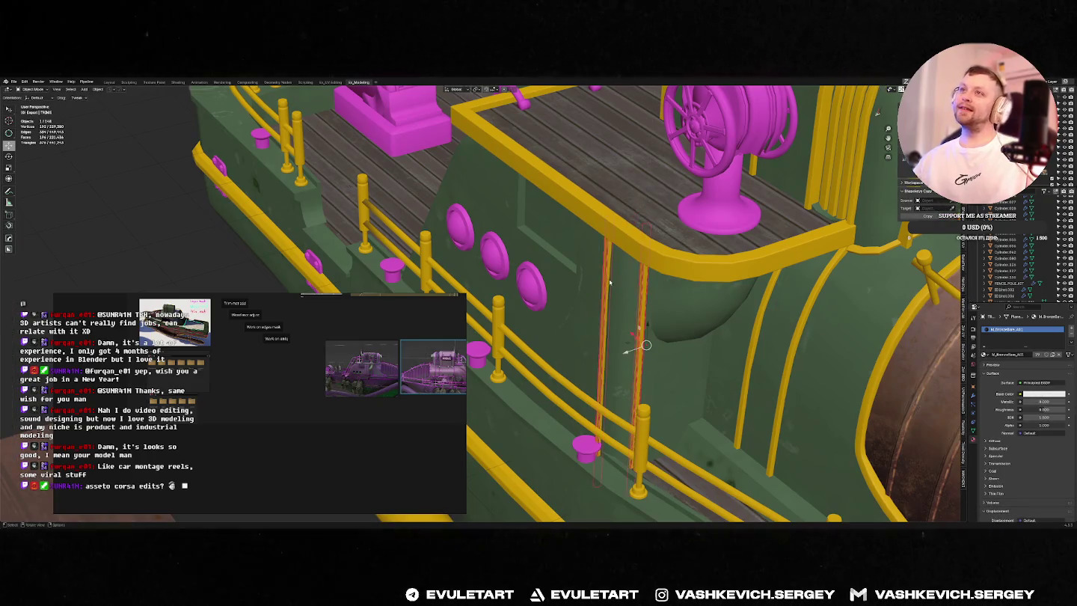
pyautogui.press('l')
pyautogui.scroll(5, 604, 278)
pyautogui.moveTo(604, 278)
pyautogui.mouseDown(button='middle')
pyautogui.moveTo(745, 428)
pyautogui.moveTo(644, 301)
pyautogui.moveTo(555, 277)
pyautogui.moveTo(630, 346)
pyautogui.moveTo(618, 329)
pyautogui.moveTo(632, 337)
pyautogui.mouseUp(button='middle')
# Step: Leave Edit Mode, select a different object and start editing its geometry
pyautogui.press('Tab')
pyautogui.click(630, 345)
pyautogui.press('Tab')
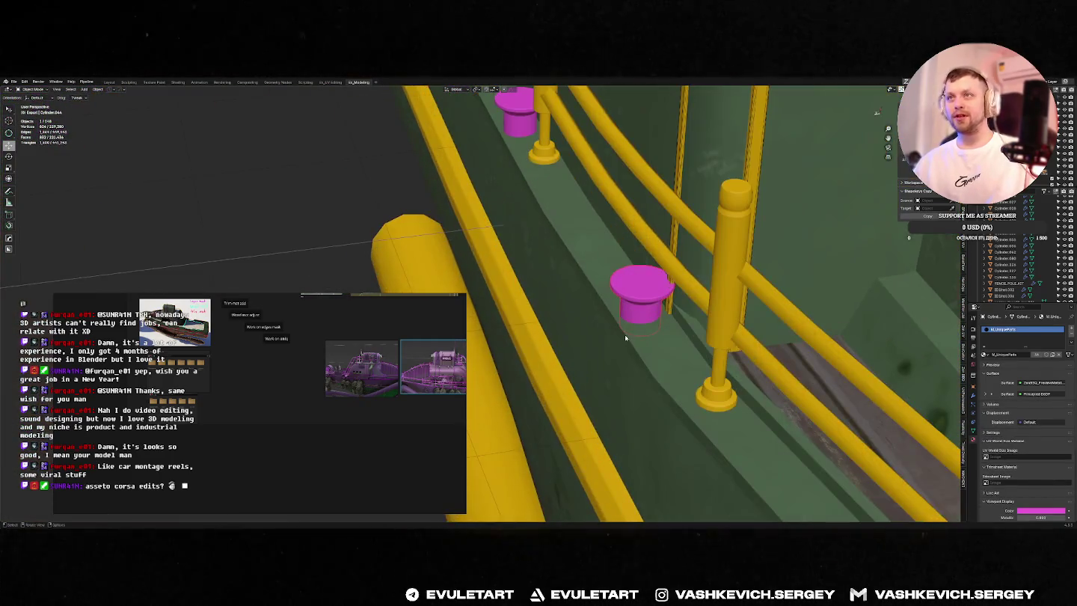
# Step: Slide two magenta caps along the Y axis into place on the railing
pyautogui.scroll(2, 637, 322)
pyautogui.press('Tab')
pyautogui.press('g')
pyautogui.press('y')
pyautogui.click(684, 297)
pyautogui.scroll(-5, 684, 298)
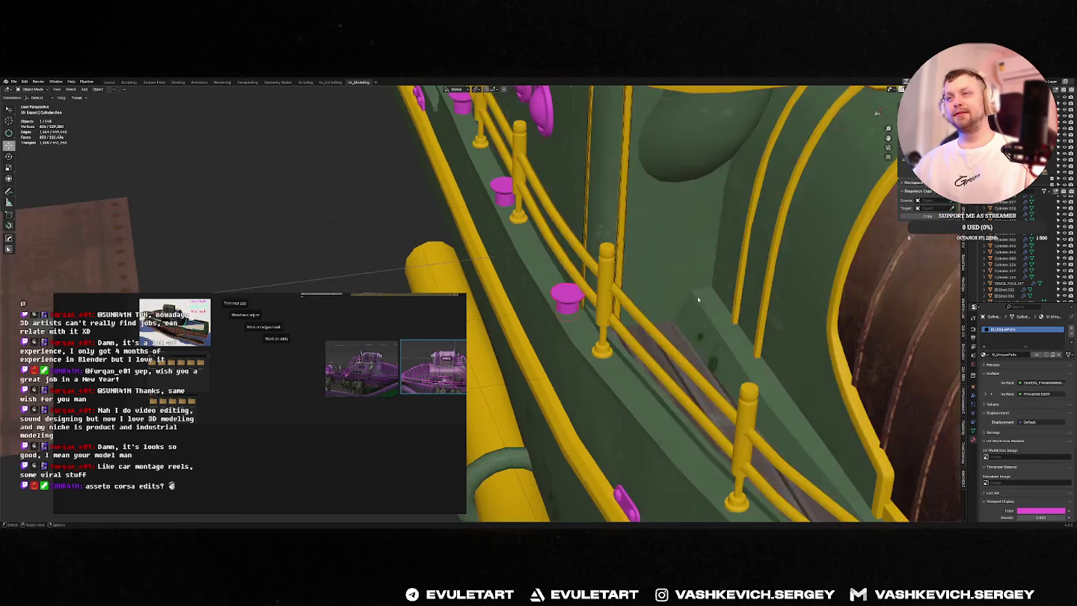
pyautogui.moveTo(684, 297)
pyautogui.mouseDown(button='middle')
pyautogui.moveTo(773, 284)
pyautogui.moveTo(728, 302)
pyautogui.mouseUp(button='middle')
pyautogui.press('g')
pyautogui.press('y')
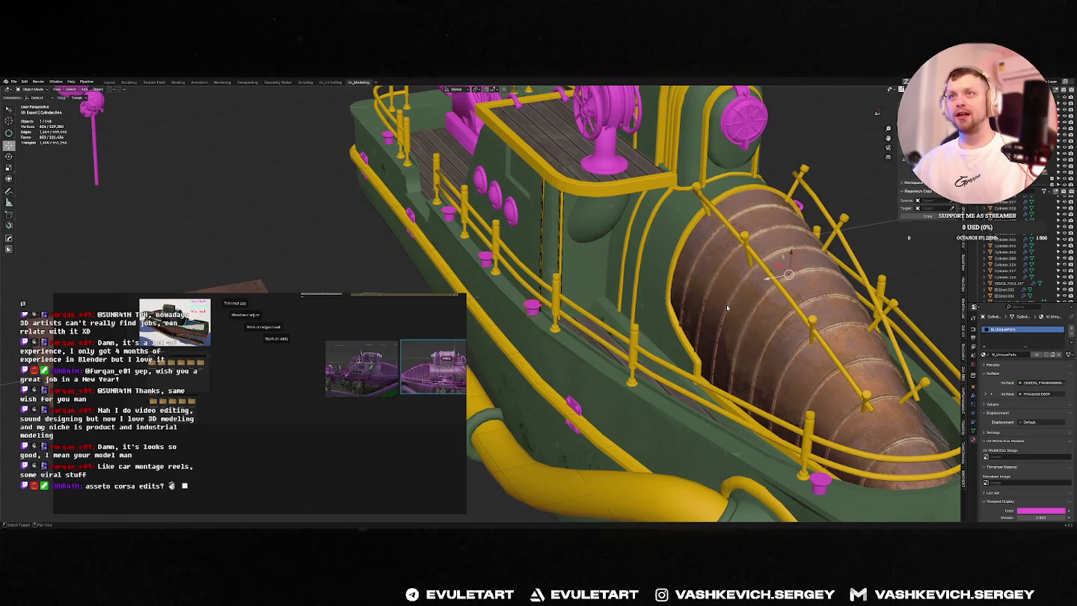
pyautogui.click(726, 307)
# Step: Shift another magenta cap along X and the barrel along Y
pyautogui.scroll(5, 726, 307)
pyautogui.moveTo(727, 307)
pyautogui.mouseDown(button='middle')
pyautogui.moveTo(747, 265)
pyautogui.moveTo(762, 265)
pyautogui.moveTo(719, 291)
pyautogui.moveTo(746, 284)
pyautogui.moveTo(671, 210)
pyautogui.moveTo(745, 382)
pyautogui.mouseUp(button='middle')
pyautogui.press('g')
pyautogui.press('x')
pyautogui.click(781, 265)
pyautogui.press('g')
pyautogui.press('y')
pyautogui.click(746, 284)
# Step: Save the boat file with Save As and move the reference board window aside
pyautogui.scroll(-8, 746, 285)
pyautogui.hotkey('ctrl', 'shift', 's')
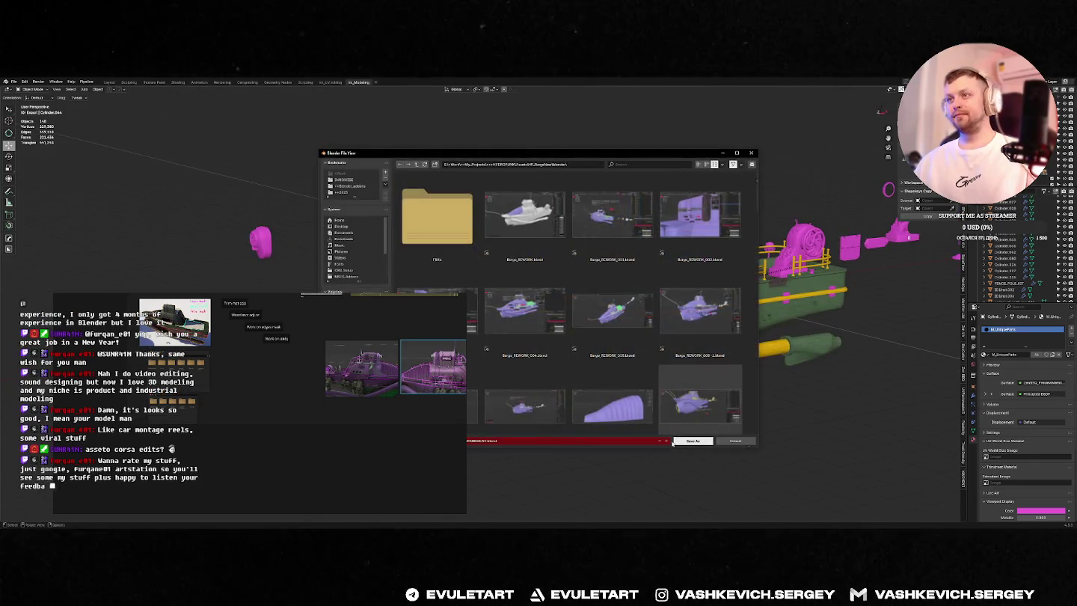
pyautogui.press('Return')
pyautogui.moveTo(365, 298); pyautogui.dragTo(286, 262)
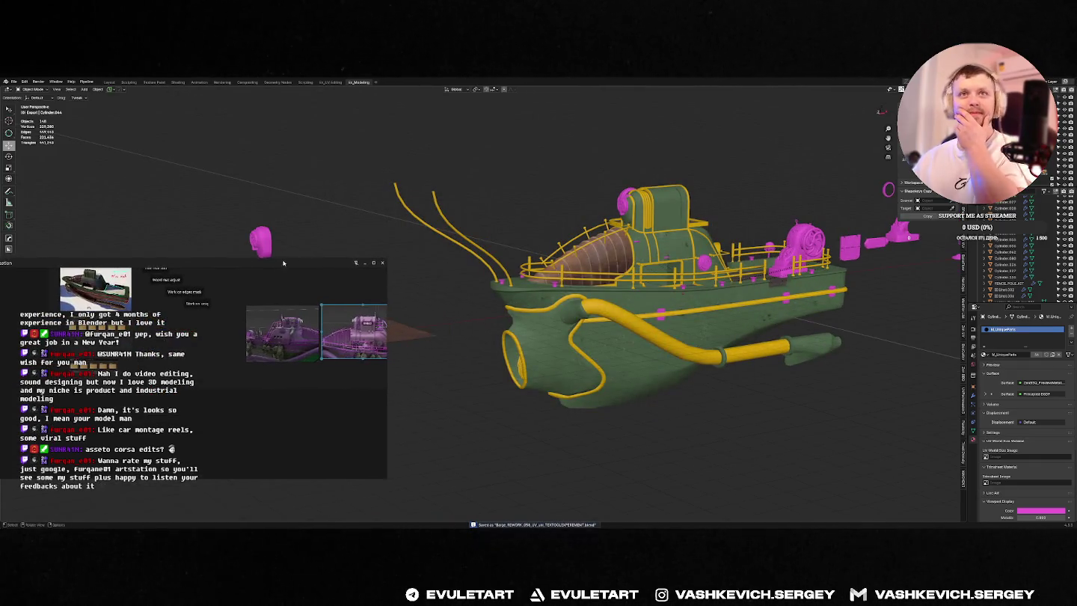
pyautogui.moveTo(386, 286); pyautogui.dragTo(168, 286)
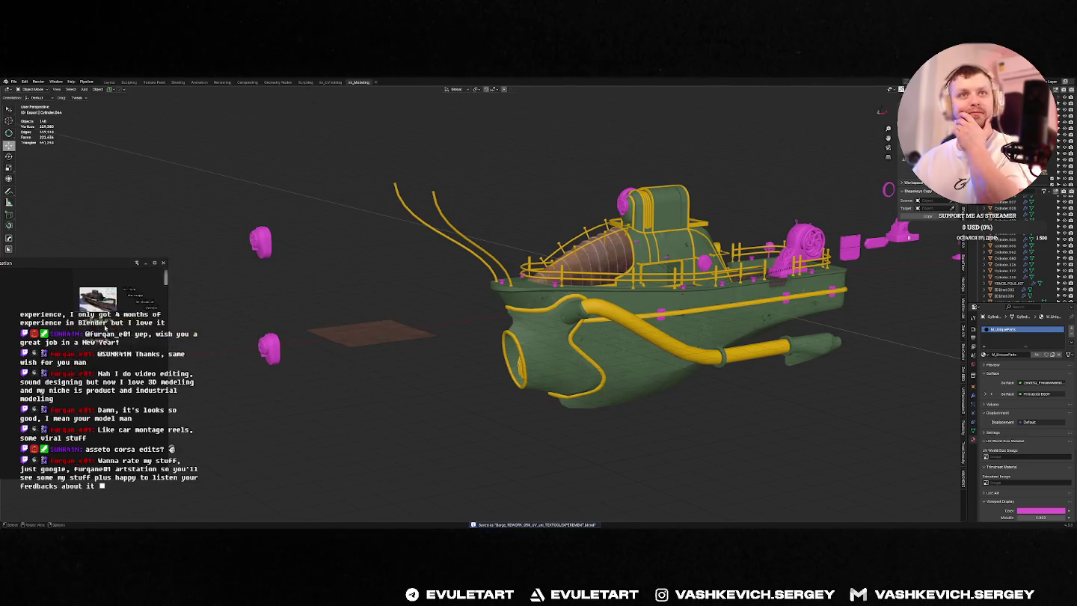
pyautogui.scroll(3, 84, 344)
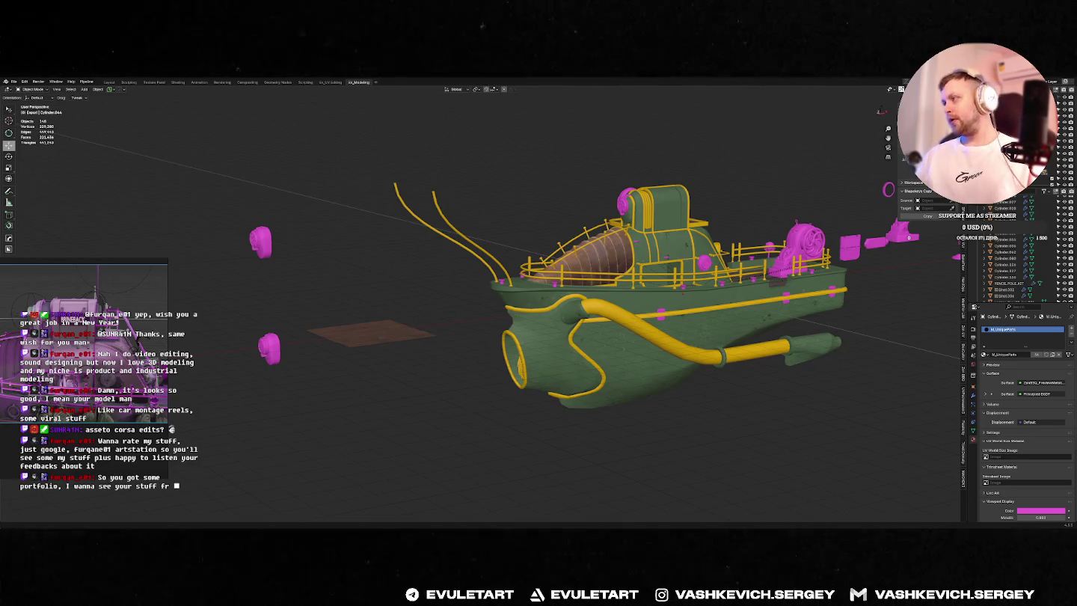
# Step: Switch to the browser showing the ArtStation Nintendo Switch 2 System page
pyautogui.hotkey('alt', 'Tab')
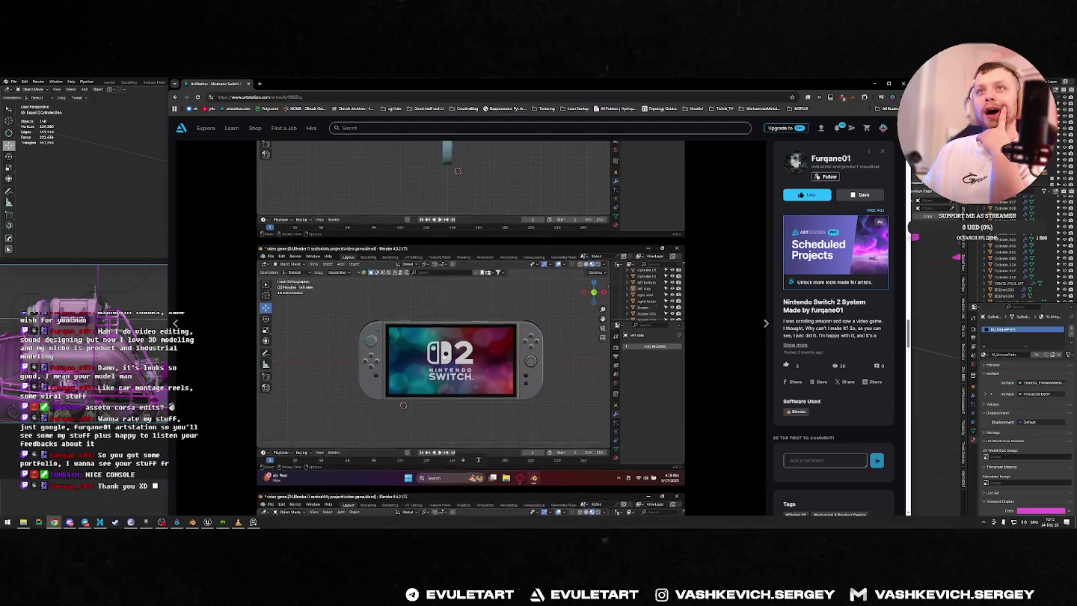
# Step: Scroll down through the Nintendo Switch 2 System artwork images
pyautogui.scroll(-3, 446, 350)
pyautogui.scroll(-3, 448, 350)
pyautogui.scroll(-3, 451, 349)
pyautogui.scroll(-3, 455, 347)
pyautogui.scroll(-3, 455, 347)
pyautogui.scroll(-3, 456, 347)
pyautogui.scroll(-3, 455, 347)
pyautogui.scroll(-3, 455, 347)
pyautogui.scroll(1, 456, 346)
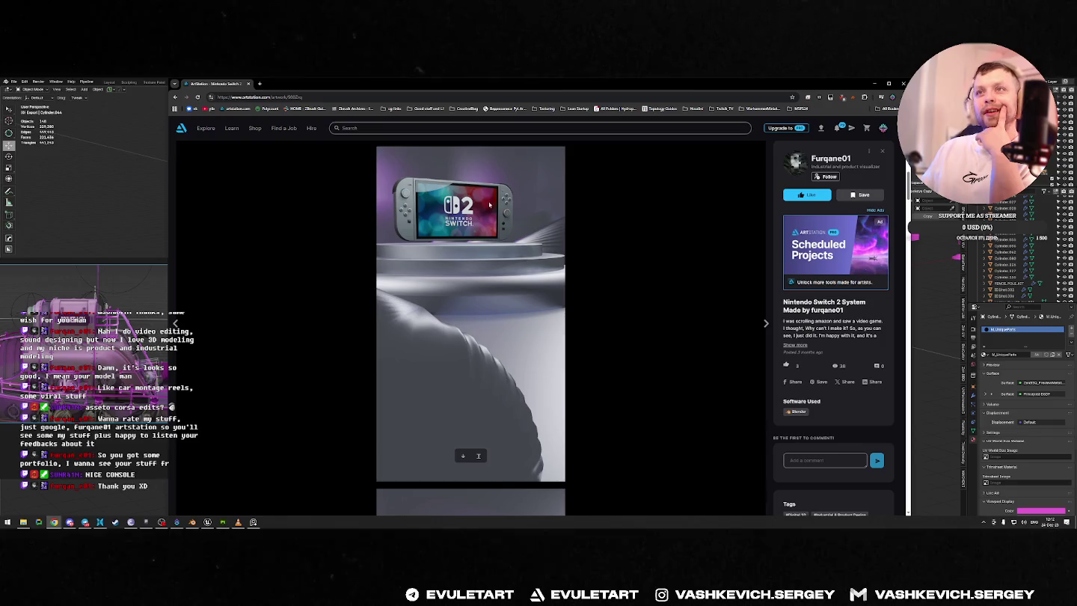
pyautogui.scroll(-1, 773, 240)
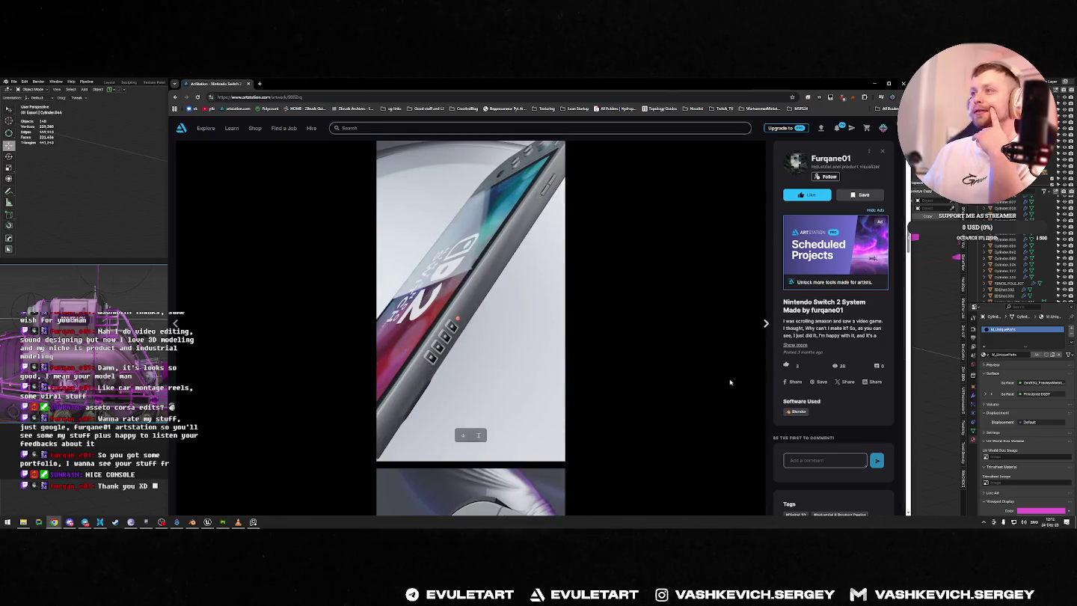
pyautogui.moveTo(907, 228); pyautogui.dragTo(878, 431)
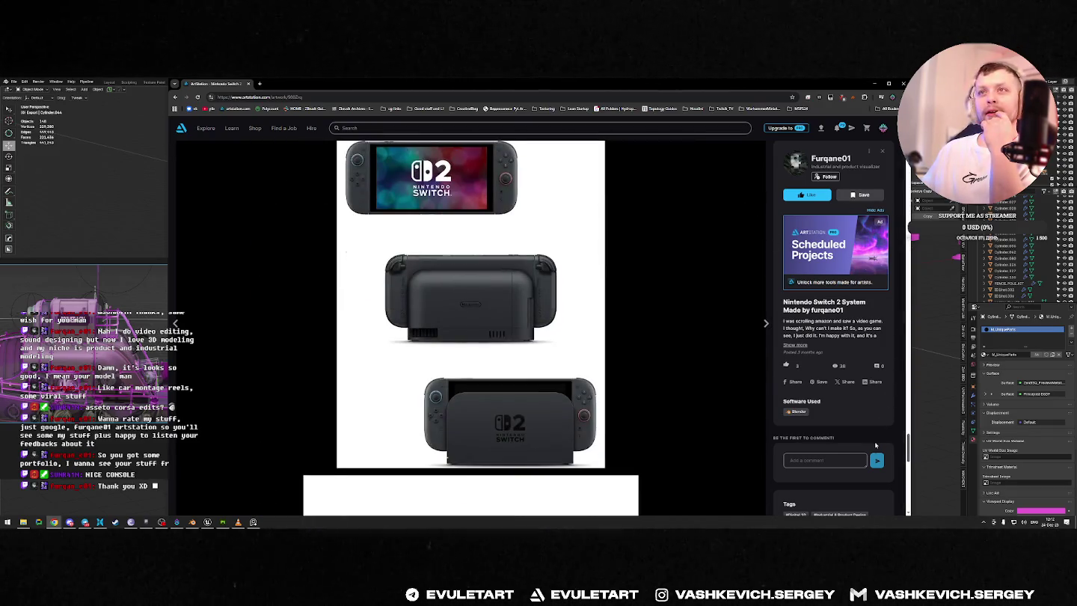
pyautogui.scroll(-5, 878, 431)
pyautogui.scroll(-5, 878, 441)
pyautogui.scroll(-5, 878, 456)
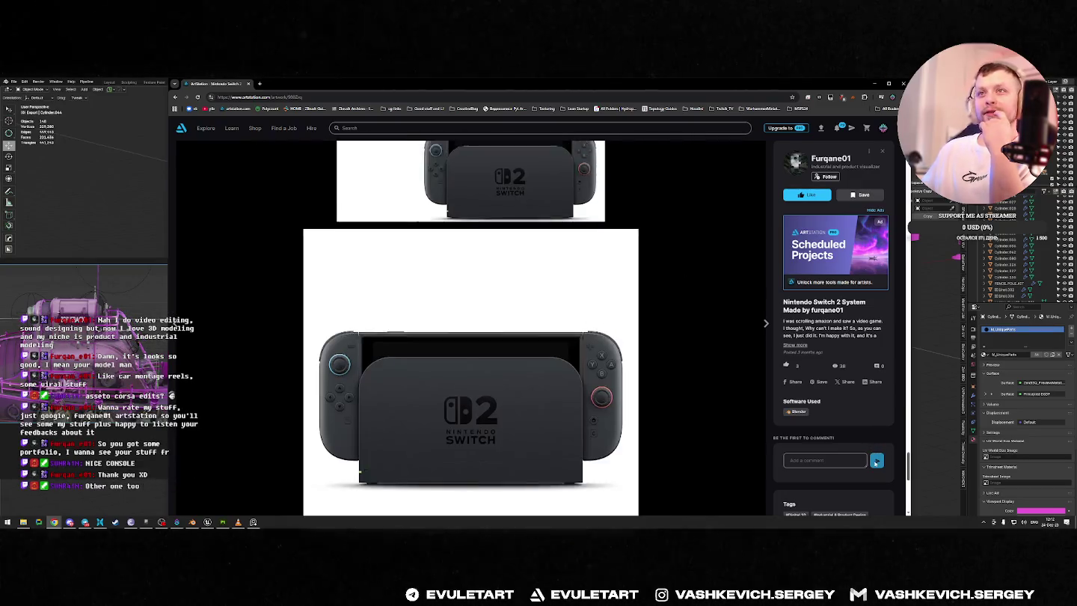
pyautogui.scroll(-1, 877, 465)
pyautogui.scroll(-1, 879, 468)
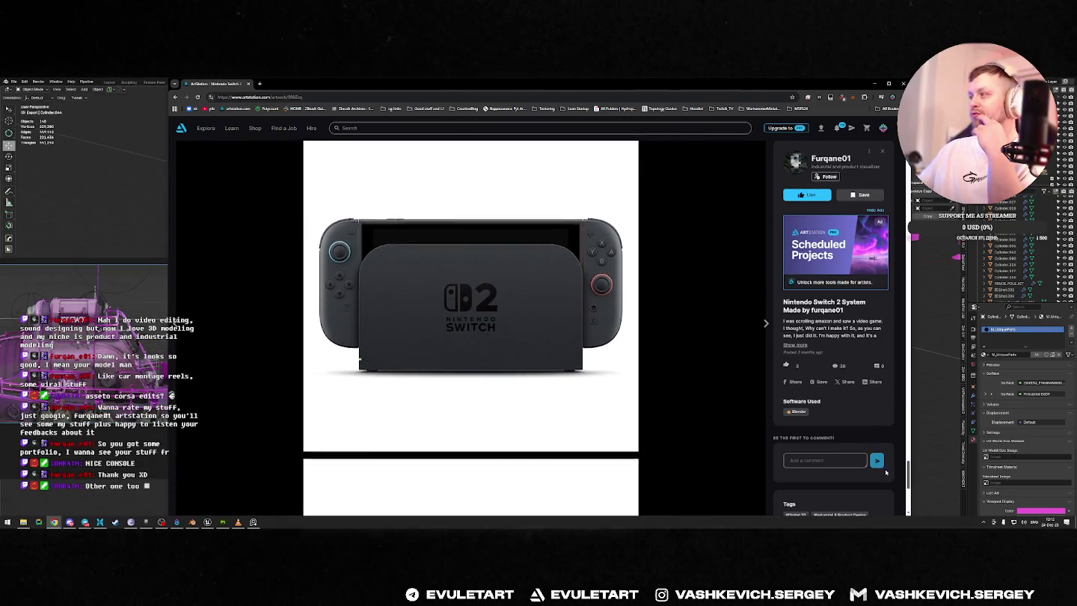
pyautogui.scroll(-2, 879, 467)
pyautogui.scroll(-5, 882, 492)
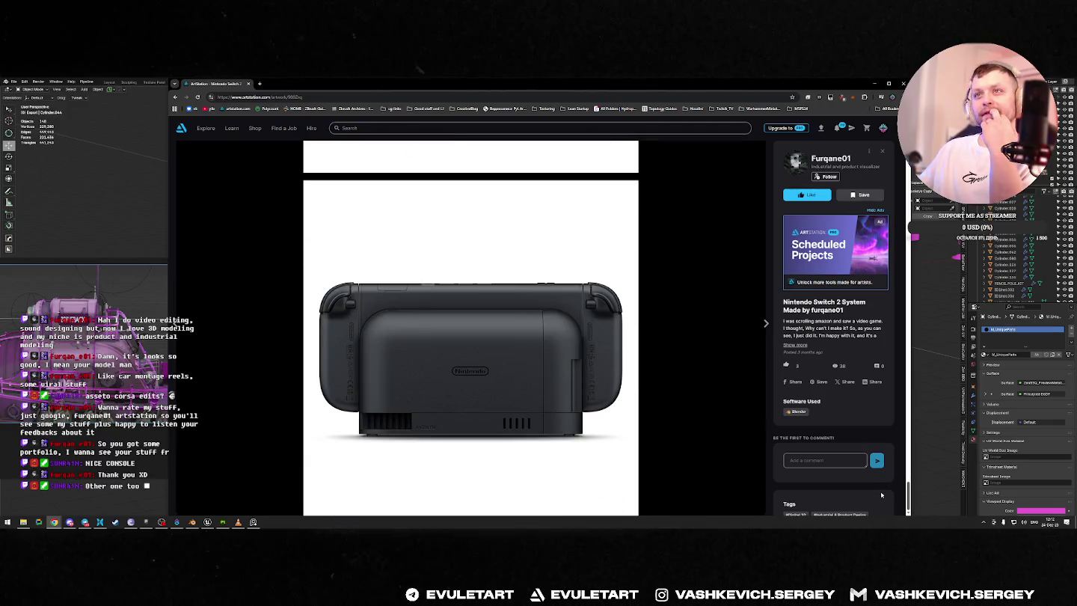
pyautogui.scroll(10, 886, 337)
pyautogui.scroll(5, 891, 185)
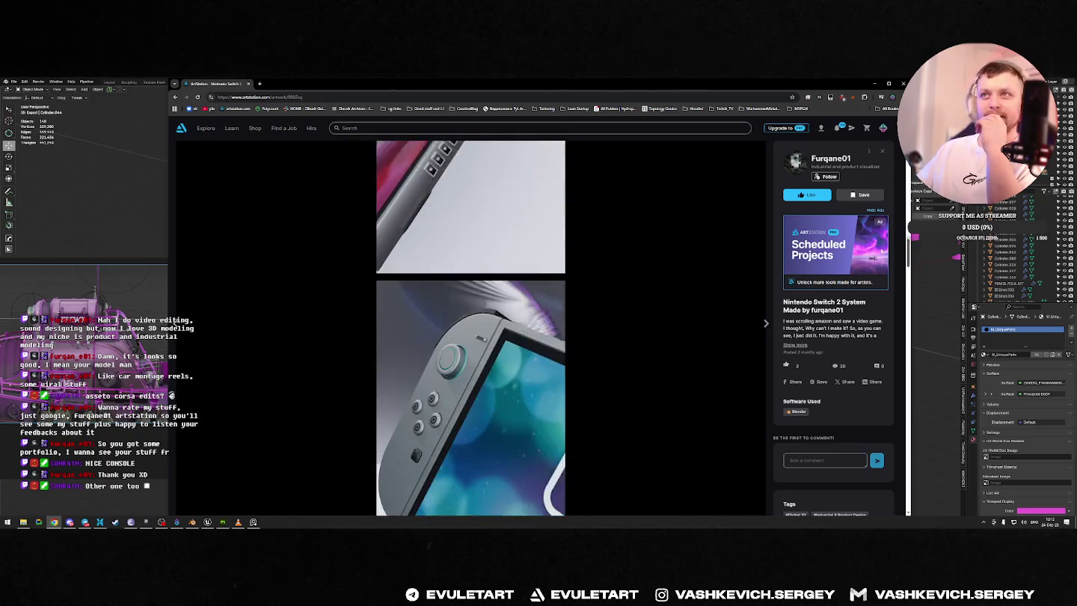
pyautogui.scroll(-3, 878, 250)
pyautogui.scroll(-3, 873, 281)
pyautogui.scroll(3, 873, 281)
pyautogui.scroll(-3, 873, 281)
pyautogui.scroll(-1, 871, 283)
pyautogui.scroll(-3, 871, 284)
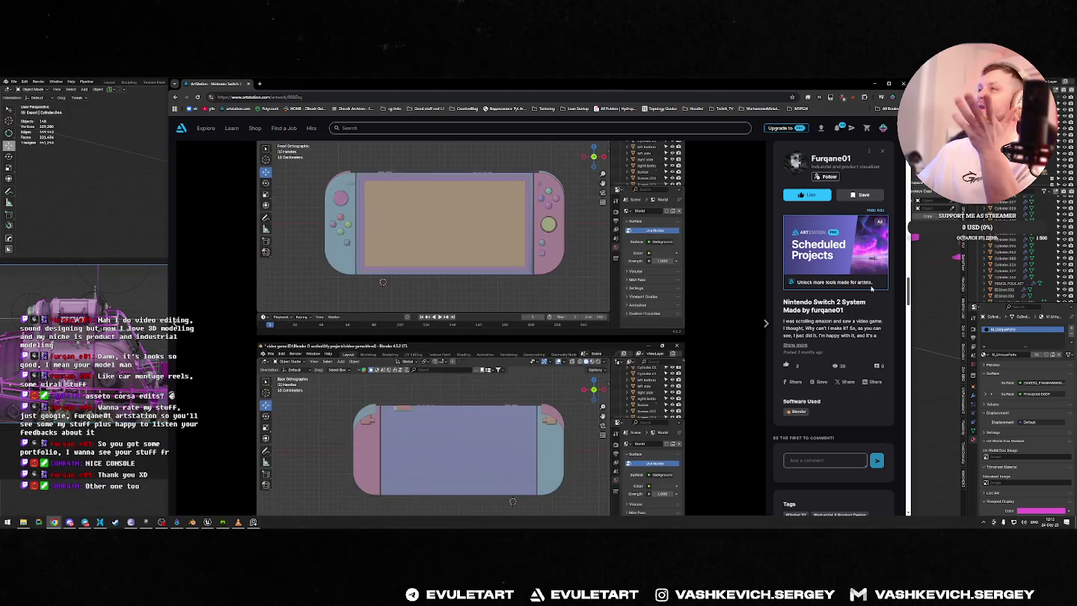
pyautogui.scroll(-2, 873, 293)
pyautogui.scroll(-3, 875, 321)
pyautogui.scroll(-3, 877, 352)
pyautogui.scroll(-3, 880, 391)
pyautogui.scroll(-5, 880, 391)
pyautogui.scroll(-3, 878, 418)
pyautogui.scroll(-3, 876, 449)
pyautogui.scroll(-3, 873, 475)
pyautogui.scroll(5, 438, 184)
pyautogui.scroll(5, 439, 184)
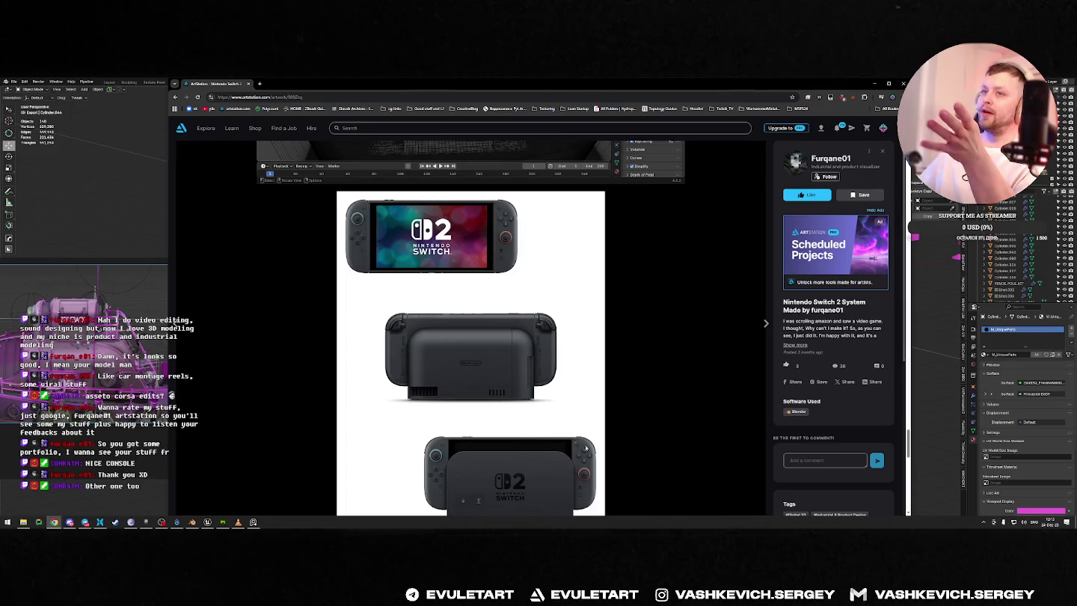
# Step: Scroll through the remaining images, then close the artwork to return to the portfolio grid
pyautogui.scroll(-5, 409, 269)
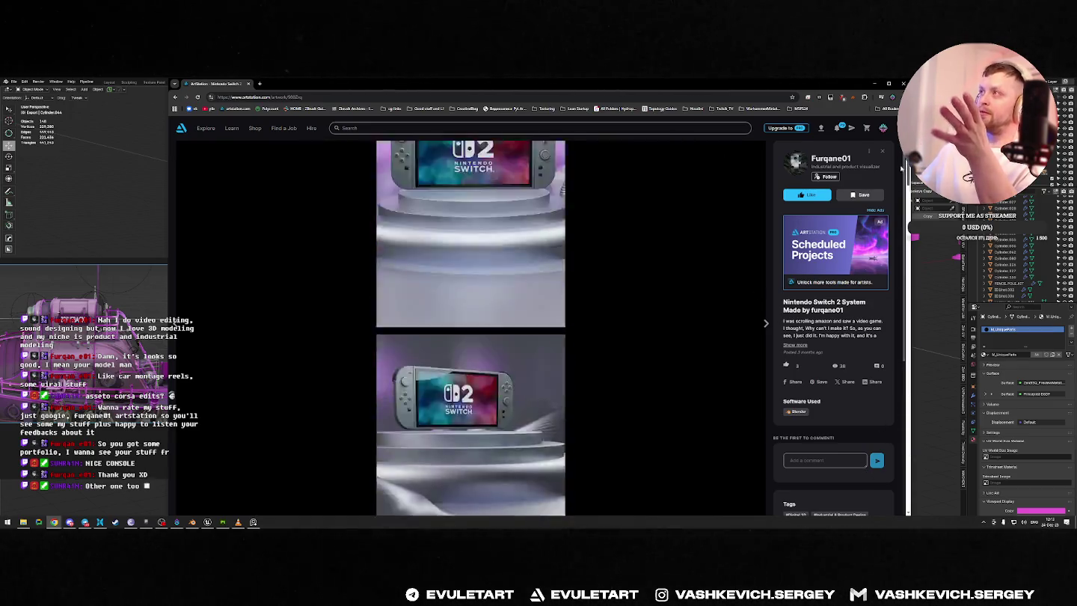
pyautogui.scroll(-5, 533, 261)
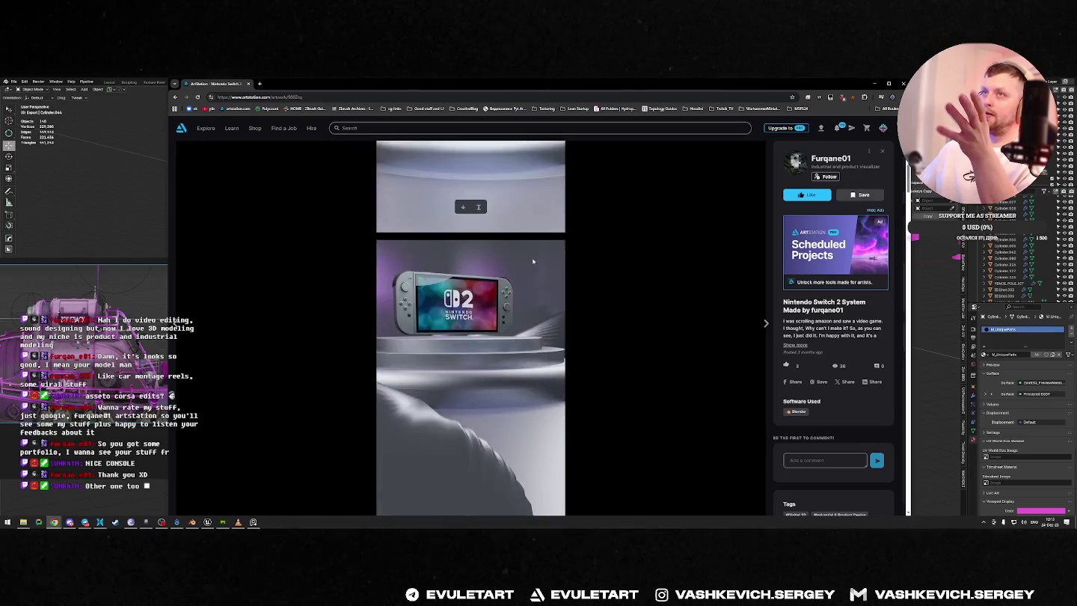
pyautogui.scroll(5, 531, 255)
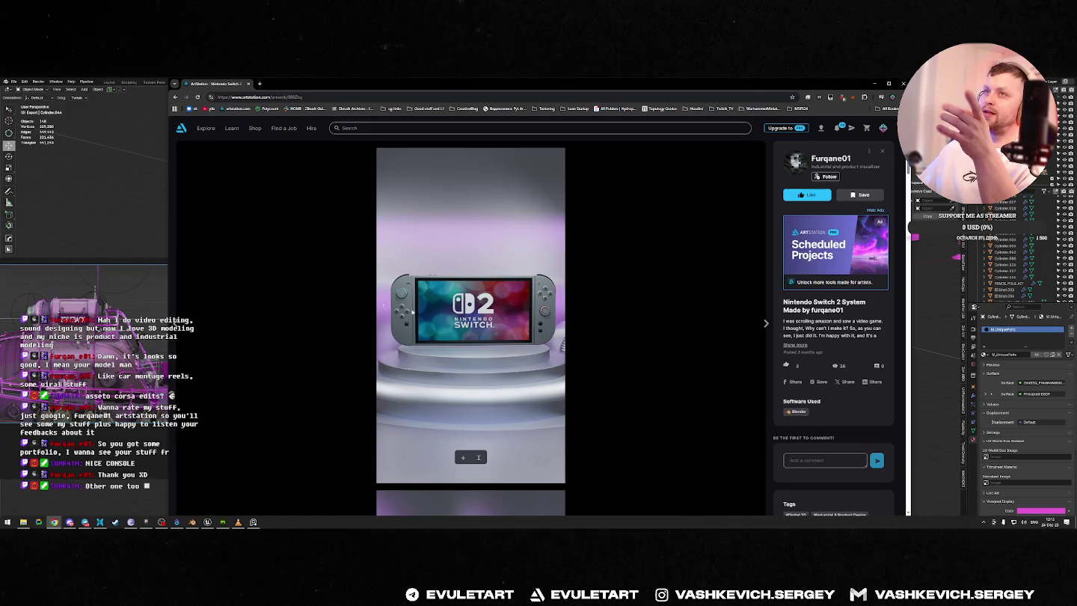
pyautogui.scroll(-5, 417, 302)
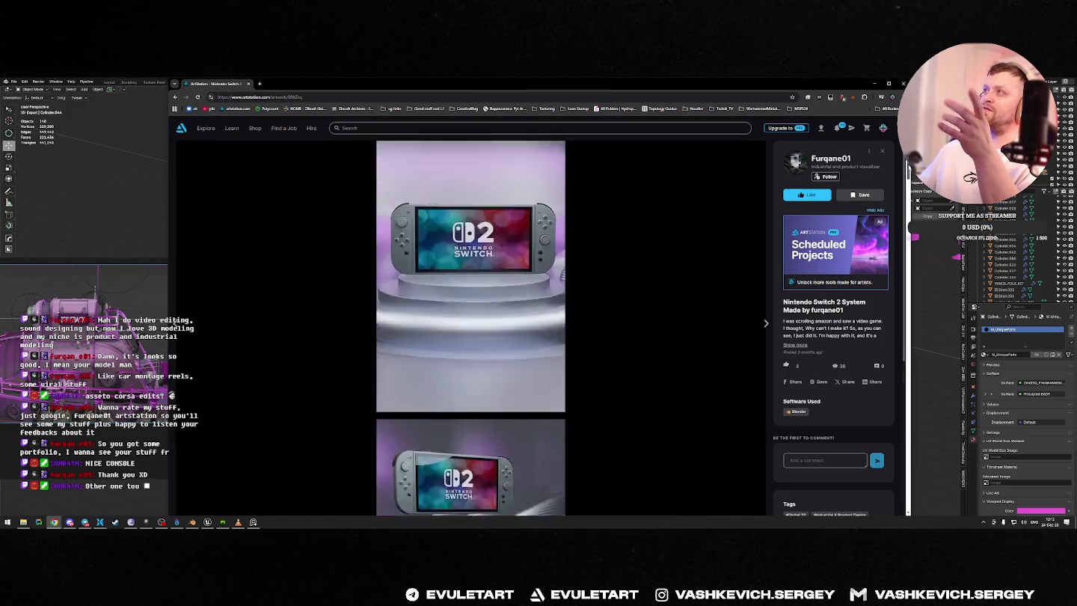
pyautogui.scroll(-4, 470, 327)
pyautogui.scroll(3, 715, 228)
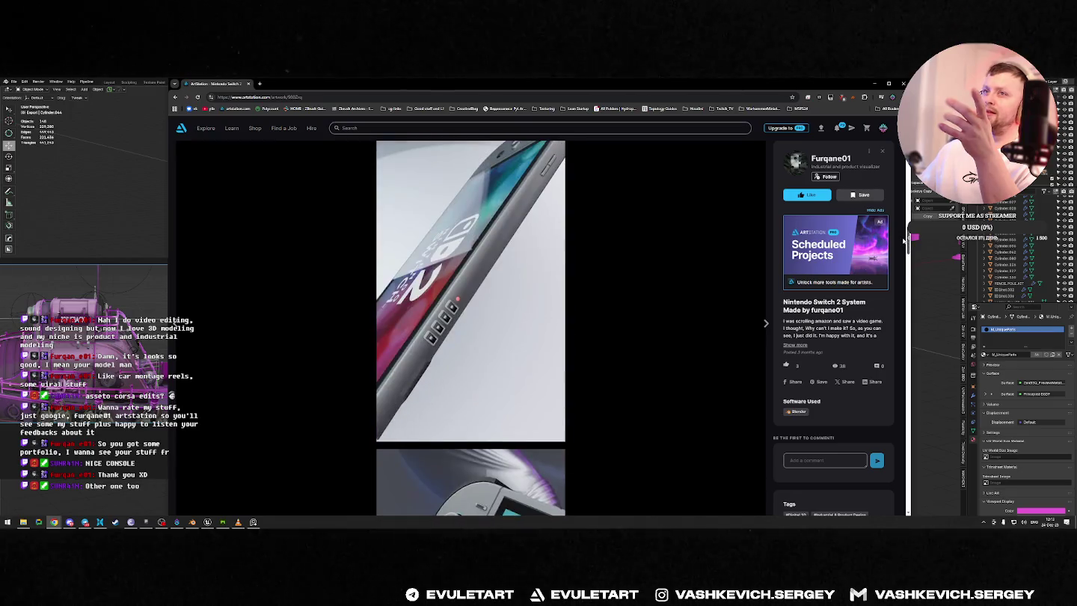
pyautogui.scroll(-4, 715, 228)
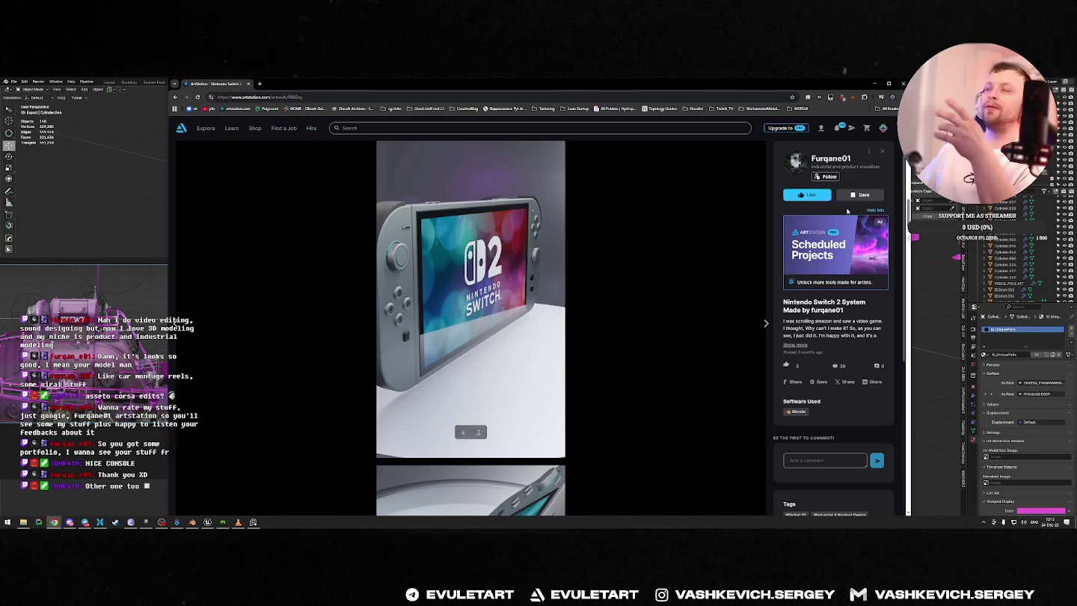
pyautogui.scroll(-4, 459, 215)
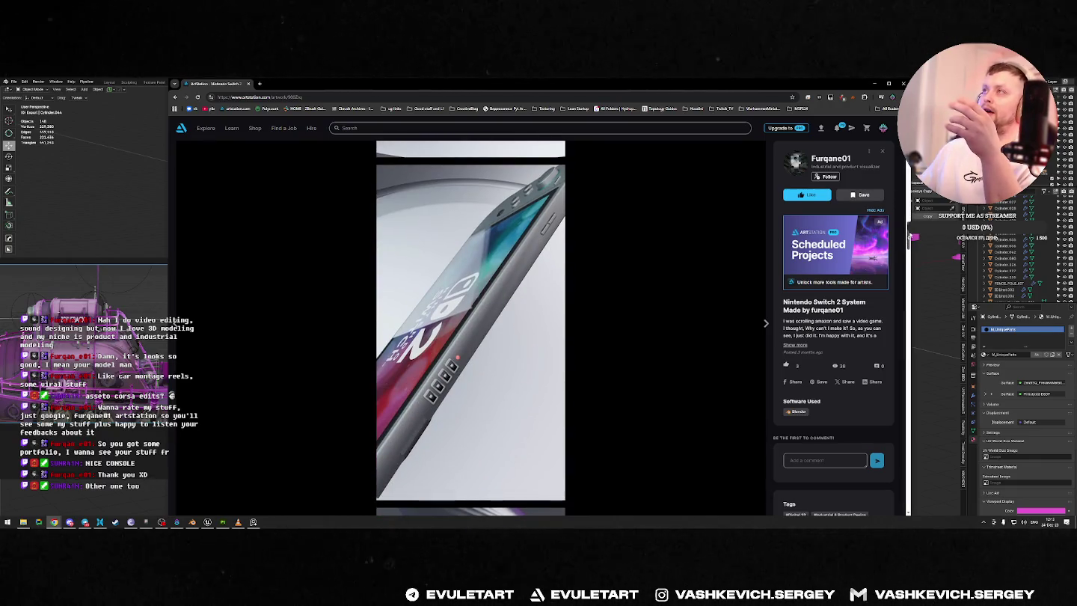
pyautogui.scroll(-3, 470, 329)
pyautogui.scroll(-3, 470, 329)
pyautogui.scroll(-2, 470, 329)
pyautogui.scroll(-2, 471, 329)
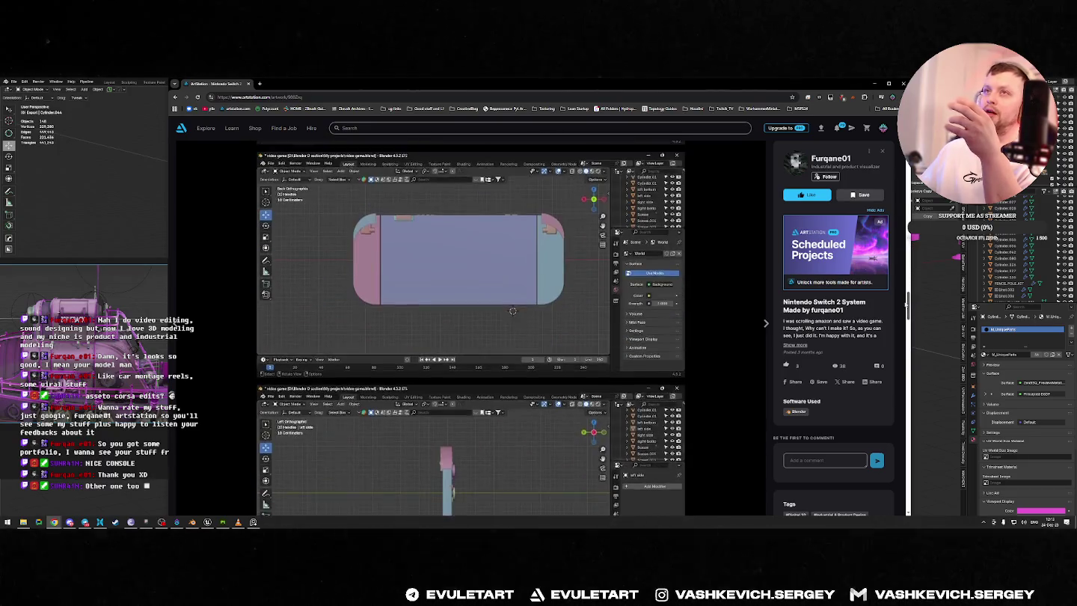
pyautogui.scroll(-5, 470, 329)
pyautogui.scroll(-5, 470, 329)
pyautogui.scroll(-1, 470, 329)
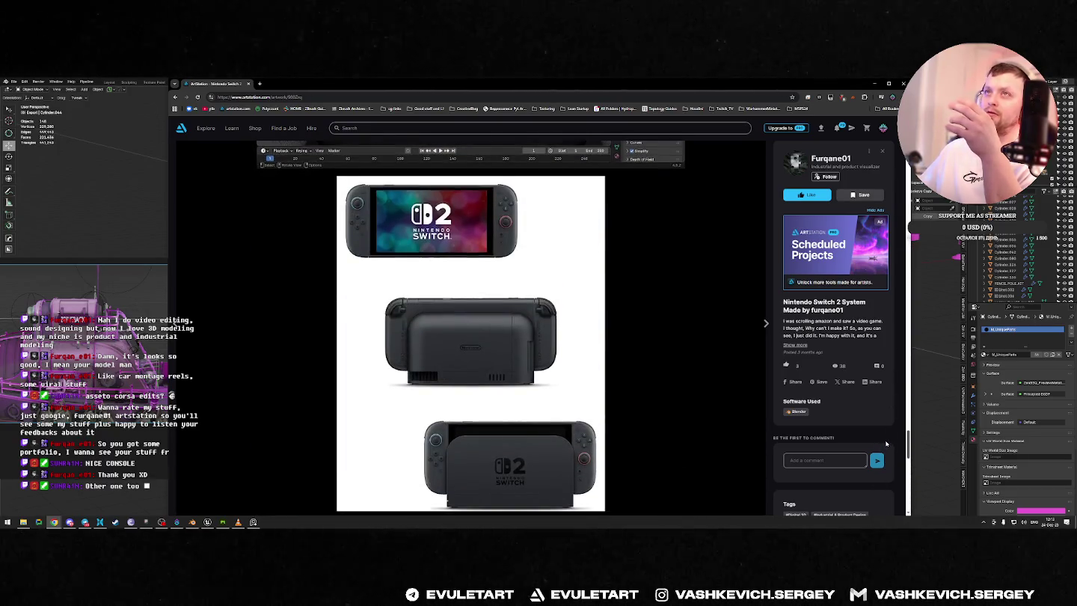
pyautogui.scroll(-5, 471, 329)
pyautogui.scroll(-4, 470, 329)
pyautogui.scroll(1, 876, 471)
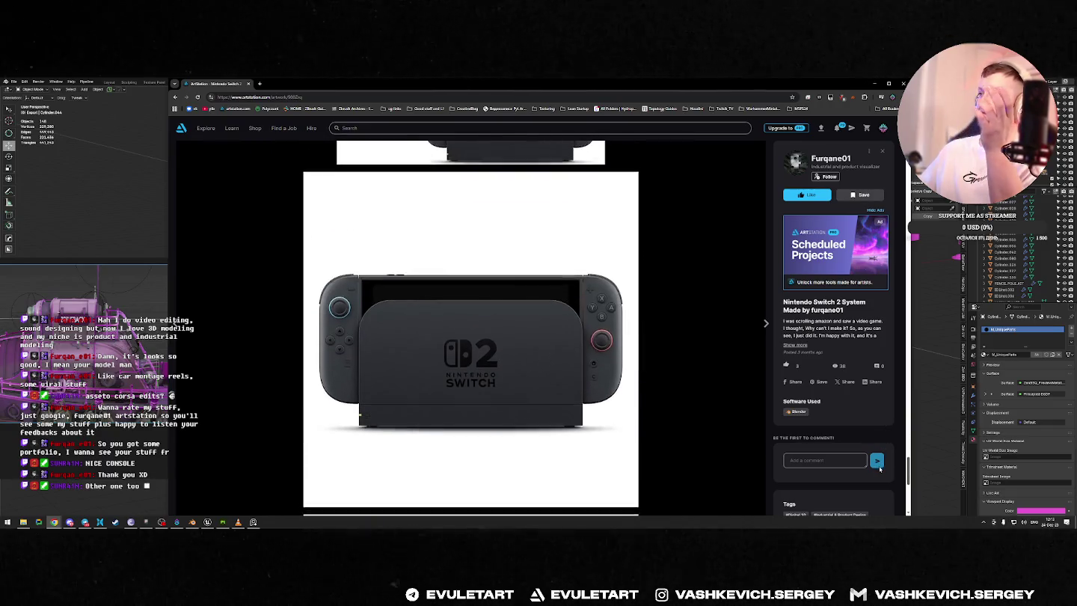
pyautogui.scroll(1, 878, 468)
pyautogui.scroll(-5, 880, 468)
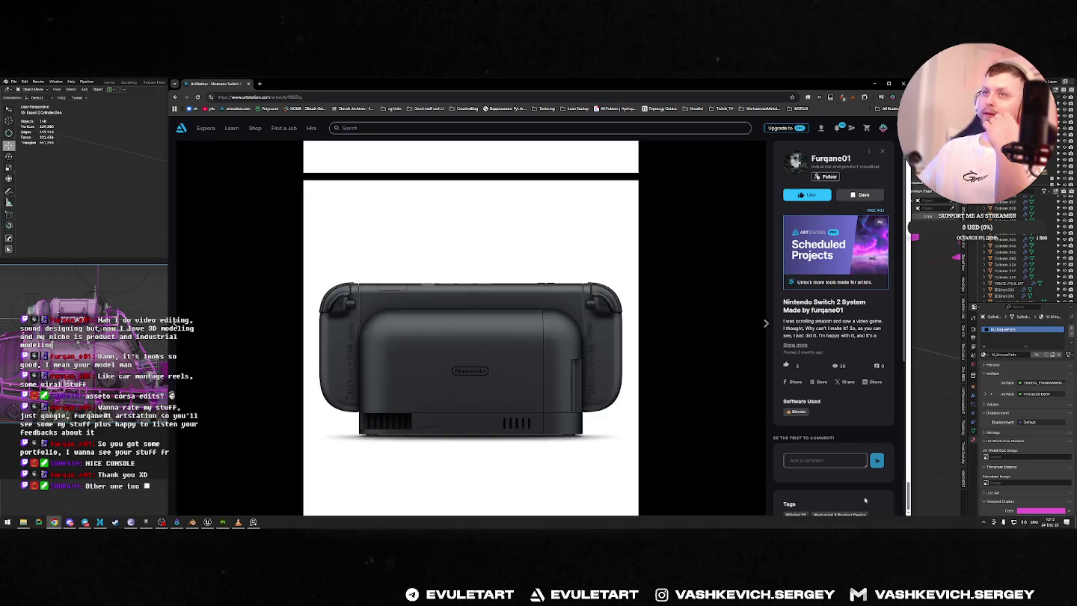
pyautogui.scroll(-3, 377, 379)
pyautogui.scroll(-4, 460, 379)
pyautogui.scroll(-4, 486, 359)
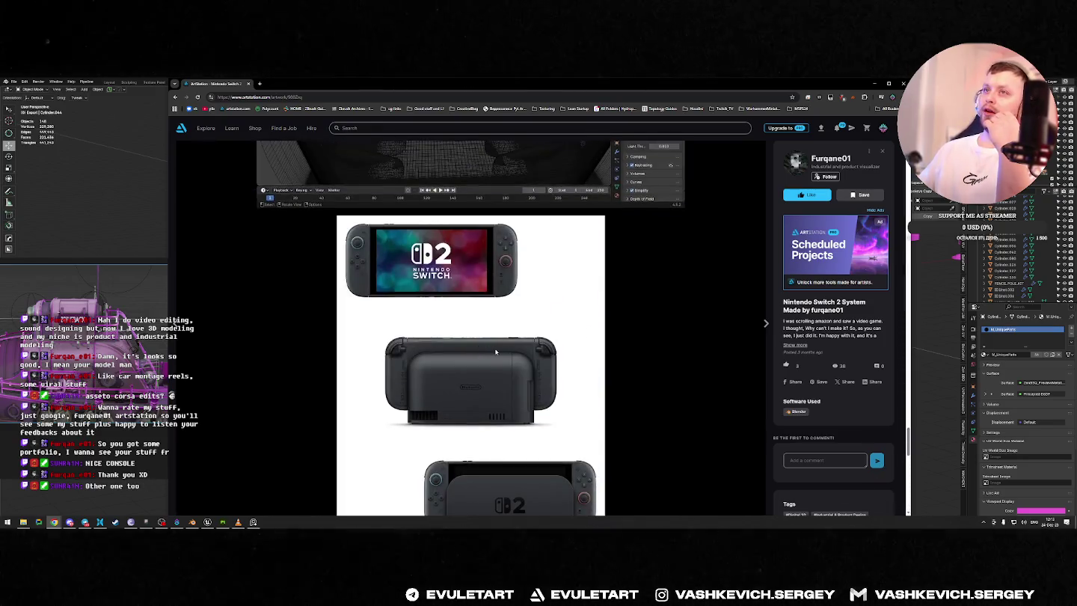
pyautogui.scroll(-5, 907, 439)
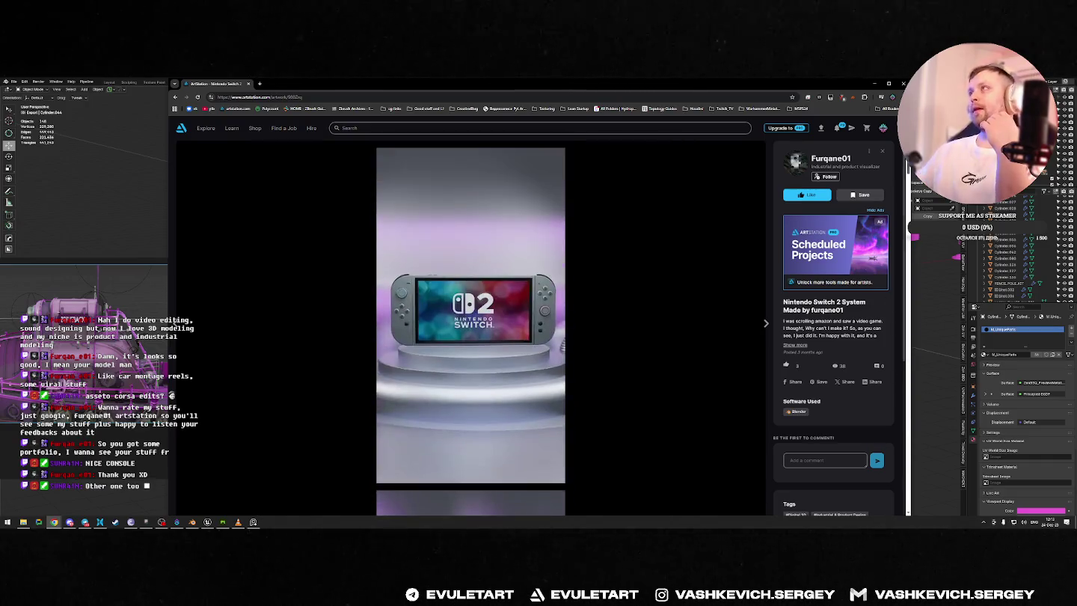
pyautogui.click(648, 210)
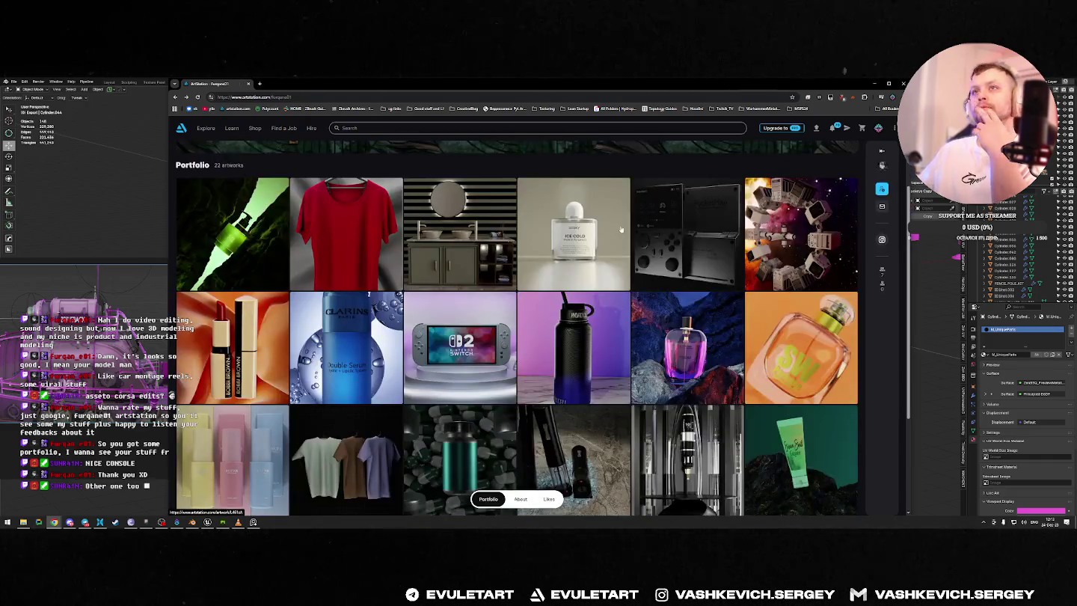
# Step: Open the PocketMan console artwork and scroll through its images
pyautogui.scroll(2, 402, 349)
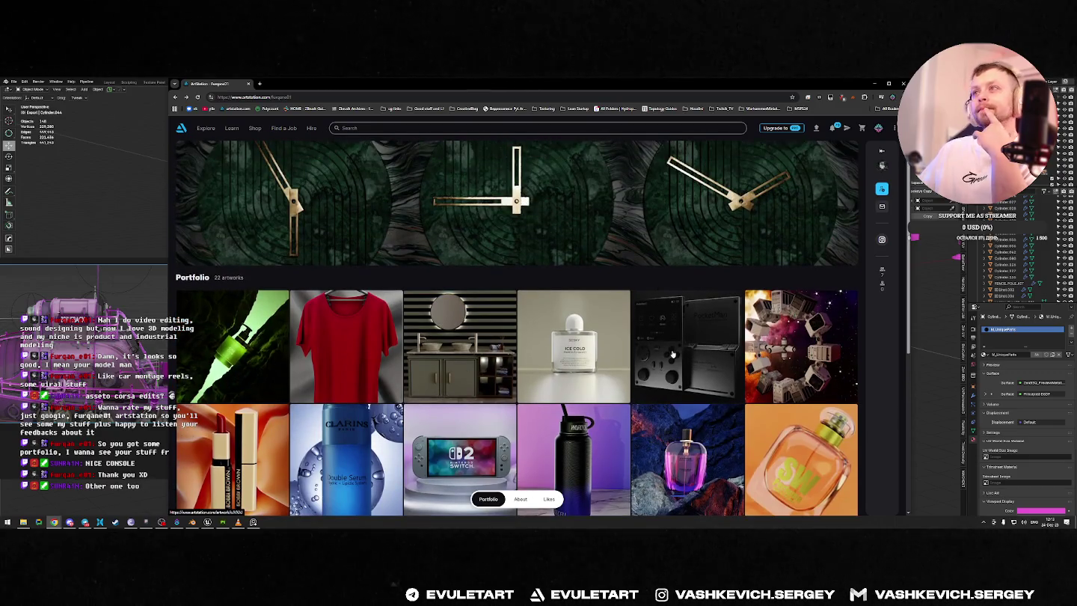
pyautogui.click(648, 354)
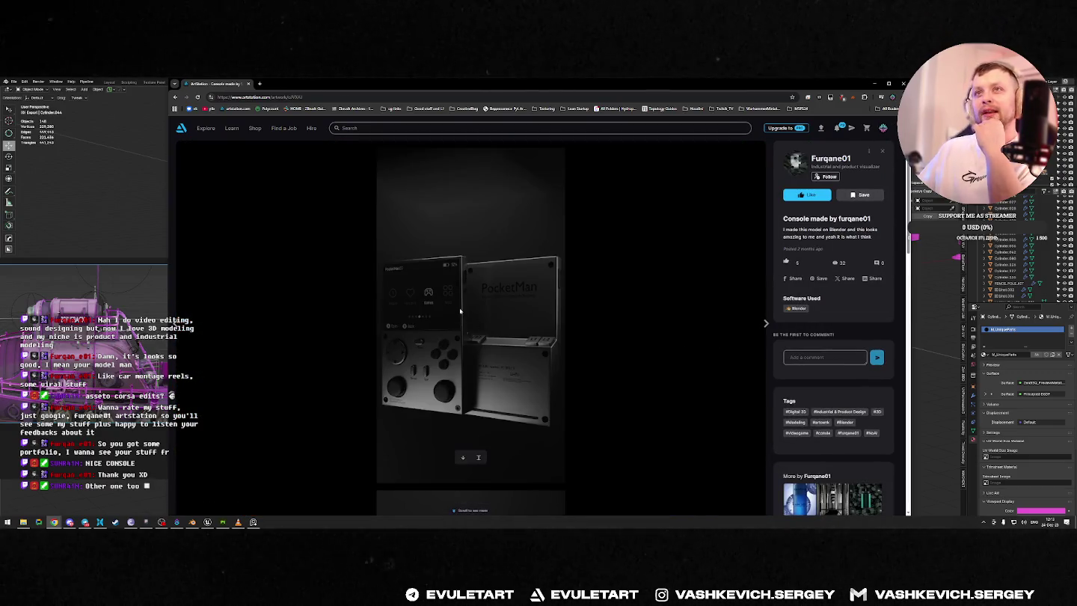
pyautogui.scroll(-5, 460, 311)
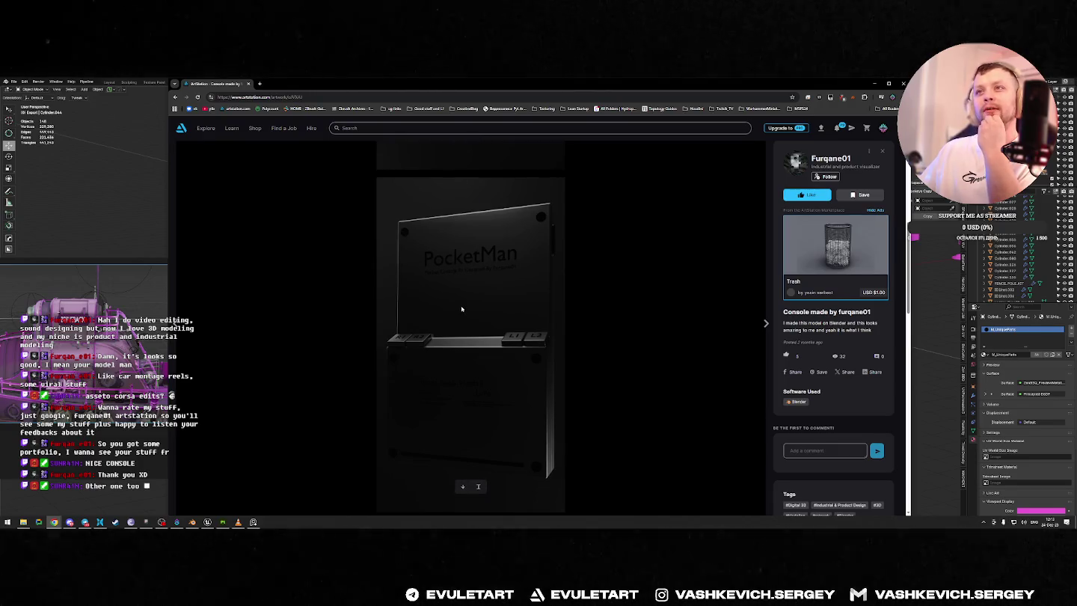
pyautogui.scroll(-2, 462, 308)
pyautogui.scroll(-3, 462, 308)
pyautogui.scroll(-3, 462, 308)
pyautogui.scroll(-3, 462, 307)
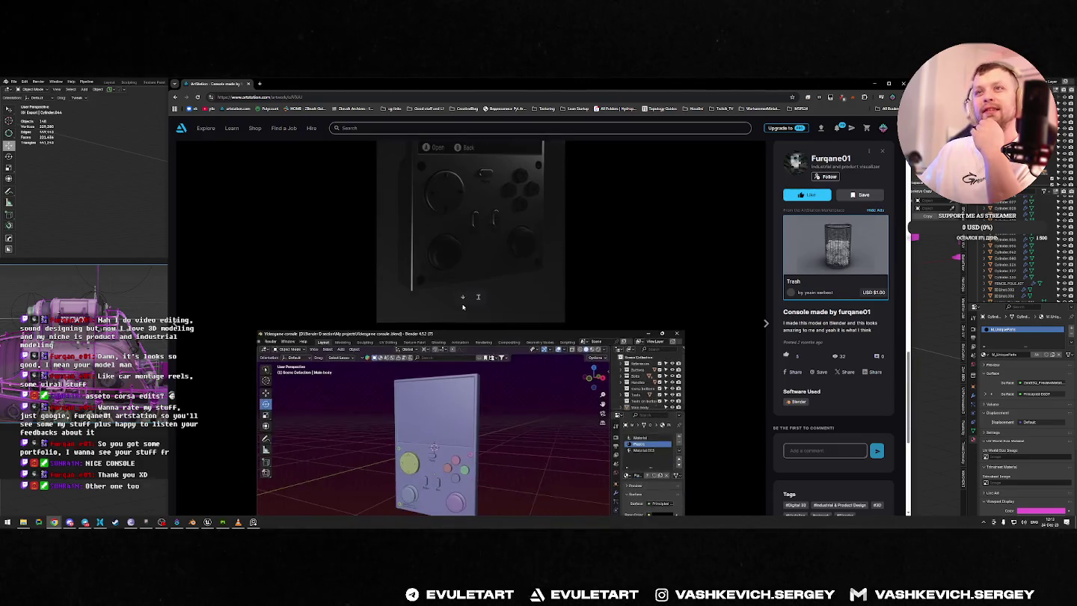
pyautogui.scroll(-2, 462, 305)
pyautogui.scroll(-2, 462, 303)
pyautogui.scroll(2, 462, 303)
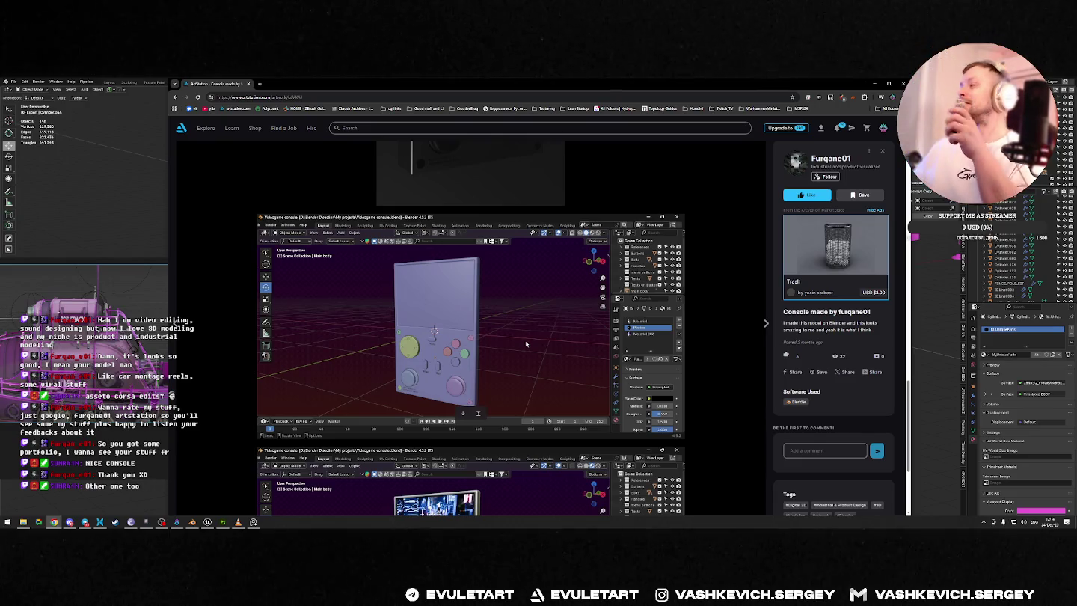
pyautogui.scroll(-1, 535, 338)
pyautogui.scroll(-1, 542, 334)
pyautogui.scroll(3, 541, 334)
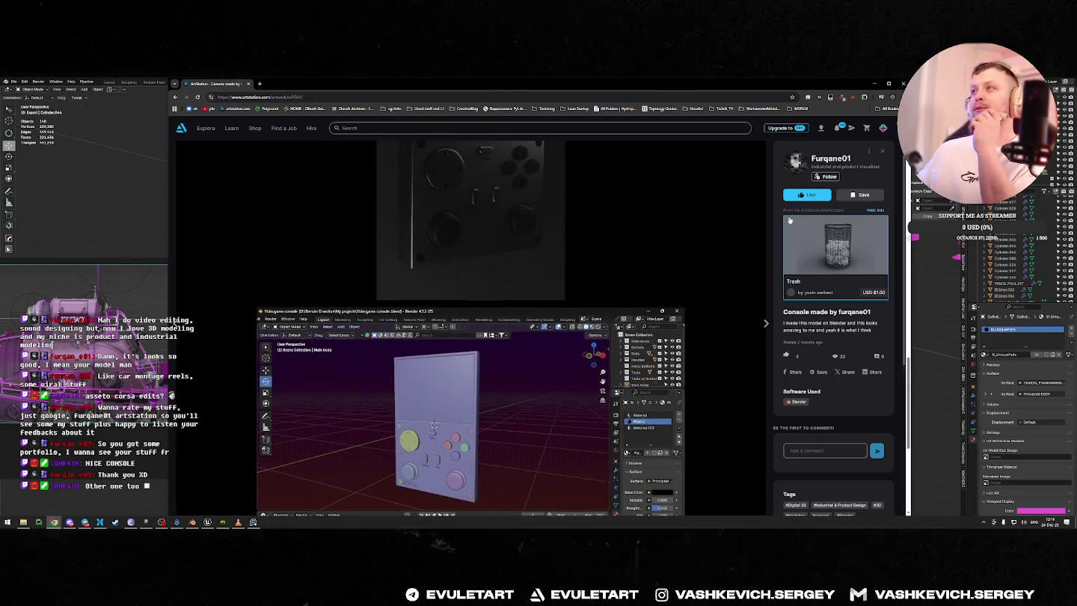
# Step: Close the console artwork and open the Skincare product artwork from the portfolio
pyautogui.click(702, 297)
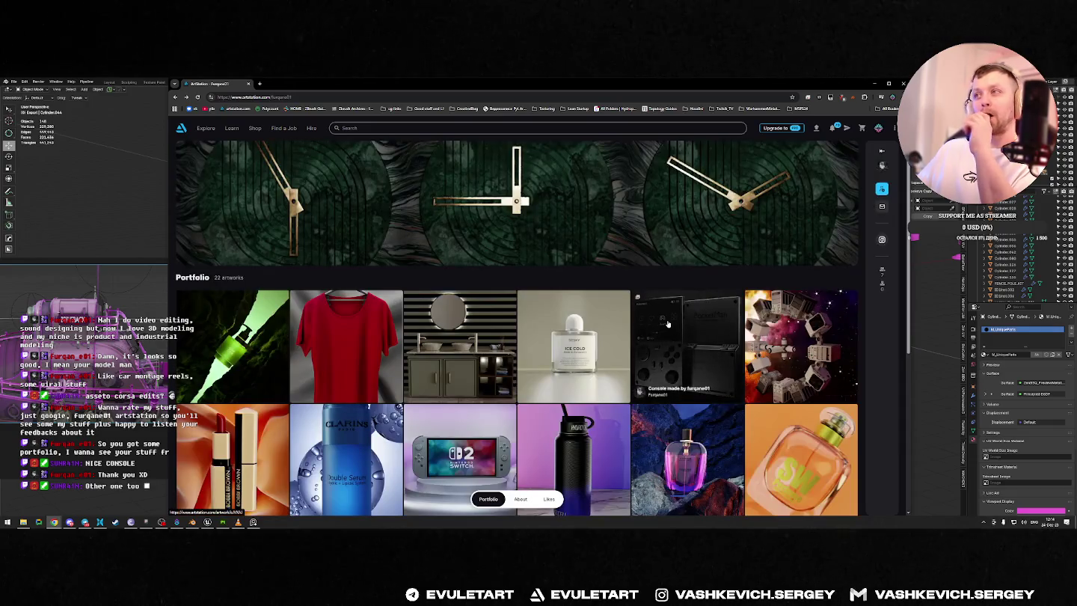
pyautogui.scroll(-2, 428, 332)
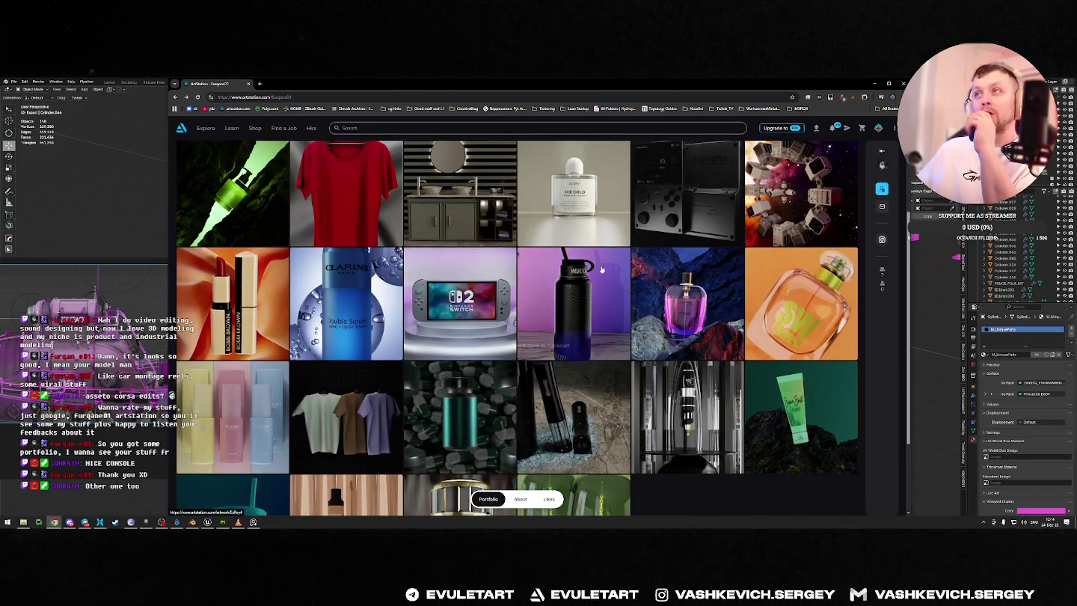
pyautogui.scroll(-3, 419, 320)
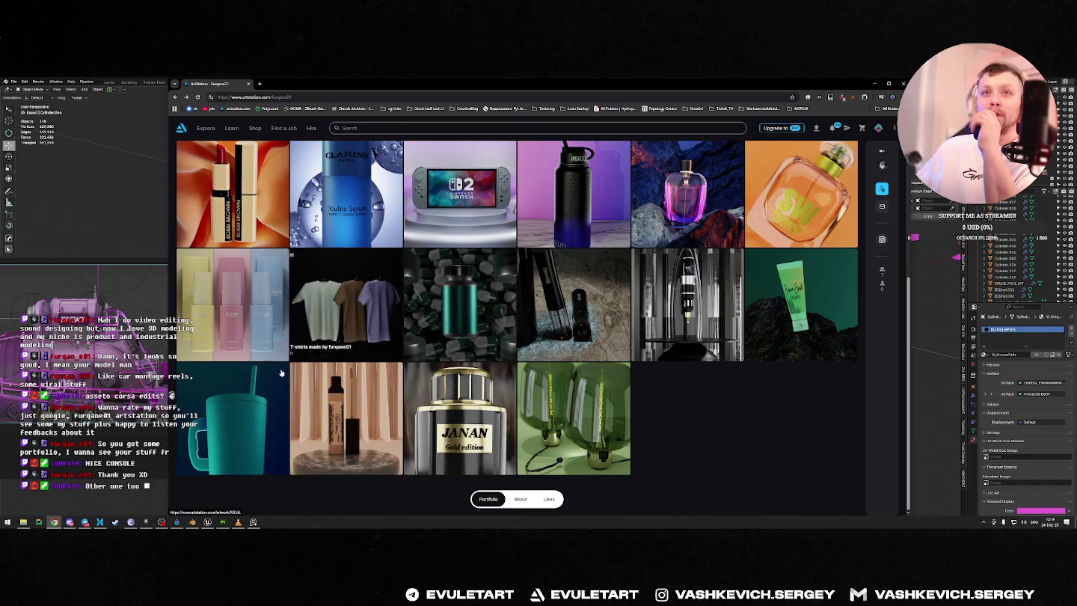
pyautogui.scroll(1, 307, 319)
pyautogui.click(222, 432)
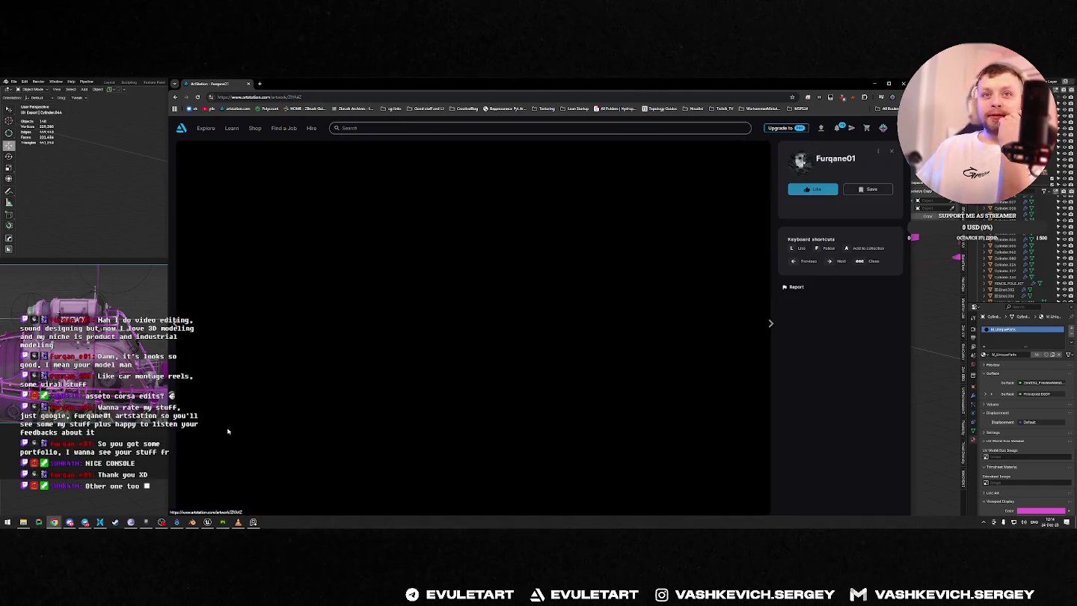
# Step: Scroll up and down through the Skincare product artwork's images
pyautogui.scroll(-3, 564, 290)
pyautogui.scroll(-5, 561, 288)
pyautogui.scroll(-4, 557, 289)
pyautogui.scroll(-3, 552, 288)
pyautogui.scroll(3, 546, 285)
pyautogui.scroll(4, 531, 282)
pyautogui.scroll(3, 526, 281)
pyautogui.scroll(3, 526, 282)
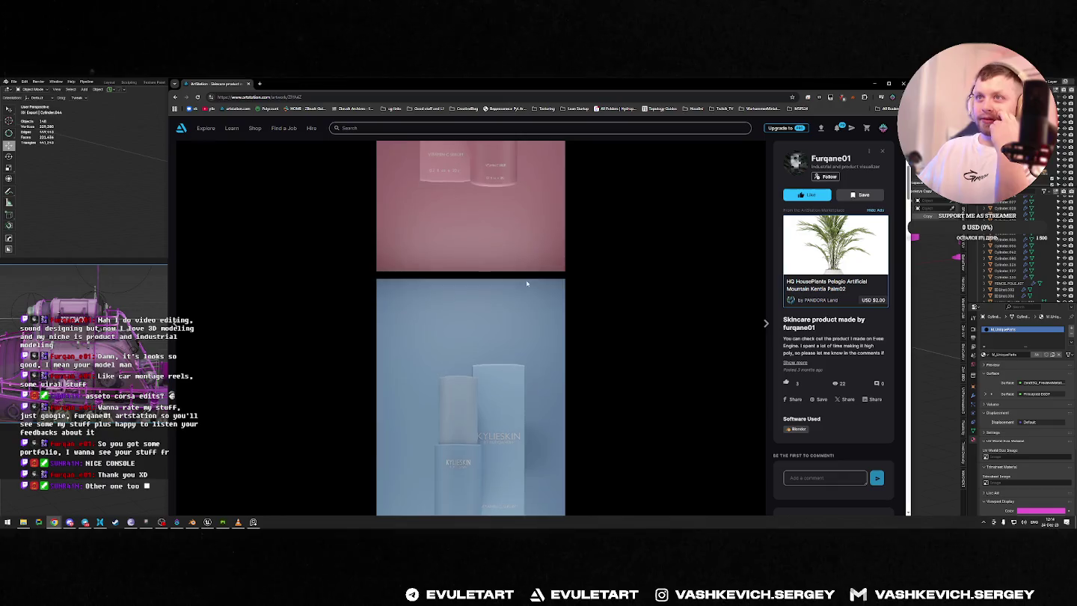
pyautogui.scroll(3, 525, 284)
pyautogui.scroll(-2, 524, 374)
pyautogui.scroll(-3, 522, 441)
pyautogui.scroll(3, 518, 381)
pyautogui.scroll(1, 514, 330)
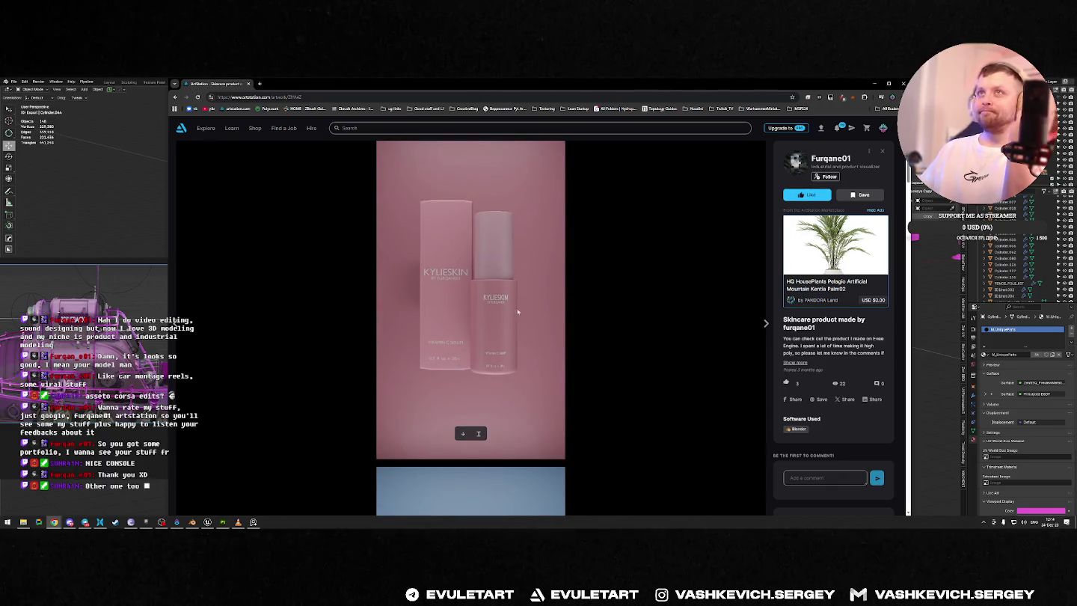
pyautogui.scroll(-3, 523, 308)
pyautogui.moveTo(834, 244)
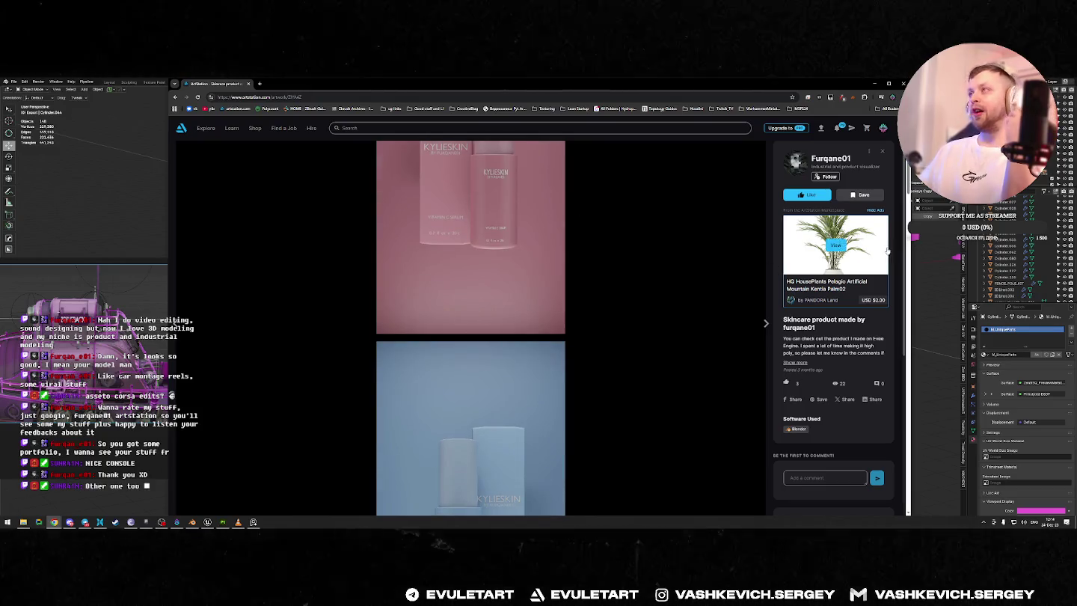
# Step: Close the Skincare artwork and look through the Cosmetic product artwork
pyautogui.press('Escape')
pyautogui.scroll(3, 768, 299)
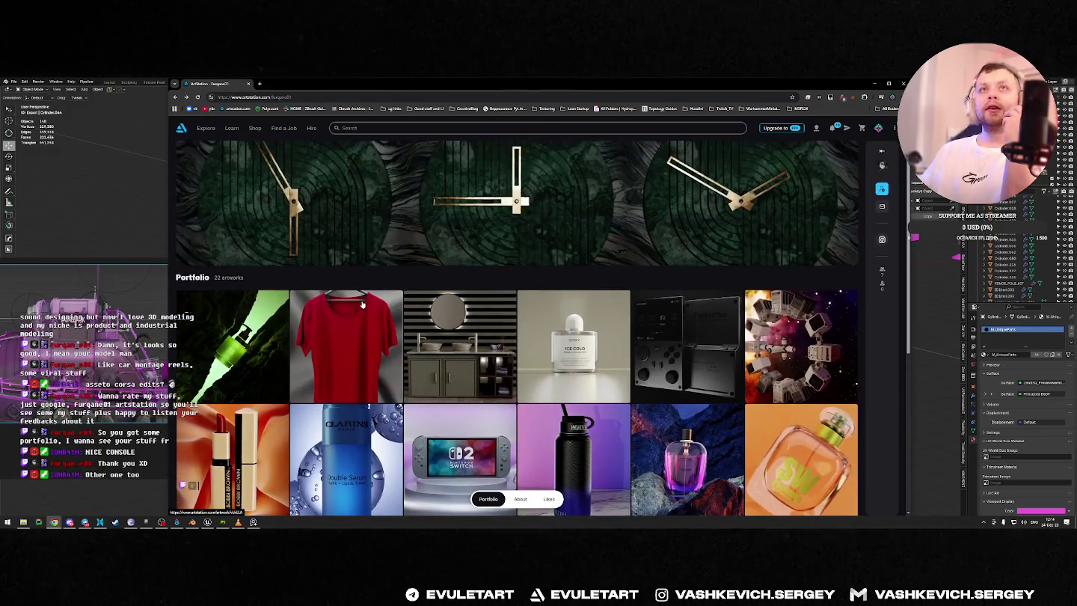
pyautogui.click(767, 314)
pyautogui.scroll(-5, 463, 337)
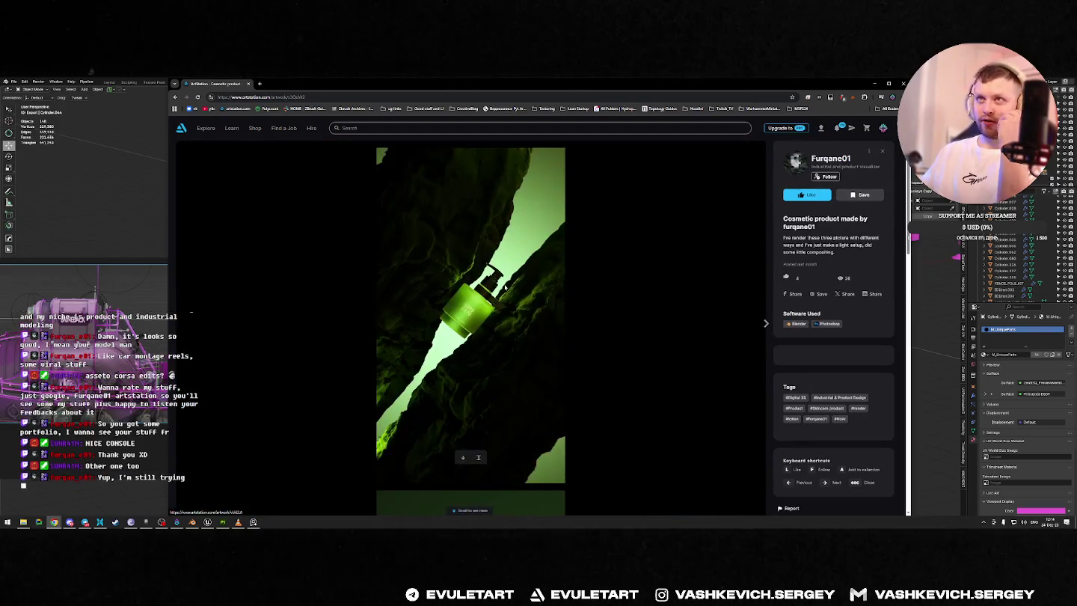
pyautogui.scroll(5, 454, 407)
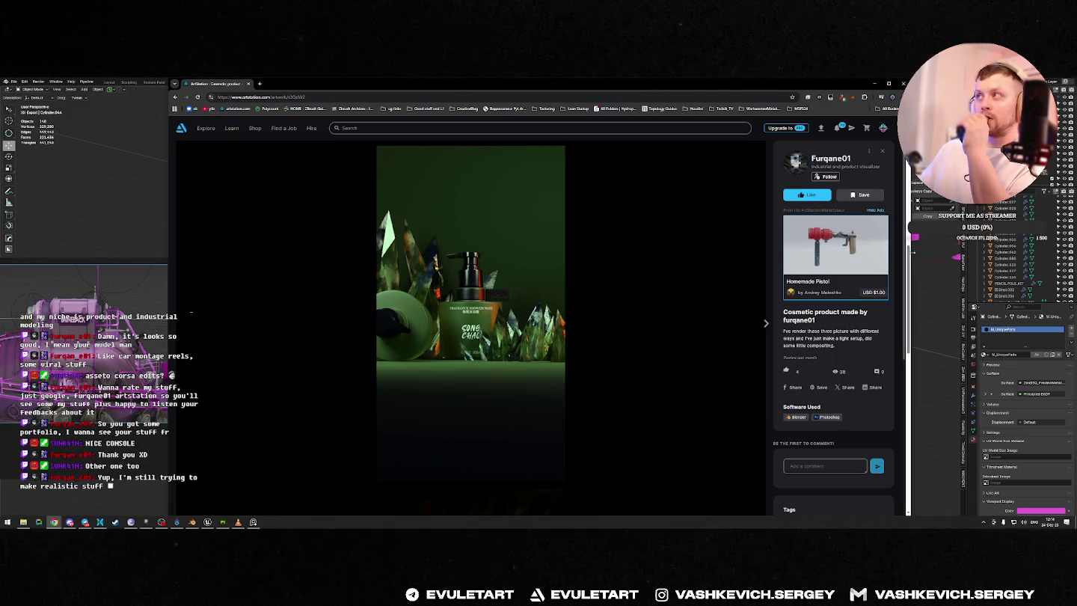
pyautogui.moveTo(910, 256); pyautogui.dragTo(883, 431)
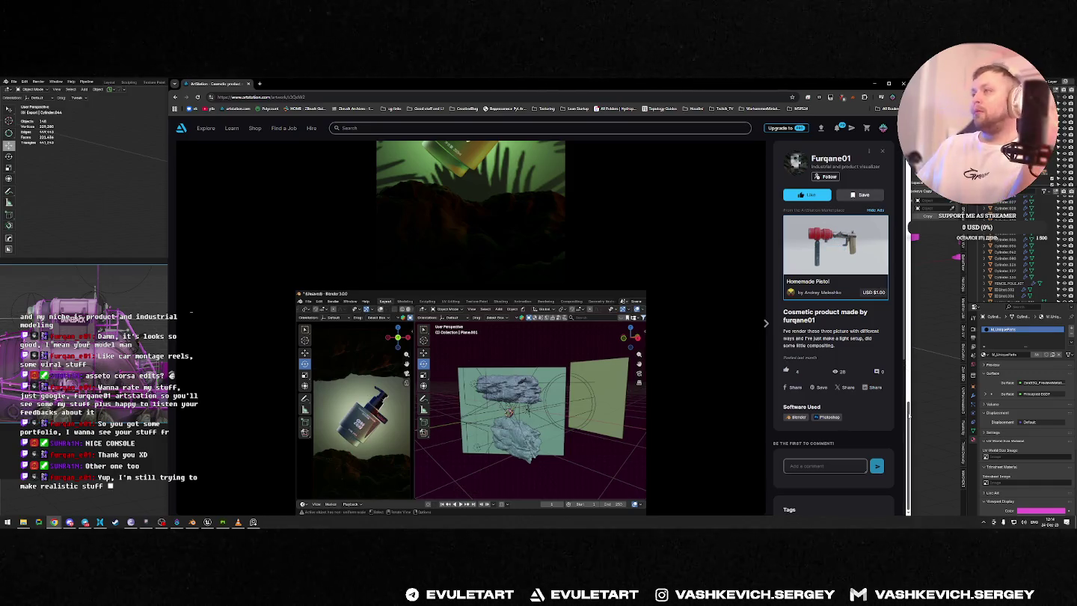
pyautogui.scroll(10, 673, 224)
# Step: Close the Cosmetic artwork and reopen the Nintendo Switch 2 artwork from the portfolio
pyautogui.click(689, 204)
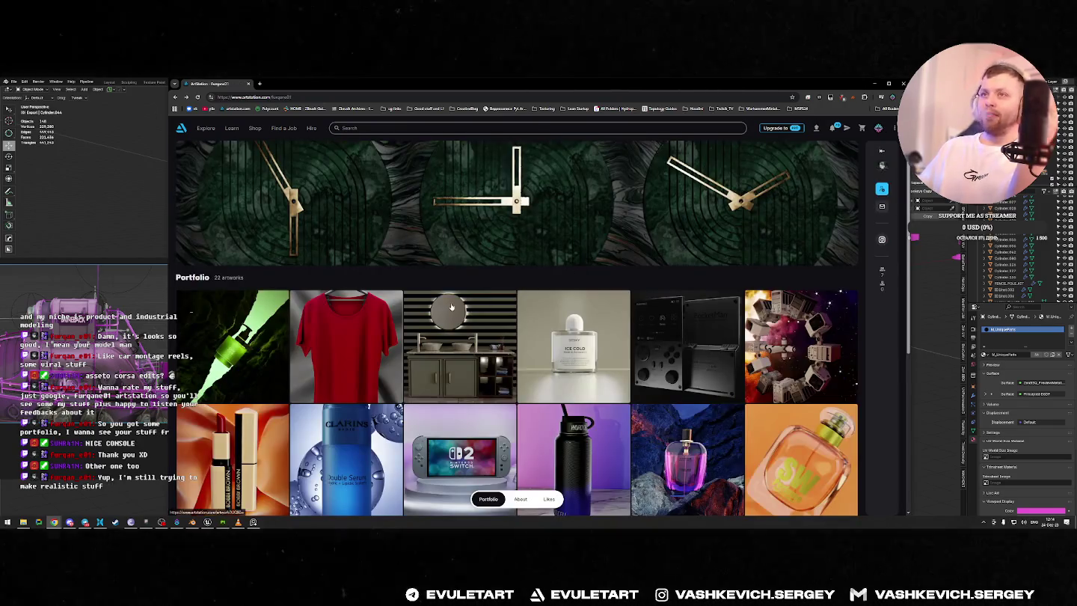
pyautogui.scroll(-3, 747, 231)
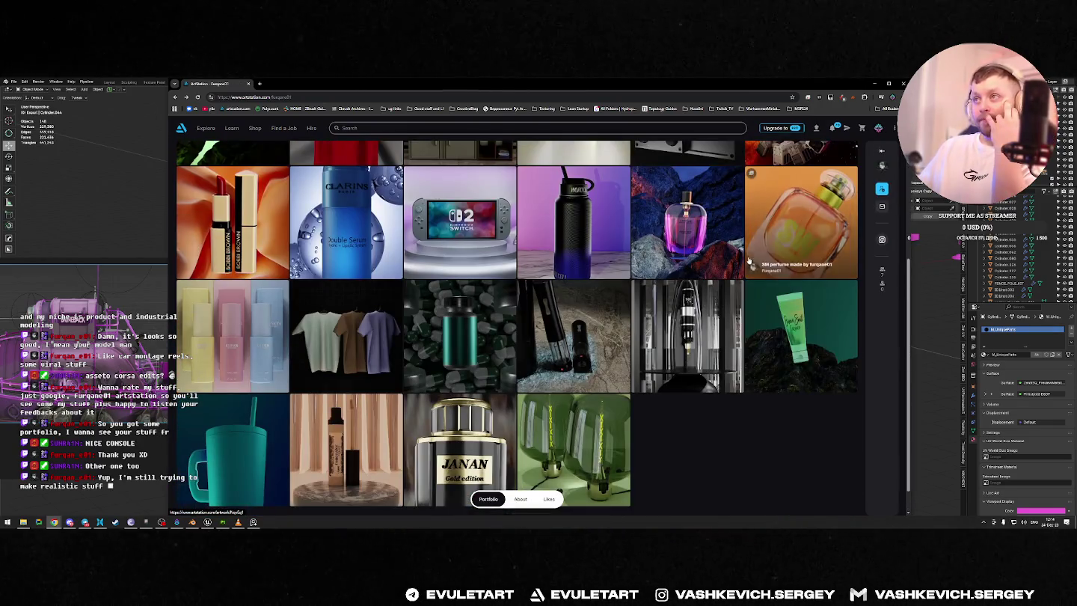
pyautogui.scroll(2, 737, 263)
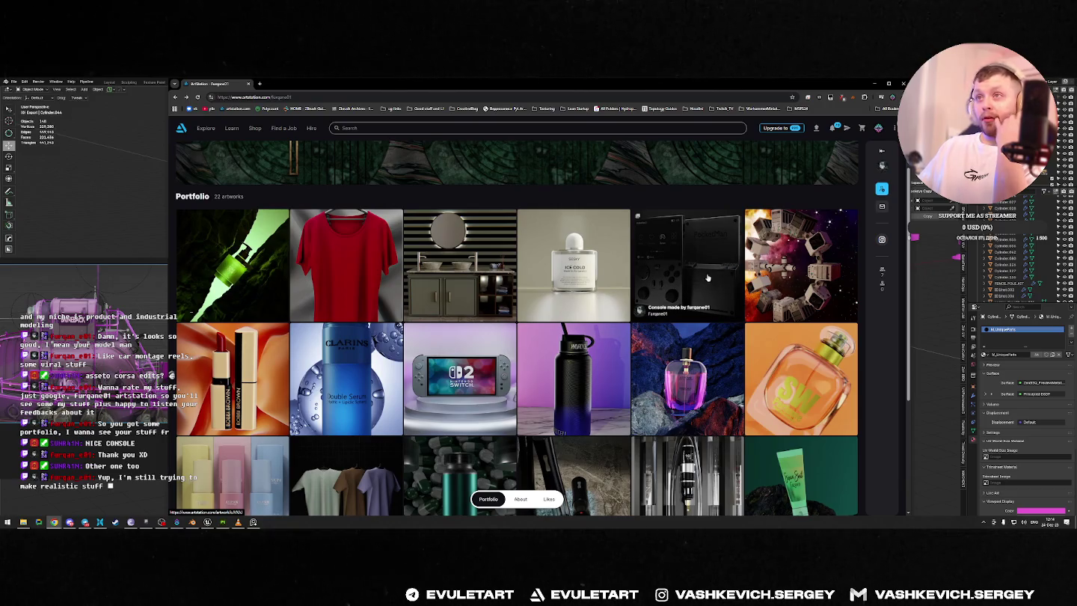
pyautogui.scroll(-2, 708, 276)
pyautogui.click(459, 261)
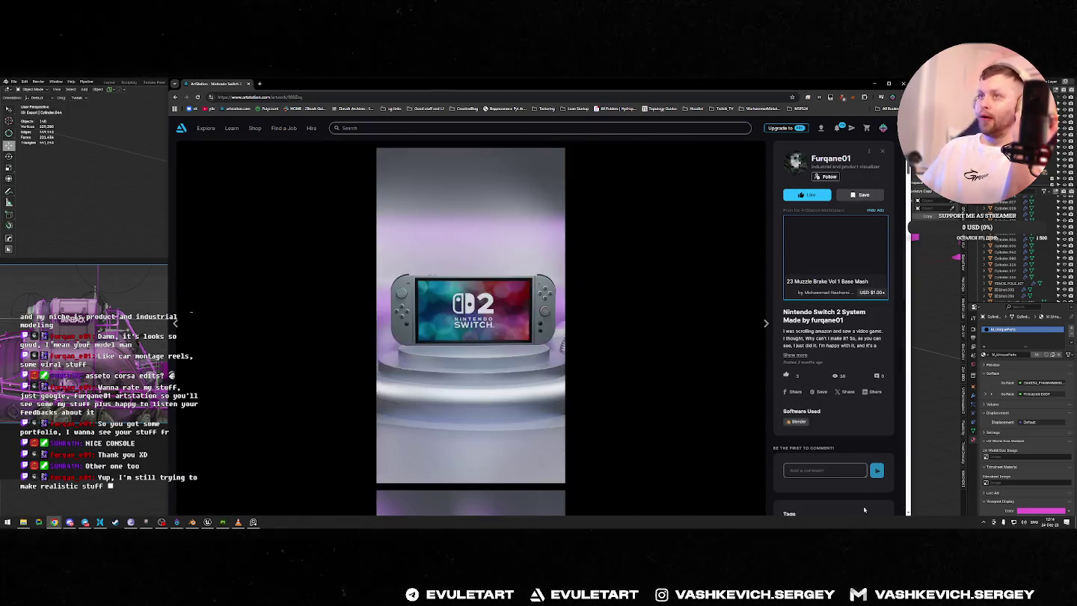
pyautogui.scroll(-5, 907, 497)
pyautogui.moveTo(907, 497); pyautogui.dragTo(890, 271)
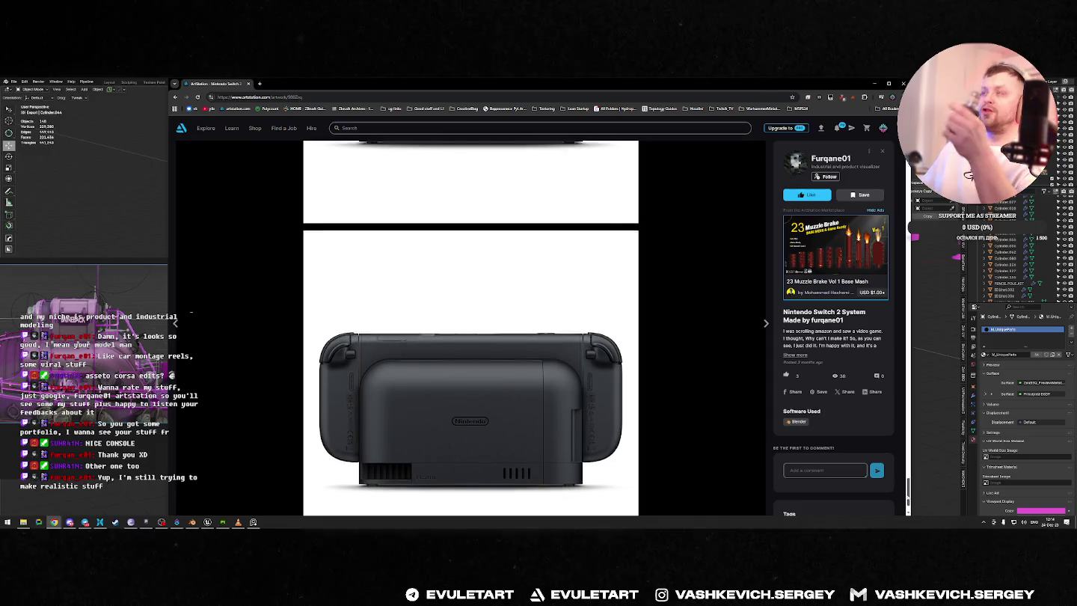
pyautogui.scroll(-5, 471, 412)
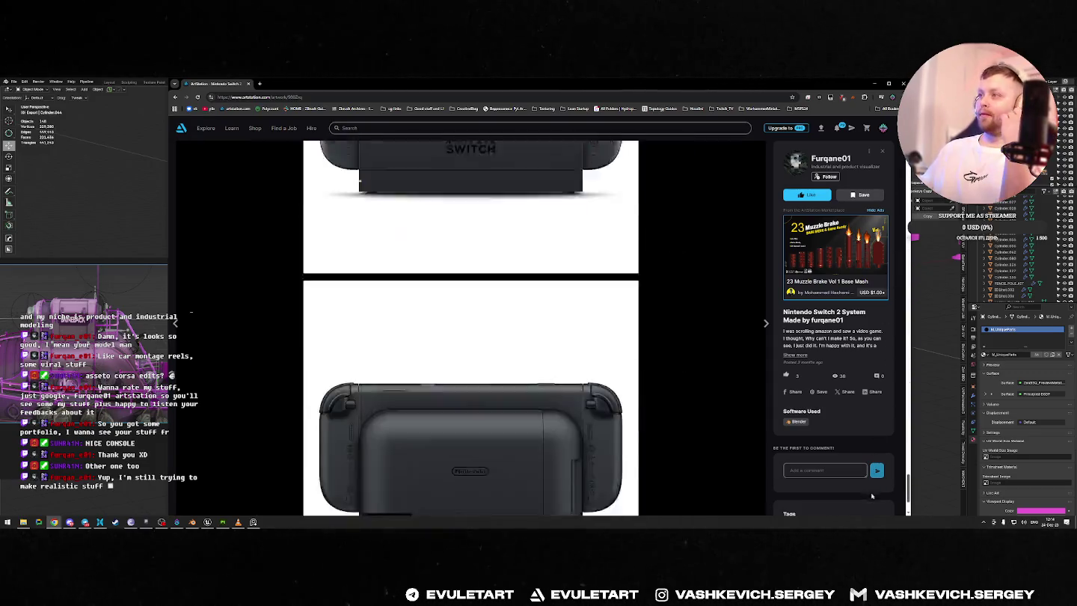
pyautogui.scroll(5, 454, 309)
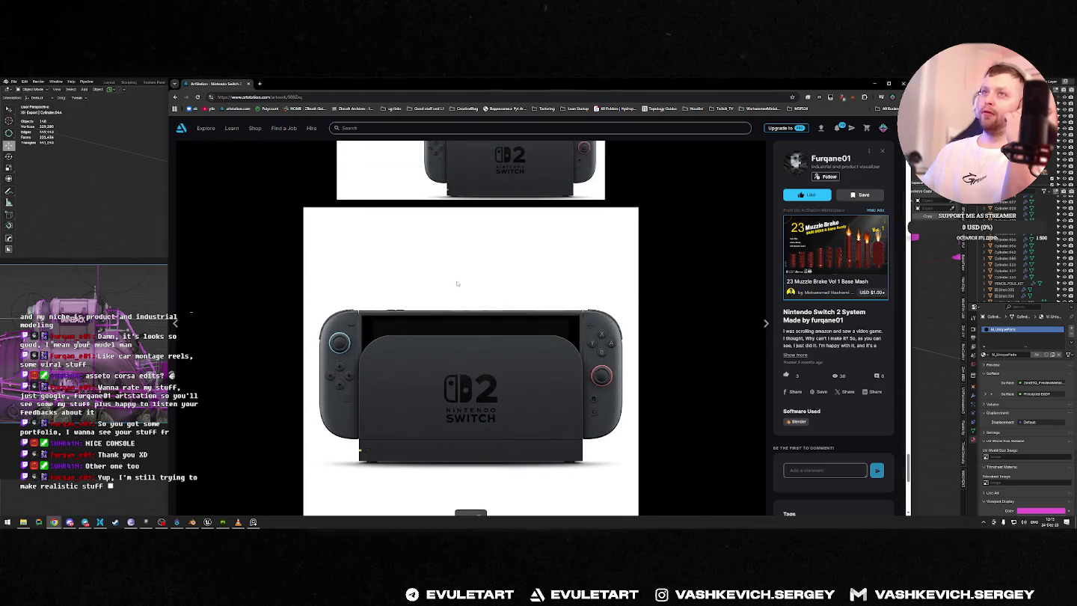
pyautogui.scroll(-3, 454, 308)
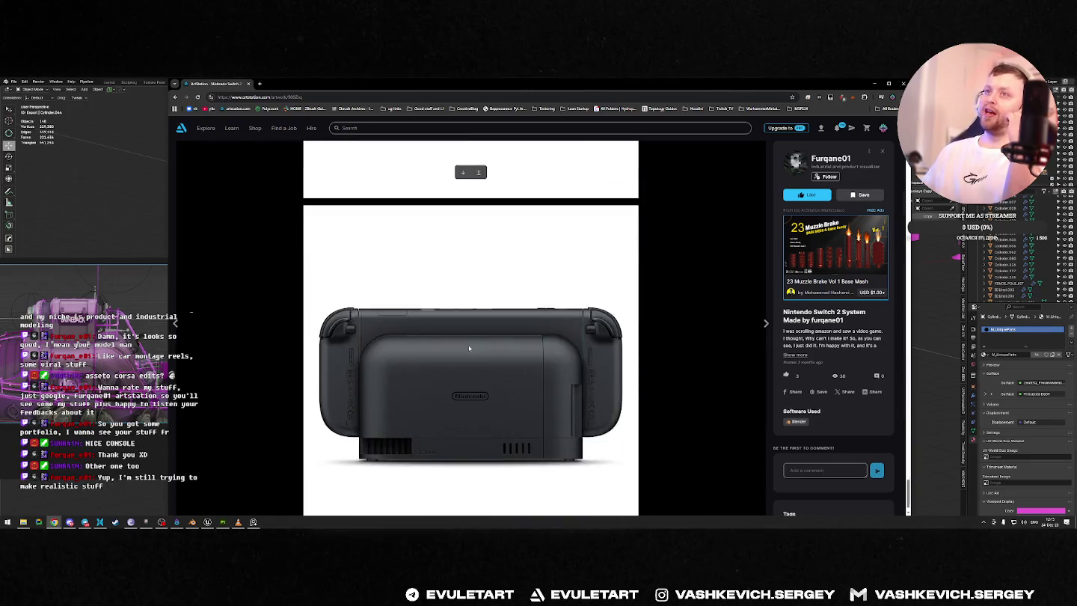
pyautogui.moveTo(911, 499)
pyautogui.mouseDown()
pyautogui.moveTo(903, 241)
pyautogui.moveTo(895, 289)
pyautogui.mouseUp()
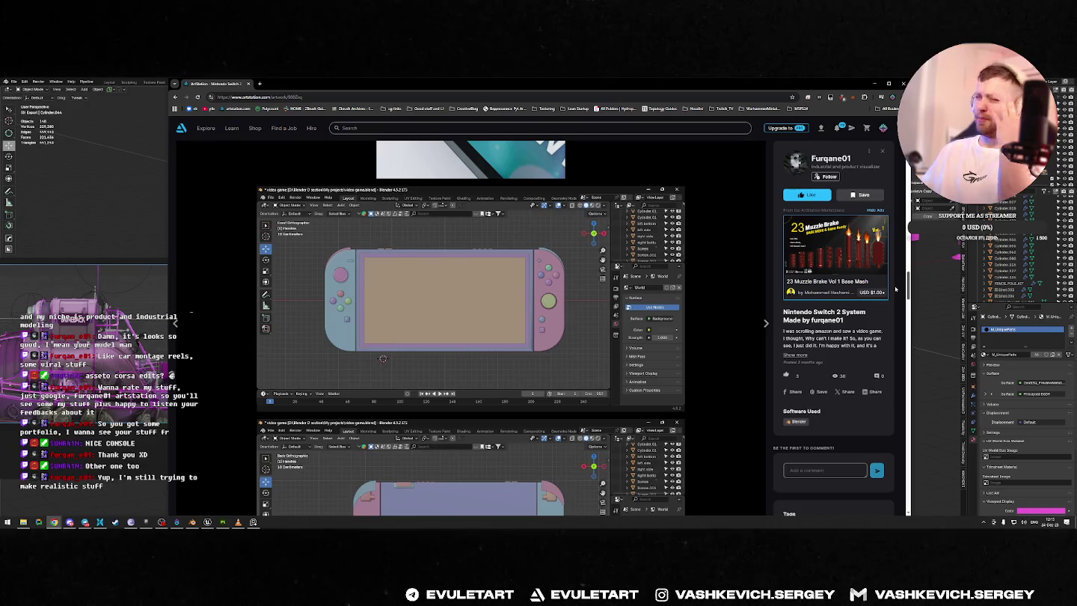
pyautogui.moveTo(895, 289)
pyautogui.mouseDown()
pyautogui.moveTo(888, 355)
pyautogui.moveTo(882, 335)
pyautogui.mouseUp()
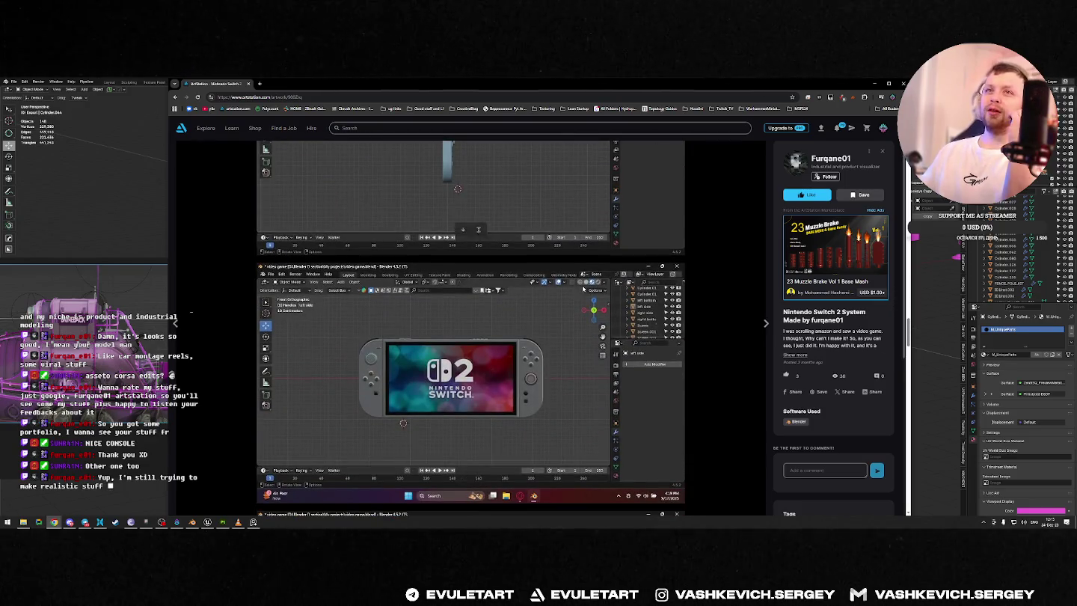
pyautogui.scroll(-5, 661, 340)
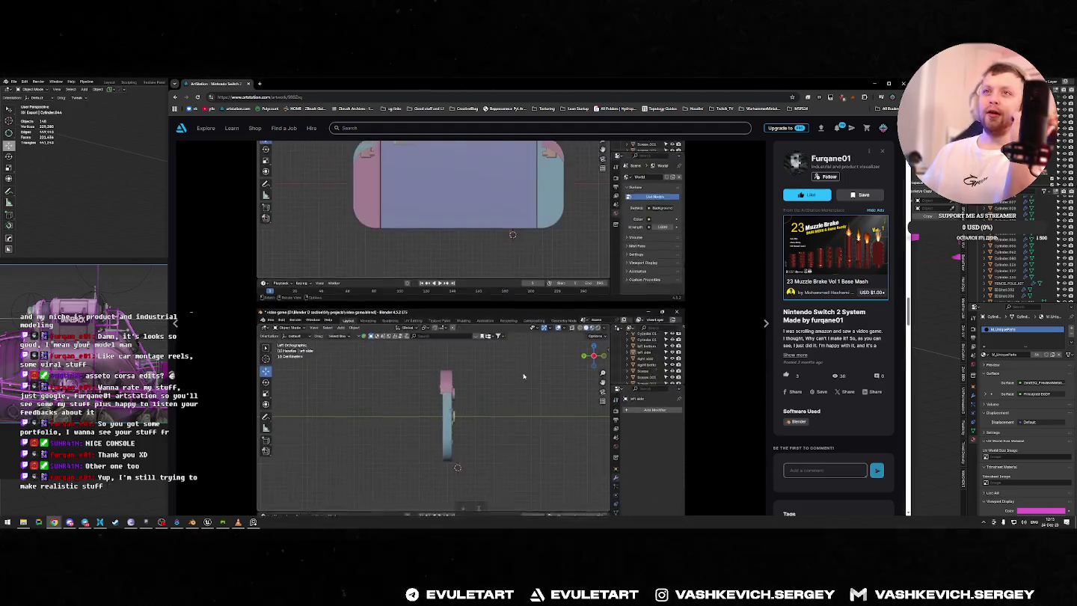
pyautogui.scroll(-2, 660, 340)
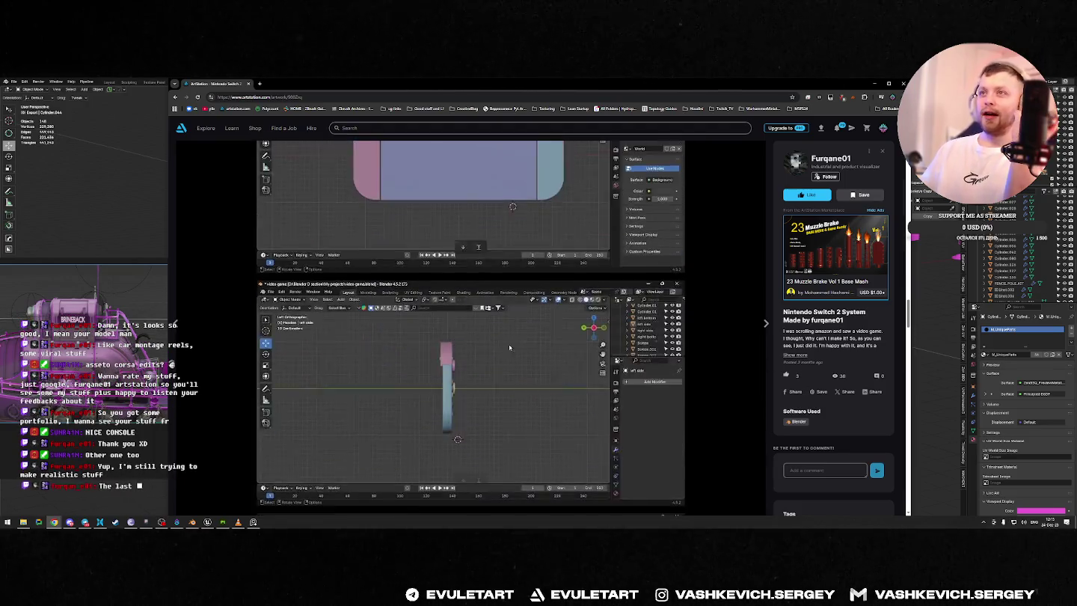
pyautogui.scroll(-2, 660, 341)
pyautogui.scroll(-2, 660, 340)
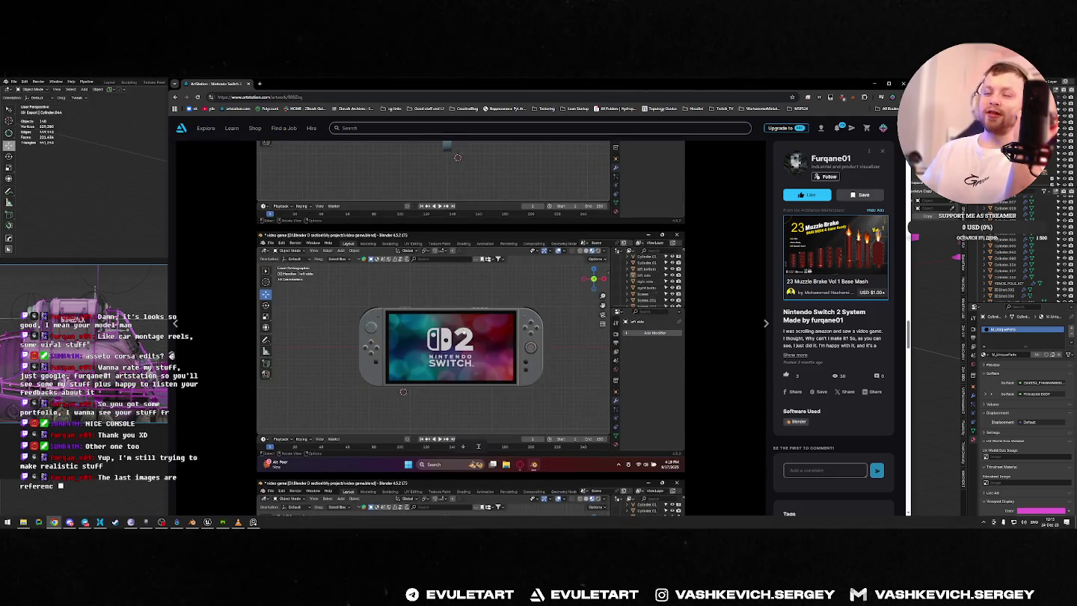
pyautogui.scroll(-3, 464, 330)
pyautogui.scroll(2, 534, 271)
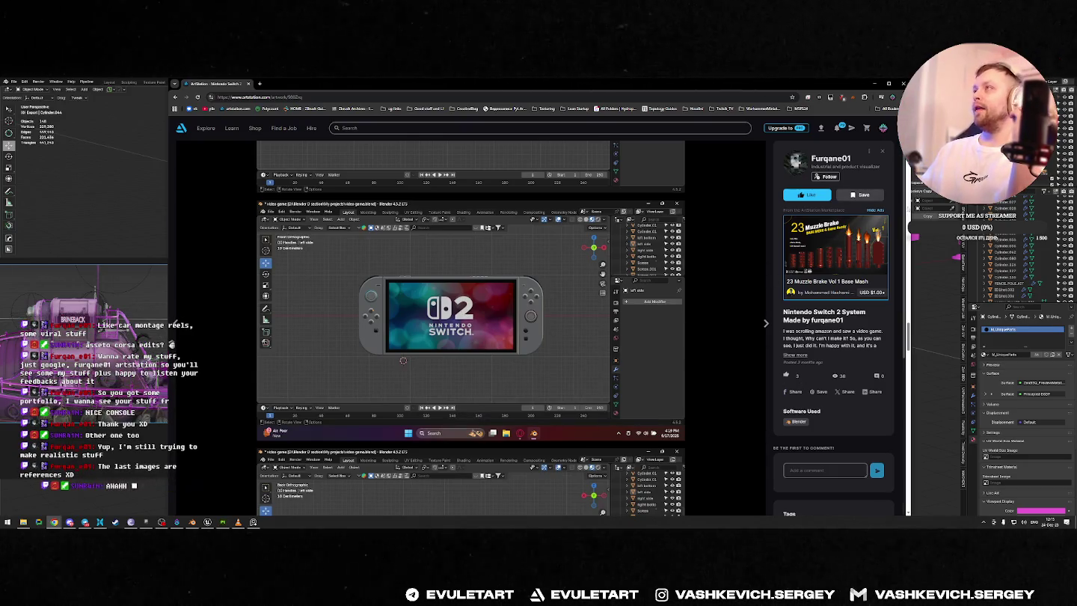
pyautogui.scroll(-3, 491, 142)
pyautogui.scroll(-5, 491, 142)
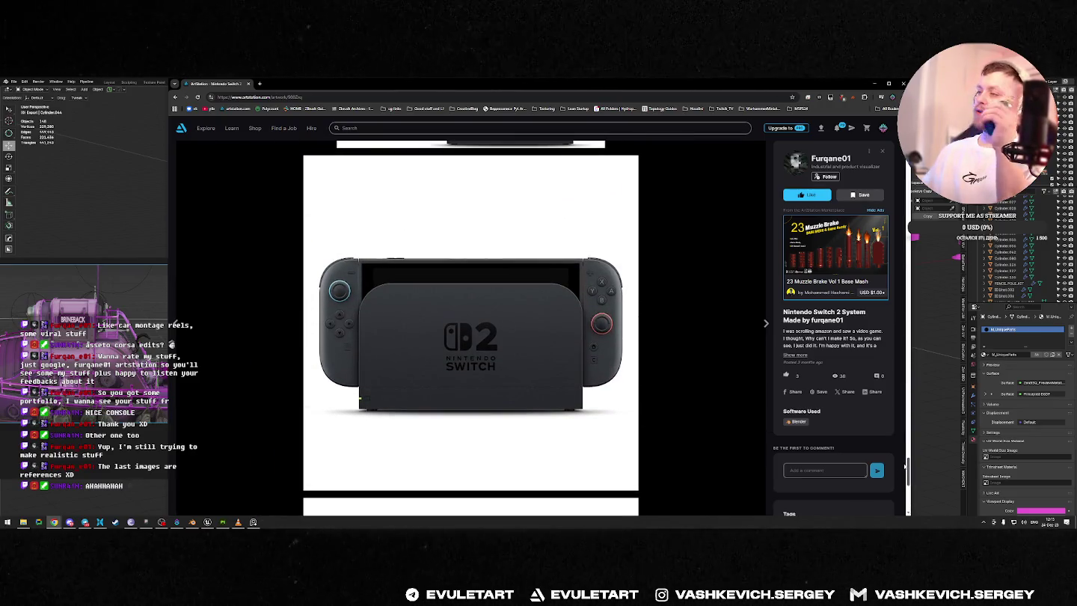
pyautogui.moveTo(907, 469); pyautogui.dragTo(908, 168)
pyautogui.press('Escape')
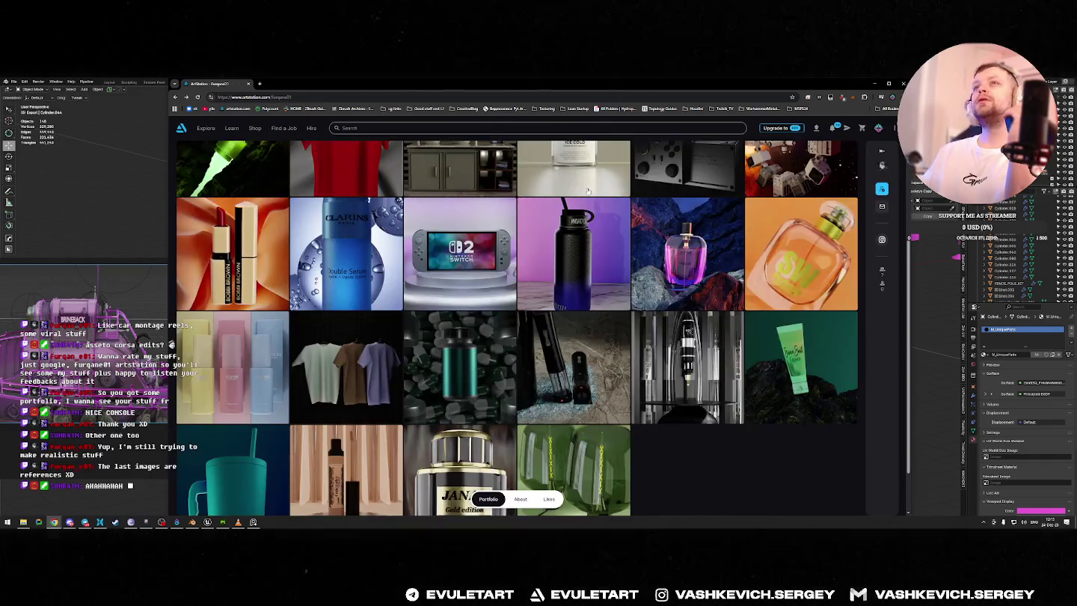
pyautogui.scroll(2, 595, 310)
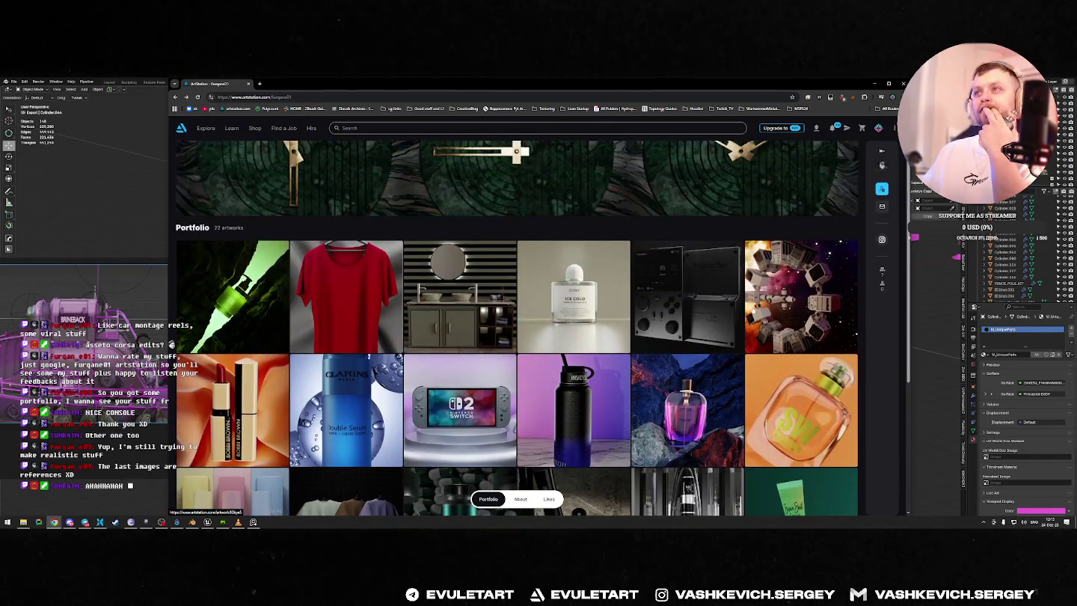
pyautogui.click(536, 278)
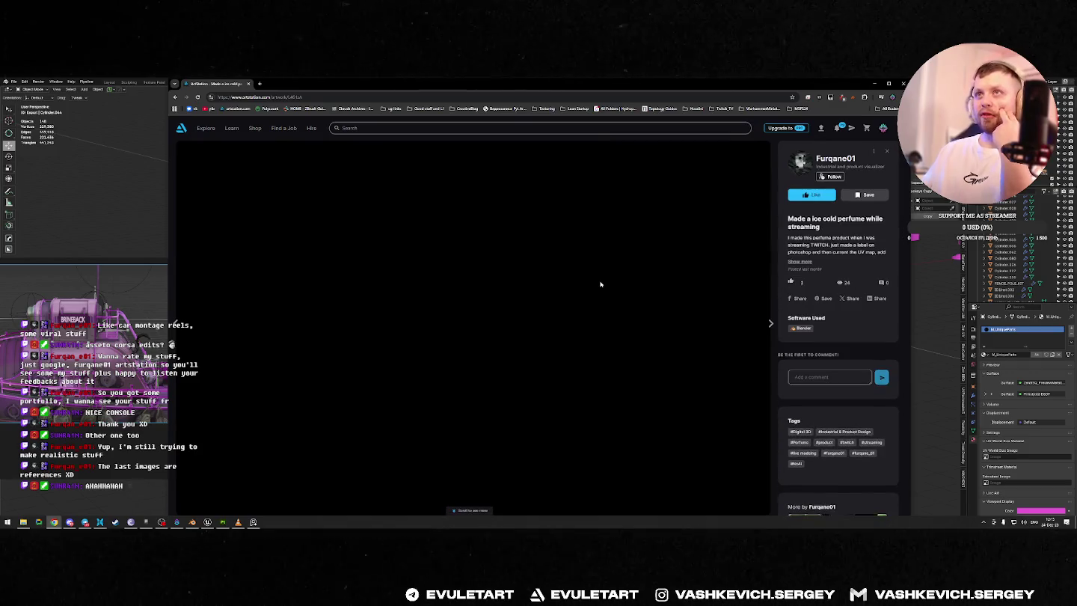
pyautogui.scroll(-3, 600, 282)
pyautogui.scroll(-3, 600, 281)
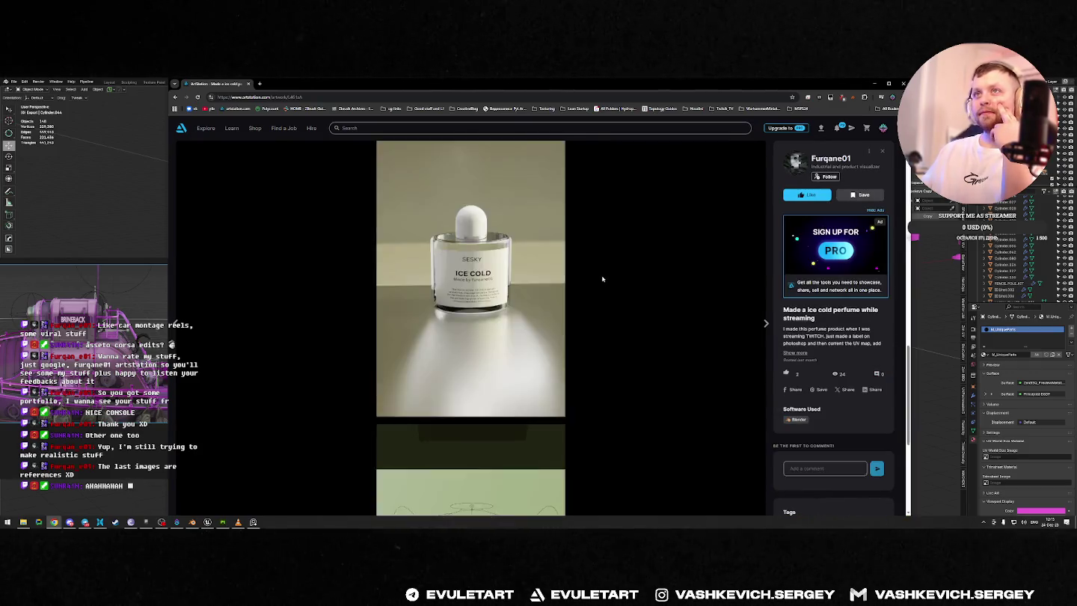
pyautogui.scroll(-2, 602, 279)
pyautogui.scroll(1, 601, 279)
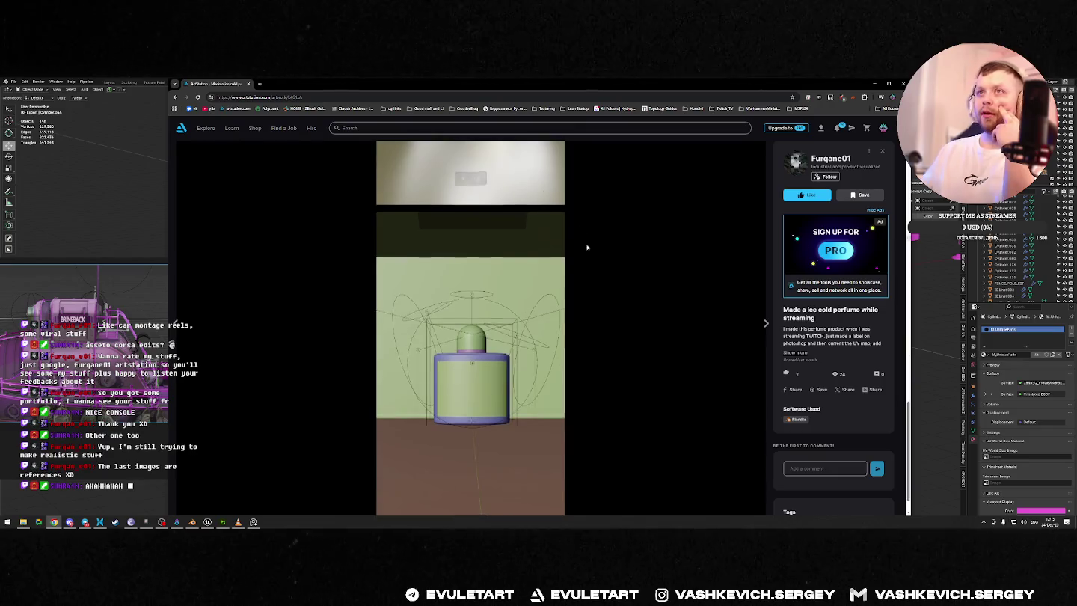
pyautogui.scroll(4, 582, 230)
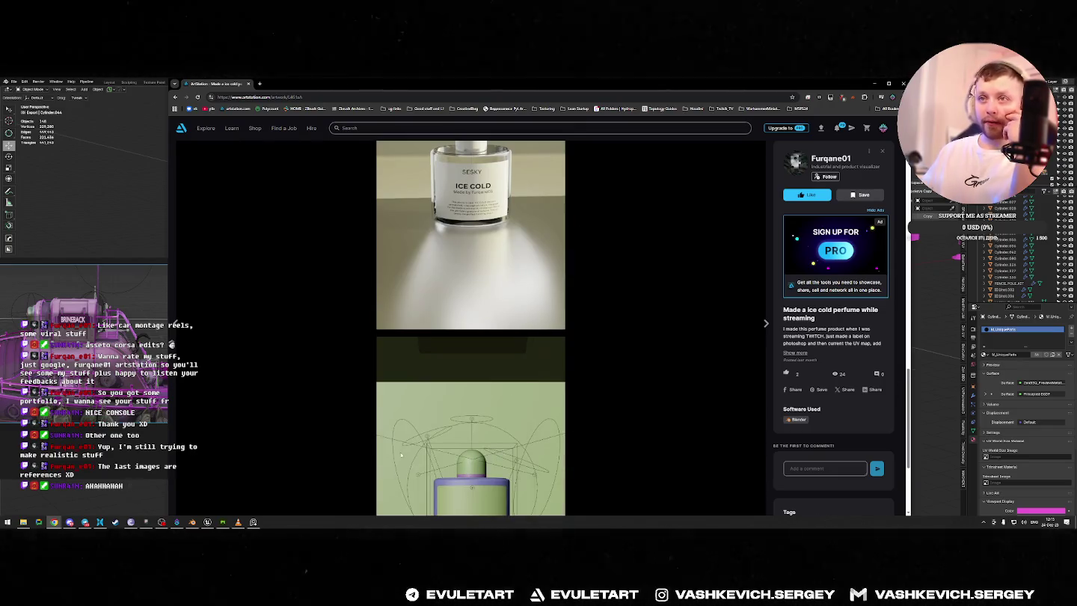
pyautogui.scroll(-4, 417, 367)
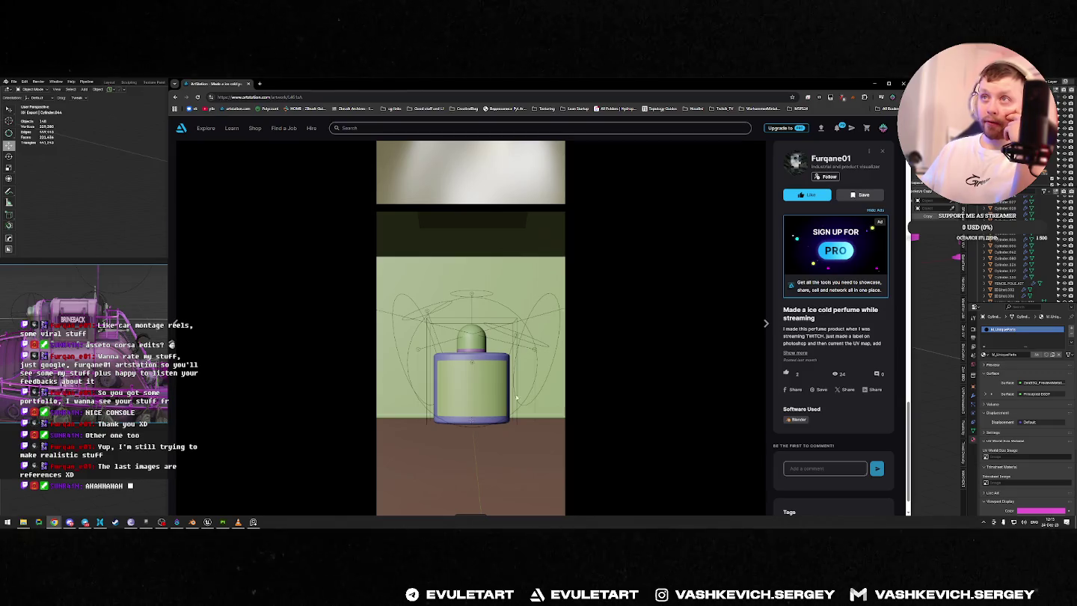
pyautogui.scroll(6, 583, 322)
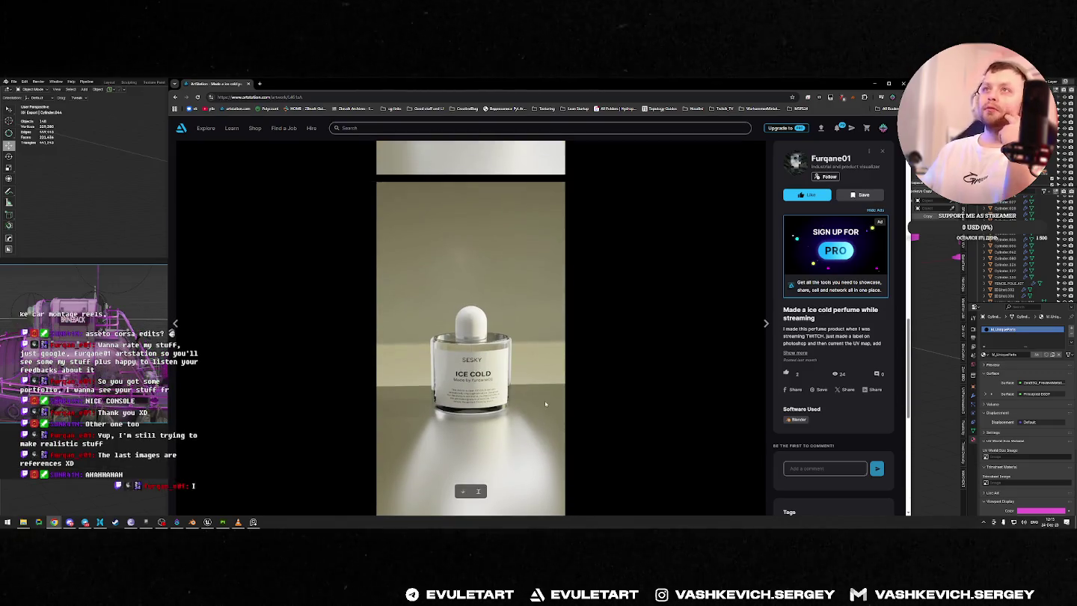
pyautogui.press('Escape')
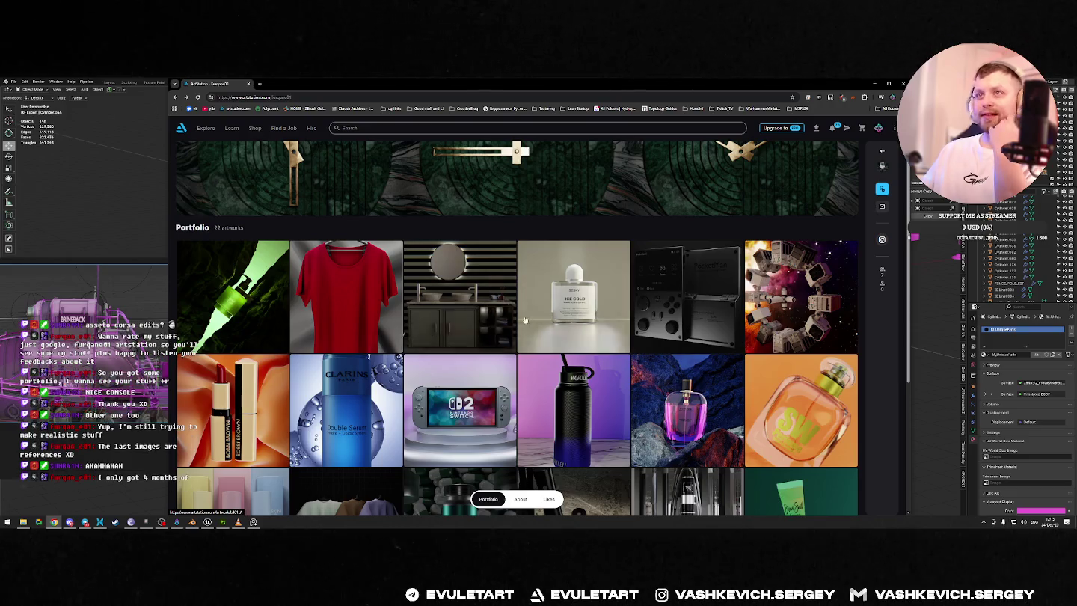
pyautogui.click(511, 315)
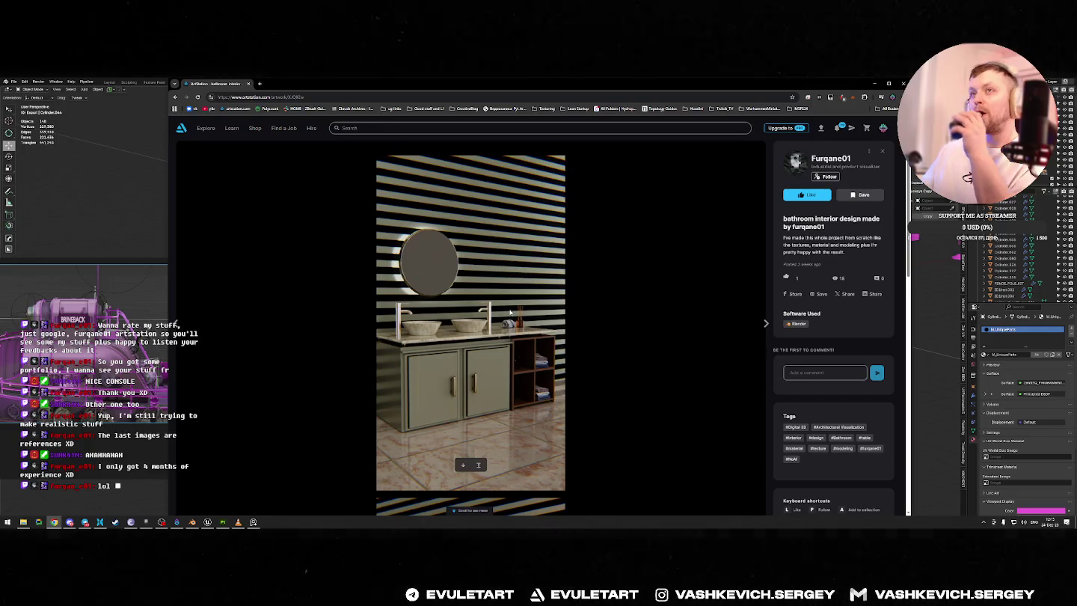
# Step: Scroll through the bathroom interior design artwork's renders
pyautogui.scroll(-3, 511, 312)
pyautogui.scroll(-2, 499, 312)
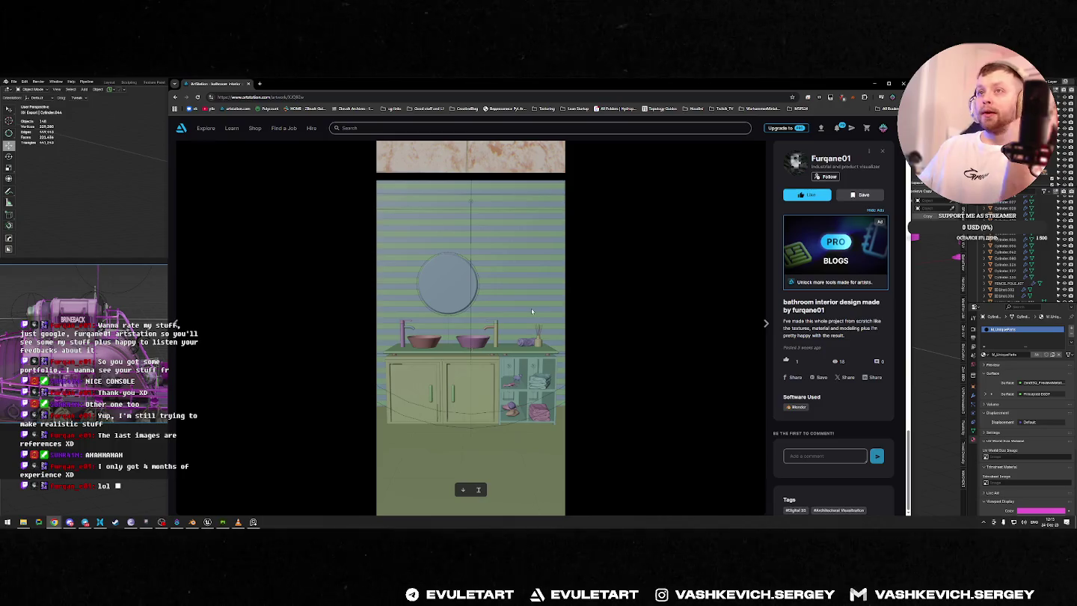
pyautogui.scroll(-3, 890, 370)
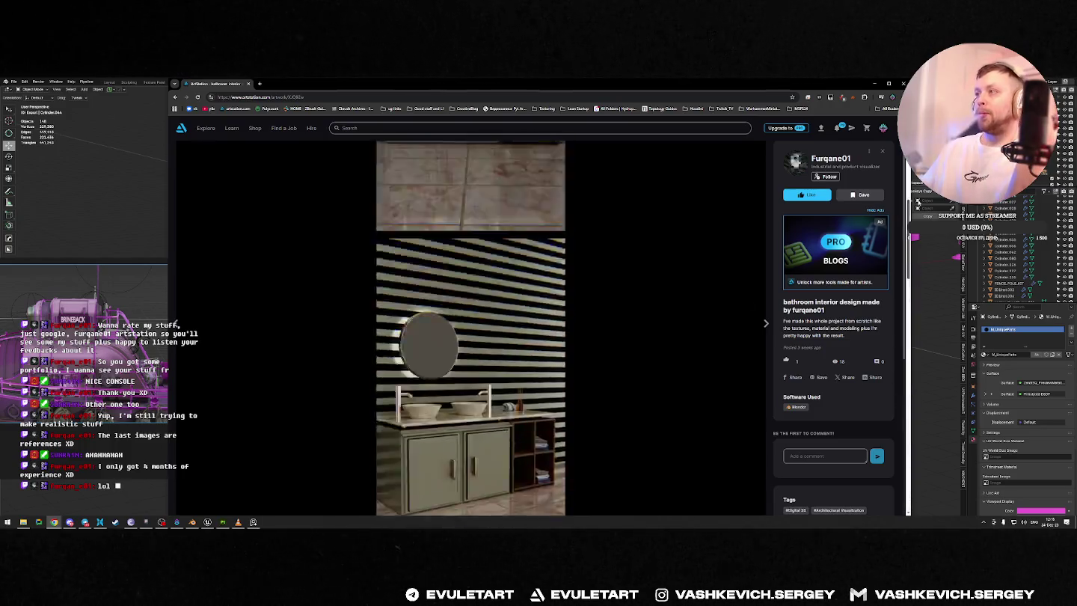
pyautogui.scroll(-2, 890, 370)
pyautogui.scroll(3, 897, 443)
pyautogui.scroll(2, 896, 443)
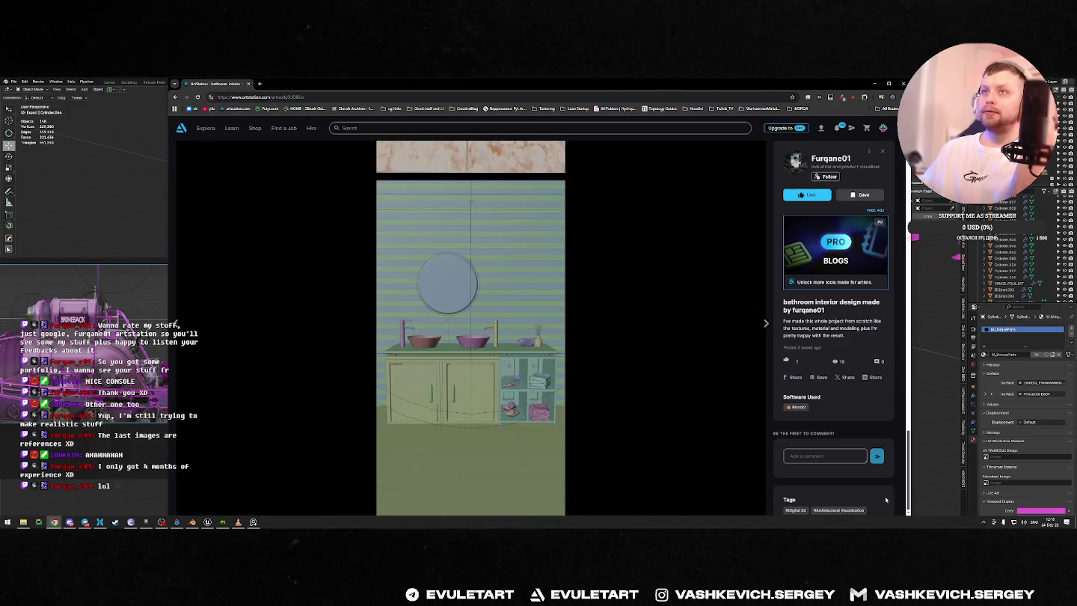
pyautogui.scroll(-3, 896, 443)
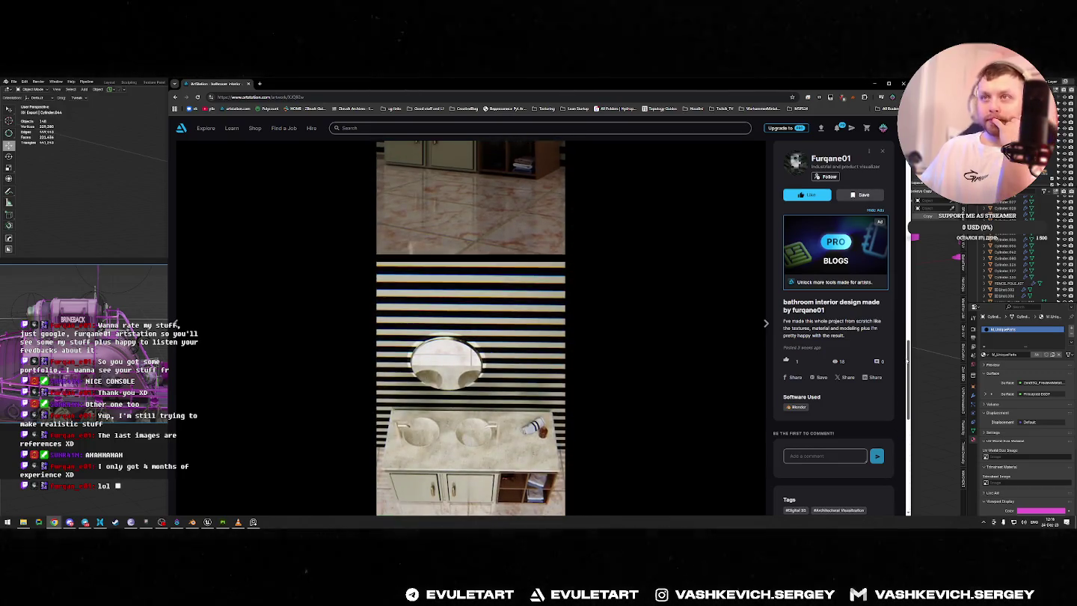
pyautogui.scroll(3, 897, 449)
pyautogui.scroll(-5, 897, 452)
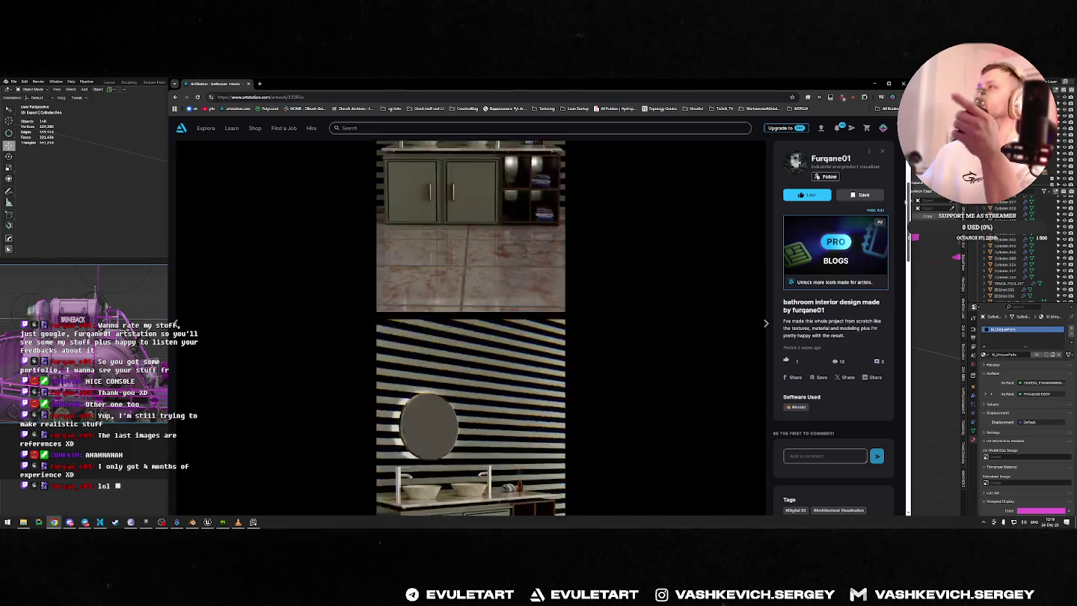
# Step: Scroll further through its viewport screenshots, then close the artwork back to the portfolio
pyautogui.scroll(-3, 515, 312)
pyautogui.scroll(-2, 515, 312)
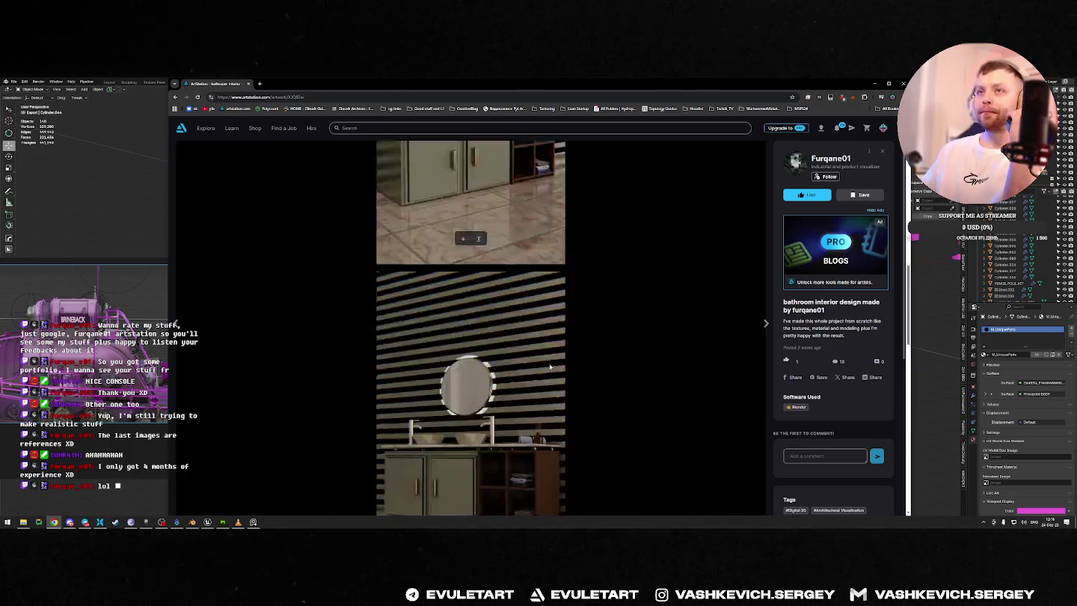
pyautogui.scroll(-3, 515, 313)
pyautogui.scroll(-5, 611, 436)
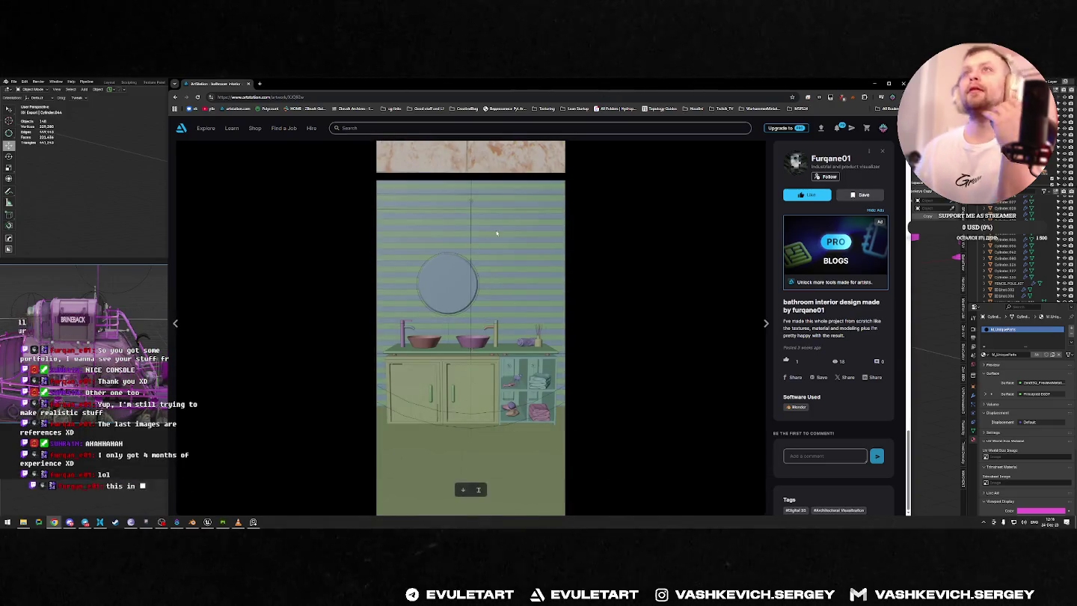
pyautogui.scroll(1, 530, 323)
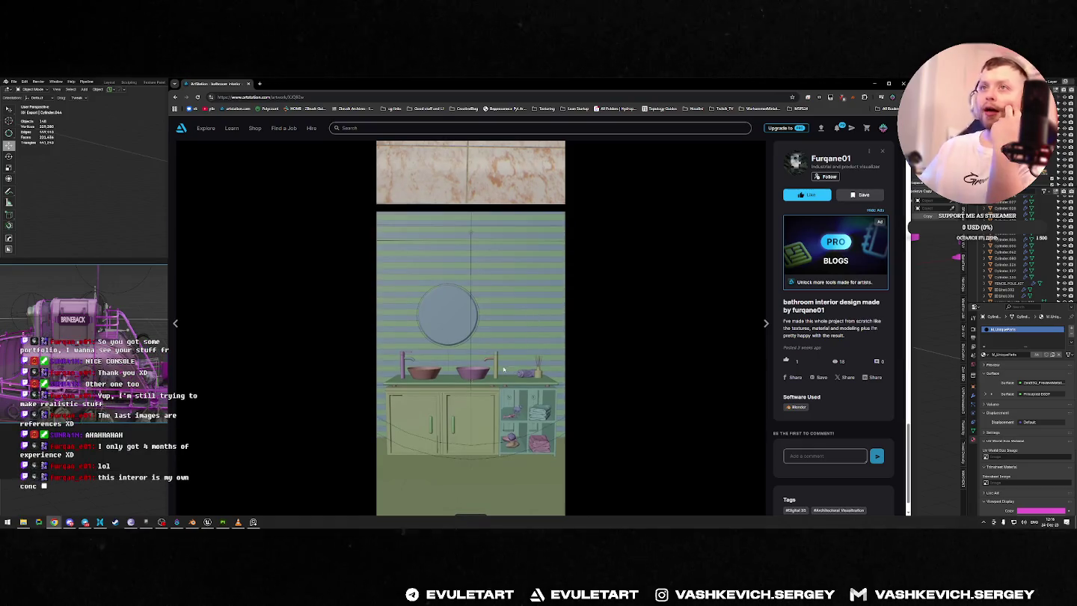
pyautogui.scroll(2, 500, 368)
pyautogui.scroll(4, 500, 368)
pyautogui.press('Escape')
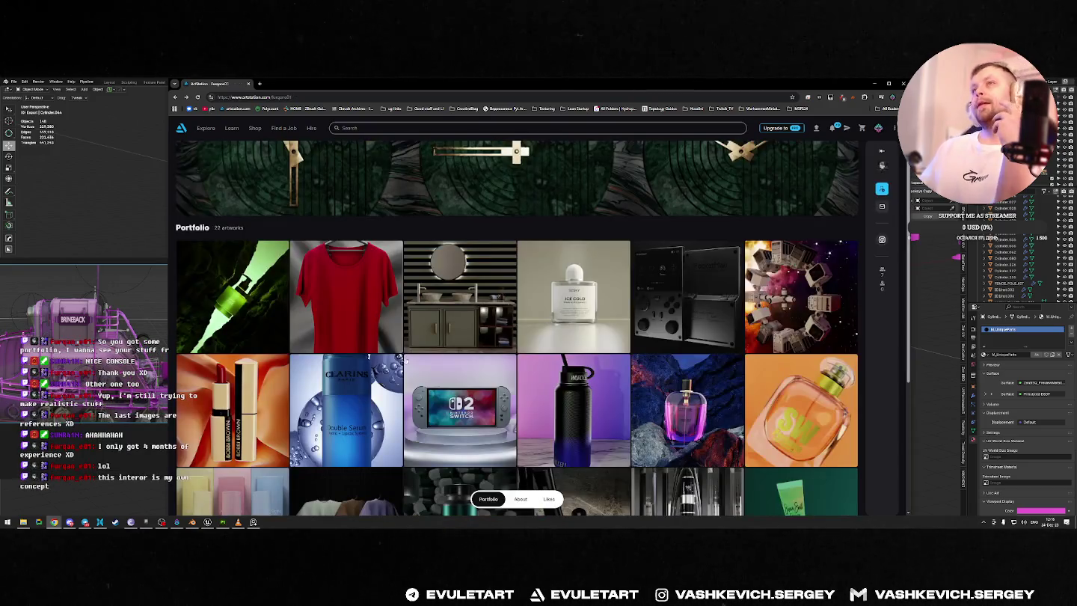
pyautogui.click(565, 294)
pyautogui.scroll(-5, 528, 259)
pyautogui.scroll(-5, 534, 314)
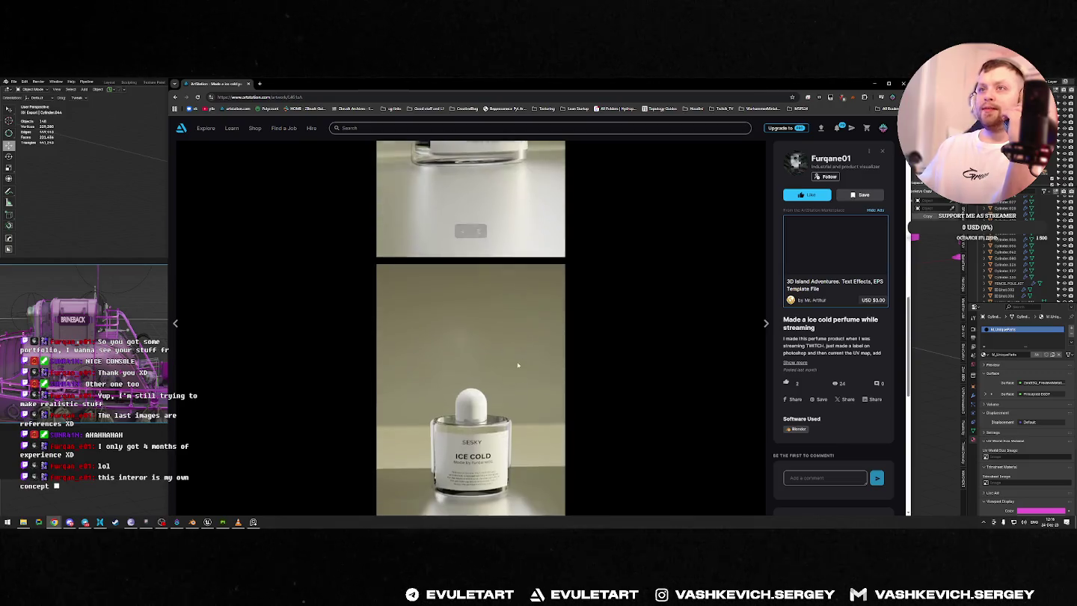
pyautogui.scroll(-5, 540, 368)
pyautogui.scroll(-3, 539, 369)
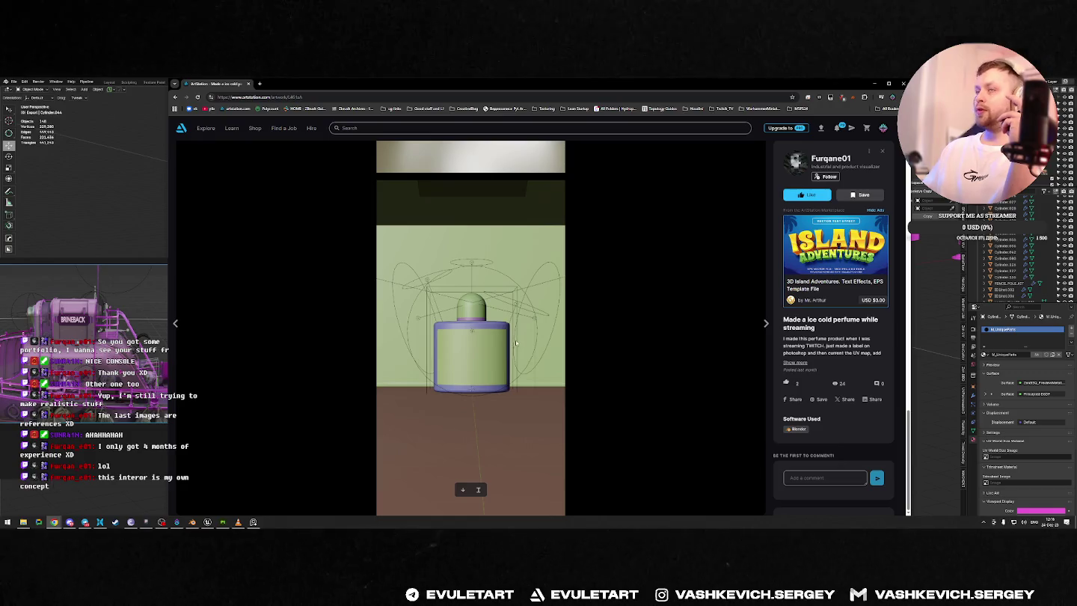
pyautogui.press('Escape')
pyautogui.click(749, 271)
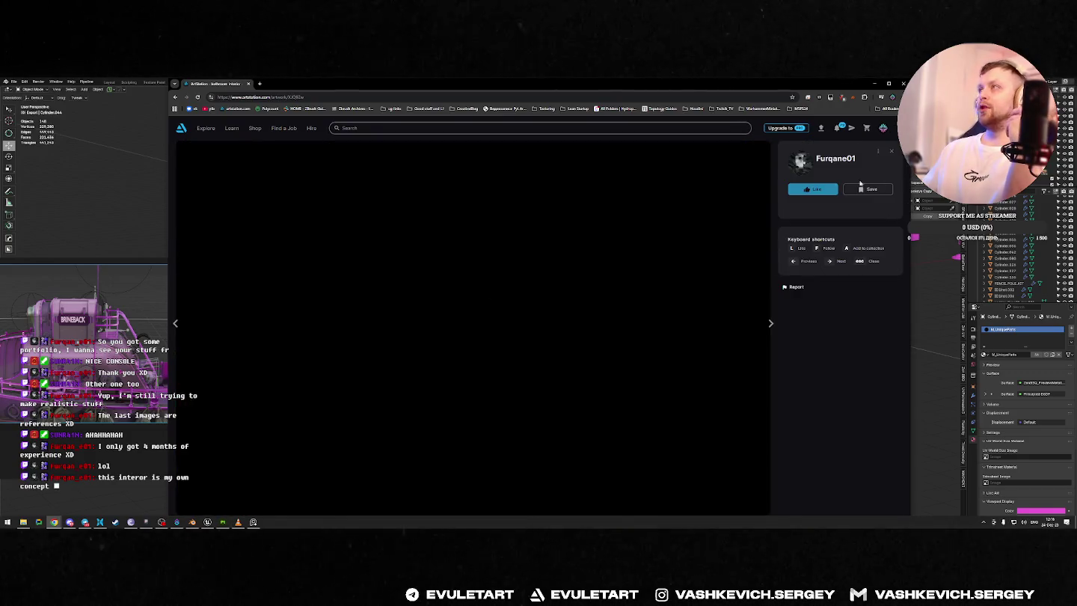
pyautogui.scroll(-5, 464, 329)
pyautogui.scroll(-5, 448, 332)
pyautogui.scroll(-5, 445, 335)
pyautogui.scroll(-3, 440, 336)
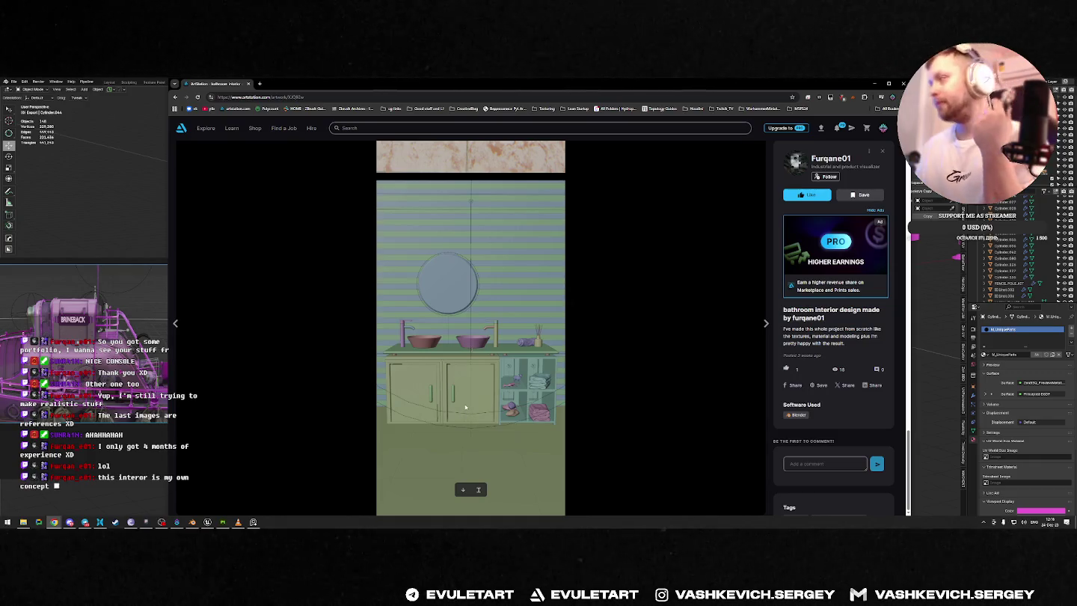
pyautogui.click(583, 358)
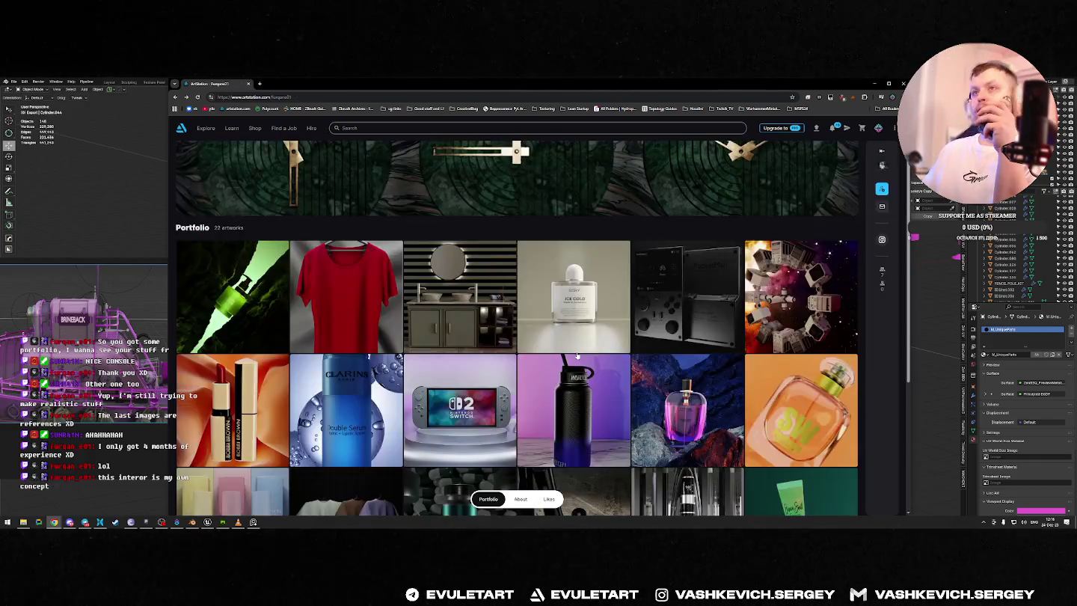
pyautogui.click(478, 299)
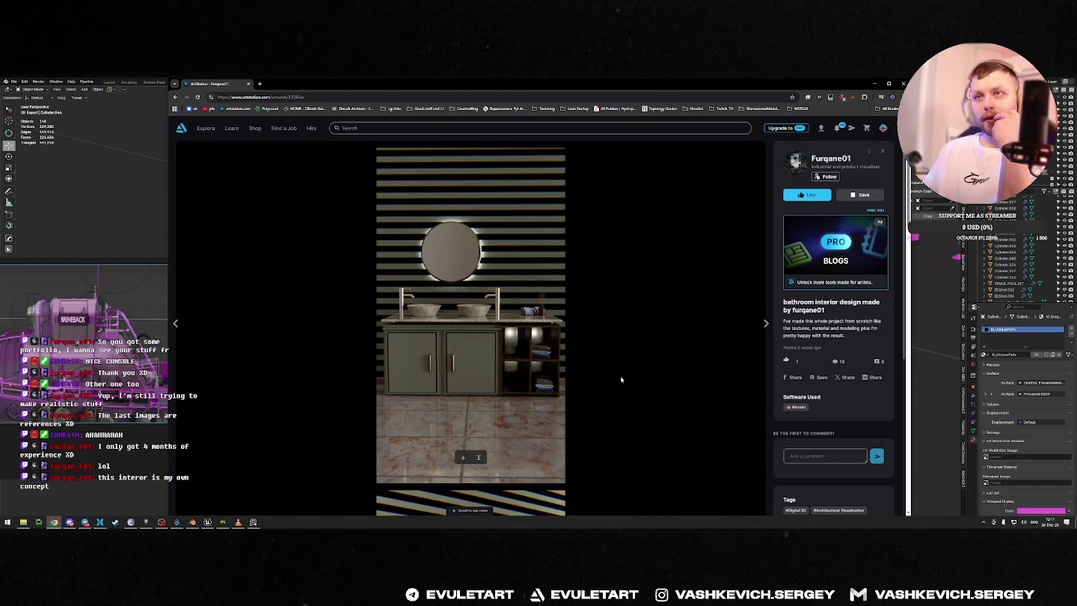
pyautogui.press('Escape')
pyautogui.scroll(-5, 372, 384)
pyautogui.scroll(-2, 371, 383)
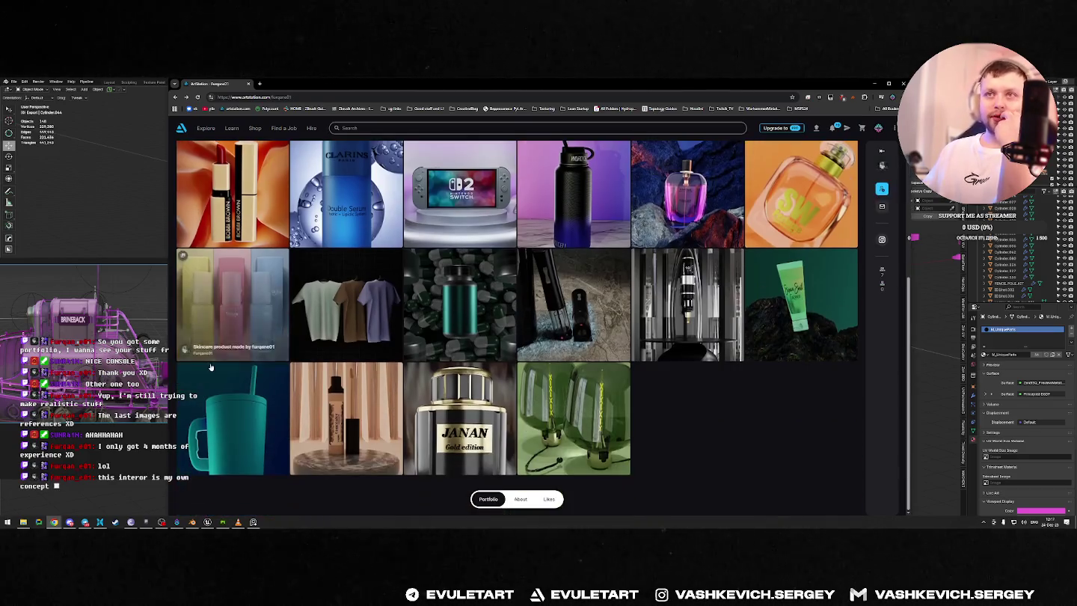
pyautogui.scroll(3, 371, 383)
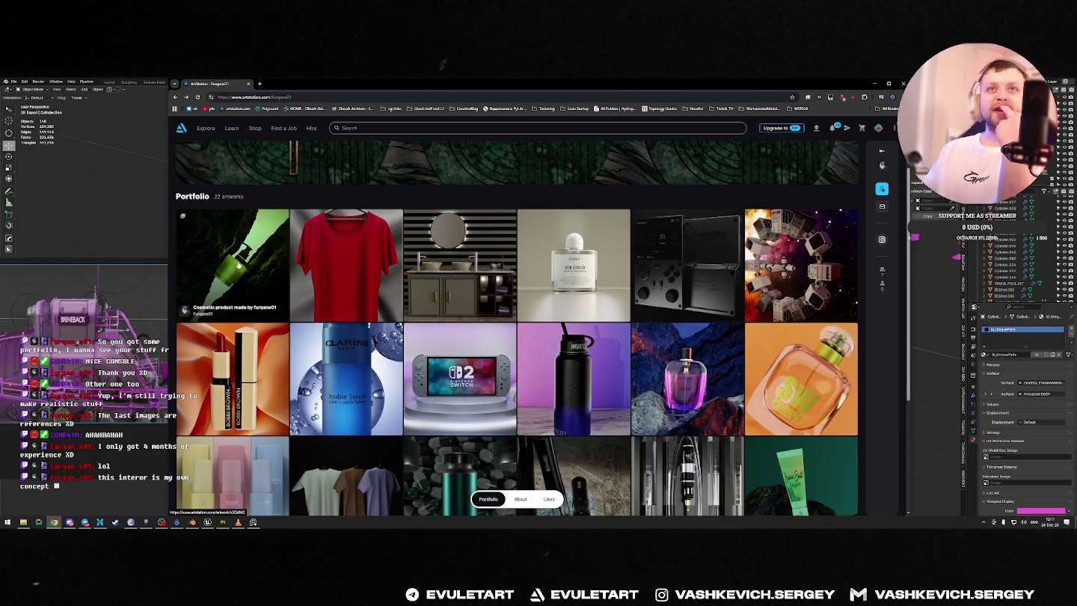
pyautogui.click(233, 366)
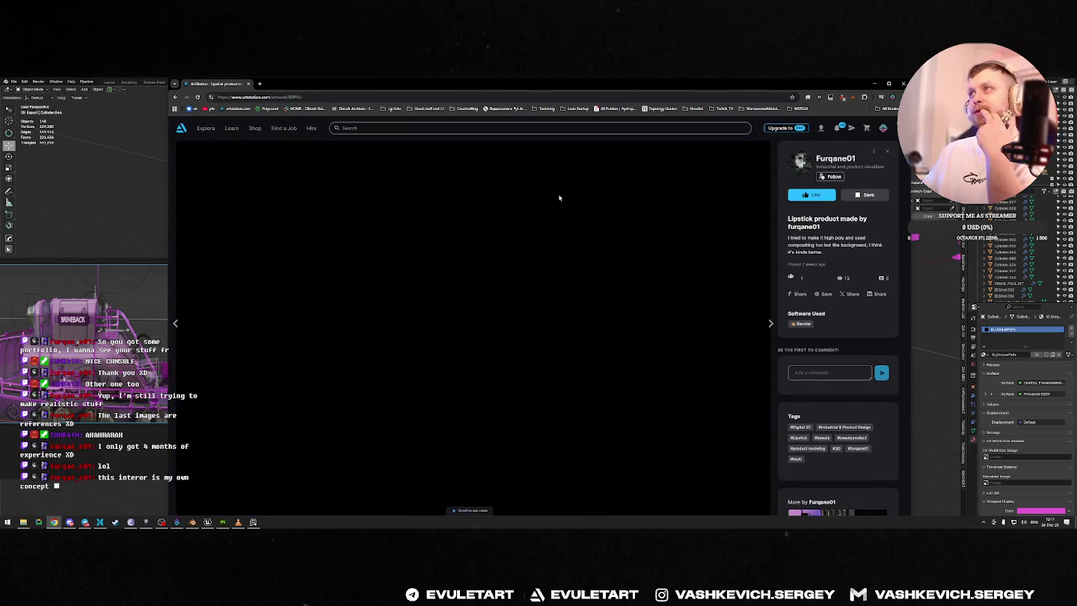
pyautogui.scroll(-5, 560, 225)
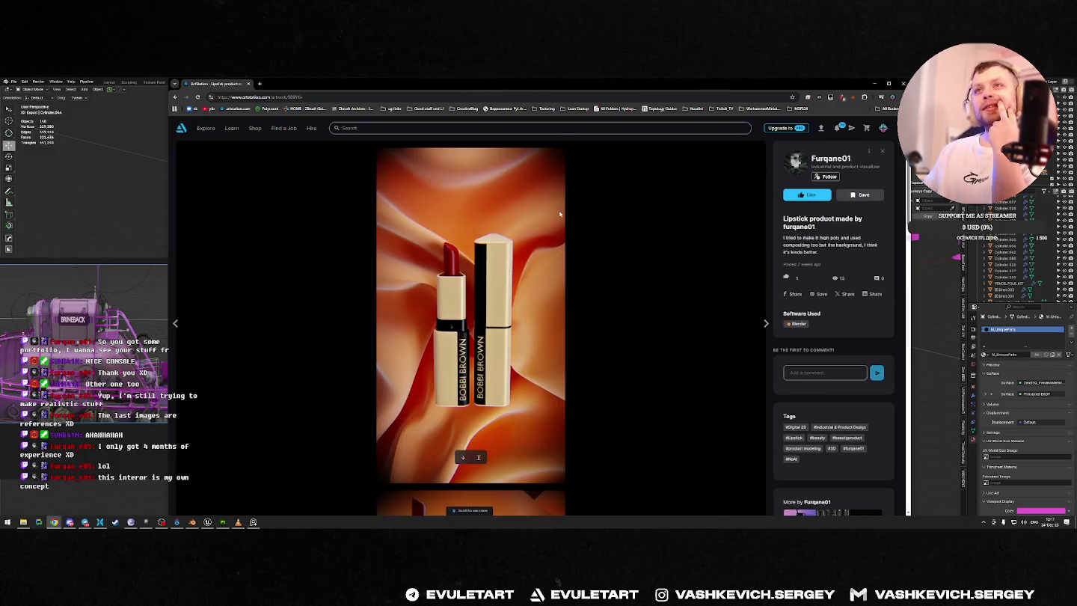
pyautogui.scroll(-3, 561, 251)
pyautogui.scroll(2, 561, 251)
pyautogui.scroll(-3, 561, 250)
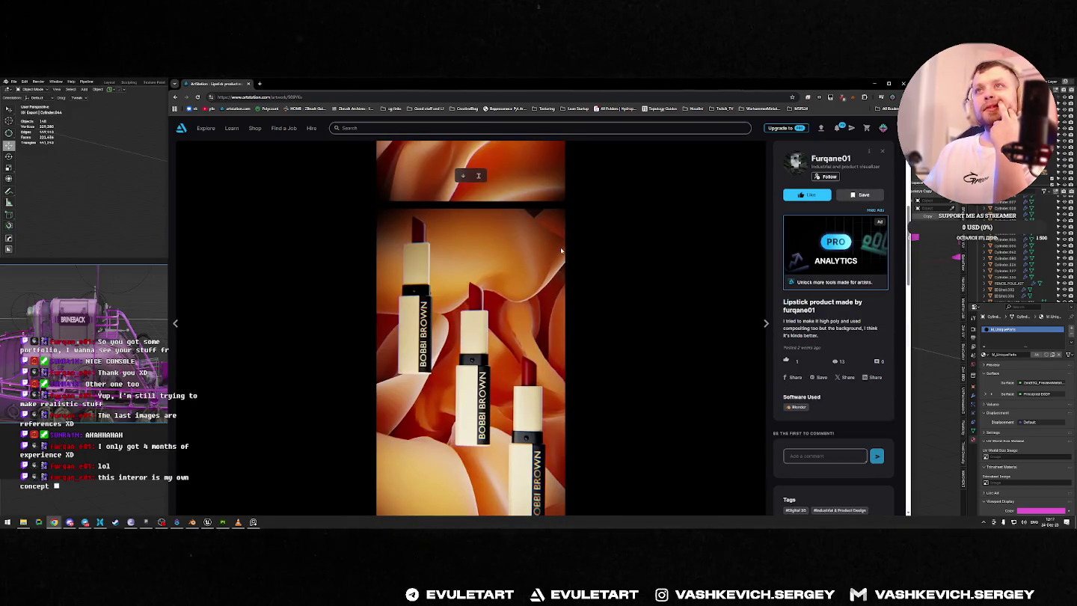
pyautogui.scroll(-3, 560, 251)
pyautogui.scroll(-3, 561, 250)
pyautogui.scroll(2, 561, 250)
pyautogui.scroll(-2, 560, 253)
pyautogui.scroll(-3, 560, 253)
pyautogui.scroll(-2, 560, 252)
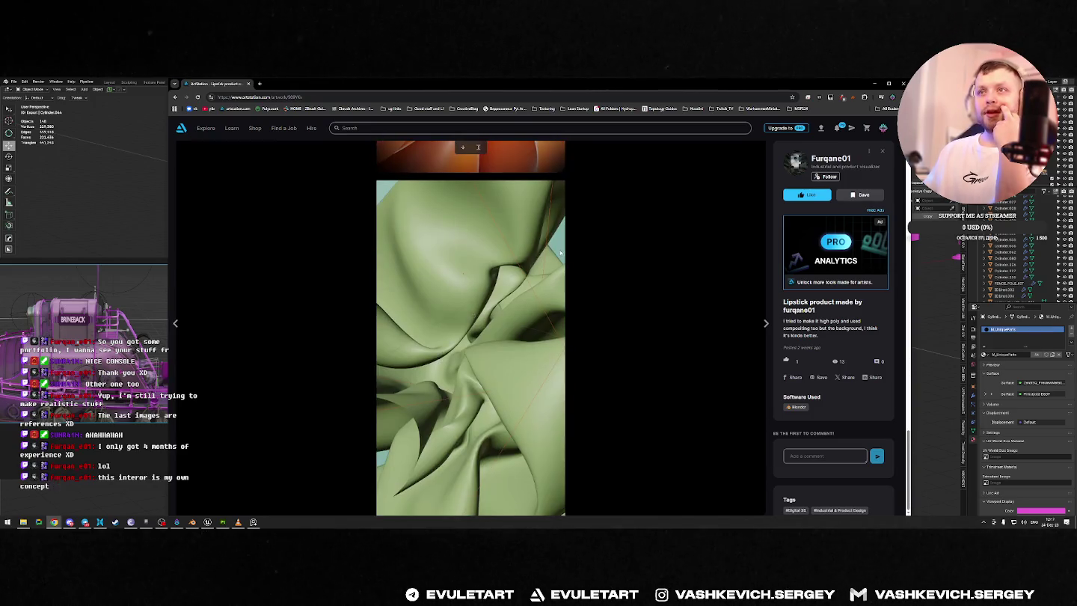
pyautogui.scroll(2, 584, 248)
pyautogui.scroll(-1, 490, 406)
pyautogui.scroll(1, 490, 407)
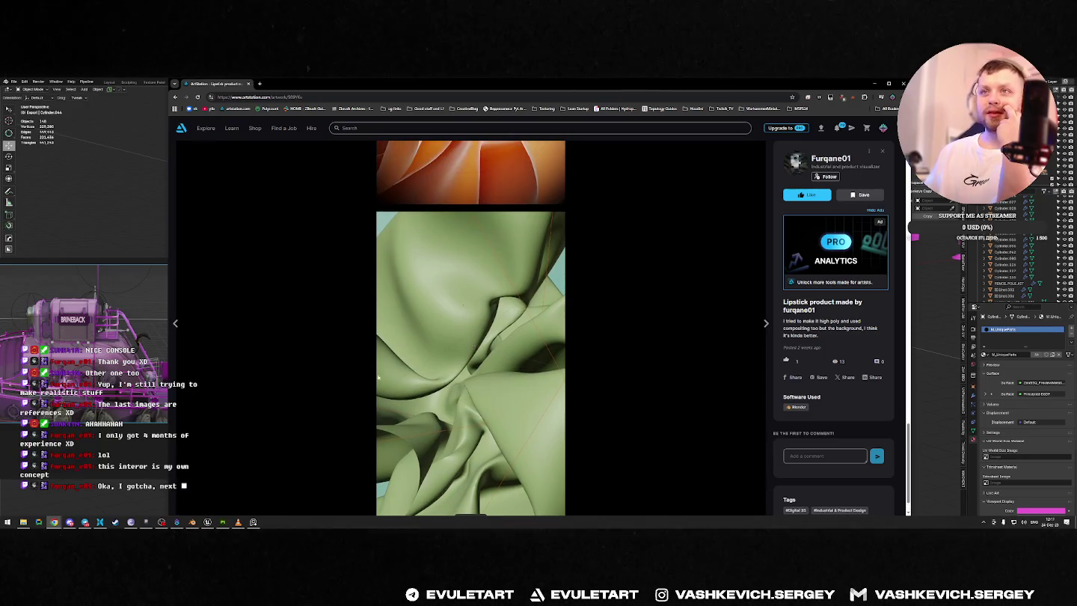
pyautogui.scroll(2, 428, 346)
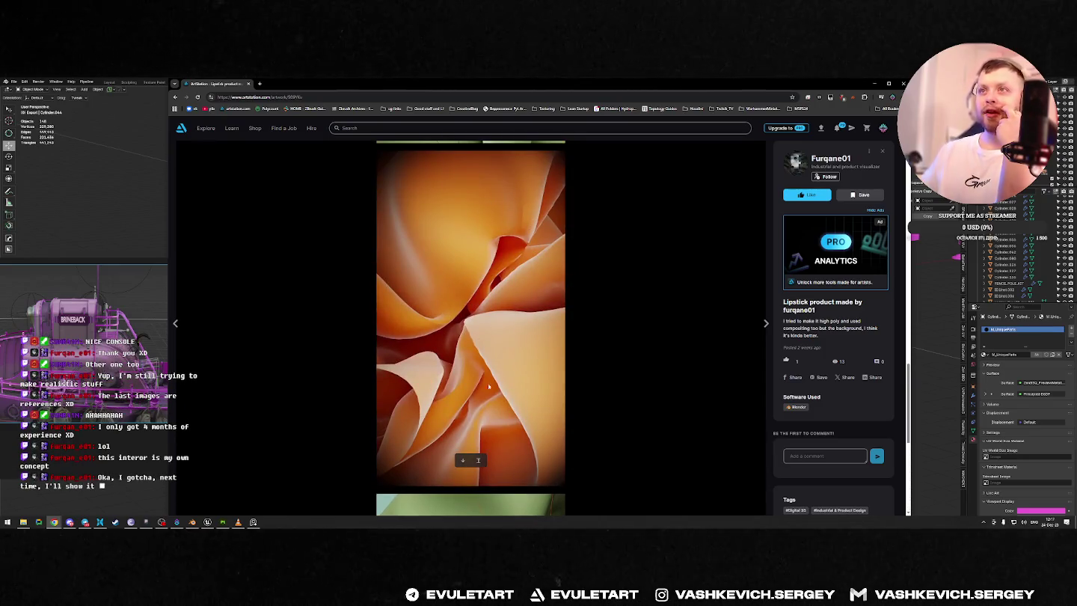
pyautogui.click(478, 460)
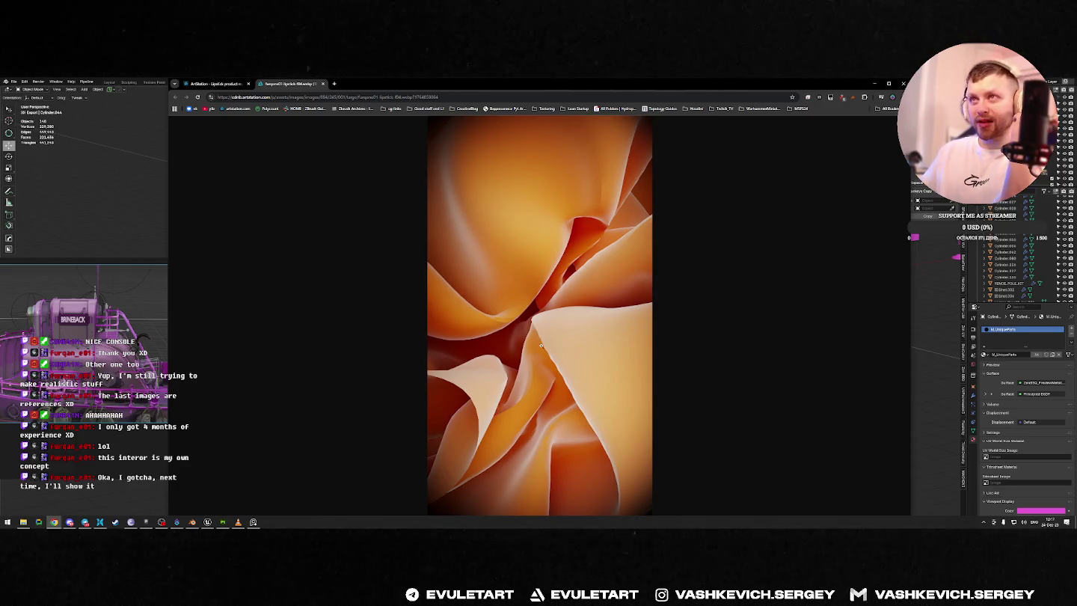
pyautogui.click(322, 84)
pyautogui.scroll(-4, 501, 379)
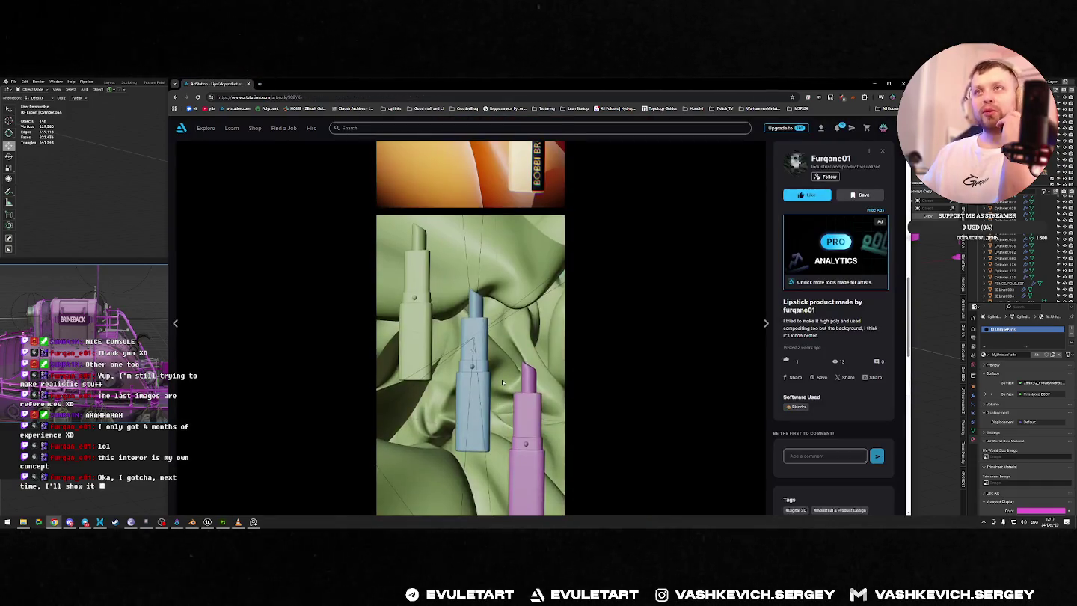
pyautogui.scroll(3, 501, 379)
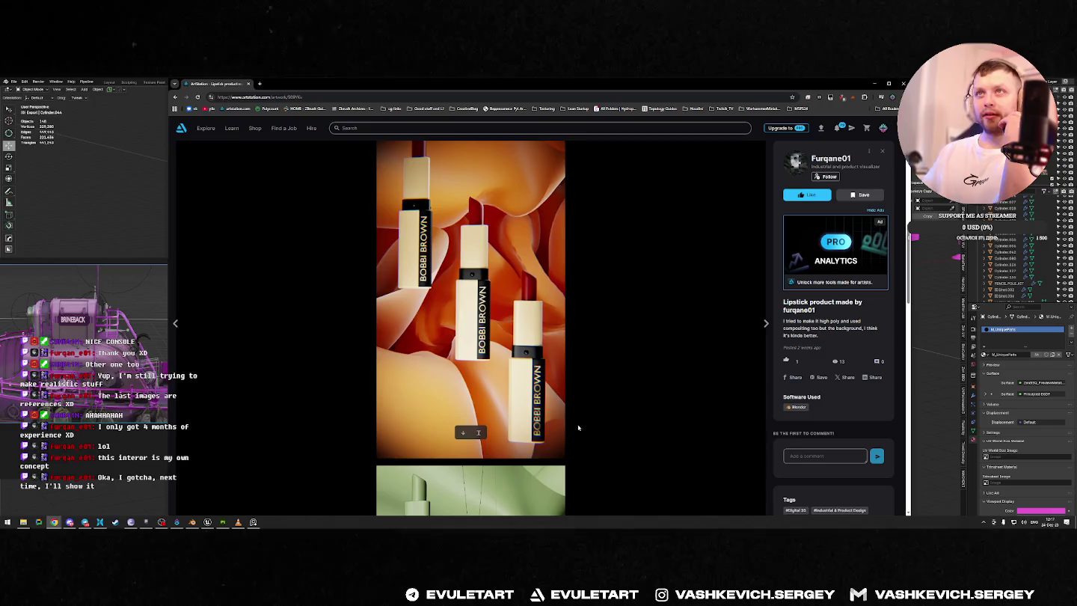
pyautogui.click(569, 435)
pyautogui.scroll(-2, 524, 330)
pyautogui.scroll(-2, 524, 330)
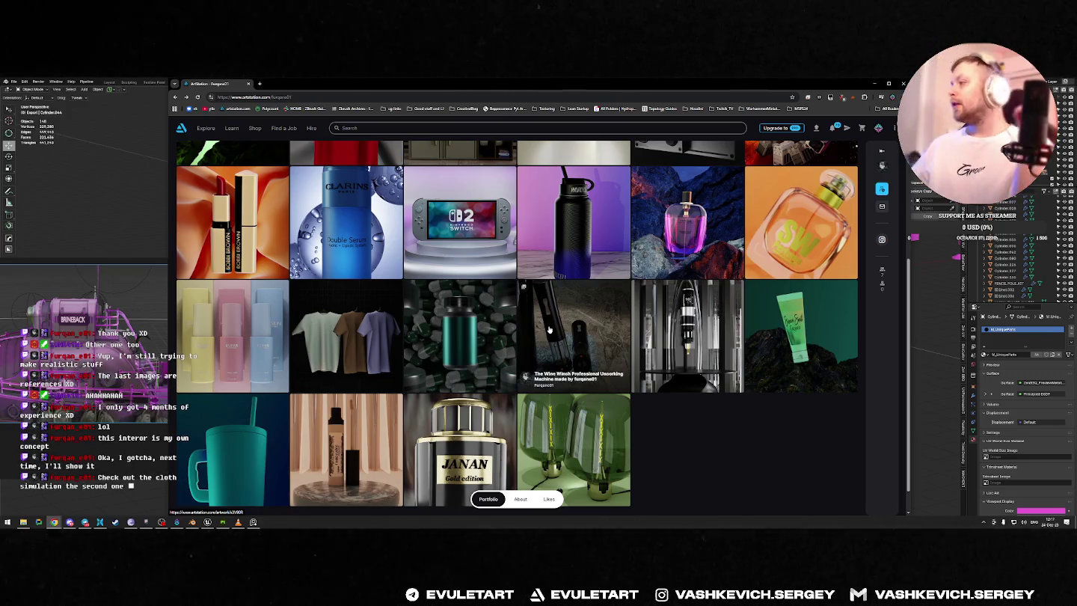
pyautogui.scroll(5, 549, 330)
# Step: Open the red T-shirt cloth simulation artwork and scroll through its images
pyautogui.click(348, 340)
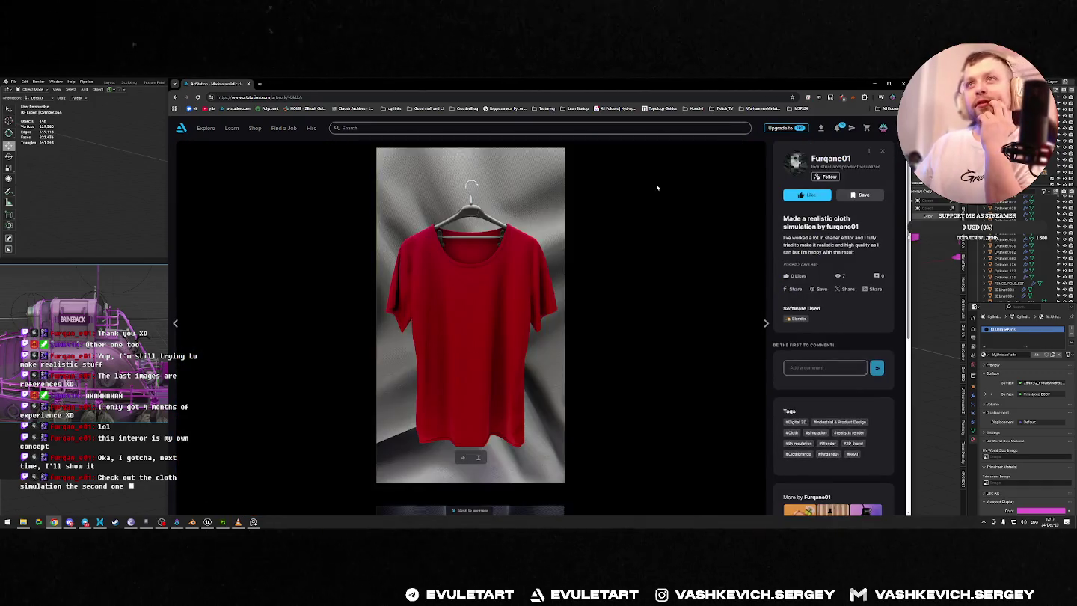
pyautogui.scroll(-3, 605, 212)
pyautogui.scroll(-4, 471, 233)
pyautogui.moveTo(469, 354)
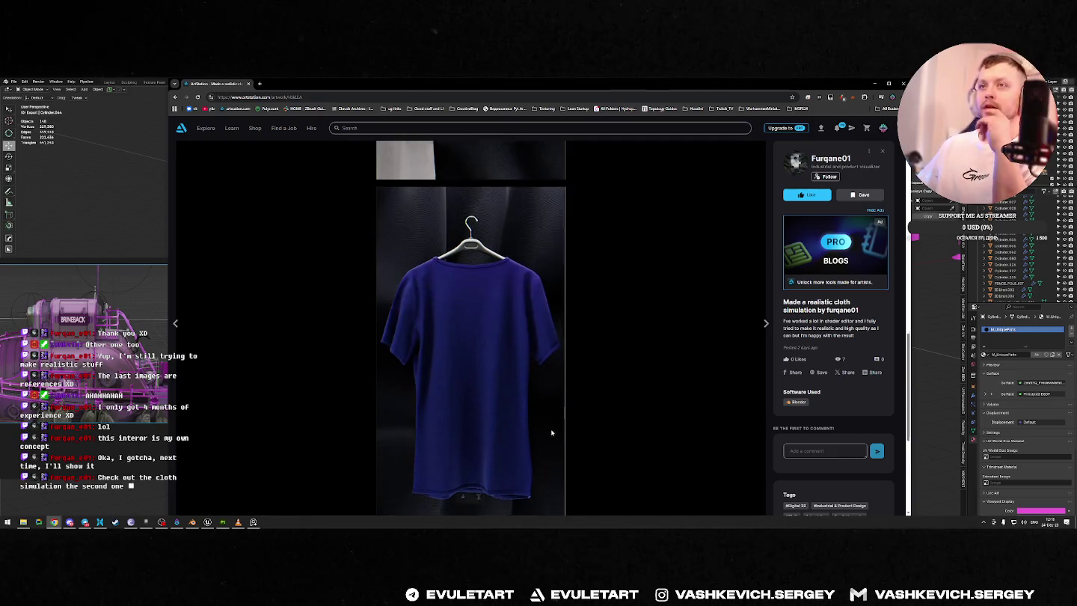
pyautogui.scroll(-5, 552, 423)
pyautogui.scroll(-5, 502, 363)
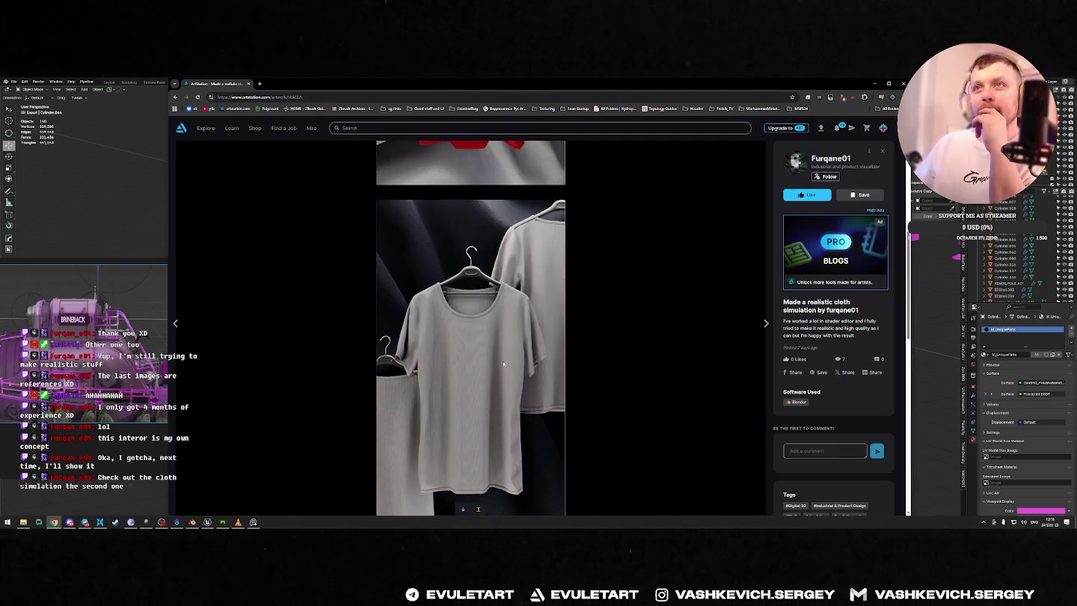
pyautogui.scroll(2, 503, 363)
pyautogui.scroll(1, 501, 359)
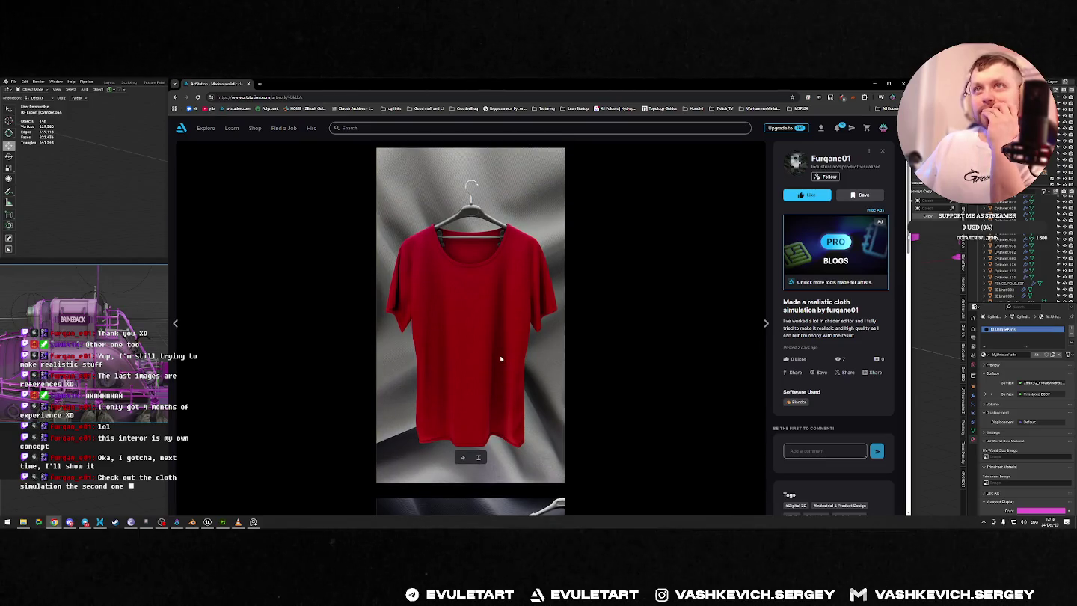
pyautogui.scroll(-3, 501, 359)
pyautogui.scroll(-1, 501, 359)
pyautogui.scroll(-1, 501, 359)
pyautogui.scroll(-3, 501, 359)
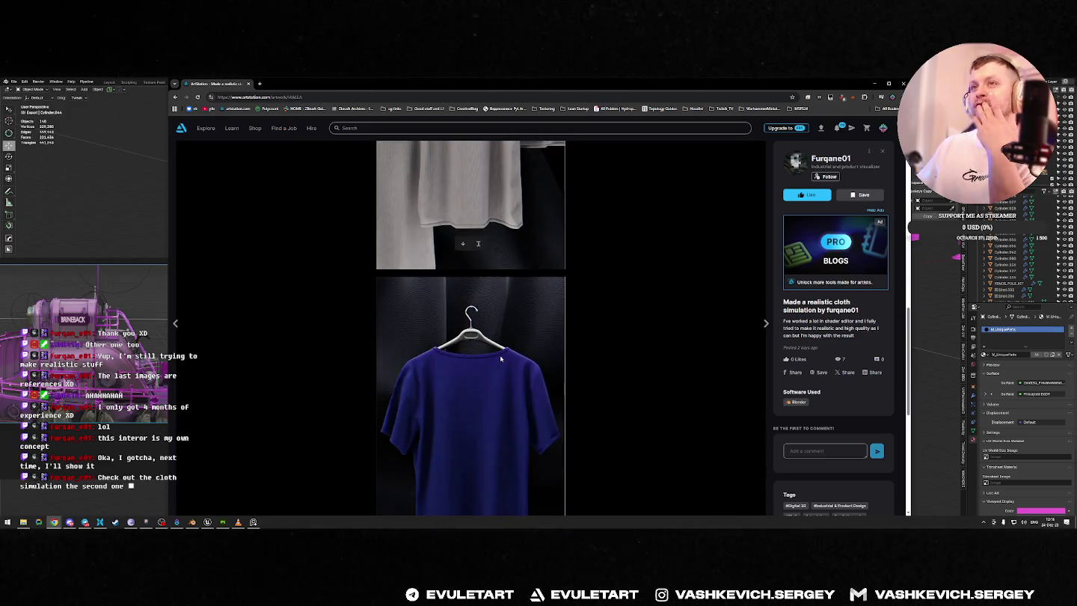
pyautogui.scroll(-2, 499, 358)
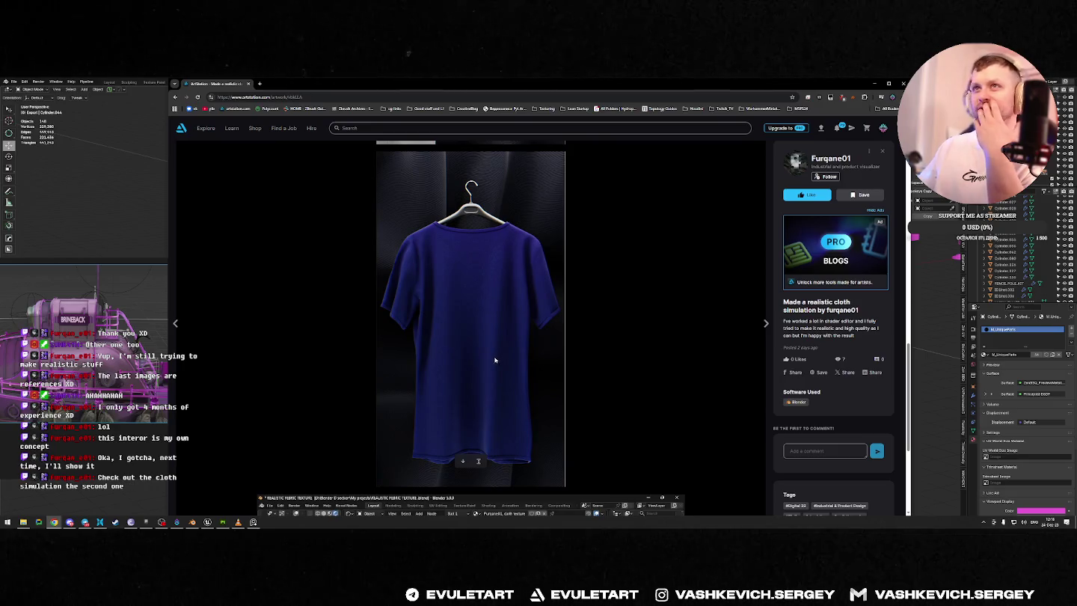
pyautogui.scroll(3, 494, 359)
pyautogui.scroll(2, 496, 374)
pyautogui.scroll(2, 496, 377)
pyautogui.scroll(1, 492, 385)
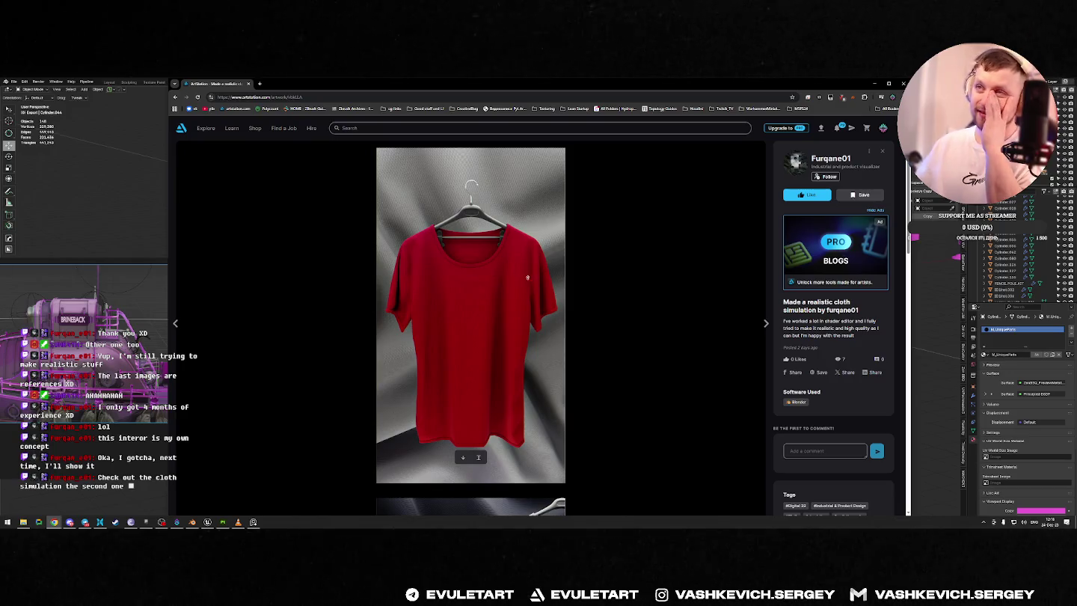
pyautogui.scroll(-5, 618, 293)
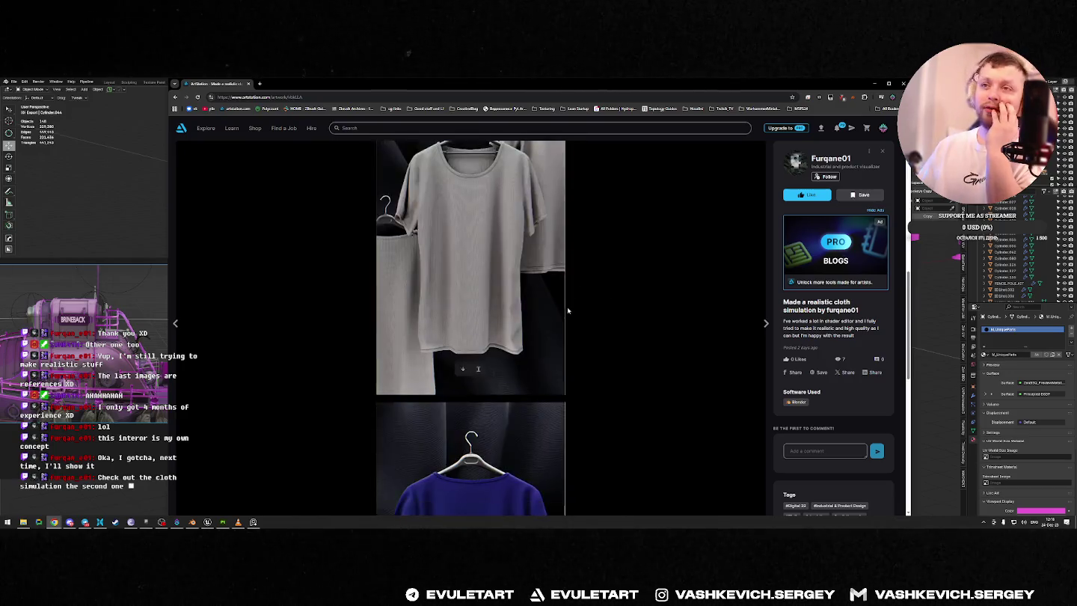
pyautogui.scroll(-4, 566, 301)
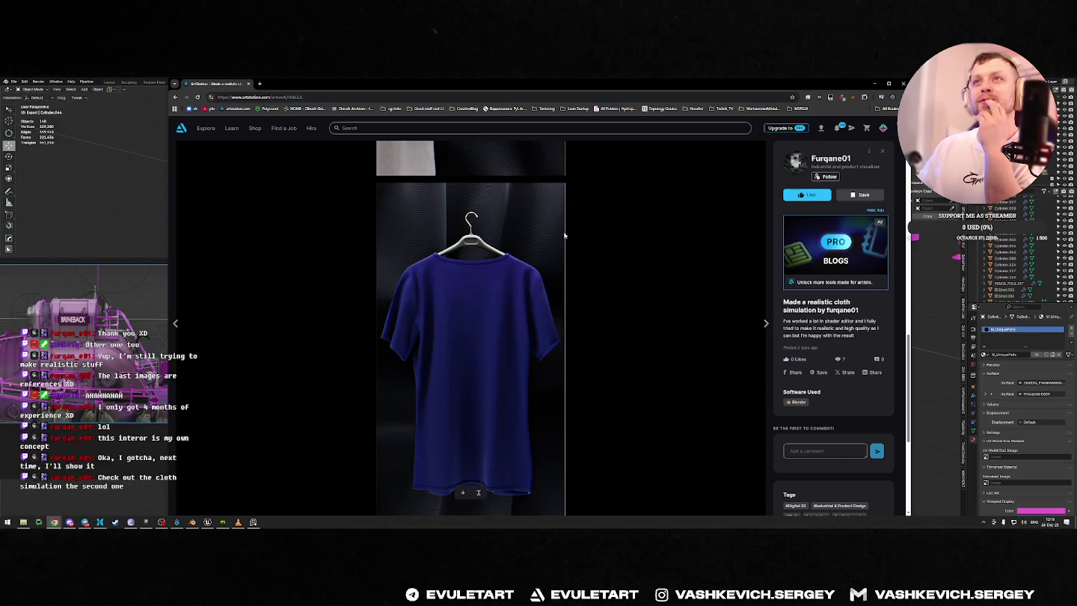
pyautogui.scroll(5, 471, 244)
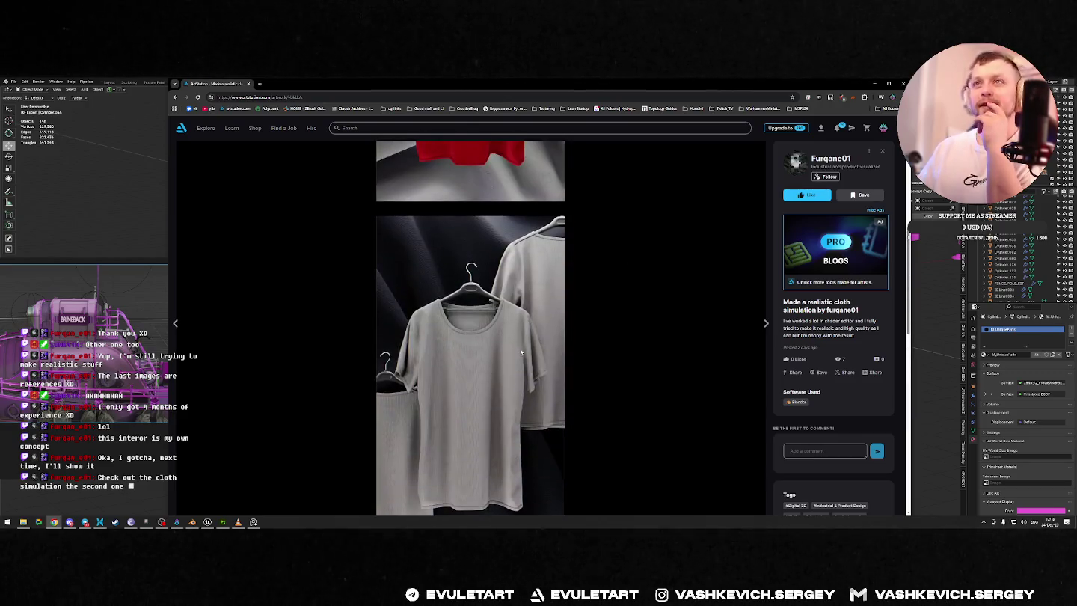
pyautogui.scroll(-3, 431, 305)
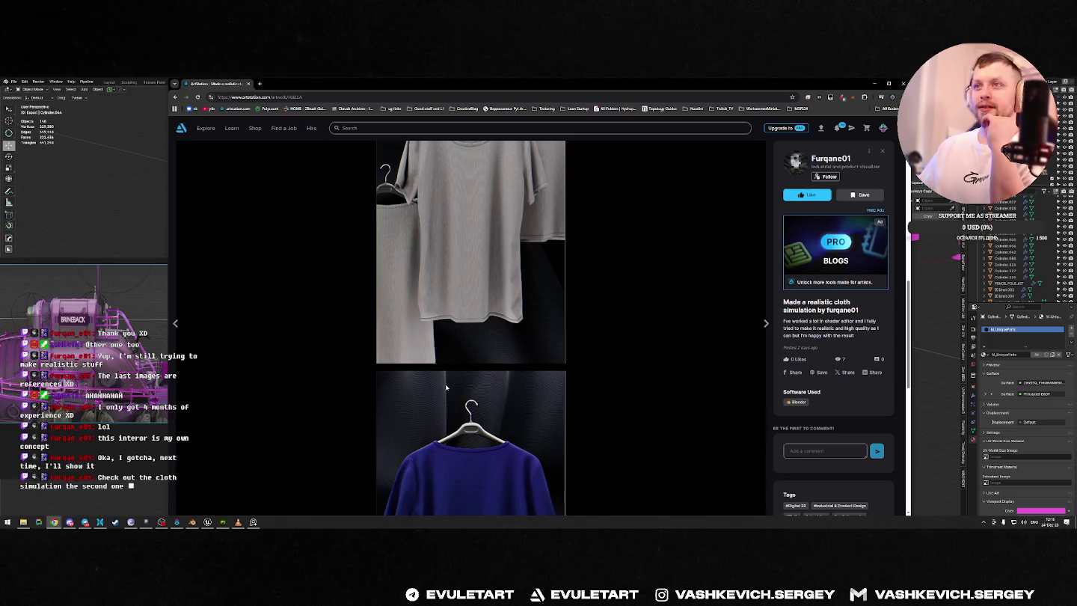
pyautogui.scroll(-3, 462, 387)
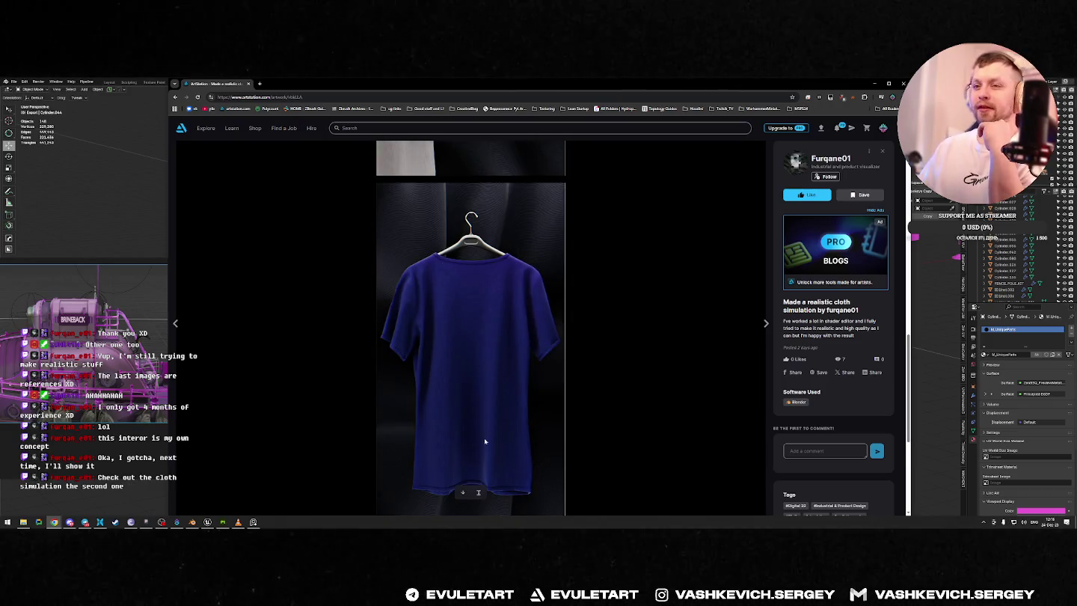
pyautogui.scroll(3, 524, 388)
pyautogui.scroll(5, 533, 370)
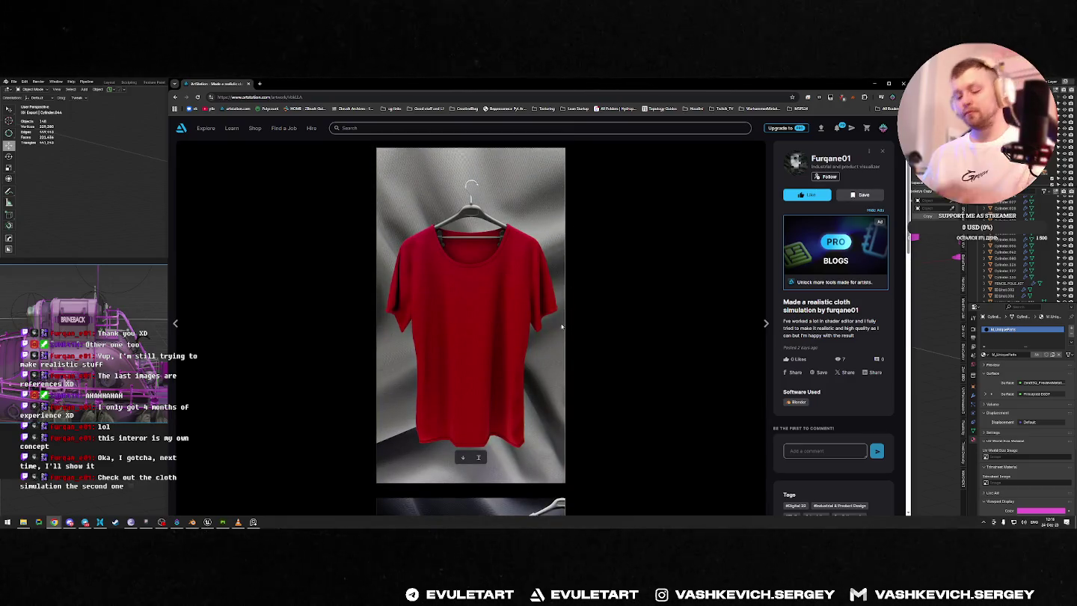
# Step: Screen-capture the red shirt render to the clipboard
pyautogui.press('Print')
pyautogui.moveTo(566, 147); pyautogui.dragTo(375, 483)
pyautogui.hotkey('ctrl', 'c')
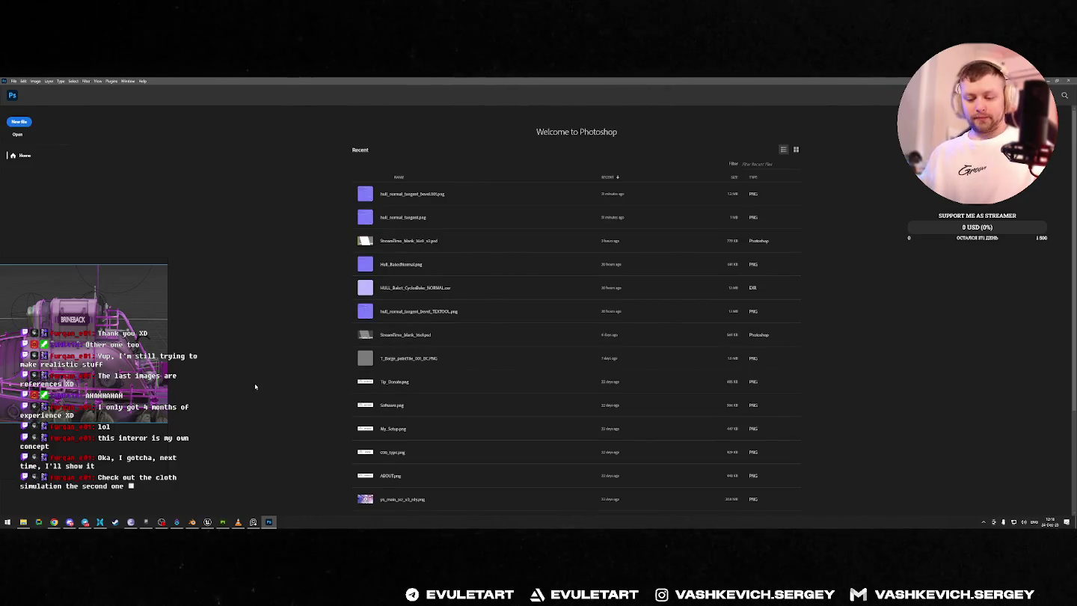
# Step: Paste the captured shirt into a new Clipboard-sized document and desaturate it to grey
pyautogui.hotkey('ctrl', 'n')
pyautogui.click(742, 376)
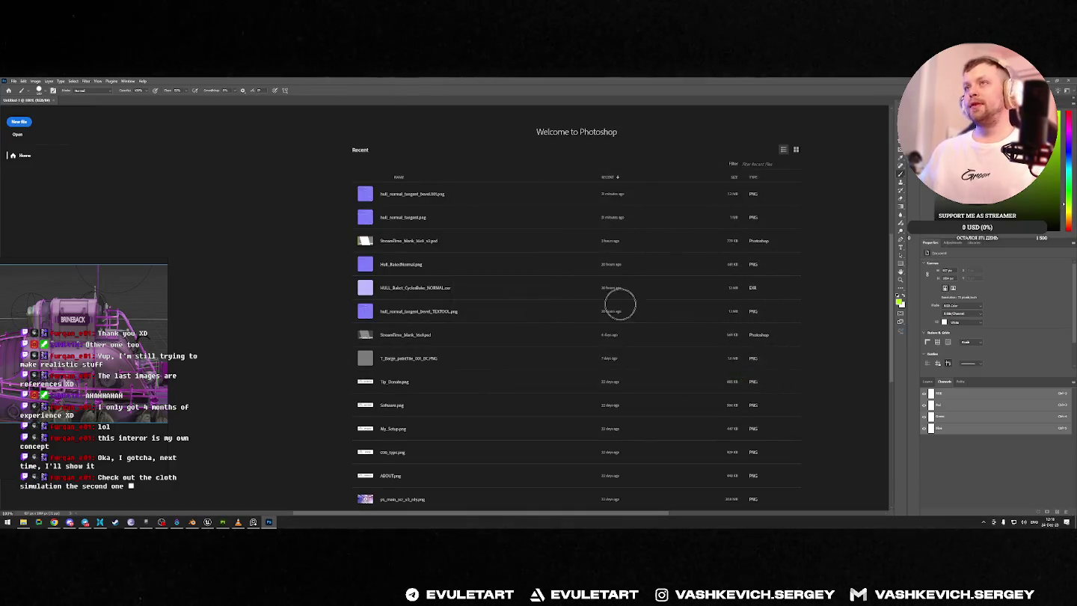
pyautogui.hotkey('ctrl', 'v')
pyautogui.hotkey('ctrl', 'shift', 'u')
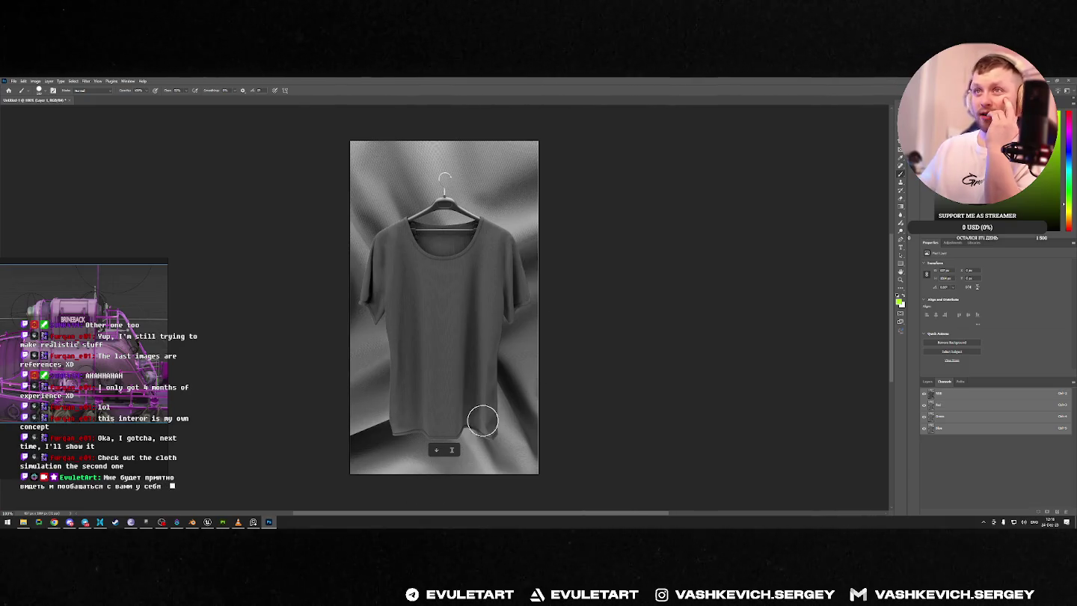
# Step: Try green brush strokes on the grey shirt, shrink the brush, and undo them
pyautogui.moveTo(478, 259); pyautogui.dragTo(415, 363)
pyautogui.hotkey('ctrl', 'z')
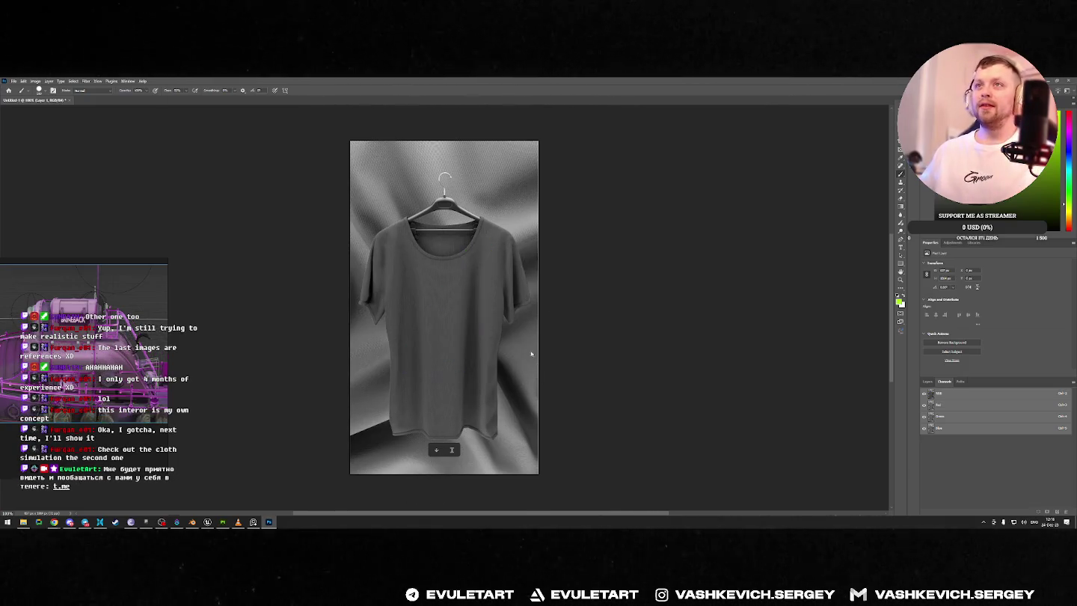
pyautogui.hotkey('alt', 'Tab')
pyautogui.hotkey('alt', 'Tab')
pyautogui.moveTo(499, 275); pyautogui.dragTo(408, 336)
pyautogui.hotkey('ctrl', 'z')
pyautogui.press('[')
pyautogui.press('[')
pyautogui.press('[')
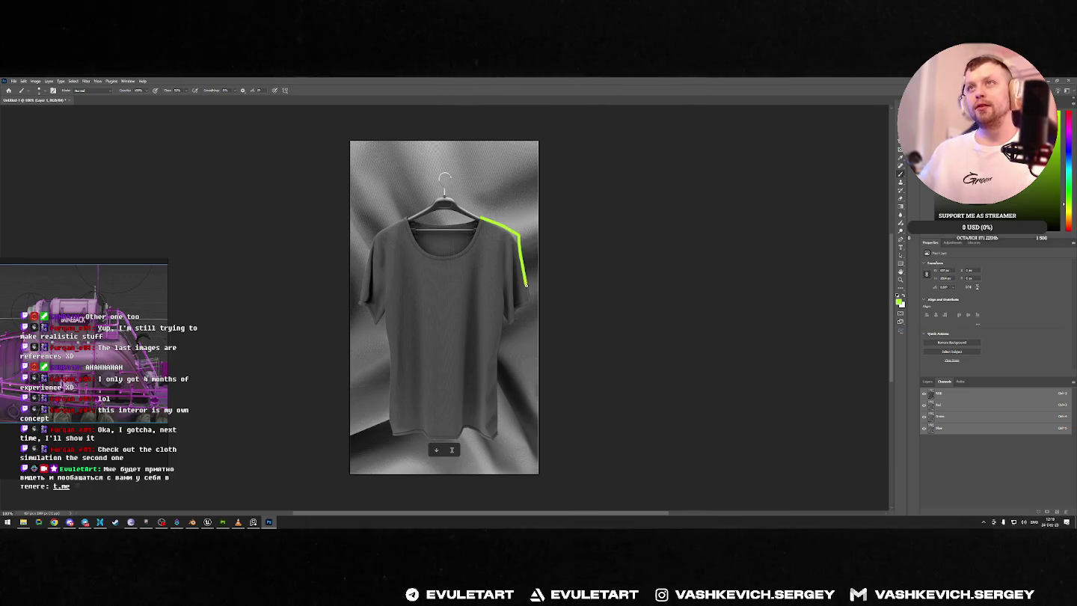
pyautogui.hotkey('ctrl', 'z')
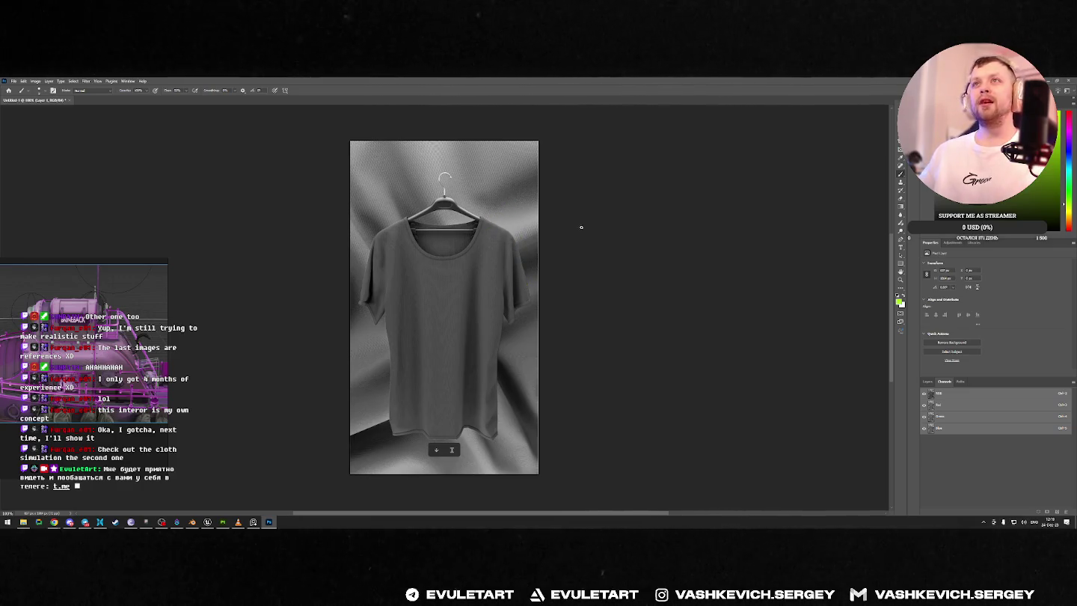
# Step: Return to the ArtStation post and scroll down to the blue shirt render
pyautogui.hotkey('alt', 'Tab')
pyautogui.scroll(-5, 497, 245)
pyautogui.scroll(-5, 521, 346)
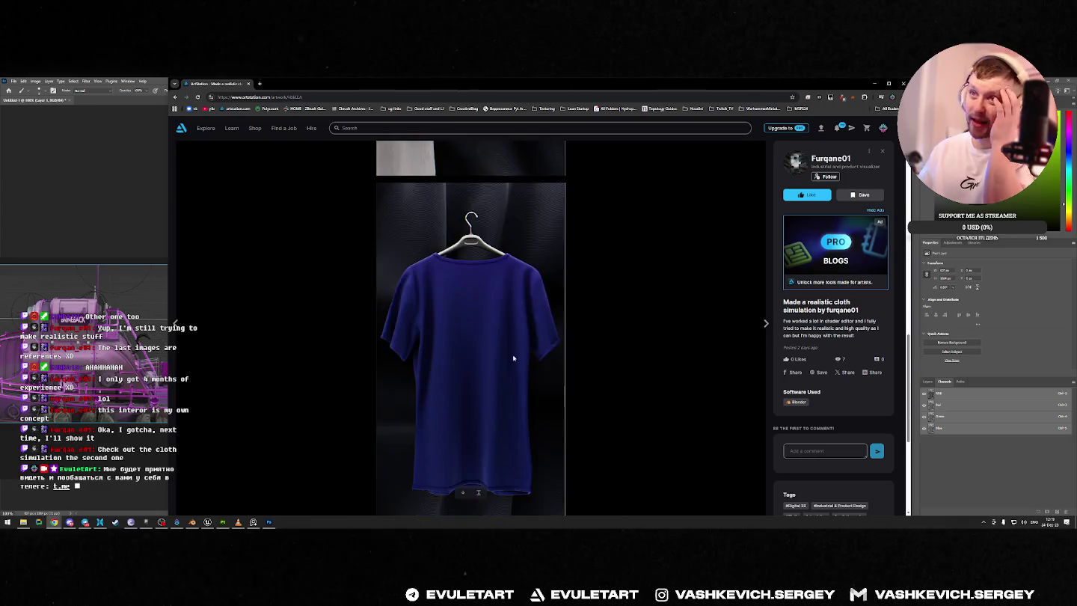
# Step: Capture the blue shirt render, paste it into the document, and desaturate it
pyautogui.rightClick(477, 291)
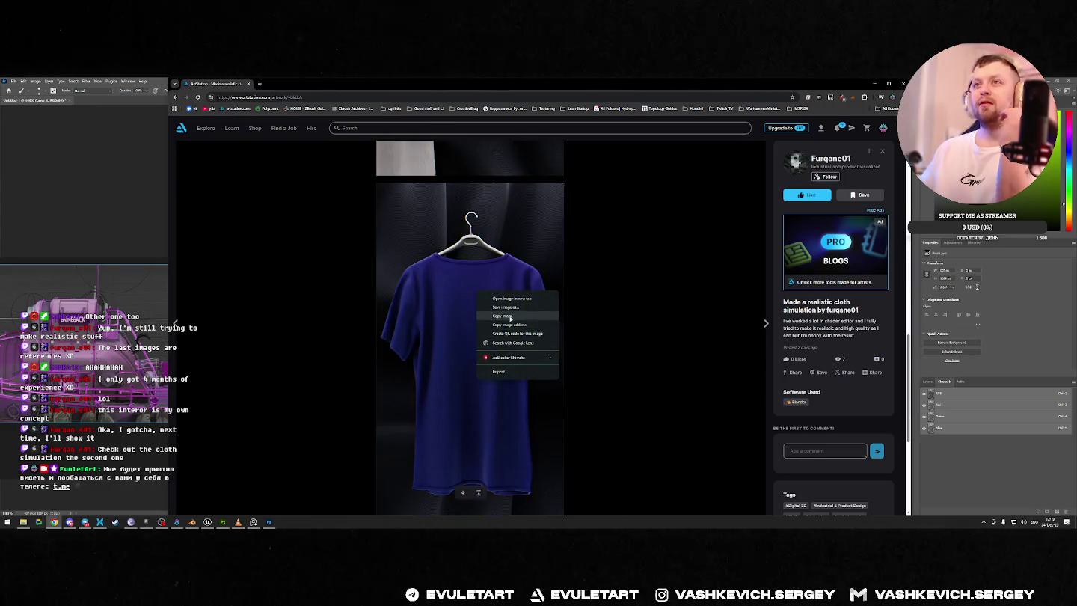
pyautogui.click(510, 317)
pyautogui.press('Print')
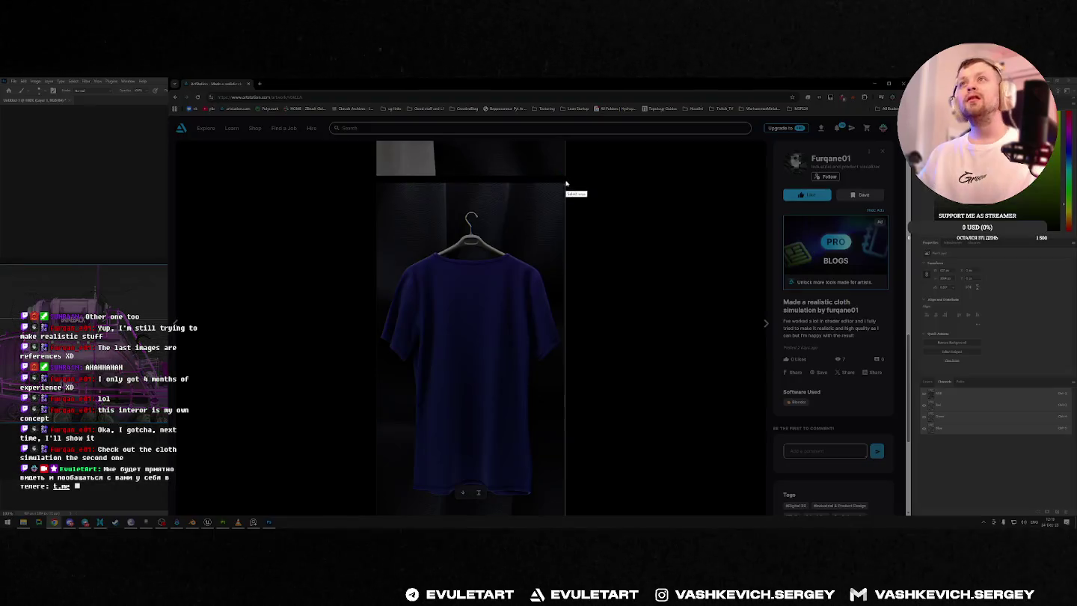
pyautogui.moveTo(565, 182); pyautogui.dragTo(376, 513)
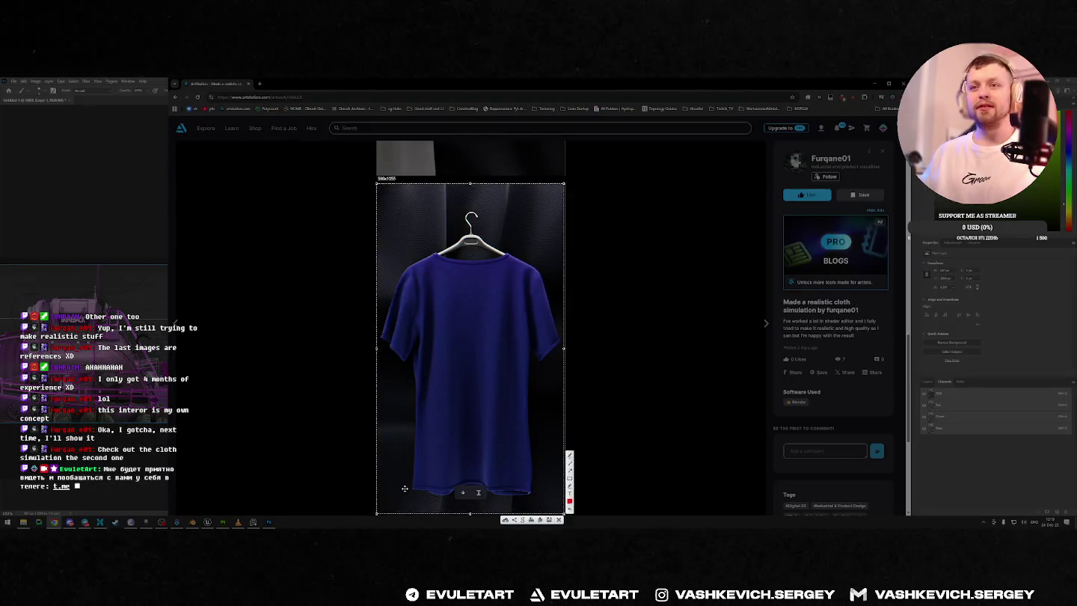
pyautogui.hotkey('ctrl', 'c')
pyautogui.click(269, 521)
pyautogui.hotkey('ctrl', 'v')
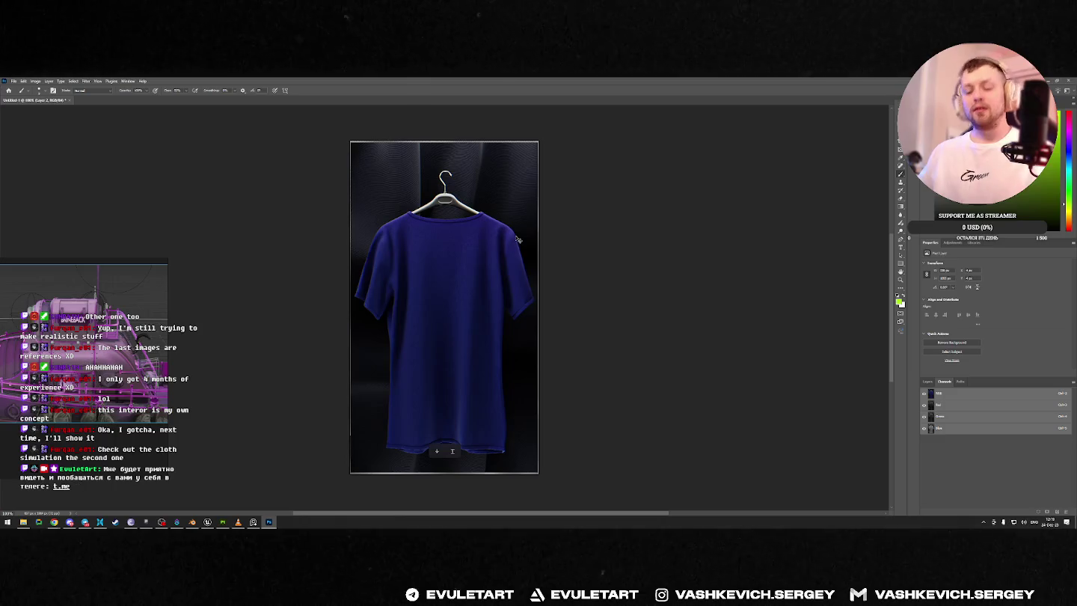
pyautogui.hotkey('ctrl', 'shift', 'u')
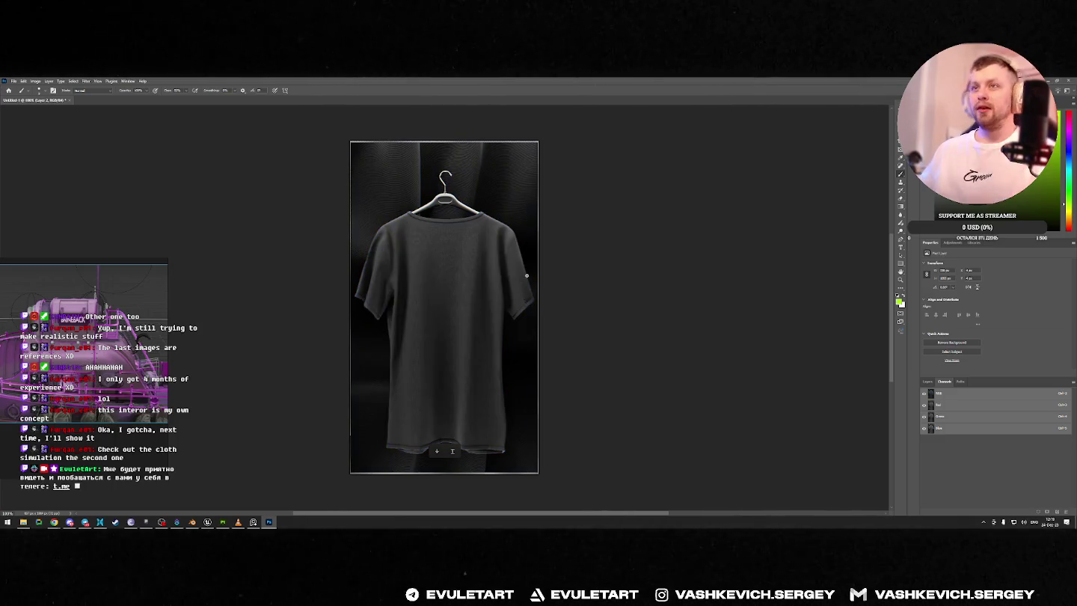
# Step: Compare the shirts, mark the grey blue-shirt with green notes, and hide Layer 2
pyautogui.hotkey('alt', 'Tab')
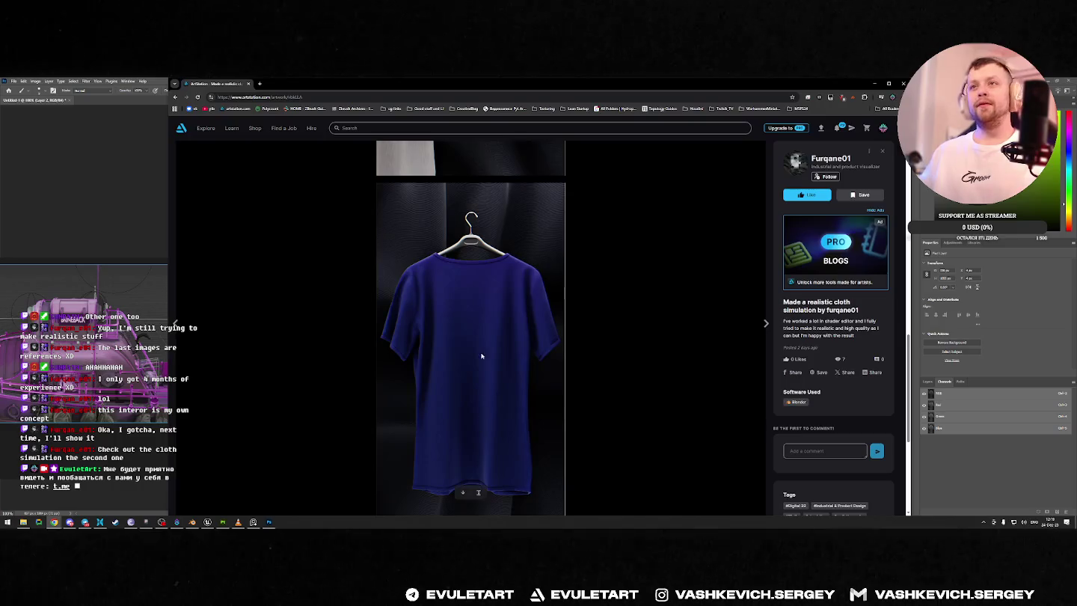
pyautogui.hotkey('alt', 'Tab')
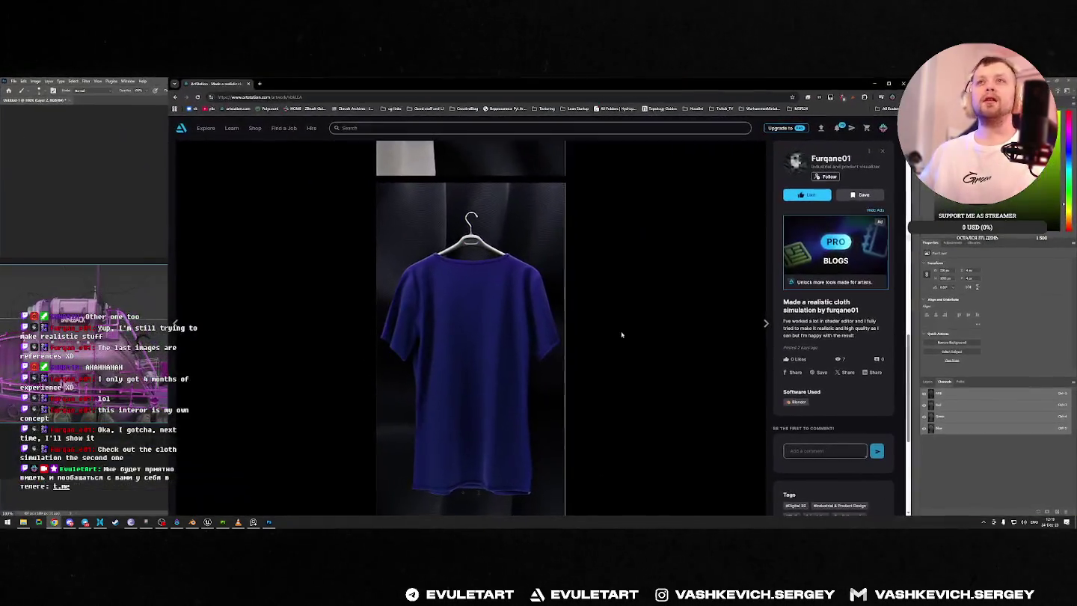
pyautogui.hotkey('alt', 'Tab')
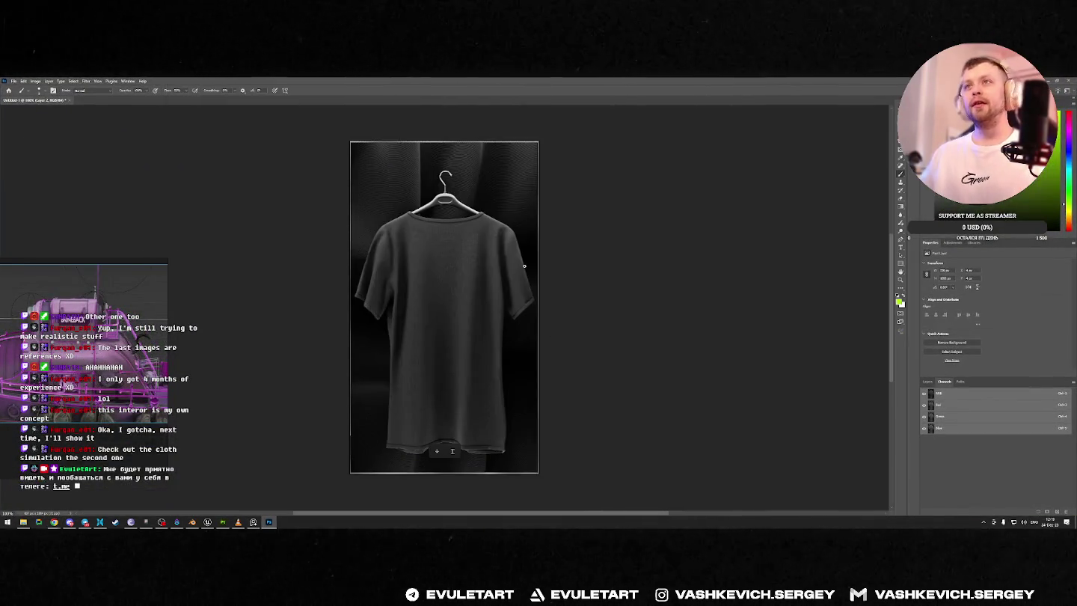
pyautogui.moveTo(487, 236)
pyautogui.mouseDown()
pyautogui.moveTo(523, 183)
pyautogui.moveTo(515, 210)
pyautogui.mouseUp()
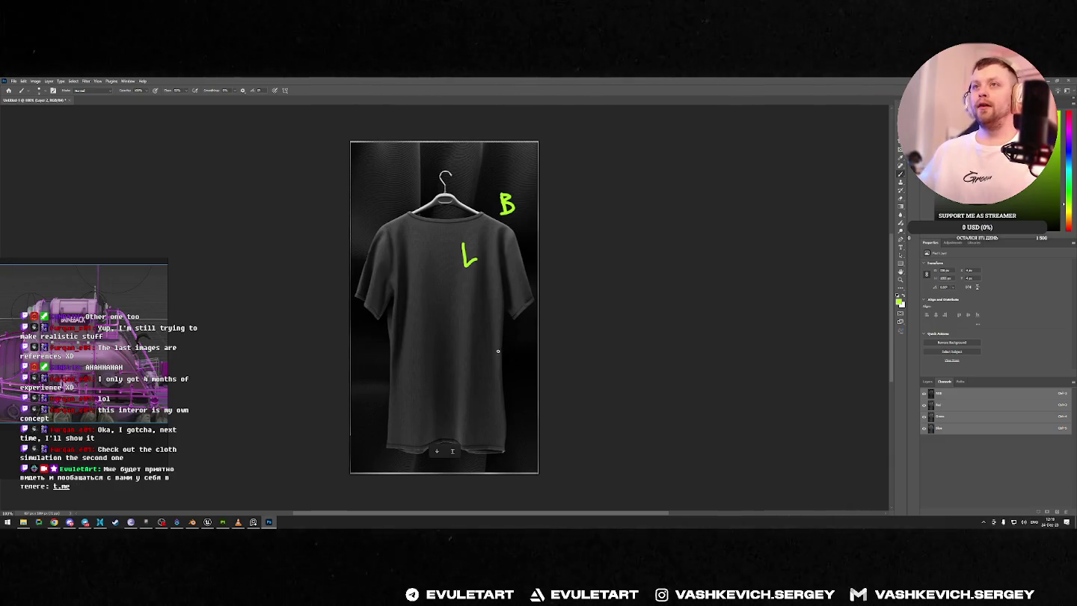
pyautogui.moveTo(504, 346); pyautogui.dragTo(503, 403)
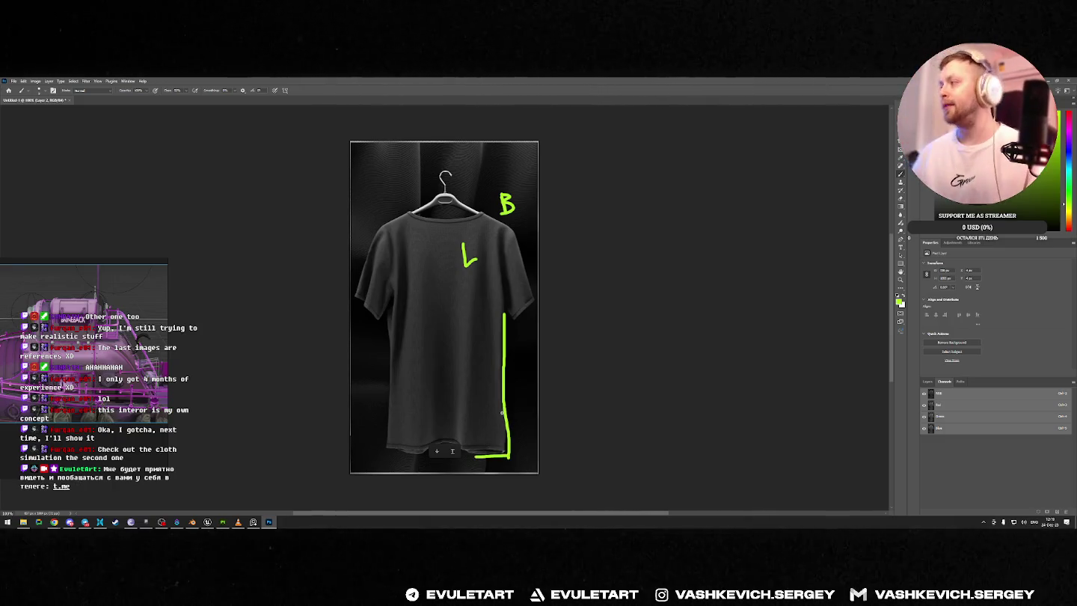
pyautogui.click(927, 382)
pyautogui.click(925, 421)
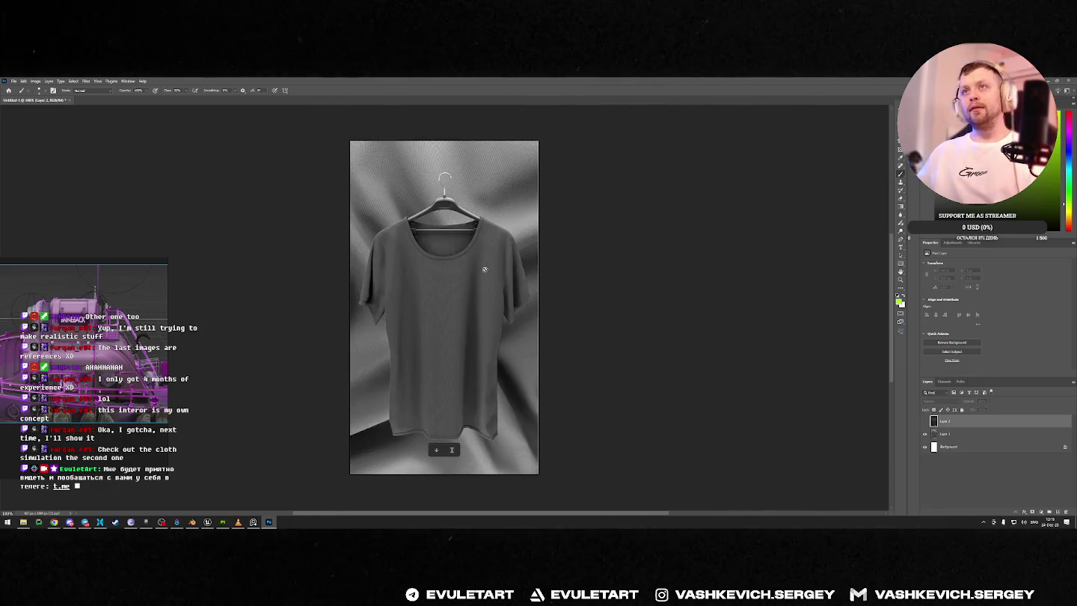
# Step: Dismiss the brush error and capture the red shirt render again from ArtStation
pyautogui.click(500, 251)
pyautogui.press('Return')
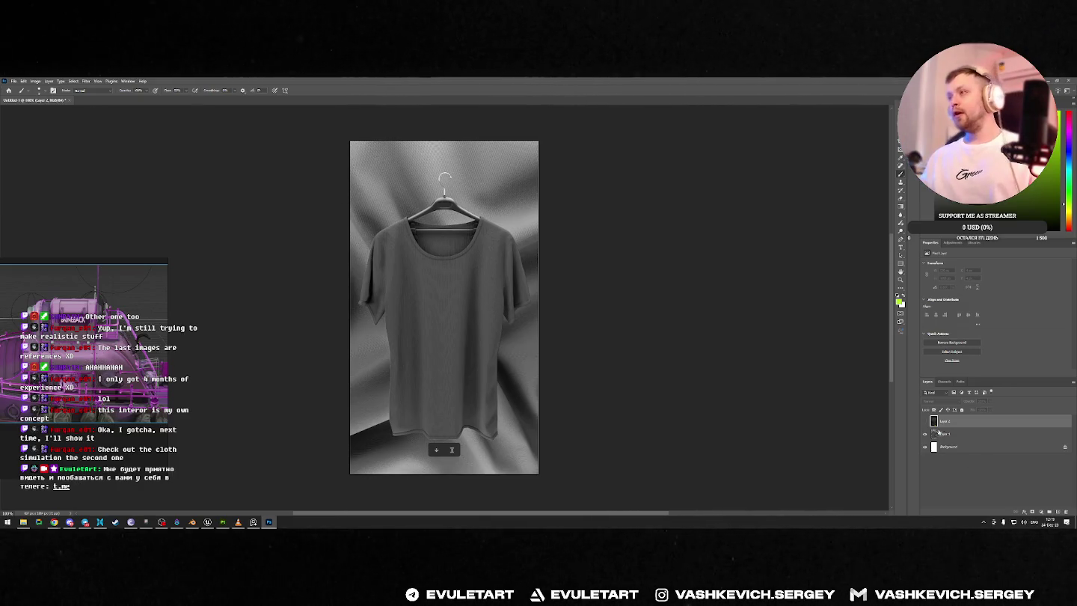
pyautogui.hotkey('alt', 'Tab')
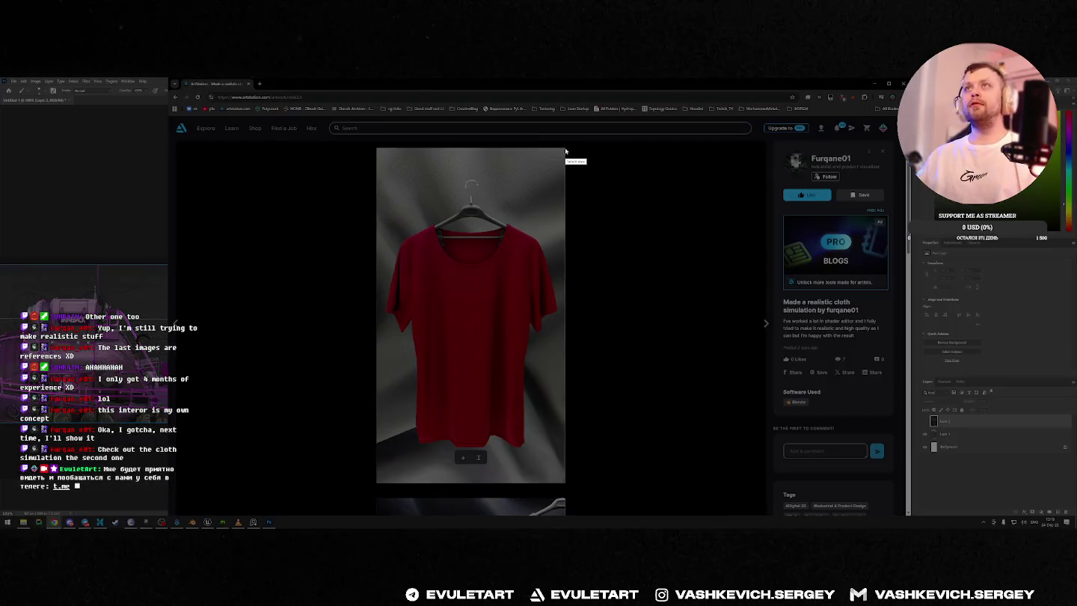
pyautogui.moveTo(565, 148); pyautogui.dragTo(376, 484)
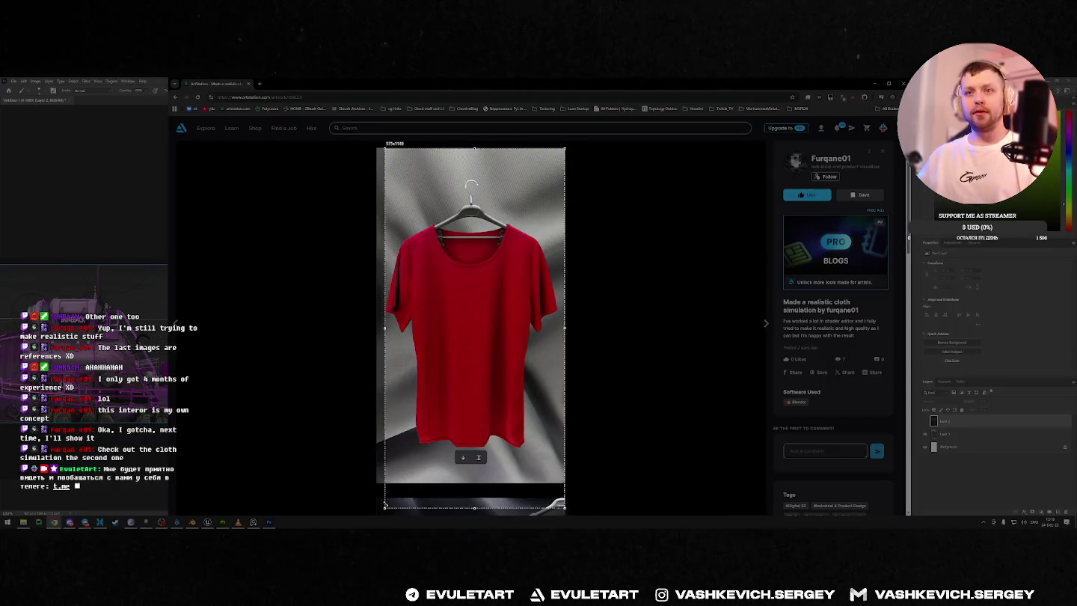
pyautogui.hotkey('ctrl', 'c')
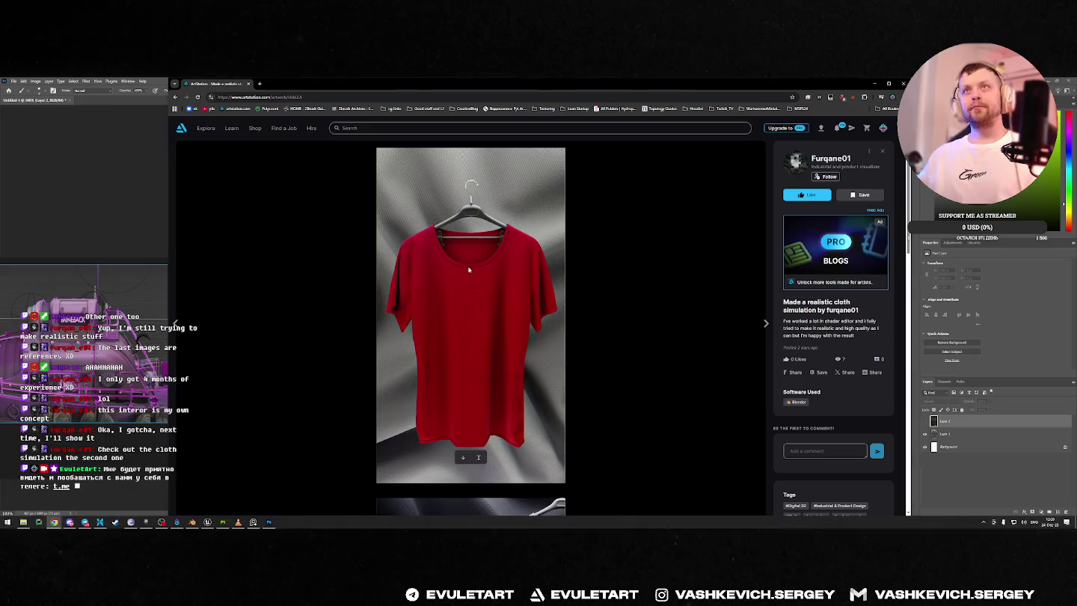
# Step: Paste the red shirt as Layer 3, hide Layer 1, and duplicate Layer 3
pyautogui.hotkey('alt', 'Tab')
pyautogui.hotkey('ctrl', 'v')
pyautogui.click(924, 446)
pyautogui.hotkey('ctrl', 'j')
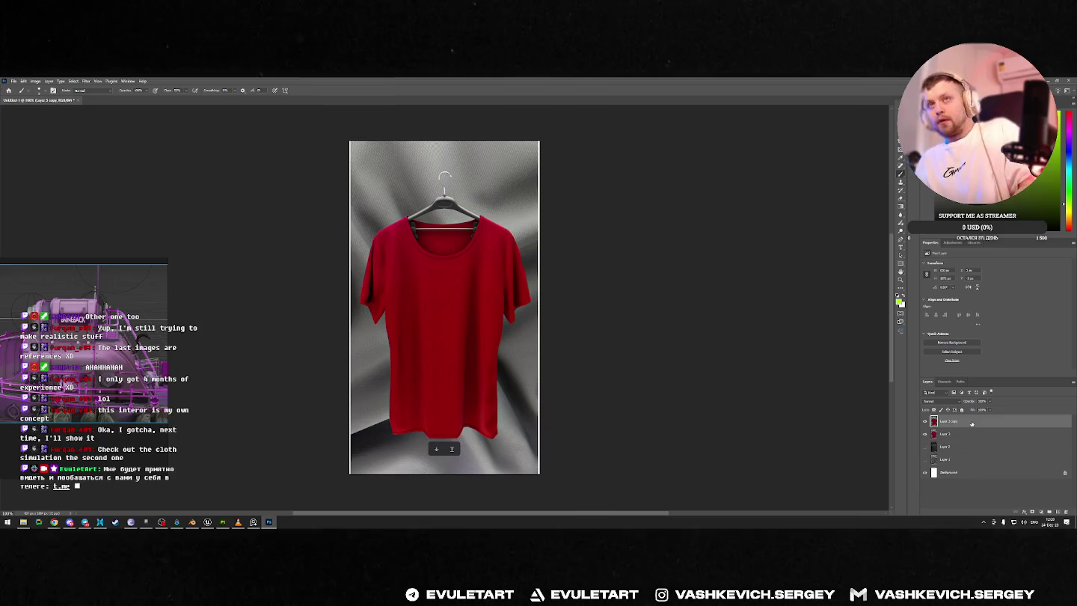
# Step: Add a Hue/Saturation adjustment layer with saturation dragged fully down to preview the shirt in grey
pyautogui.rightClick(955, 422)
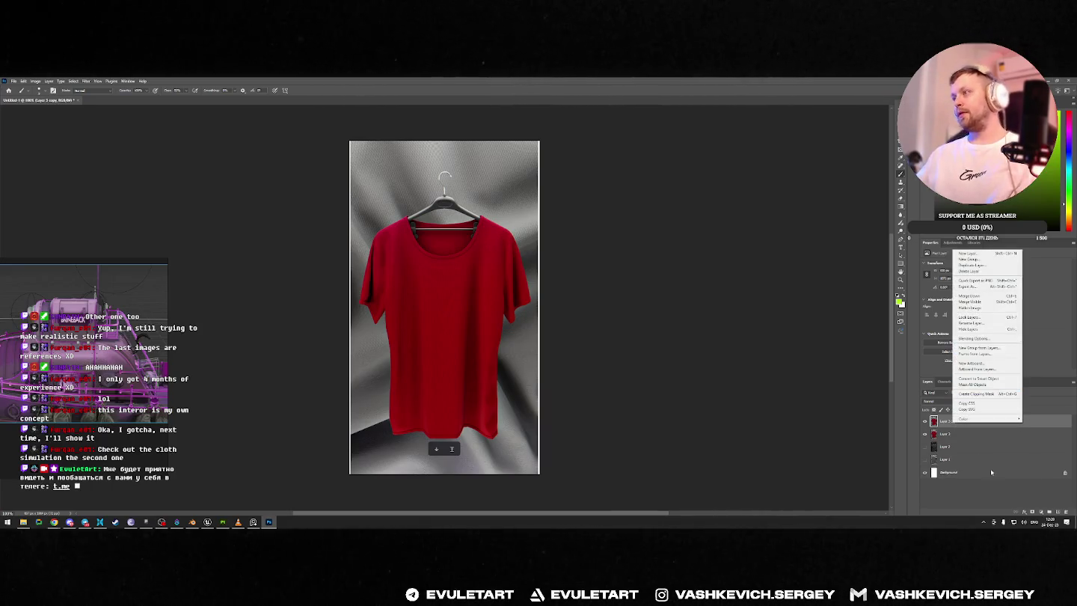
pyautogui.click(1024, 513)
pyautogui.click(1032, 513)
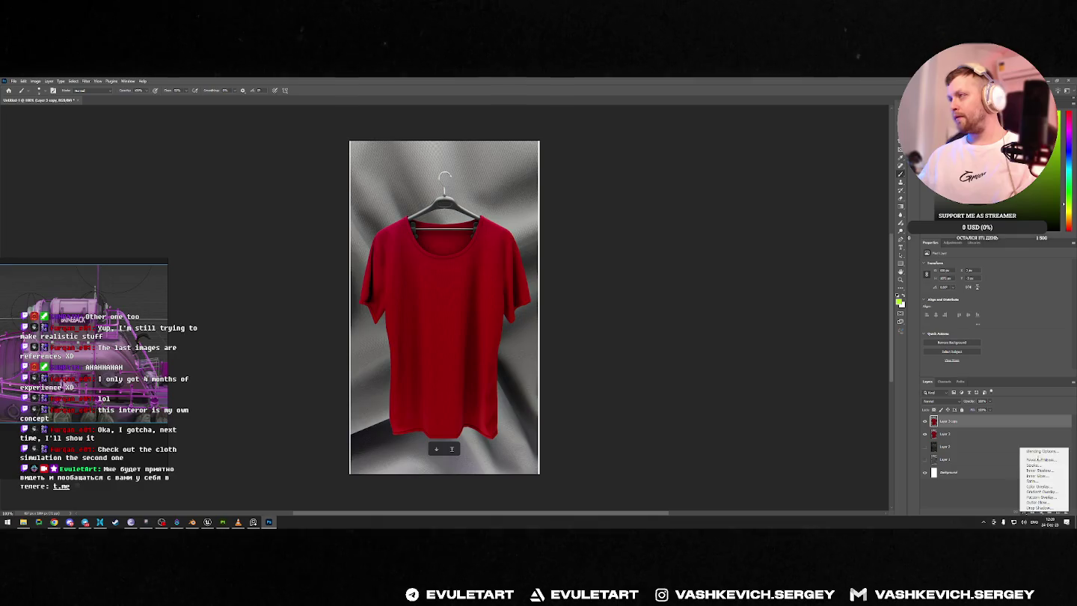
pyautogui.click(1043, 513)
pyautogui.click(1043, 513)
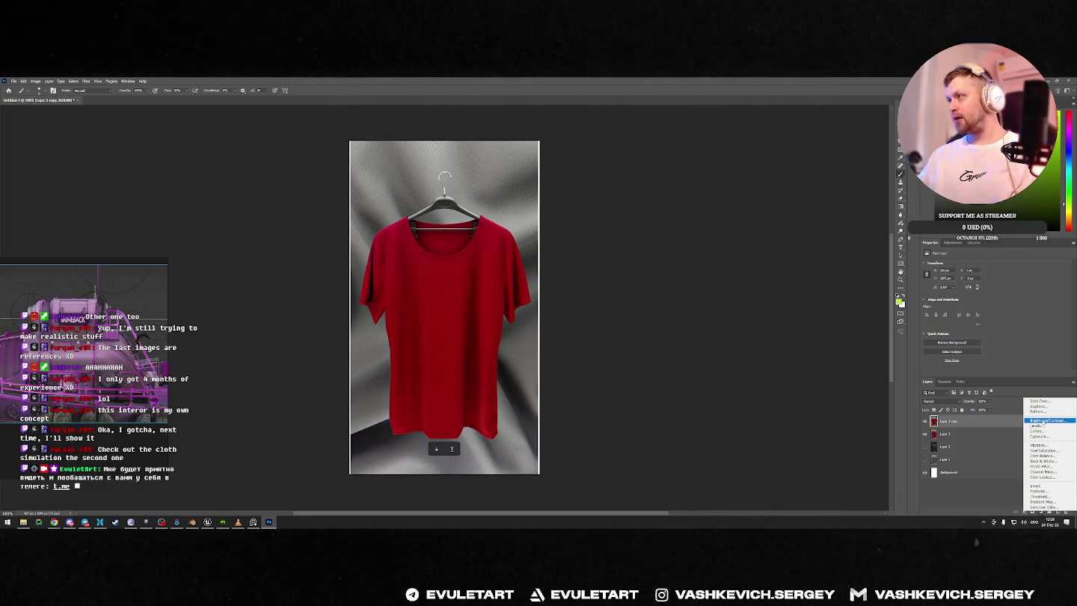
pyautogui.click(1049, 451)
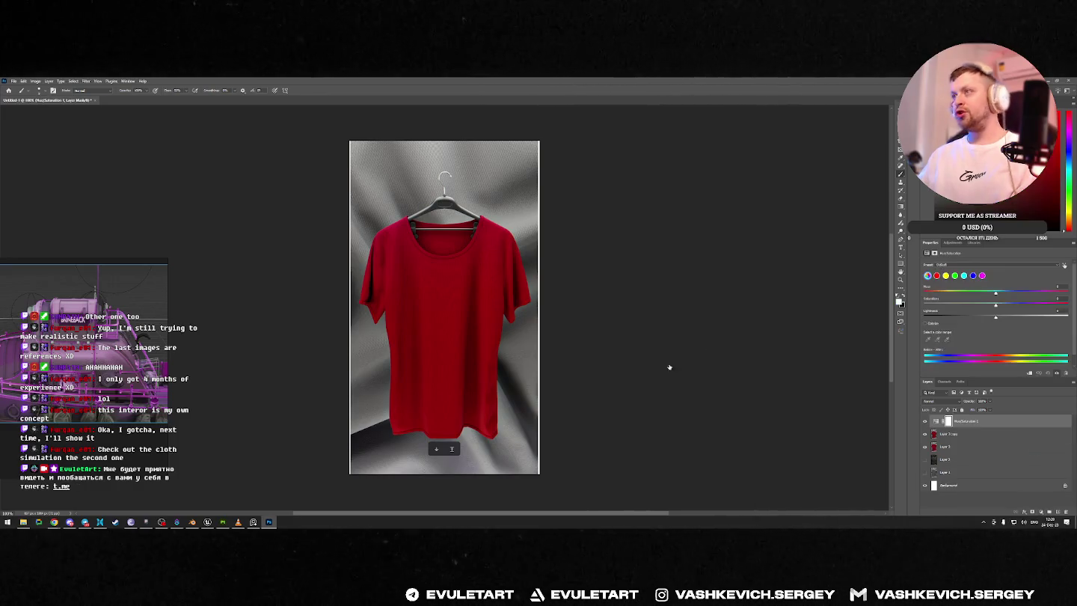
pyautogui.moveTo(995, 307); pyautogui.dragTo(354, 341)
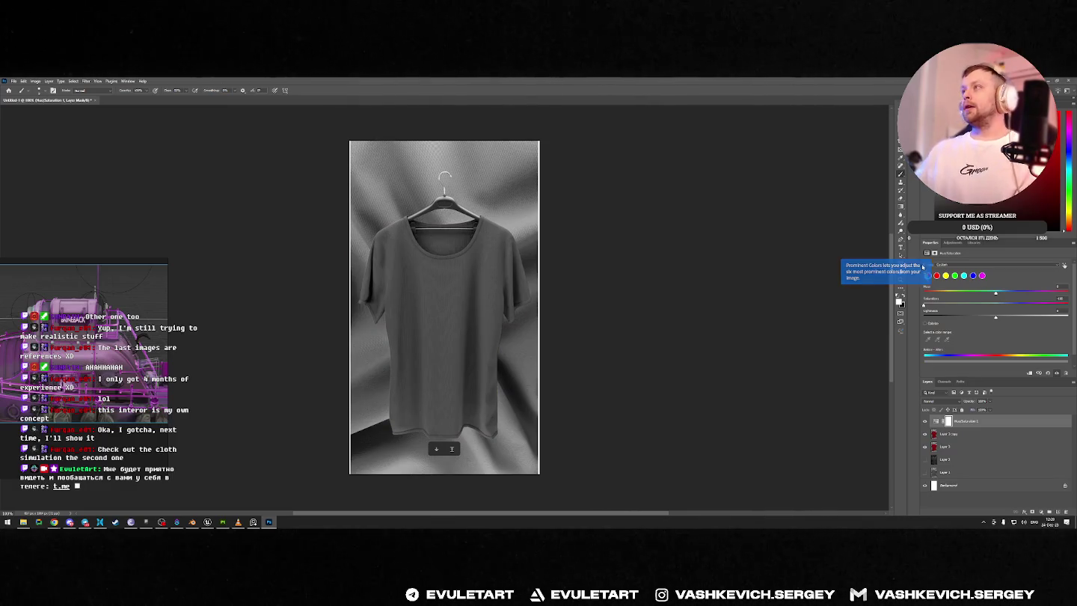
# Step: Toggle the grey preview, select Layer 3 copy, and compare the last edit with undo and redo
pyautogui.click(924, 421)
pyautogui.click(924, 421)
pyautogui.click(933, 437)
pyautogui.press('i')
pyautogui.hotkey('ctrl', 'z')
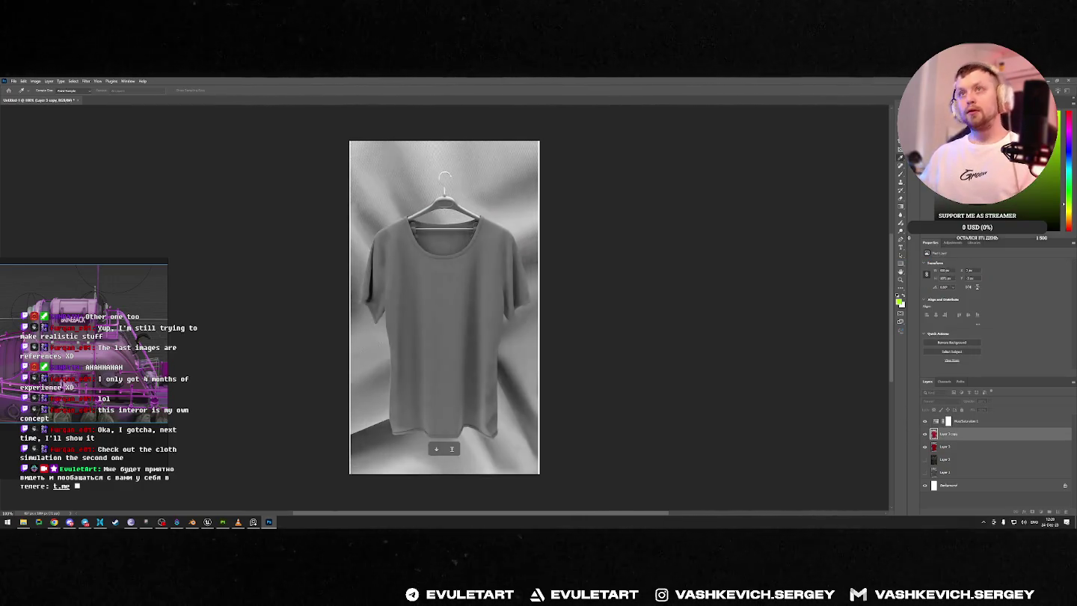
pyautogui.hotkey('ctrl', 'shift', 'z')
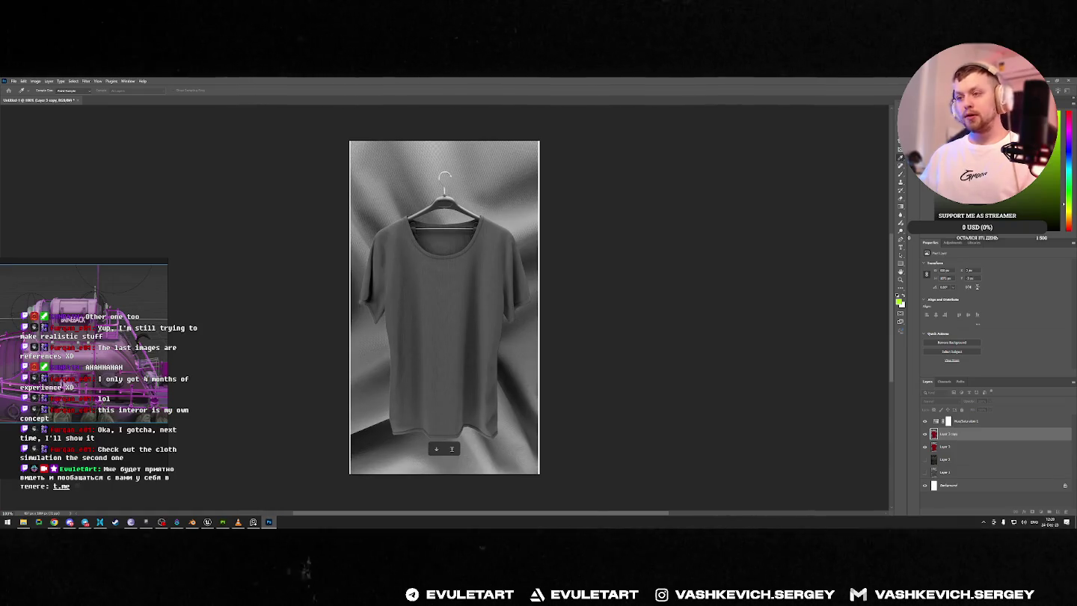
pyautogui.hotkey('ctrl', 'z')
pyautogui.hotkey('ctrl', 'z')
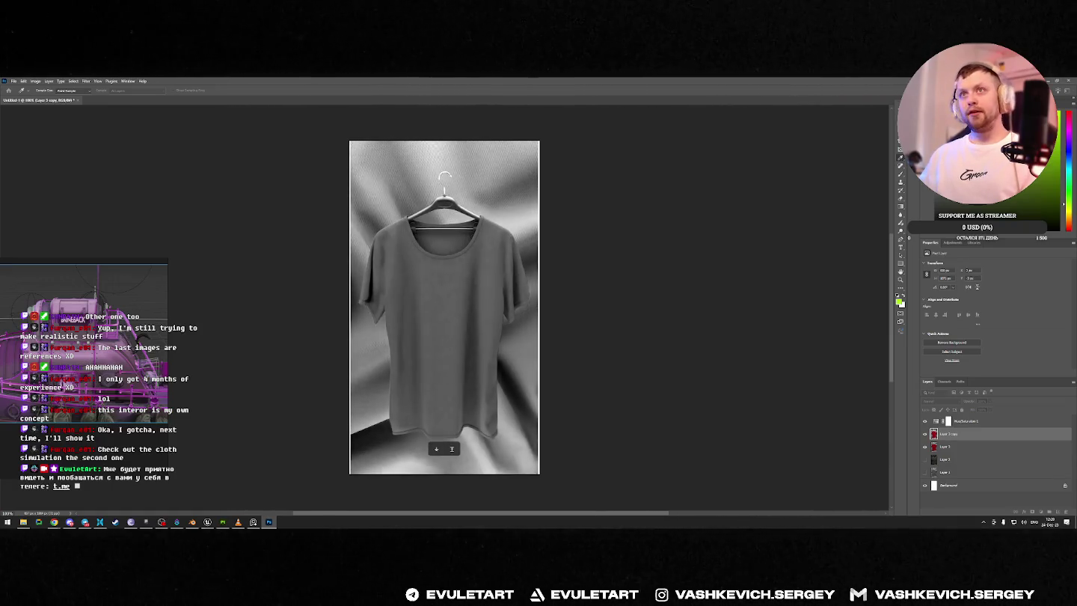
pyautogui.hotkey('ctrl', 'shift', 'z')
# Step: Switch to the Brush, undo once more, then change to the Lasso tool
pyautogui.press('b')
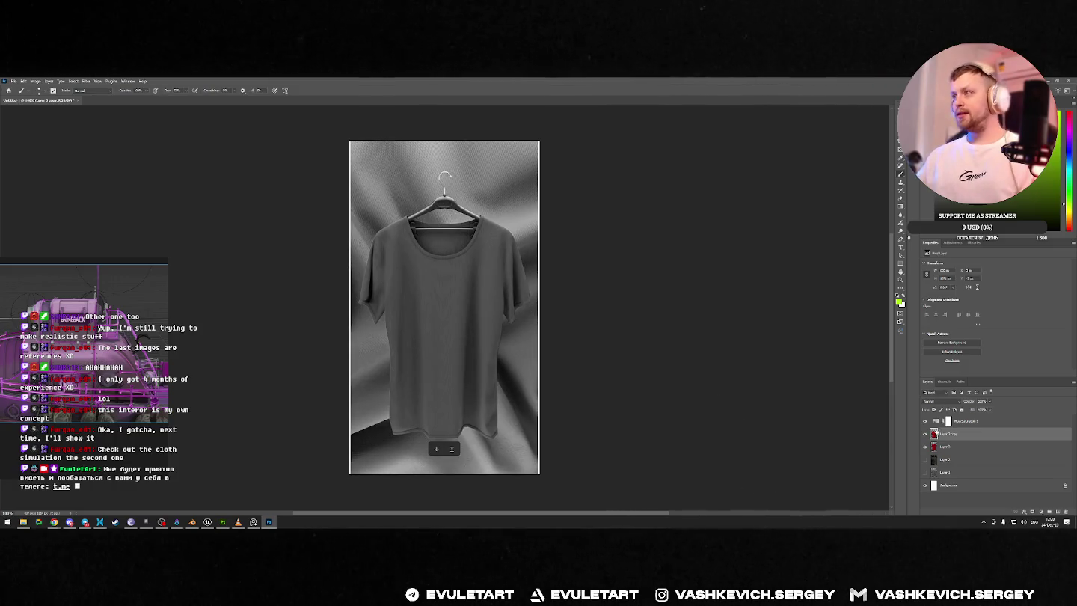
pyautogui.hotkey('ctrl', 'z')
pyautogui.press('l')
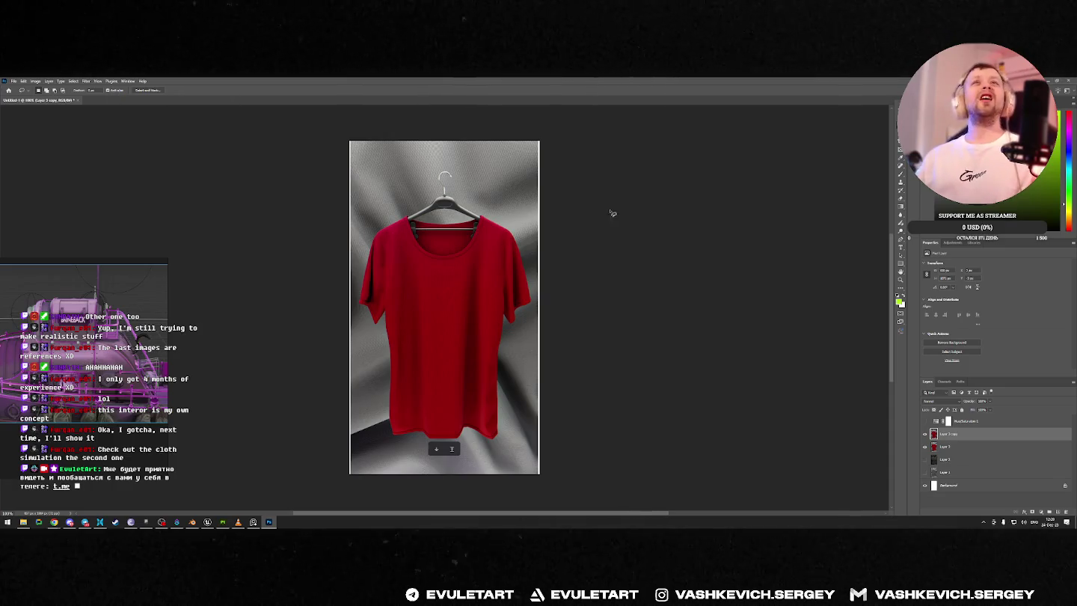
# Step: Magic Wand-select the red shirt and Lasso-add the left sleeve gap and shoulder edge
pyautogui.press('w')
pyautogui.click(440, 317)
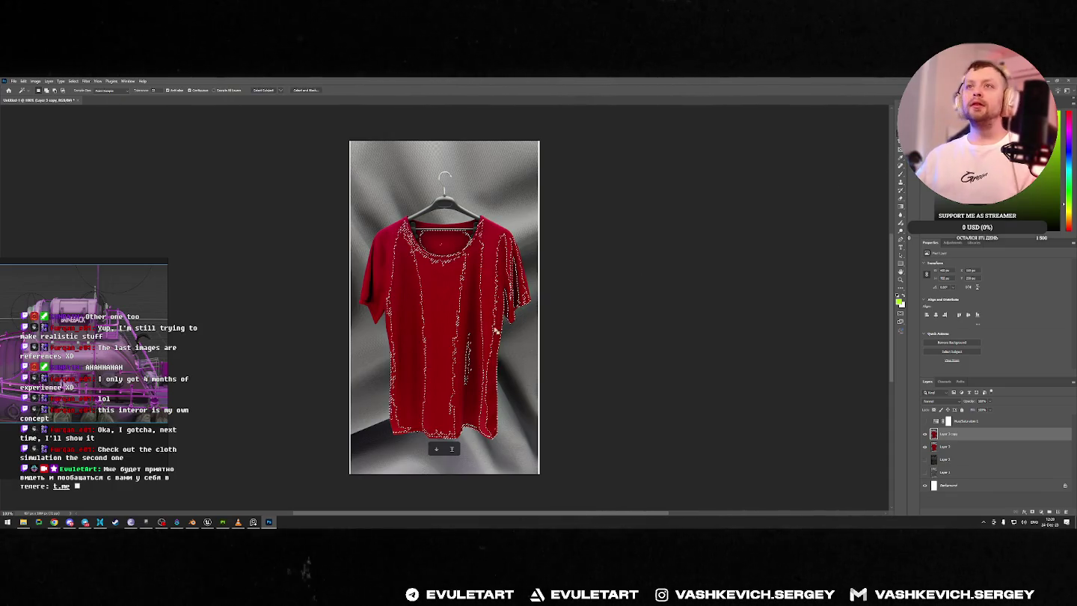
pyautogui.keyDown('shift'); pyautogui.click(446, 303); pyautogui.keyUp('shift')
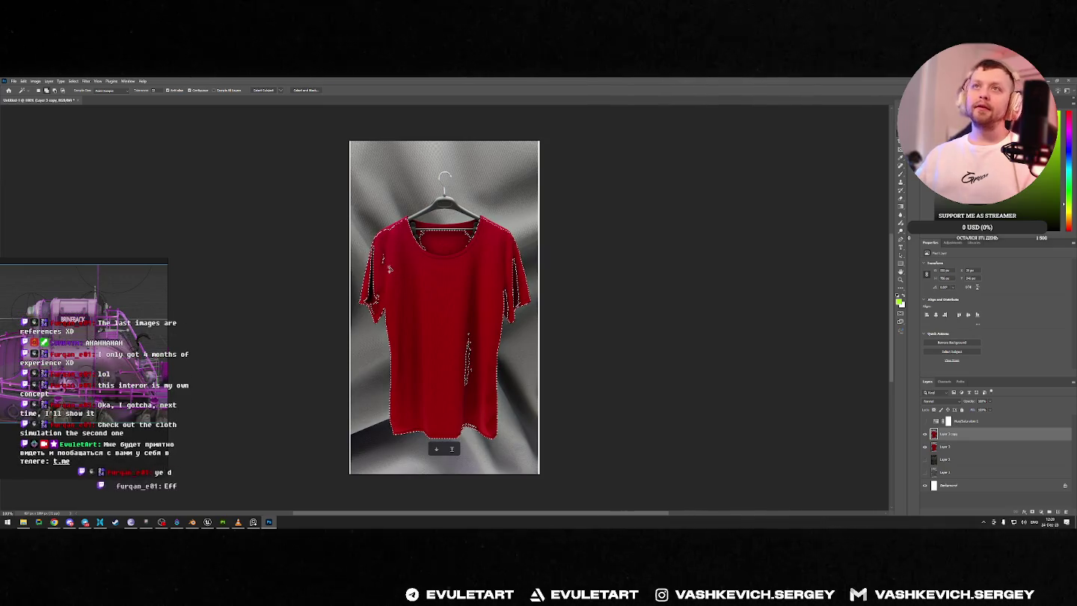
pyautogui.press('l')
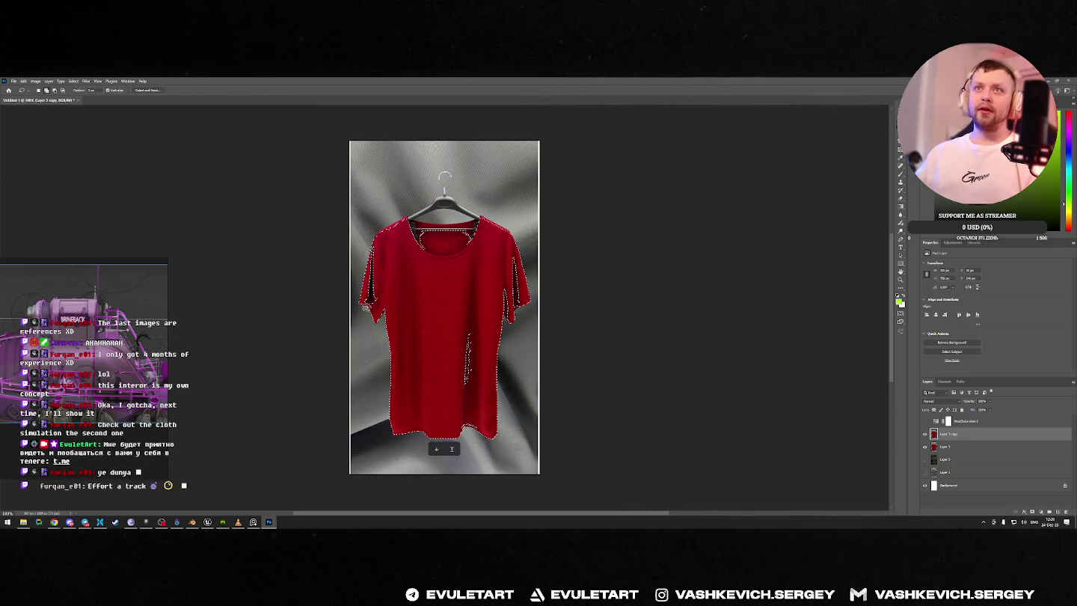
pyautogui.keyDown('shift'); pyautogui.moveTo(372, 278); pyautogui.dragTo(373, 246); pyautogui.keyUp('shift')
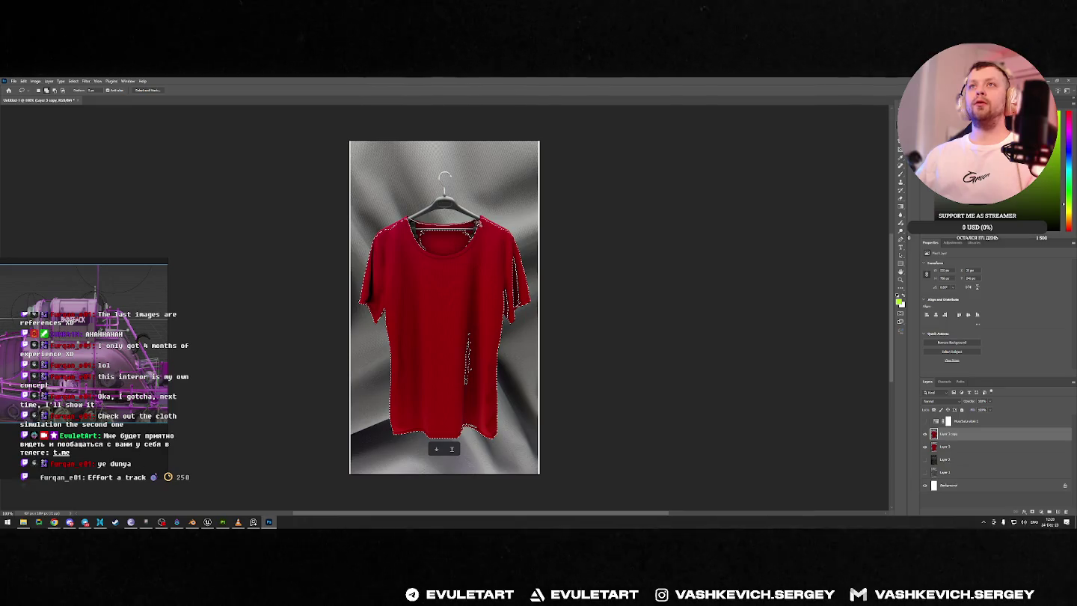
pyautogui.moveTo(483, 245); pyautogui.dragTo(351, 296)
pyautogui.moveTo(371, 245); pyautogui.dragTo(367, 279)
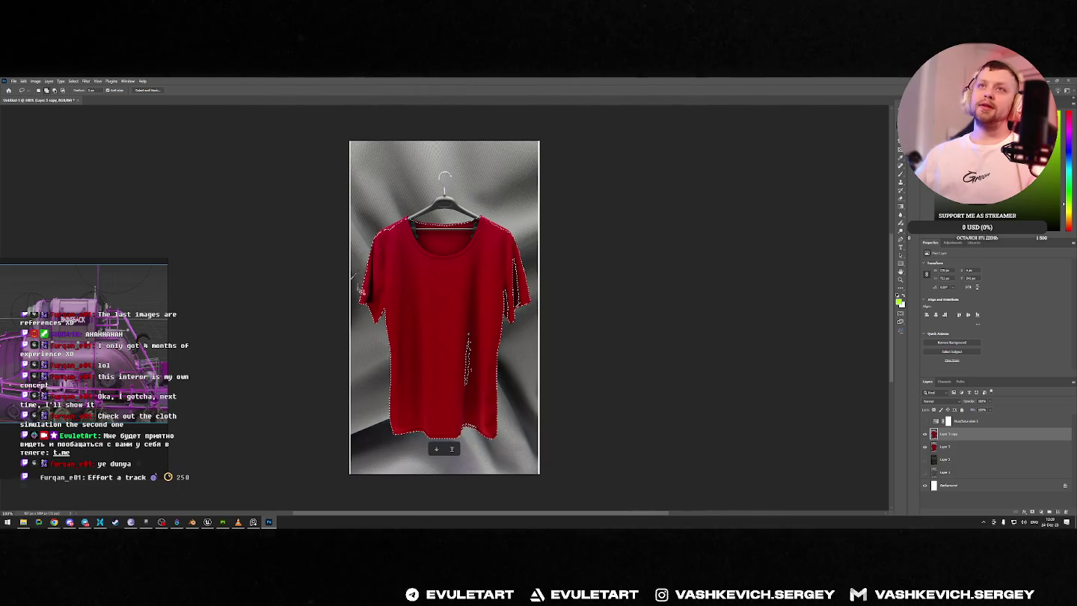
pyautogui.moveTo(367, 279); pyautogui.dragTo(350, 287)
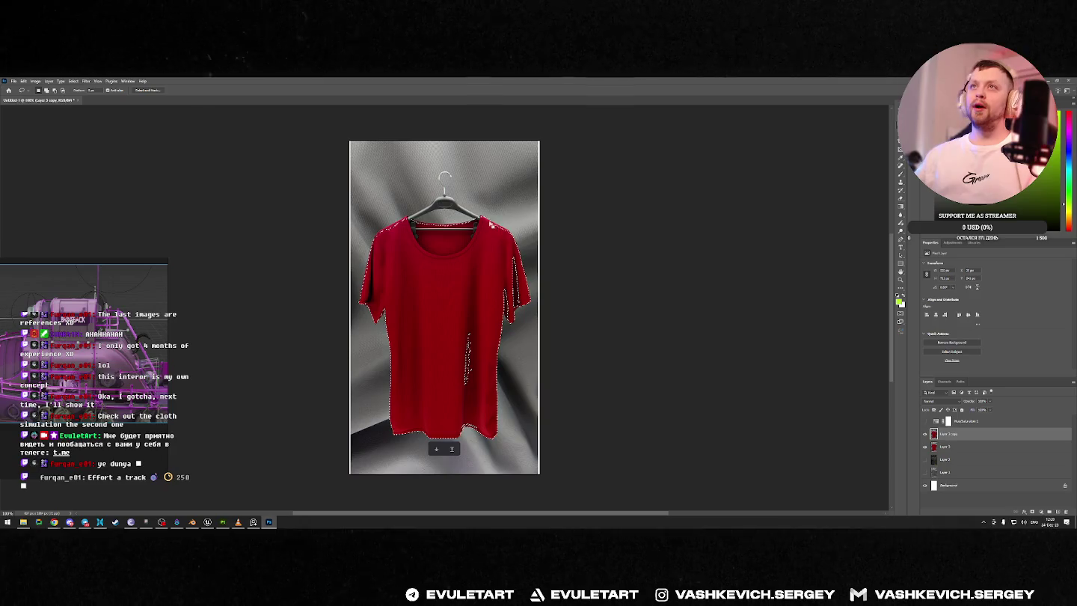
# Step: Lasso-add the right sleeve edges and centre area to the shirt selection, then fit the image
pyautogui.keyDown('alt'); pyautogui.scroll(3, 502, 183); pyautogui.keyUp('alt')
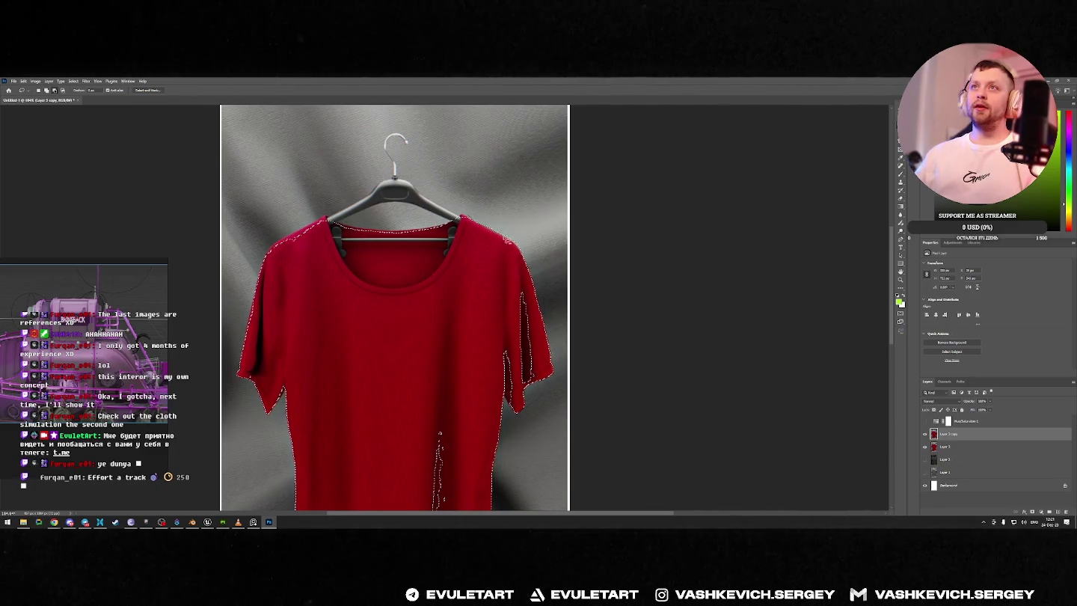
pyautogui.moveTo(525, 271); pyautogui.dragTo(535, 392)
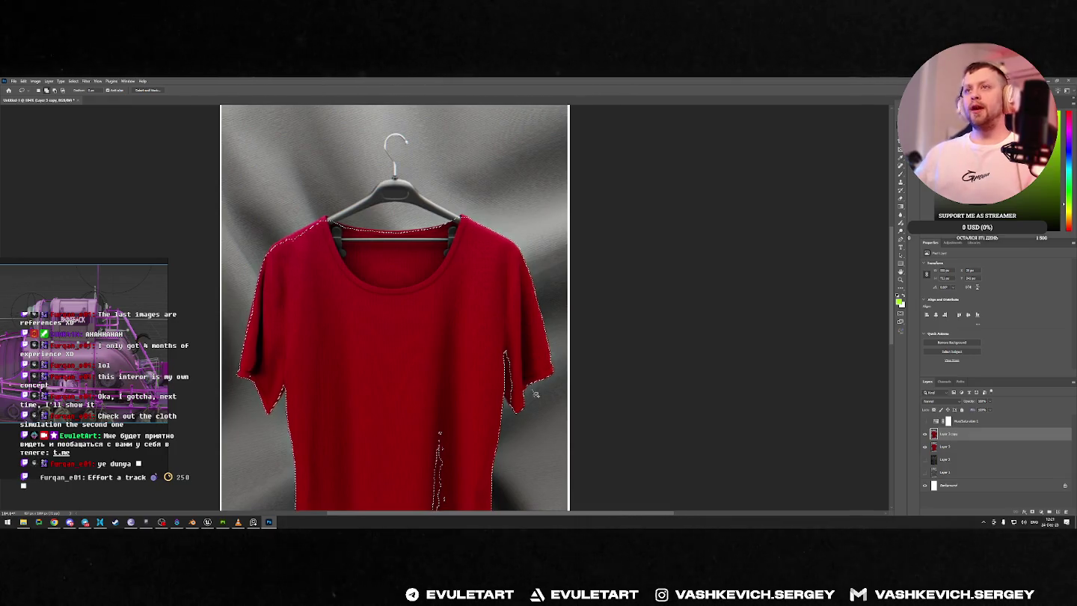
pyautogui.moveTo(502, 346); pyautogui.dragTo(498, 394)
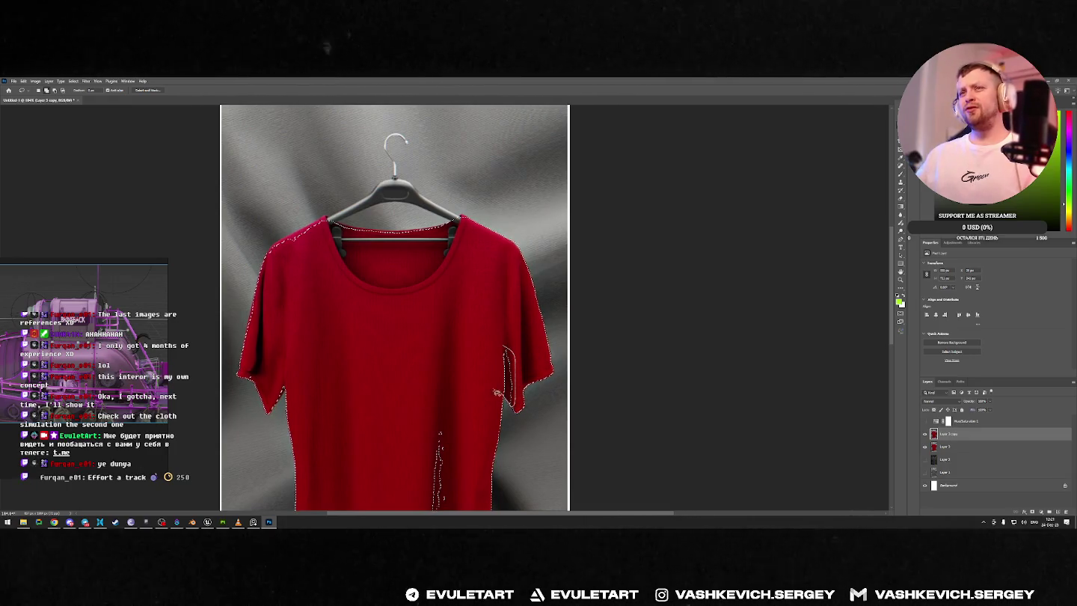
pyautogui.scroll(-3, 432, 360)
pyautogui.moveTo(428, 264)
pyautogui.mouseDown()
pyautogui.moveTo(471, 372)
pyautogui.moveTo(426, 393)
pyautogui.mouseUp()
pyautogui.keyDown('alt'); pyautogui.scroll(1, 428, 443); pyautogui.keyUp('alt')
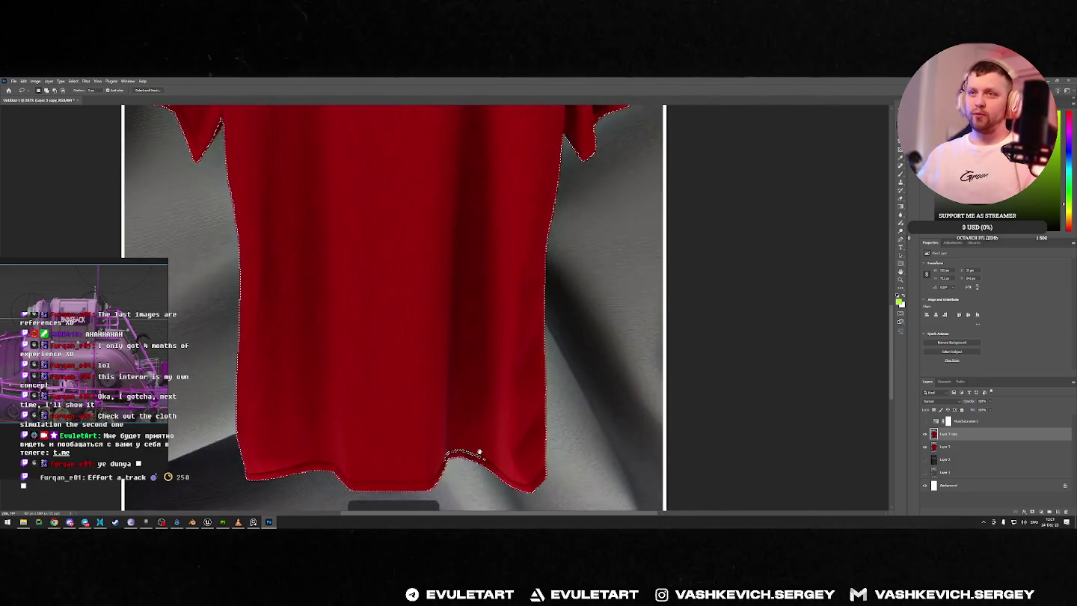
pyautogui.scroll(-1, 479, 456)
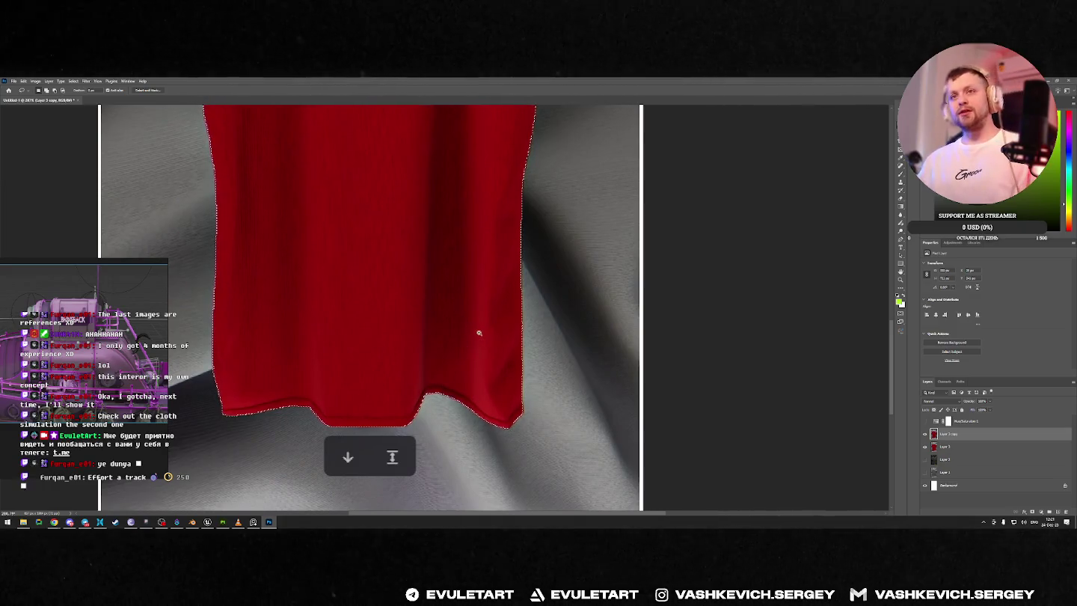
pyautogui.hotkey('ctrl', '0')
pyautogui.scroll(1, 422, 252)
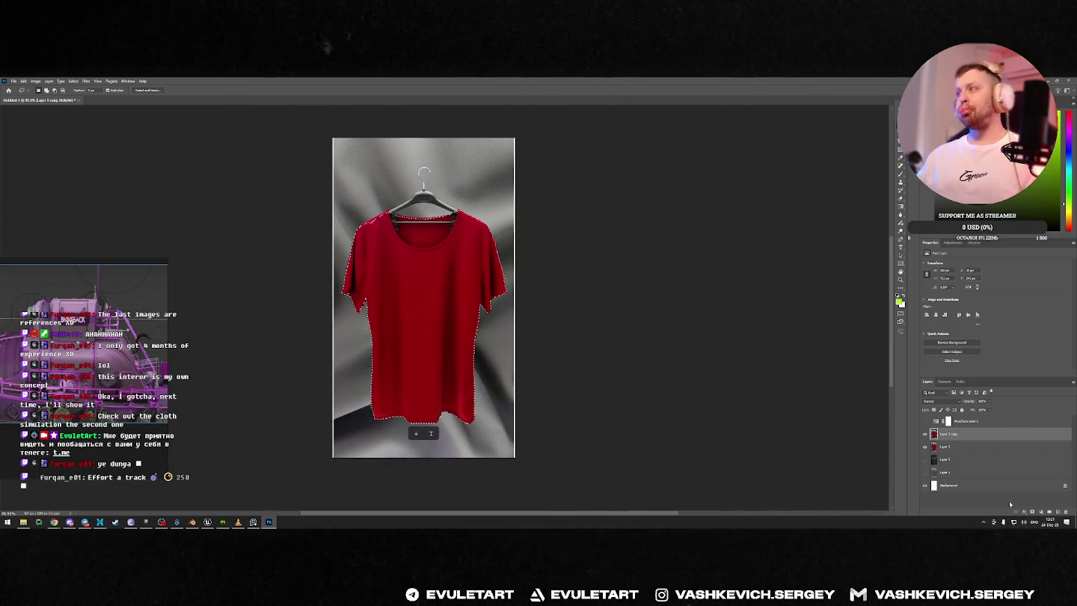
# Step: Mask Layer 3 copy to the shirt selection and brighten its red, comparing before and after
pyautogui.click(1036, 513)
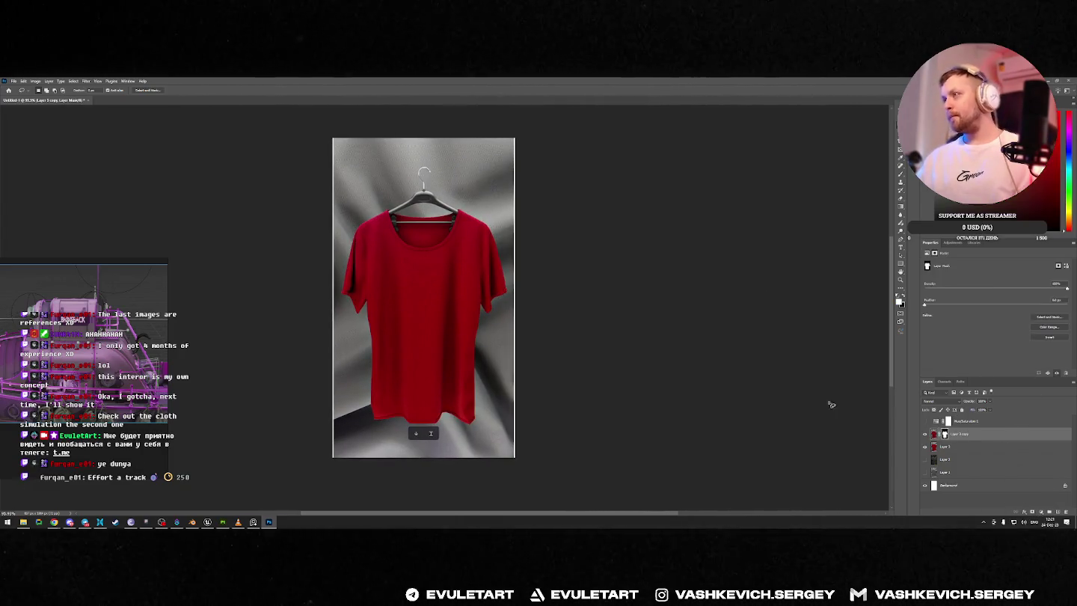
pyautogui.click(934, 435)
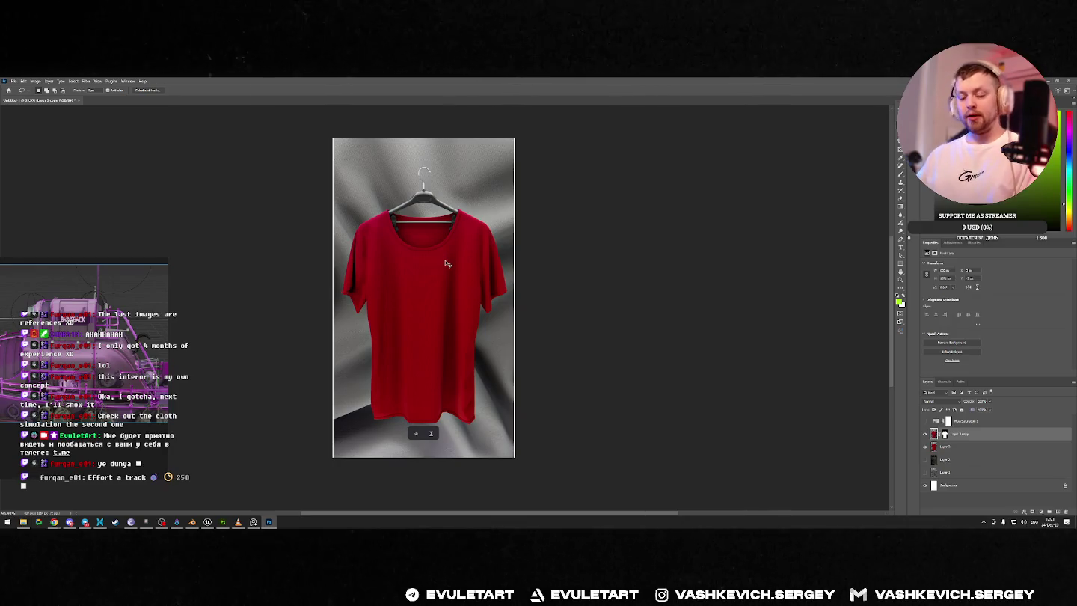
pyautogui.press('i')
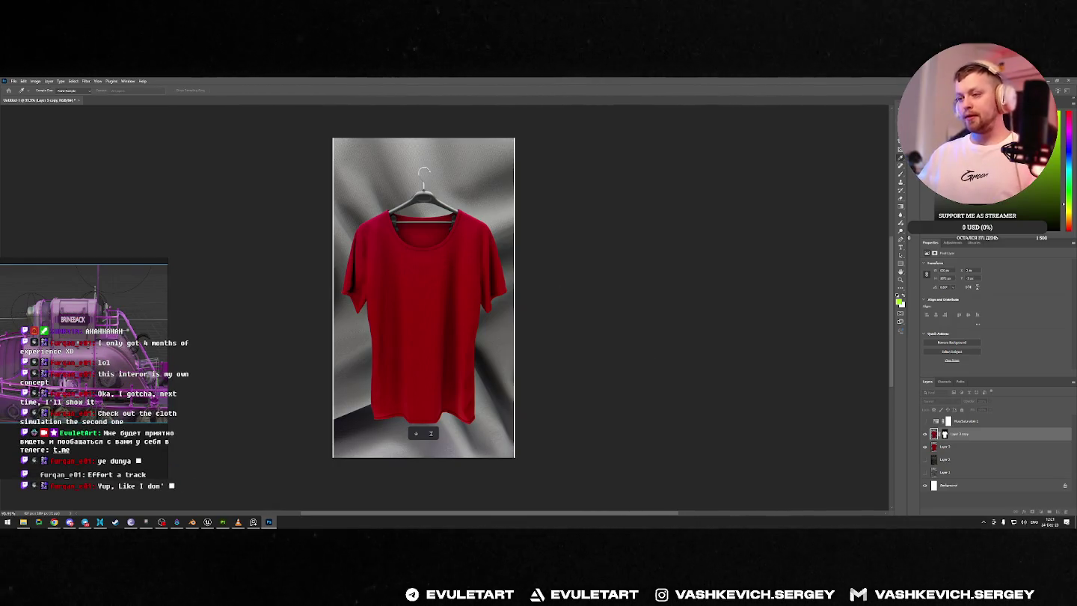
pyautogui.hotkey('ctrl', 'z')
pyautogui.hotkey('ctrl', 'shift', 'z')
pyautogui.hotkey('ctrl', 'z')
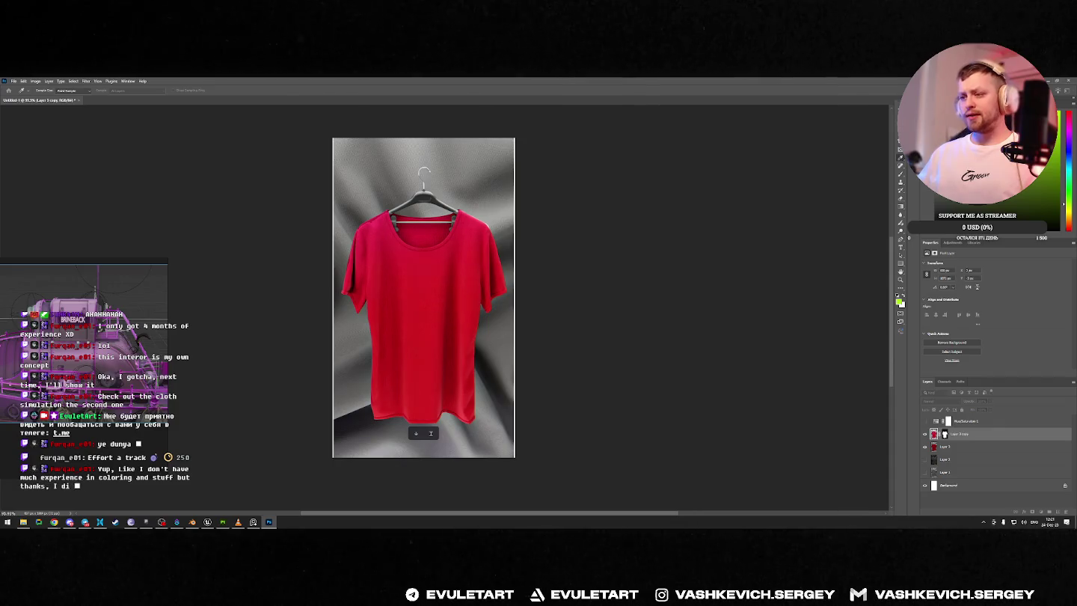
pyautogui.hotkey('ctrl', 'shift', 'z')
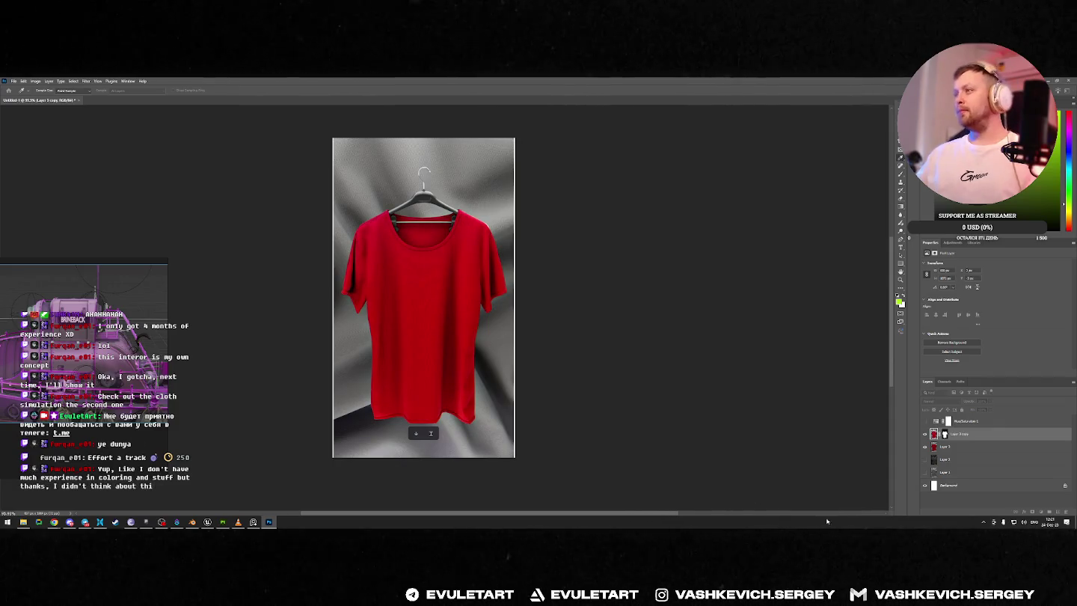
# Step: Toggle the Hue/Saturation layer to compare the shirt's values in greyscale and colour
pyautogui.press('l')
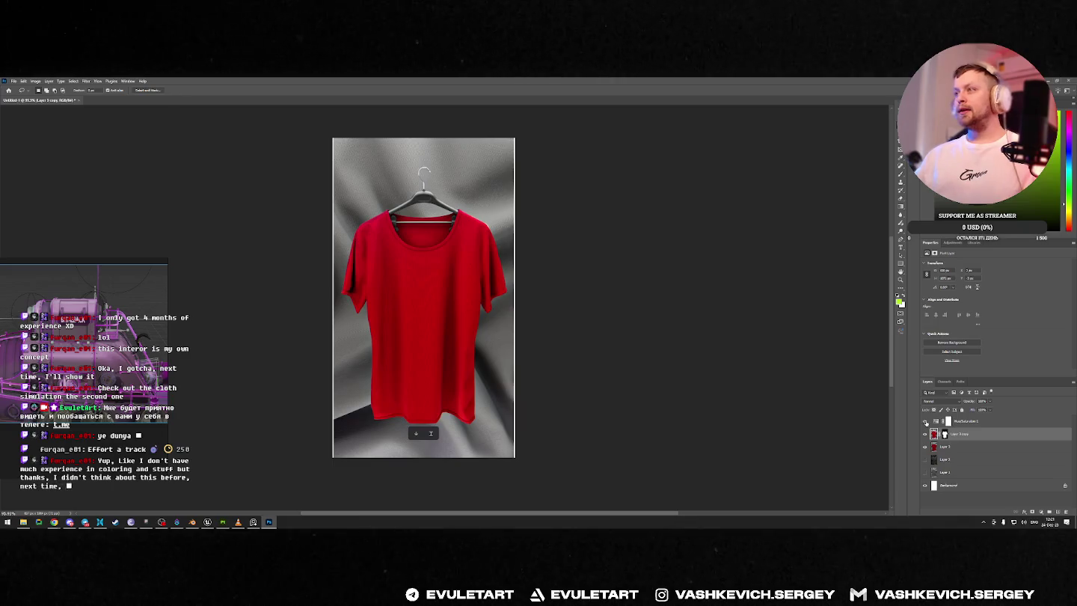
pyautogui.click(925, 421)
pyautogui.click(925, 421)
pyautogui.click(925, 422)
pyautogui.click(925, 422)
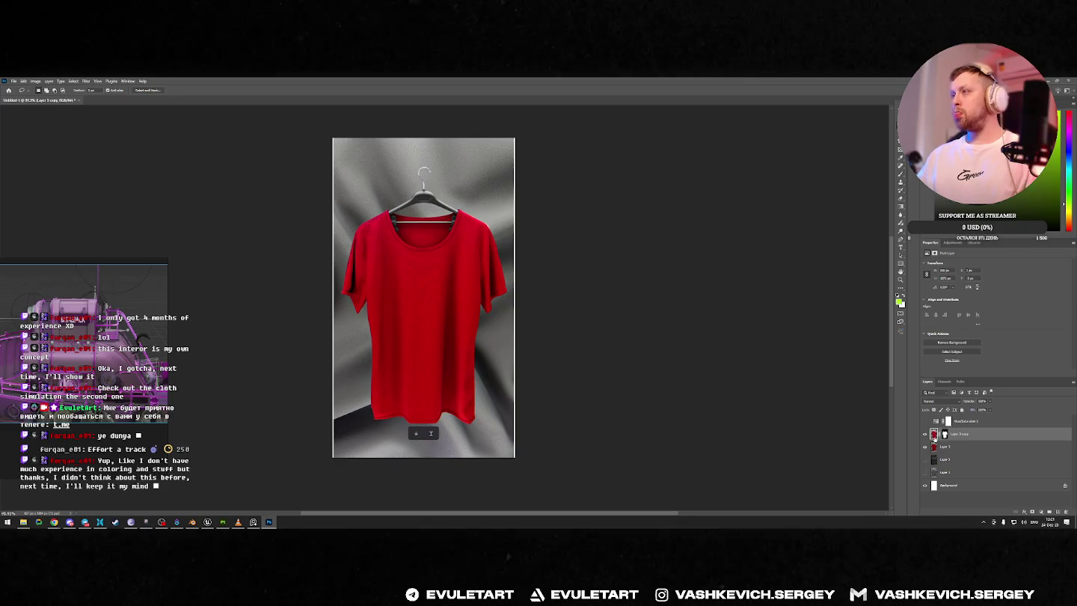
# Step: Add a Brightness/Contrast adjustment layer and test its brightness slider
pyautogui.rightClick(933, 436)
pyautogui.click(1041, 514)
pyautogui.click(1042, 514)
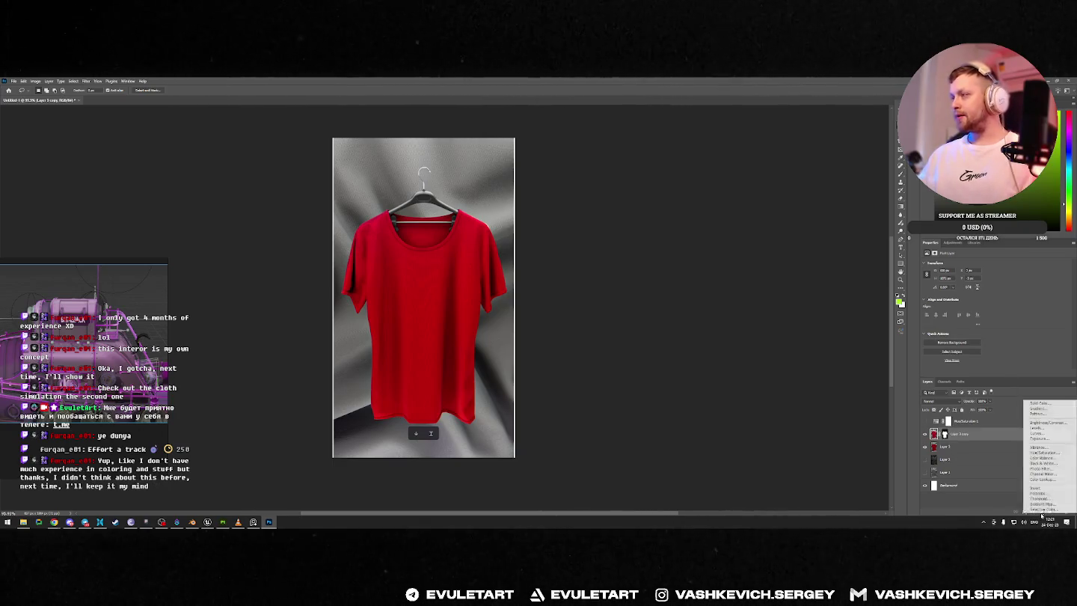
pyautogui.click(1046, 423)
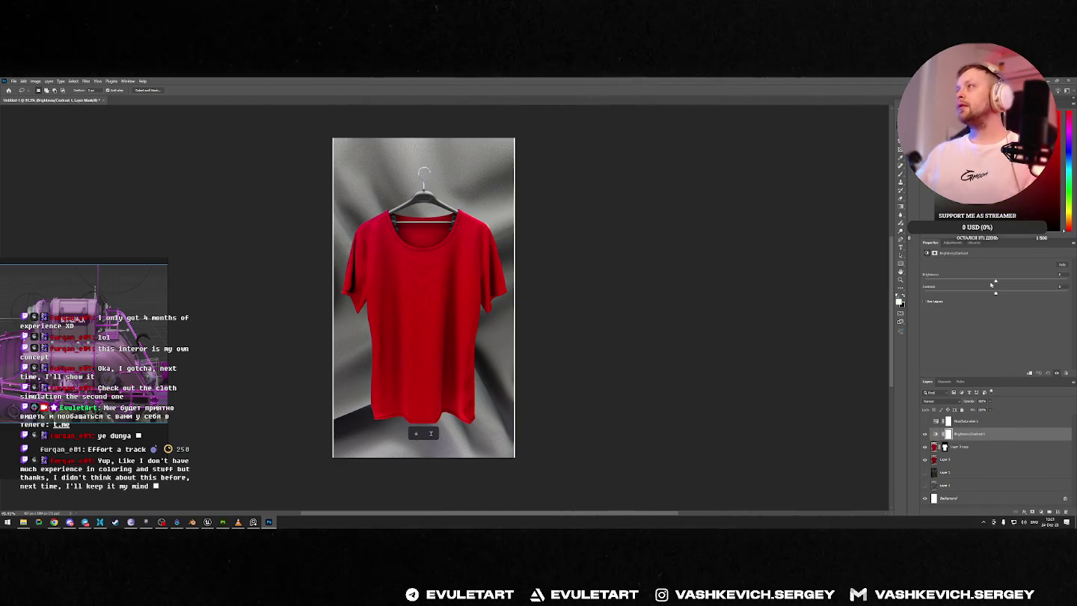
pyautogui.moveTo(995, 282); pyautogui.dragTo(995, 282)
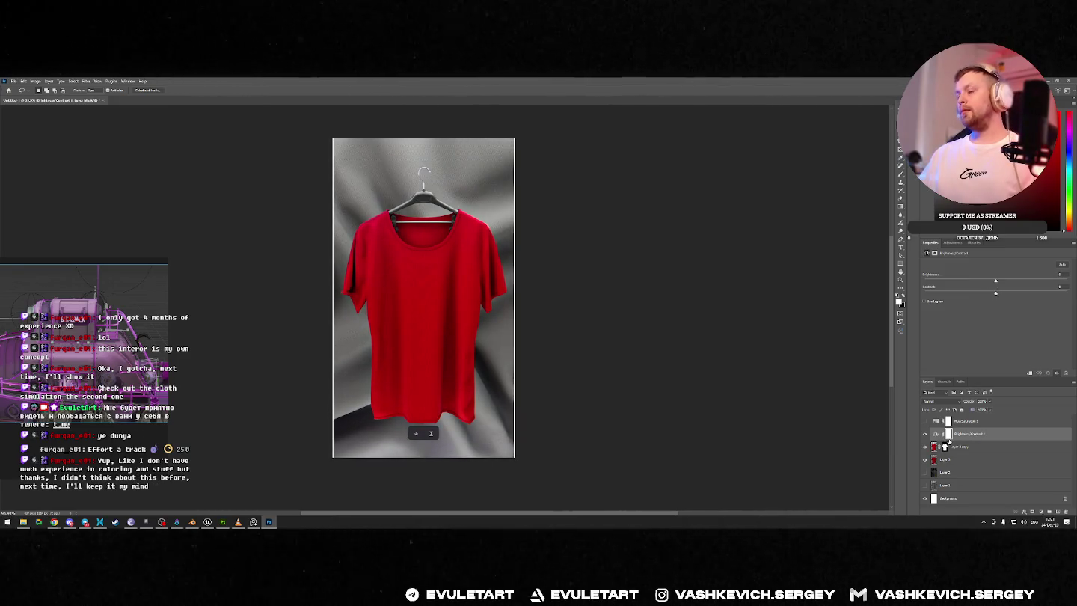
# Step: Load the shirt mask as a selection and mask the Brightness/Contrast layer to the shirt
pyautogui.click(935, 434)
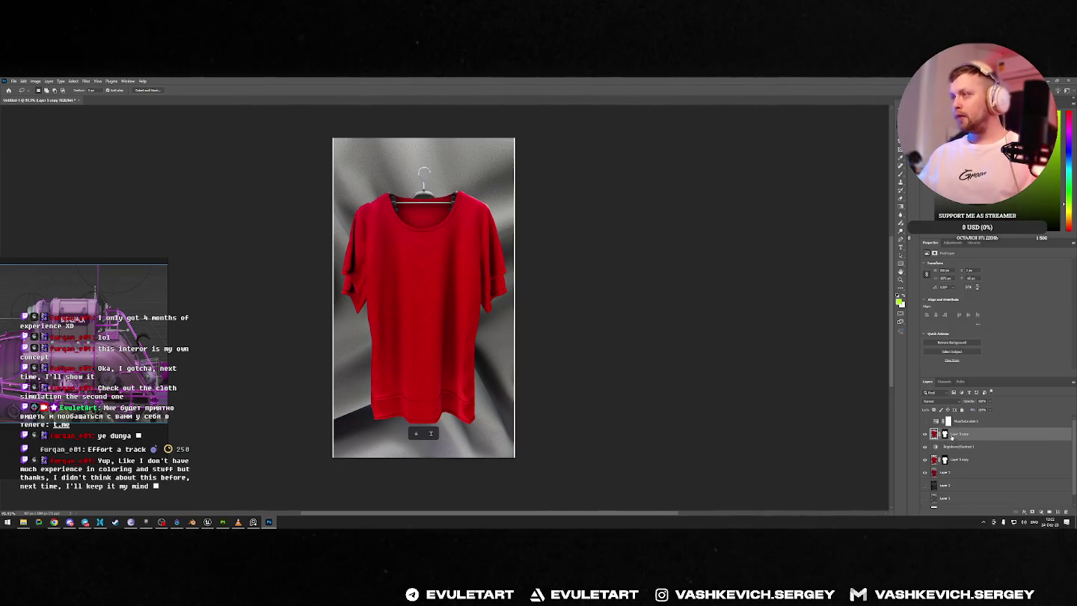
pyautogui.click(944, 446)
pyautogui.keyDown('ctrl'); pyautogui.click(944, 446); pyautogui.keyUp('ctrl')
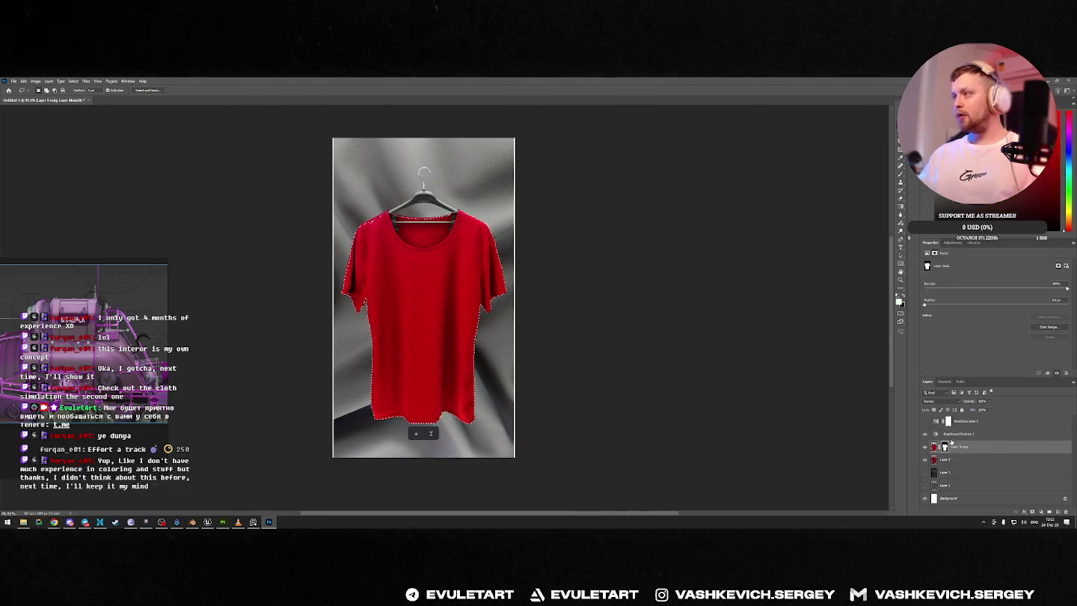
pyautogui.click(948, 435)
pyautogui.click(1032, 511)
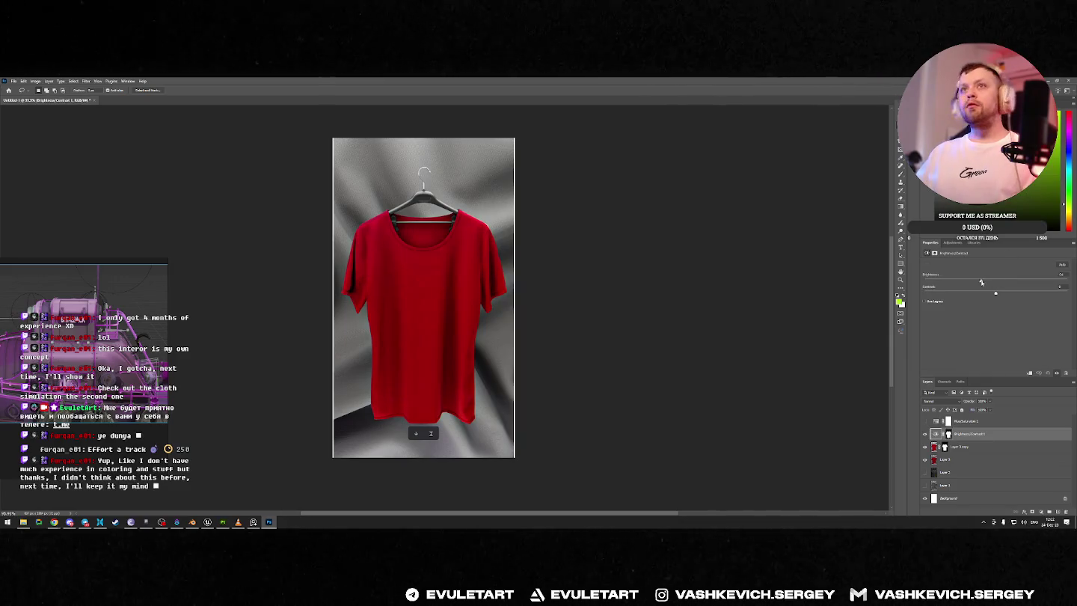
# Step: Darken the shirt's brightness while checking its values in greyscale and colour
pyautogui.click(924, 421)
pyautogui.moveTo(992, 281); pyautogui.dragTo(968, 283)
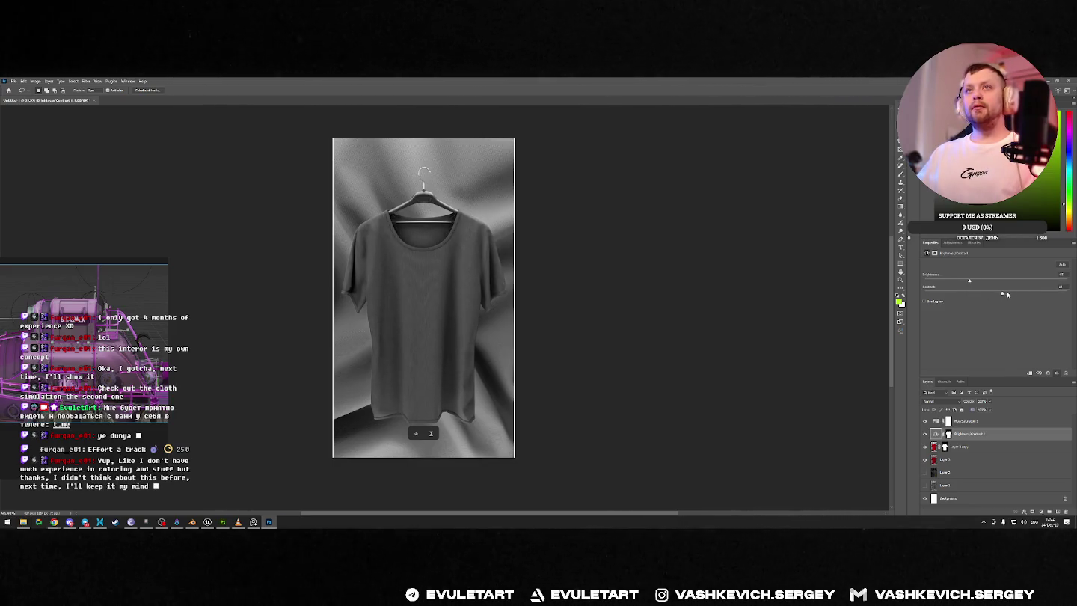
pyautogui.moveTo(965, 283)
pyautogui.mouseDown()
pyautogui.moveTo(993, 282)
pyautogui.moveTo(965, 285)
pyautogui.mouseUp()
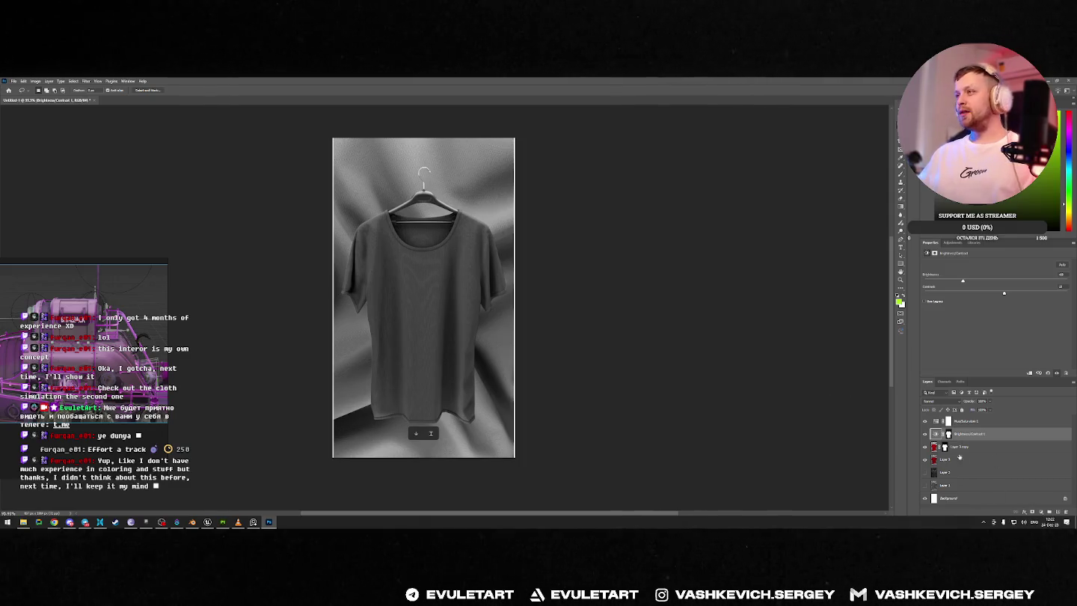
pyautogui.click(925, 422)
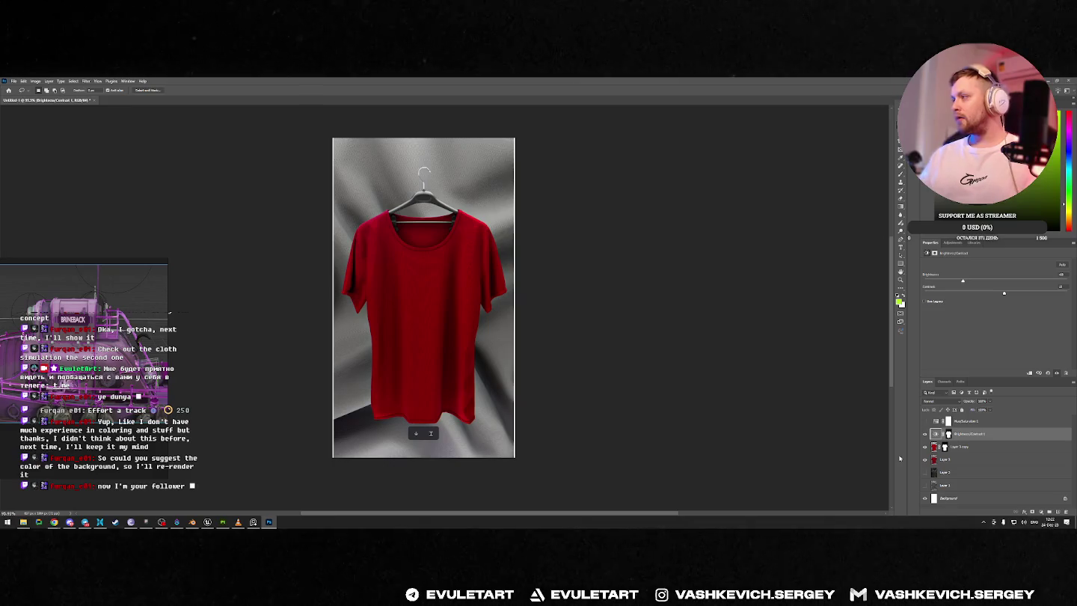
pyautogui.click(925, 422)
pyautogui.click(924, 421)
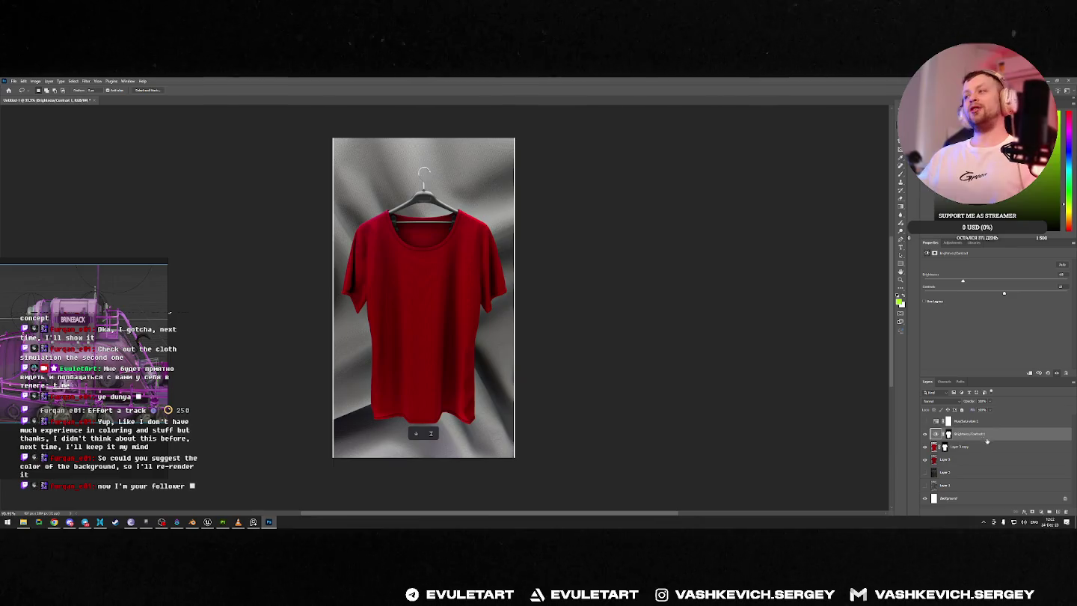
pyautogui.click(925, 421)
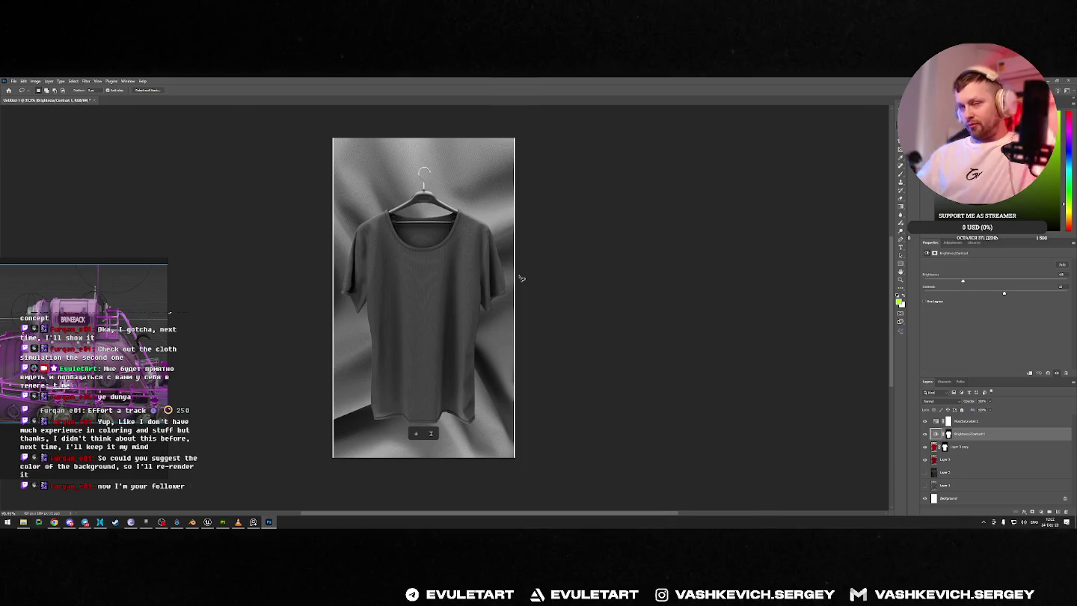
# Step: Create a new empty Layer 4 above the brightness adjustment
pyautogui.press('h')
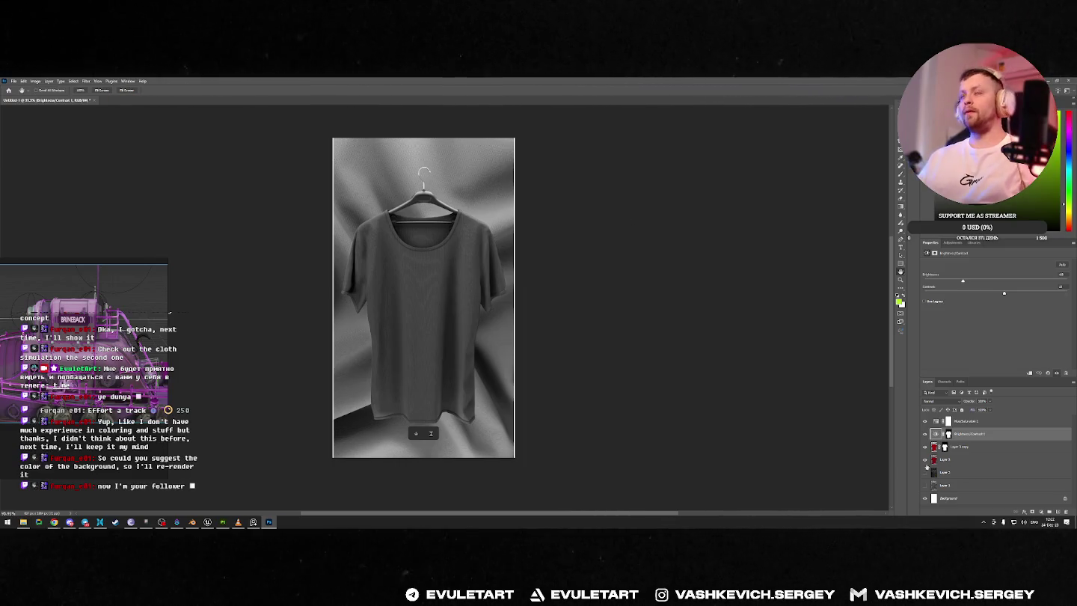
pyautogui.click(1056, 512)
pyautogui.press('b')
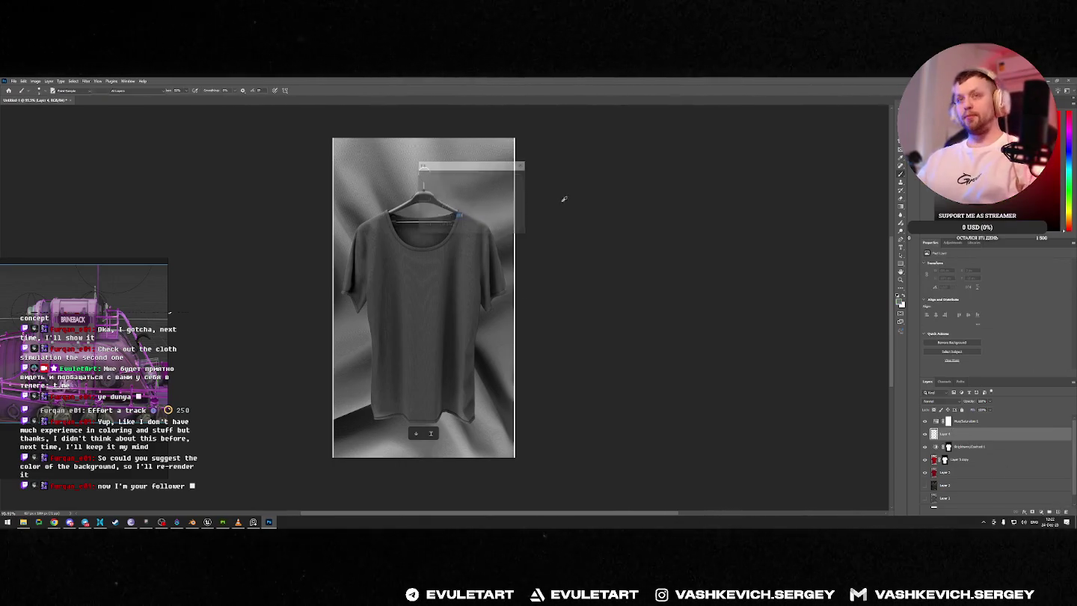
# Step: Fill Layer 4 with grey and mask it to the background using the inverted shirt selection
pyautogui.hotkey('alt', 'BackSpace')
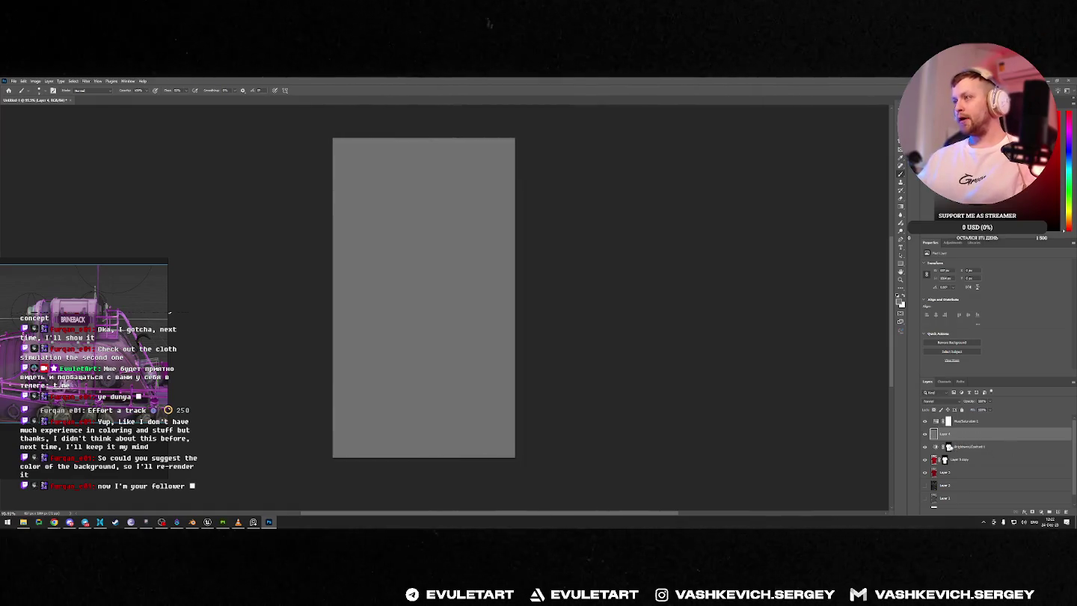
pyautogui.keyDown('ctrl'); pyautogui.click(948, 447); pyautogui.keyUp('ctrl')
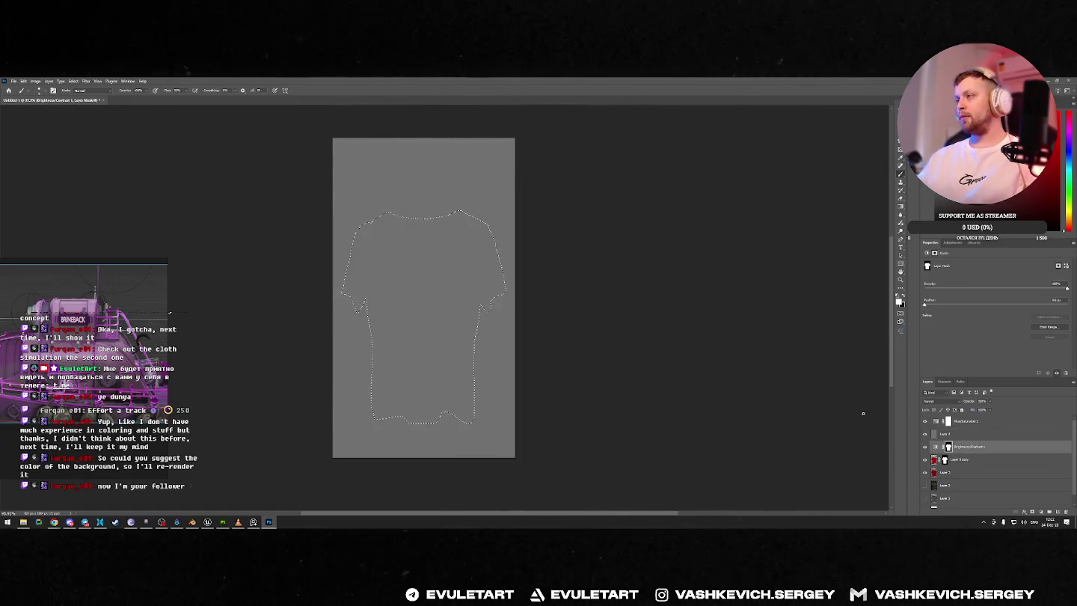
pyautogui.hotkey('ctrl', 'shift', 'i')
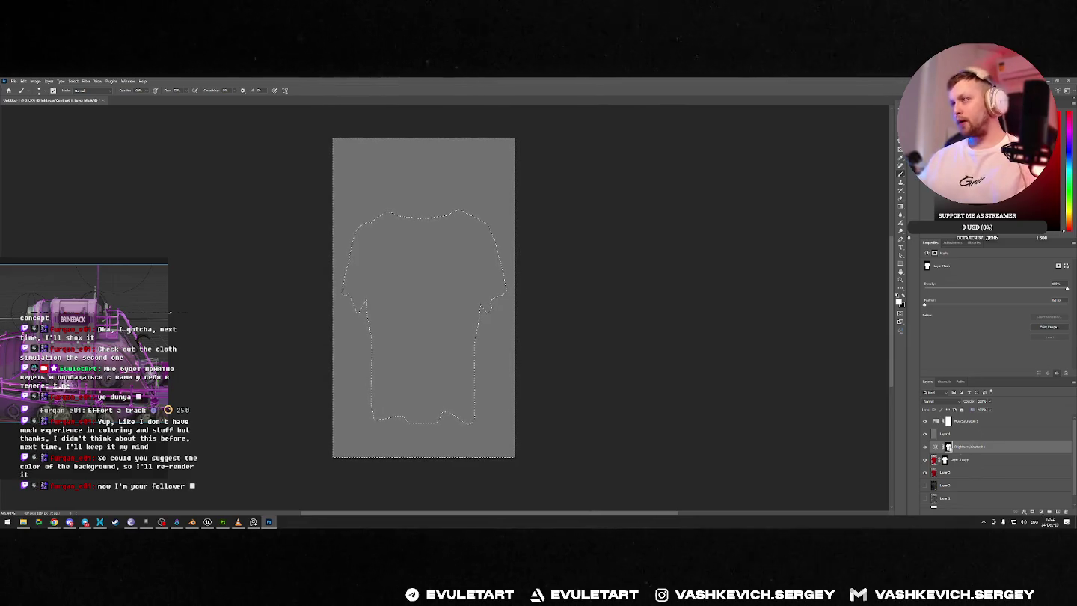
pyautogui.hotkey('alt', ']')
pyautogui.click(1040, 513)
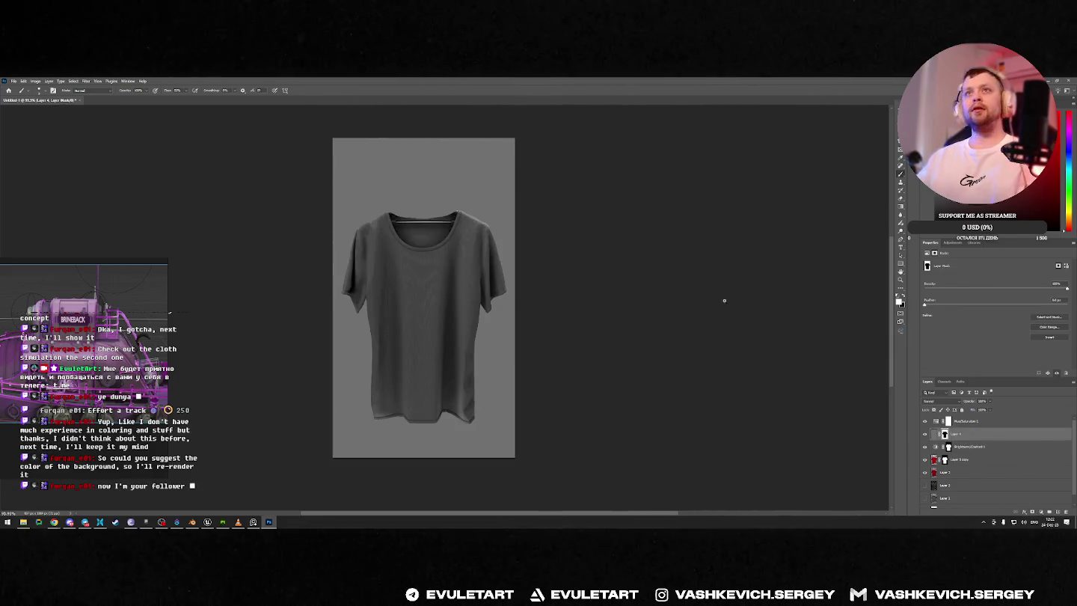
pyautogui.click(934, 434)
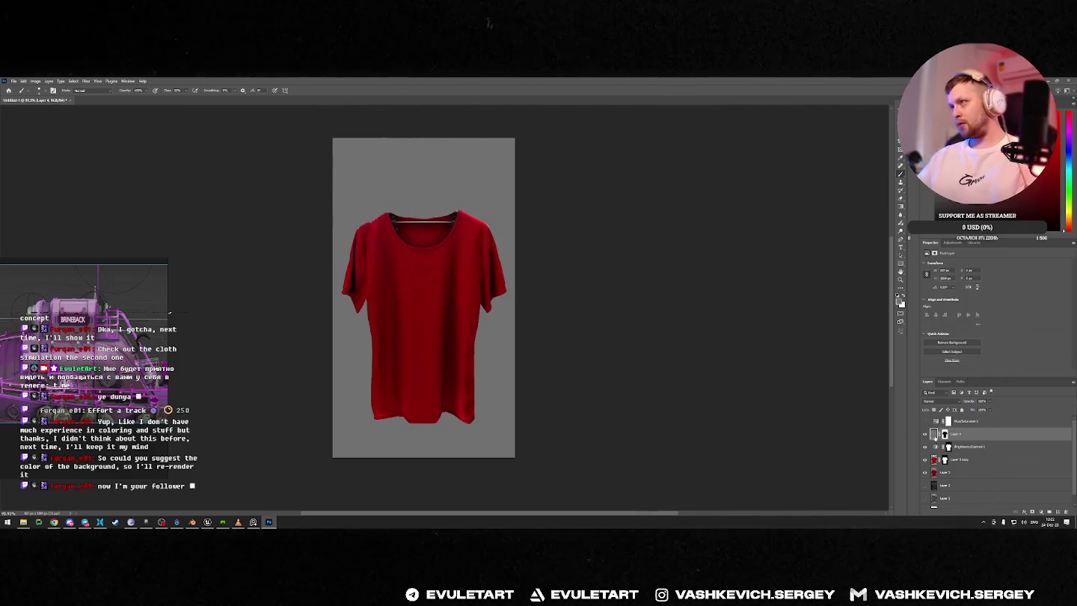
# Step: Set Layer 4's blend mode to Color and choose a teal foreground colour
pyautogui.click(941, 406)
pyautogui.click(942, 503)
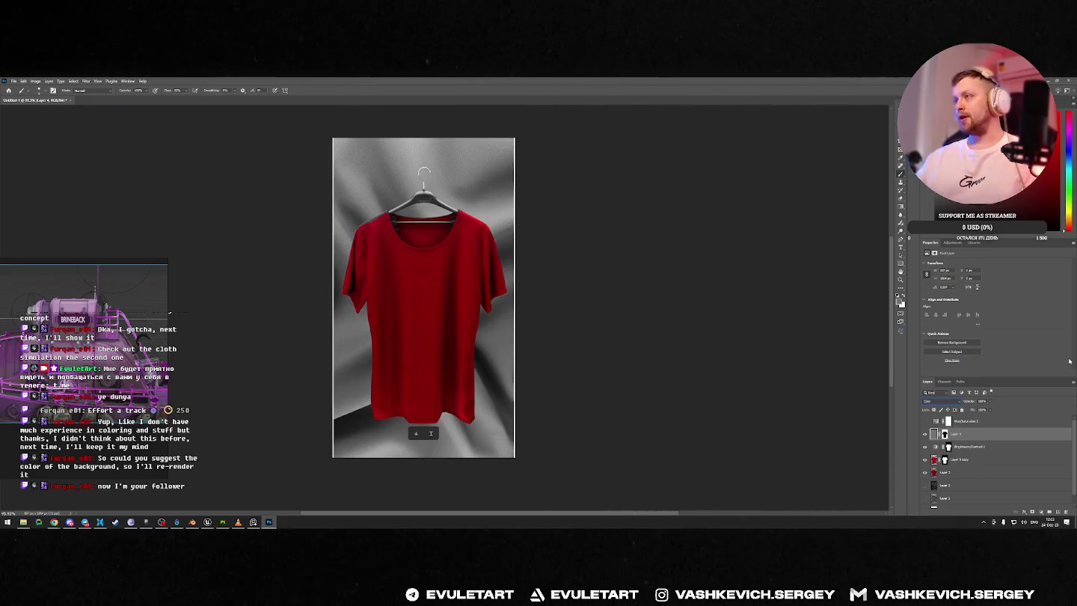
pyautogui.keyDown('alt'); pyautogui.scroll(2, 430, 280); pyautogui.keyUp('alt')
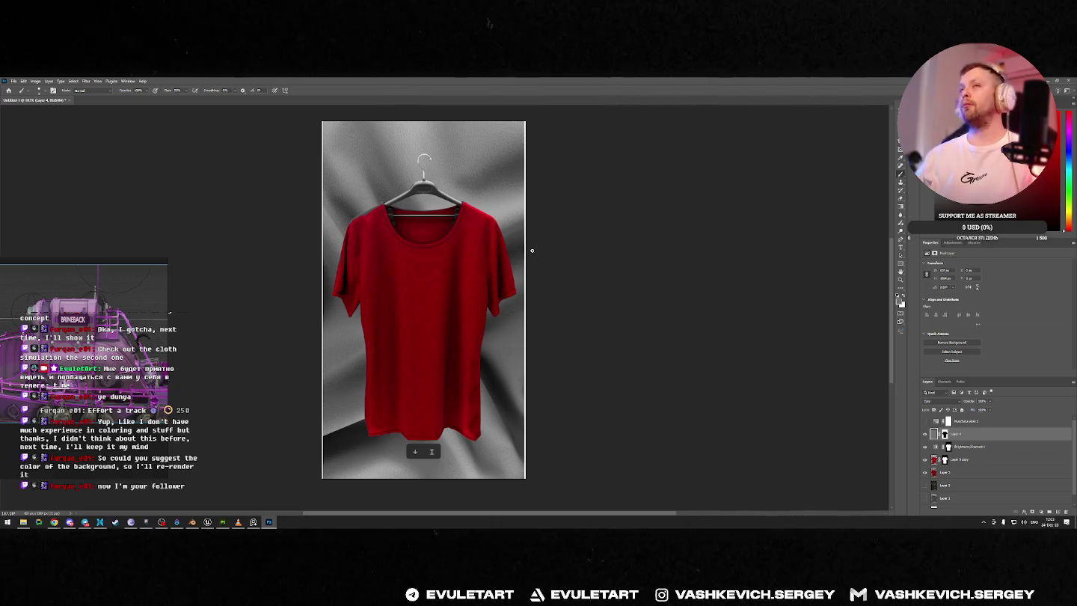
pyautogui.keyDown('alt'); pyautogui.scroll(2, 478, 307); pyautogui.keyUp('alt')
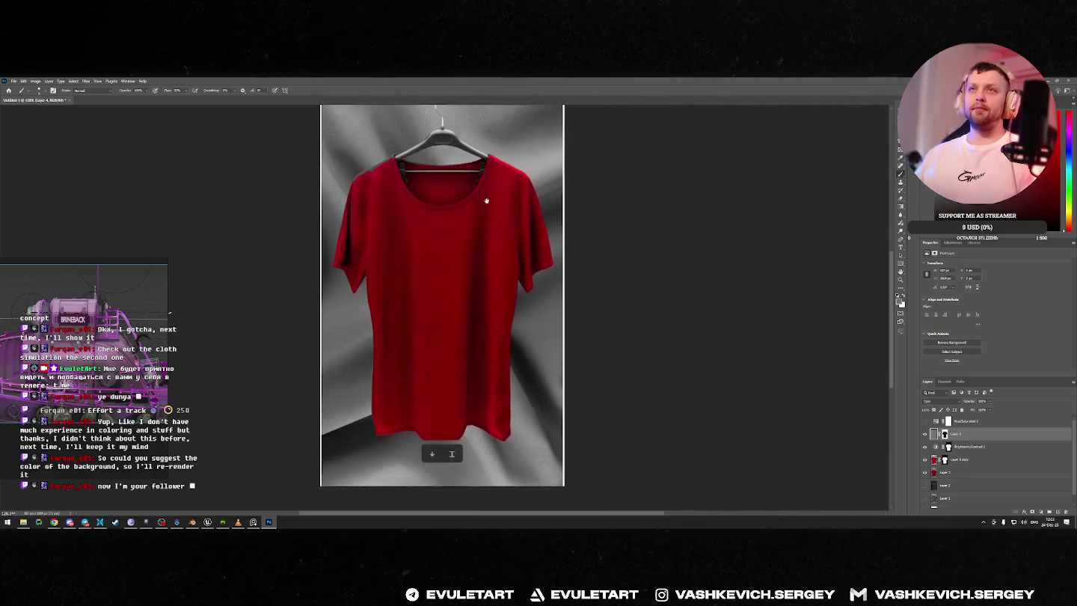
pyautogui.click(1050, 166)
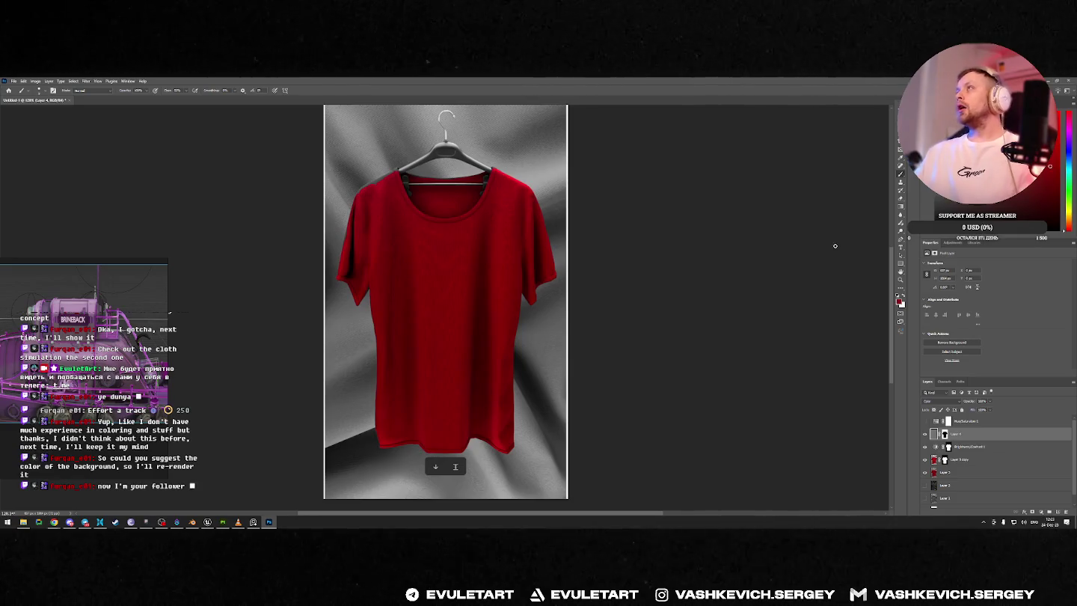
pyautogui.moveTo(1065, 181); pyautogui.dragTo(1066, 167)
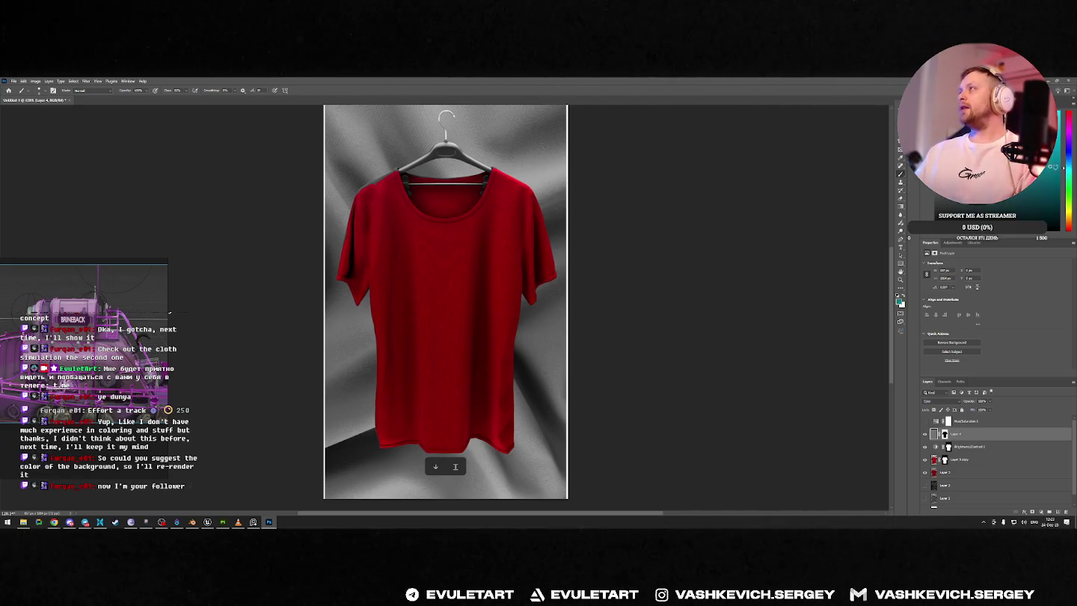
# Step: Fill Layer 4 with teal and compare greyscale values with the teal and brightness layers toggled
pyautogui.hotkey('alt', 'BackSpace')
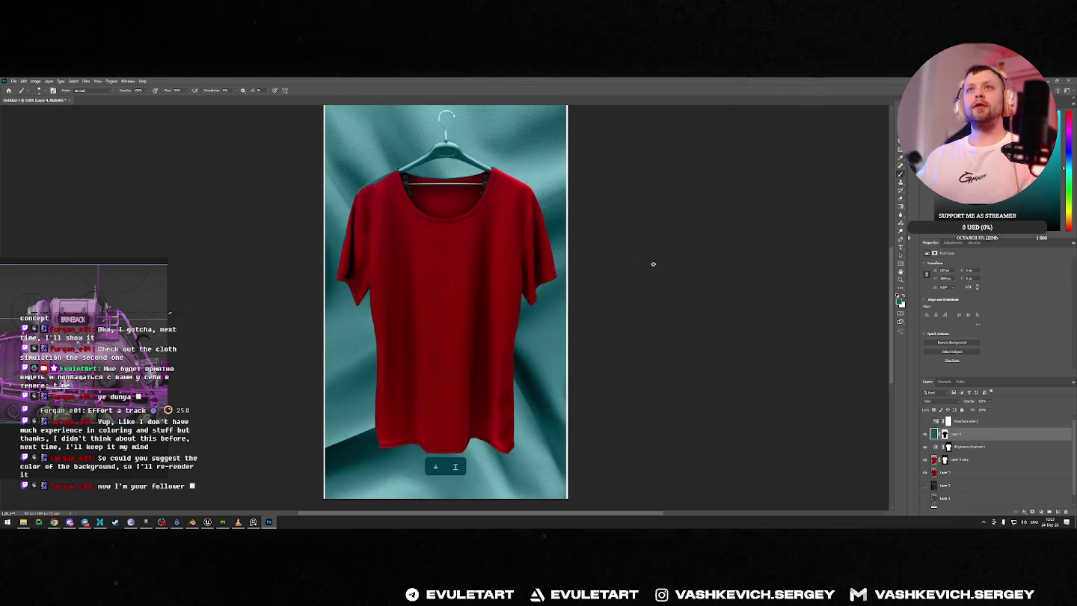
pyautogui.click(925, 421)
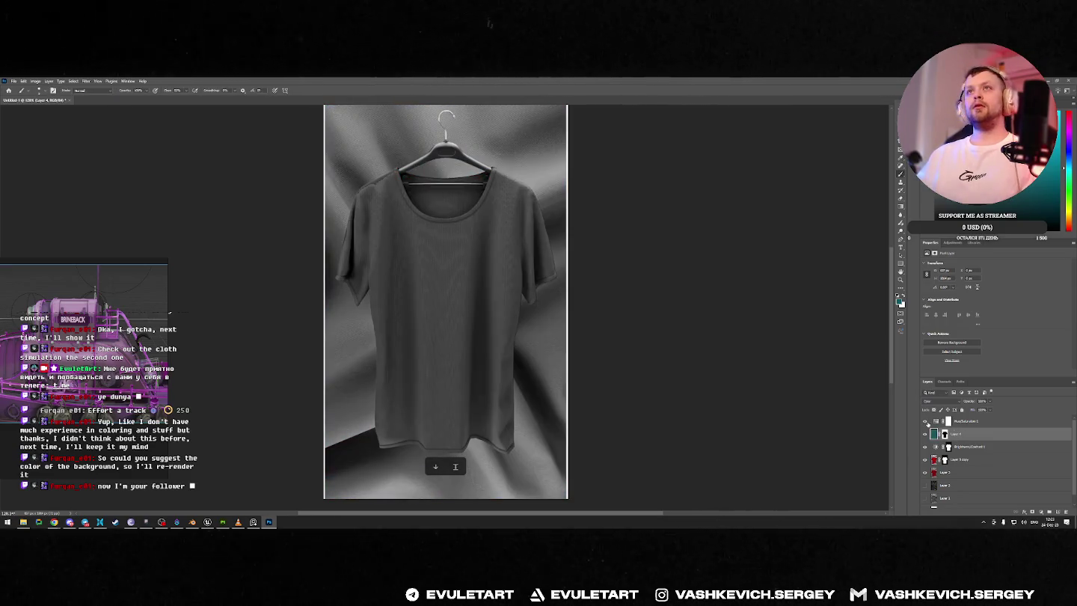
pyautogui.click(925, 434)
pyautogui.click(925, 433)
pyautogui.click(925, 434)
pyautogui.click(925, 433)
pyautogui.click(924, 434)
pyautogui.click(925, 434)
pyautogui.click(925, 433)
pyautogui.click(925, 434)
pyautogui.click(925, 433)
pyautogui.click(925, 433)
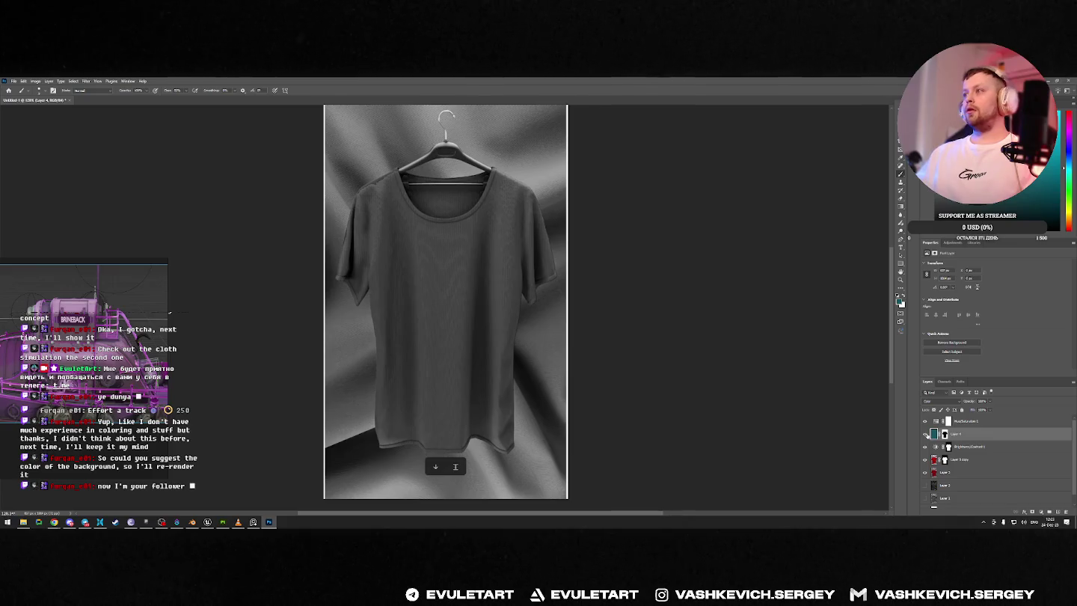
pyautogui.click(1038, 207)
# Step: Target the teal layer's pixels and compare the image in colour and greyscale
pyautogui.click(944, 434)
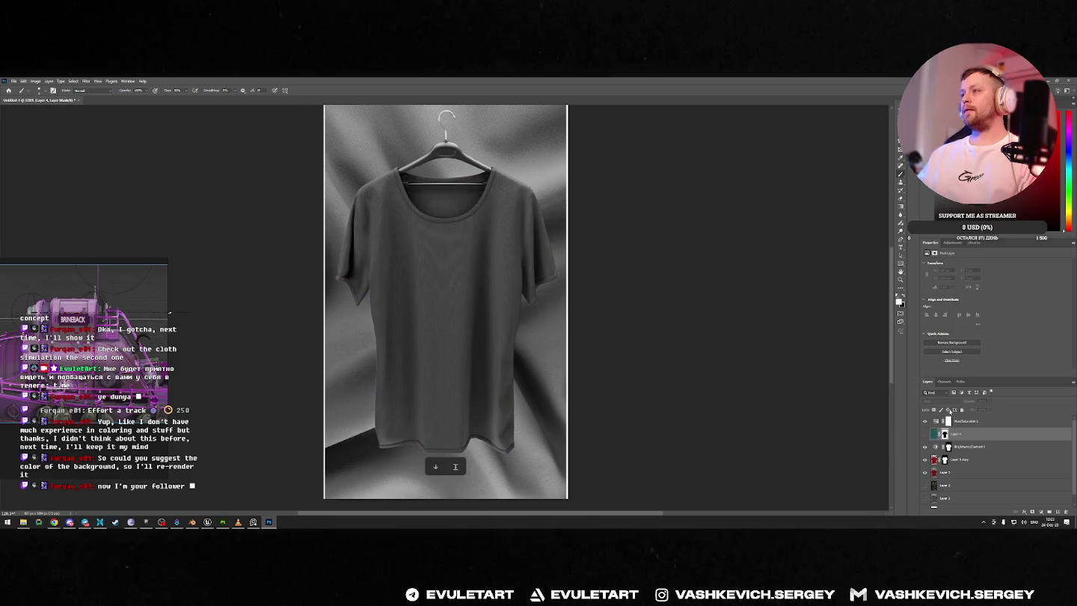
pyautogui.click(934, 434)
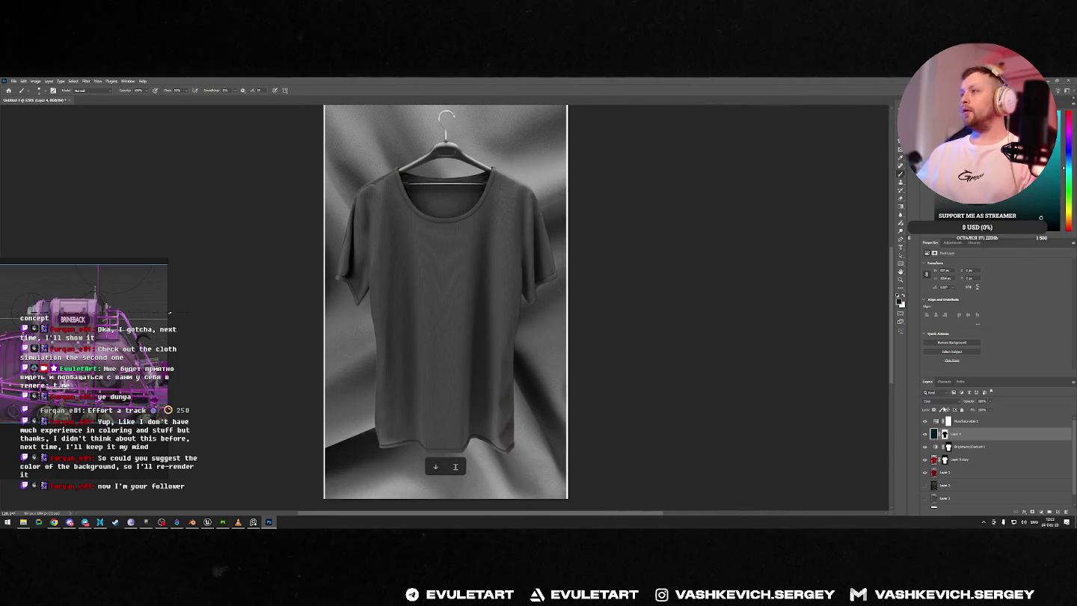
pyautogui.click(924, 421)
pyautogui.click(925, 421)
pyautogui.click(925, 421)
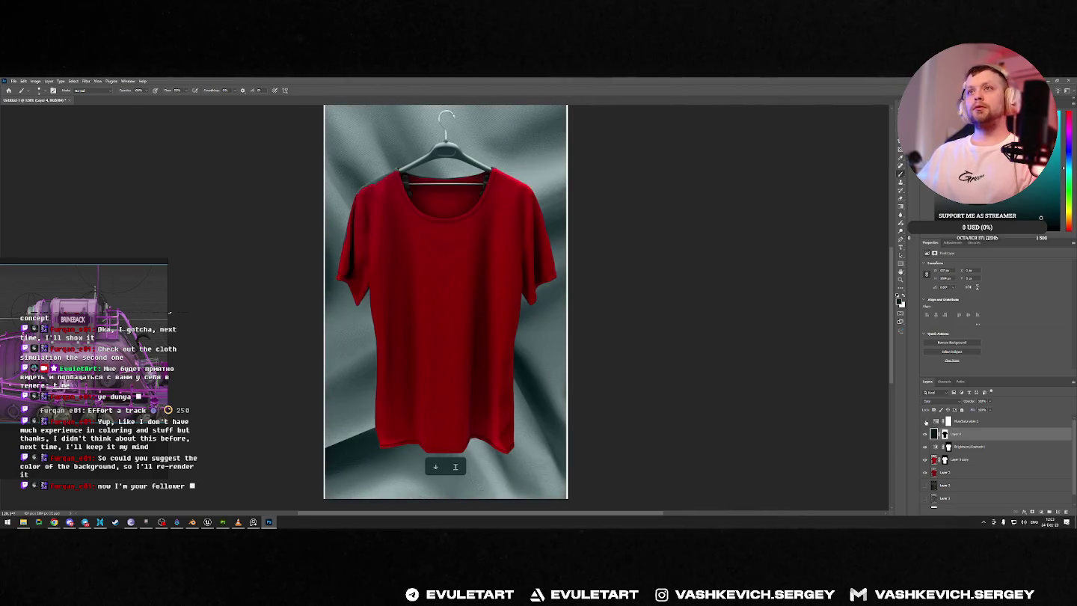
pyautogui.click(925, 421)
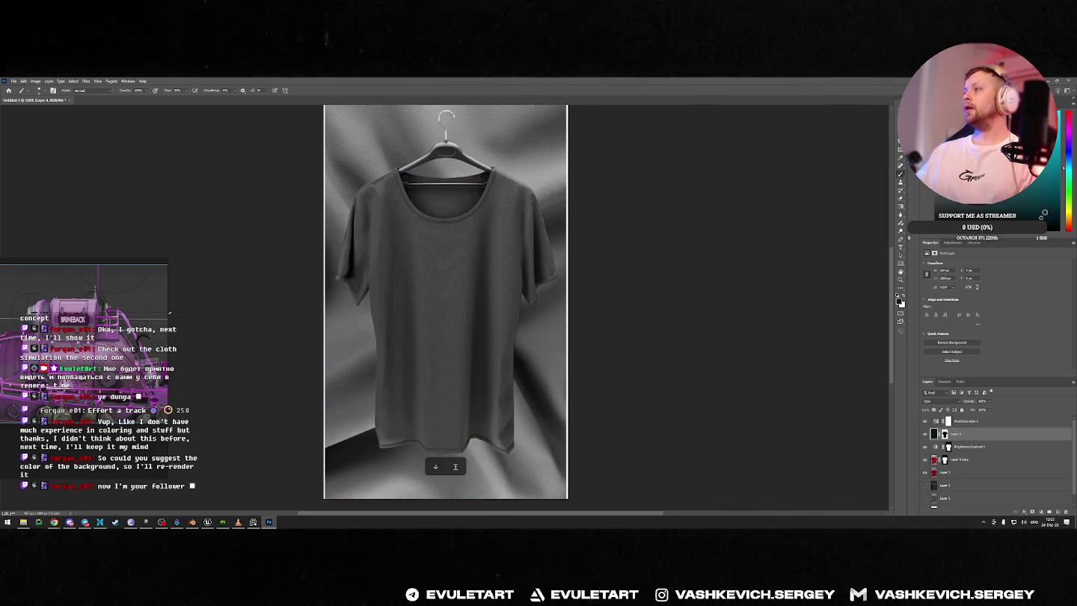
# Step: Try Multiply blending on the teal layer and refill it with a chosen teal
pyautogui.click(936, 402)
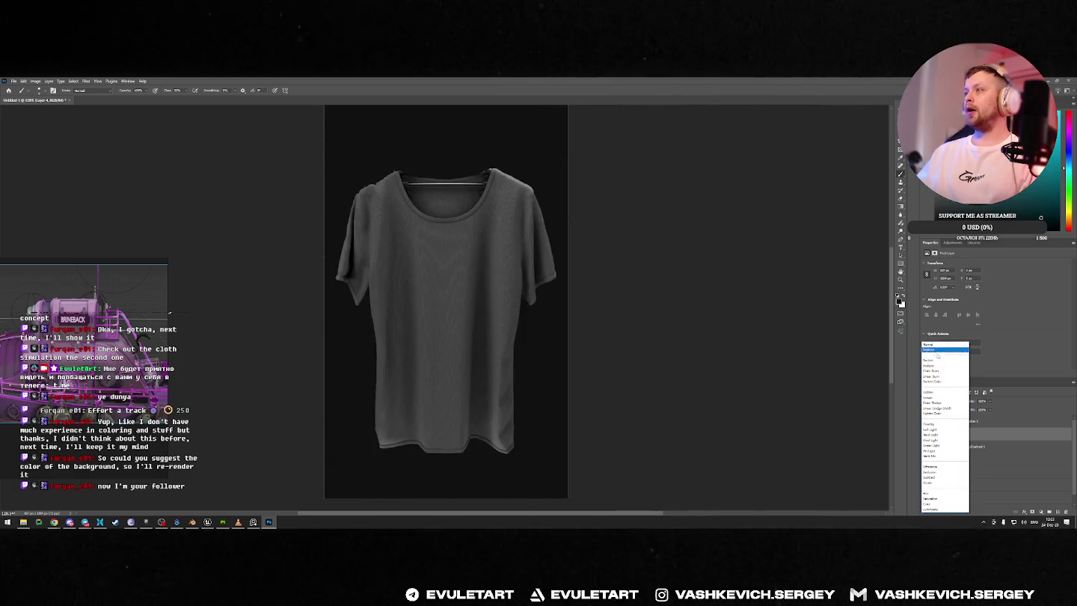
pyautogui.click(931, 366)
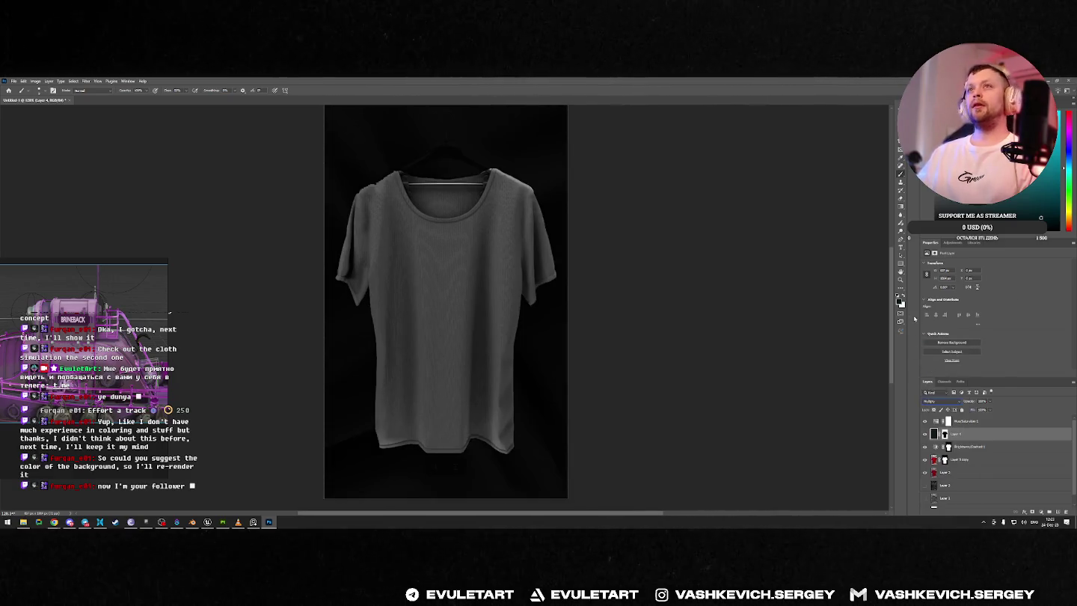
pyautogui.click(1056, 179)
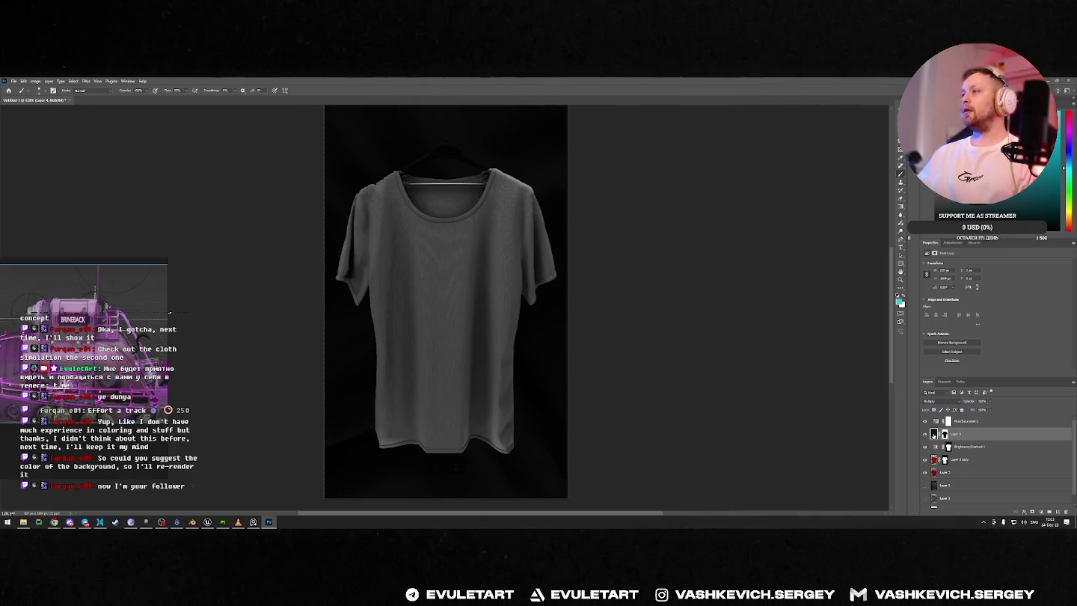
pyautogui.hotkey('alt', 'BackSpace')
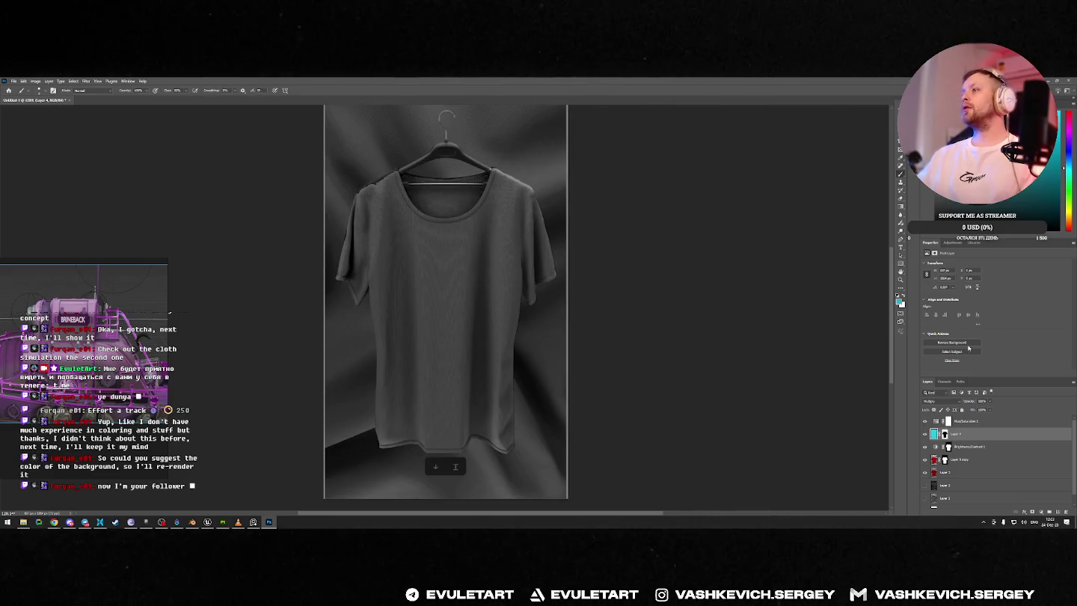
# Step: Raise the shirt's Brightness/Contrast slider slightly, then view the result in colour
pyautogui.click(935, 445)
pyautogui.moveTo(983, 281); pyautogui.dragTo(1002, 281)
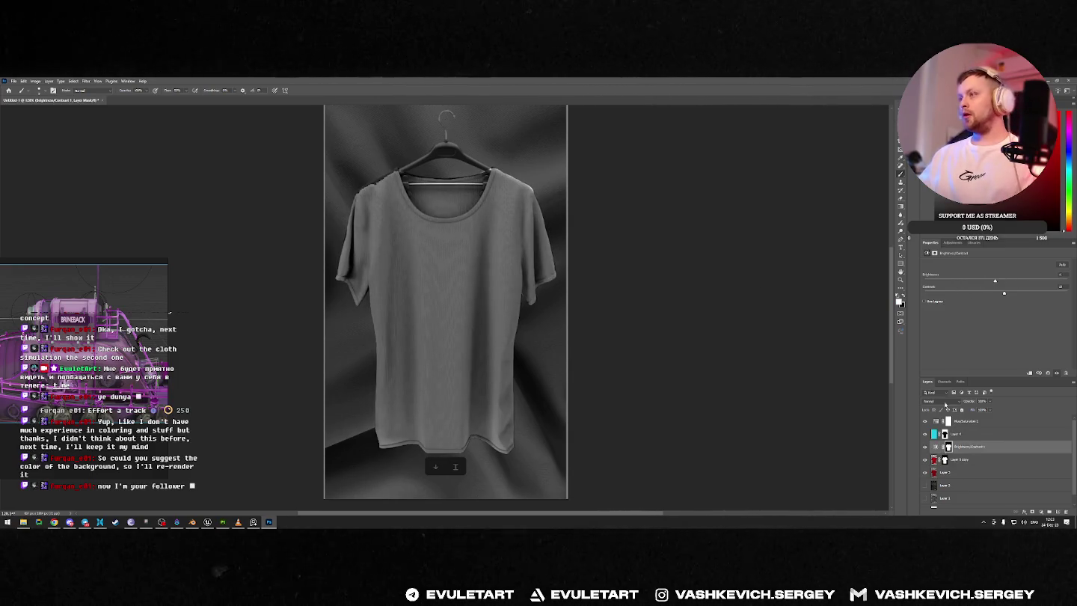
pyautogui.hotkey('alt', ']')
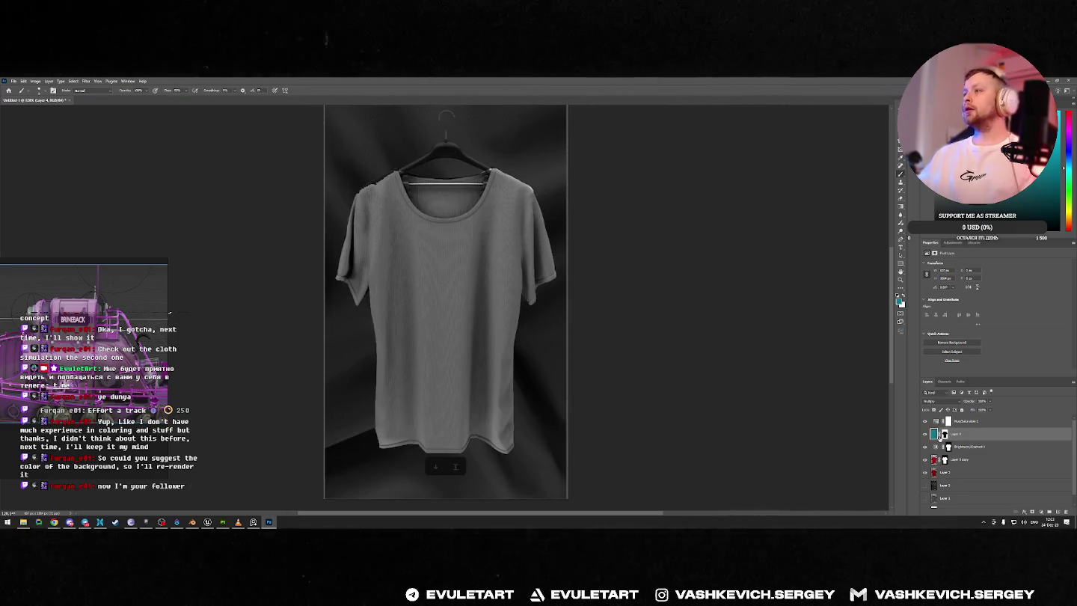
pyautogui.click(925, 421)
pyautogui.keyDown('alt'); pyautogui.scroll(-3, 643, 329); pyautogui.keyUp('alt')
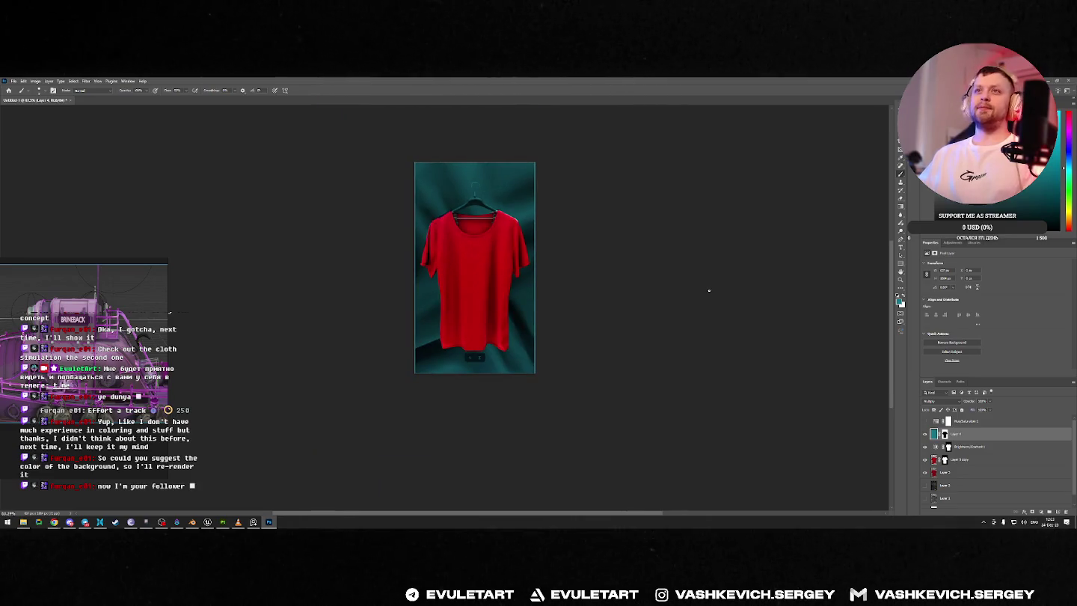
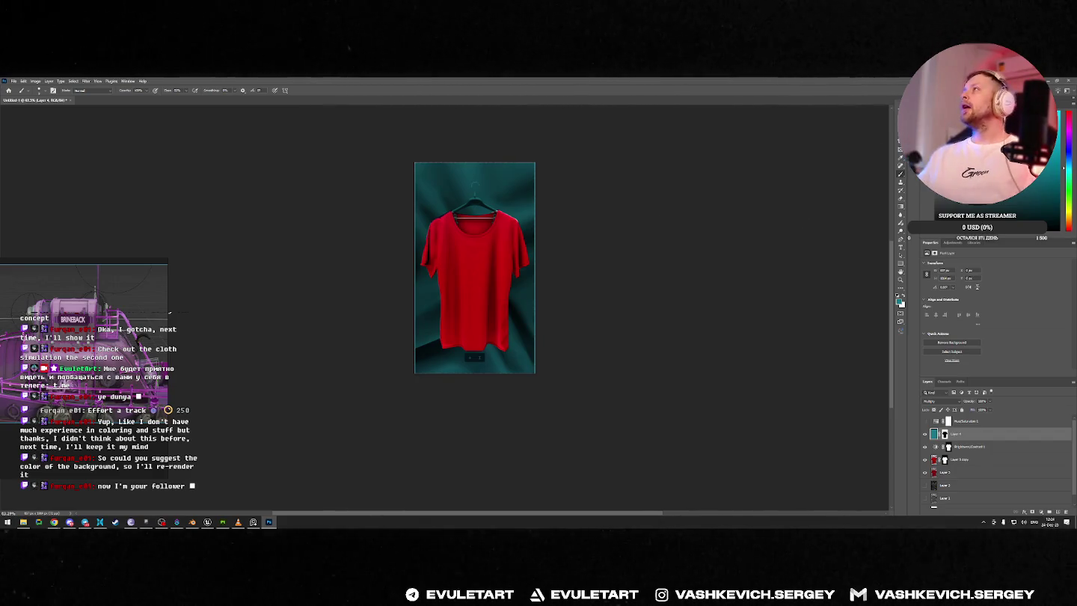
# Step: Zoom to inspect the red T-shirt render, then close Photoshop without saving changes
pyautogui.scroll(5, 457, 183)
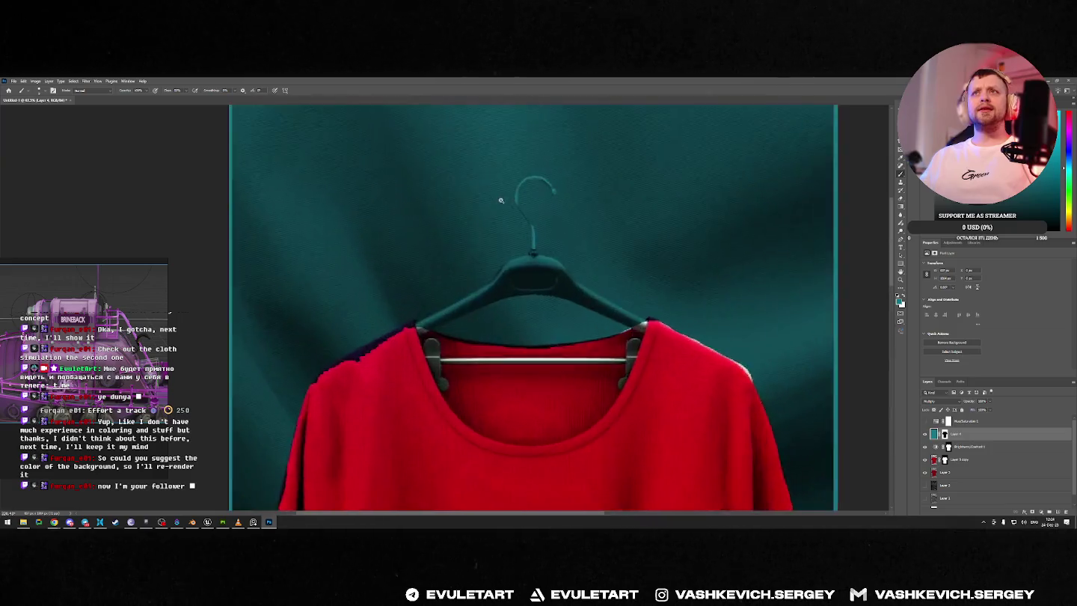
pyautogui.scroll(-4, 473, 195)
pyautogui.click(1069, 80)
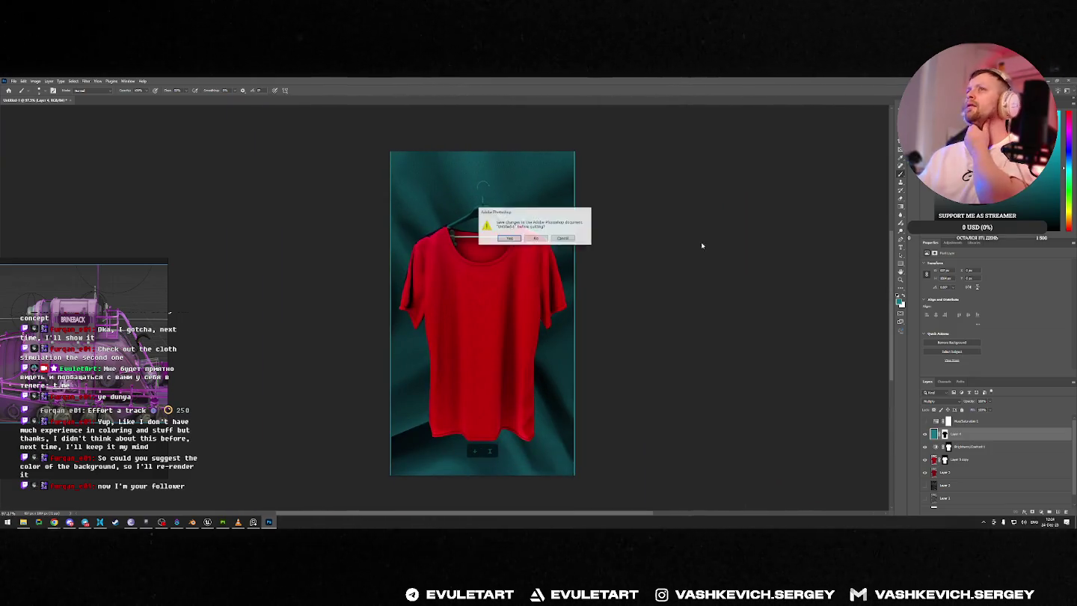
pyautogui.press('n')
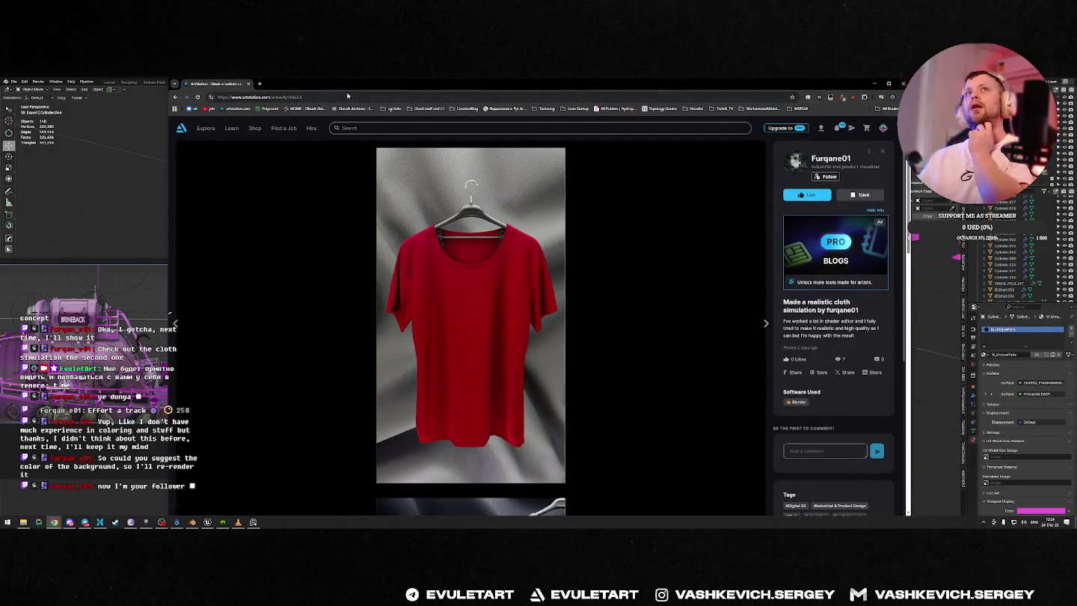
# Step: Resize the browser over Blender and search Google for 'зин10 черно белый режим' in a new tab
pyautogui.moveTo(430, 83)
pyautogui.mouseDown()
pyautogui.moveTo(407, 122)
pyautogui.moveTo(407, 106)
pyautogui.mouseUp()
pyautogui.moveTo(902, 259); pyautogui.dragTo(905, 474)
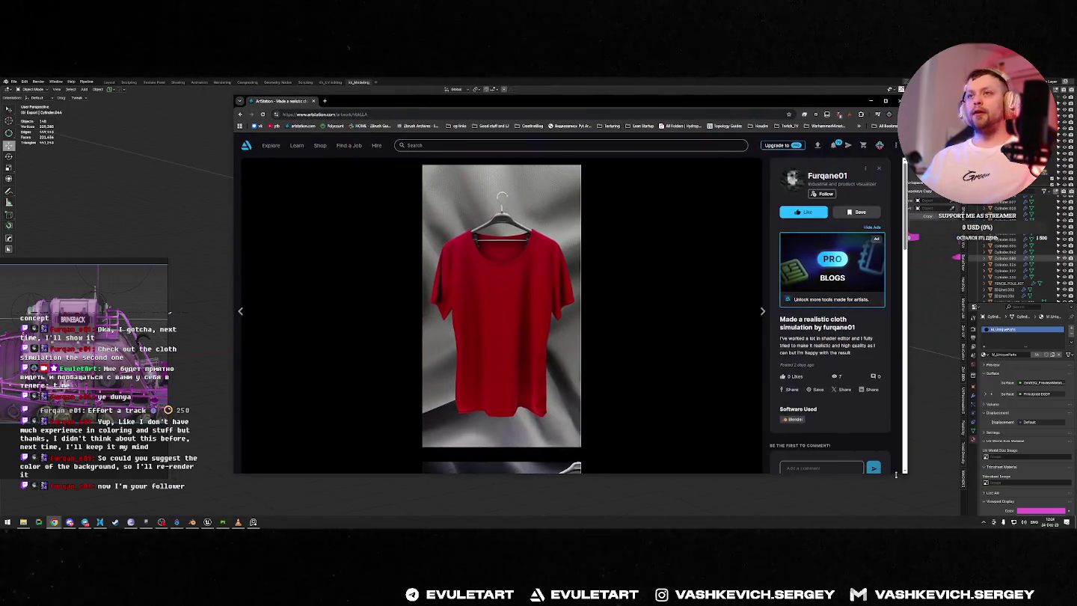
pyautogui.click(324, 100)
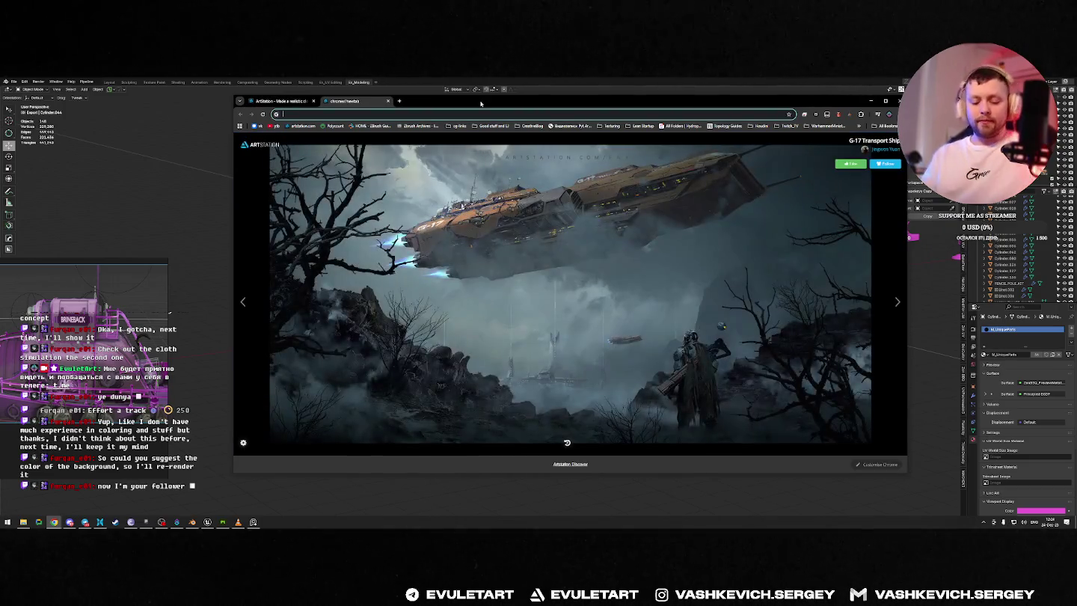
pyautogui.write('з')
pyautogui.write('ин10')
pyautogui.write(' черно белый режим')
pyautogui.press('Return')
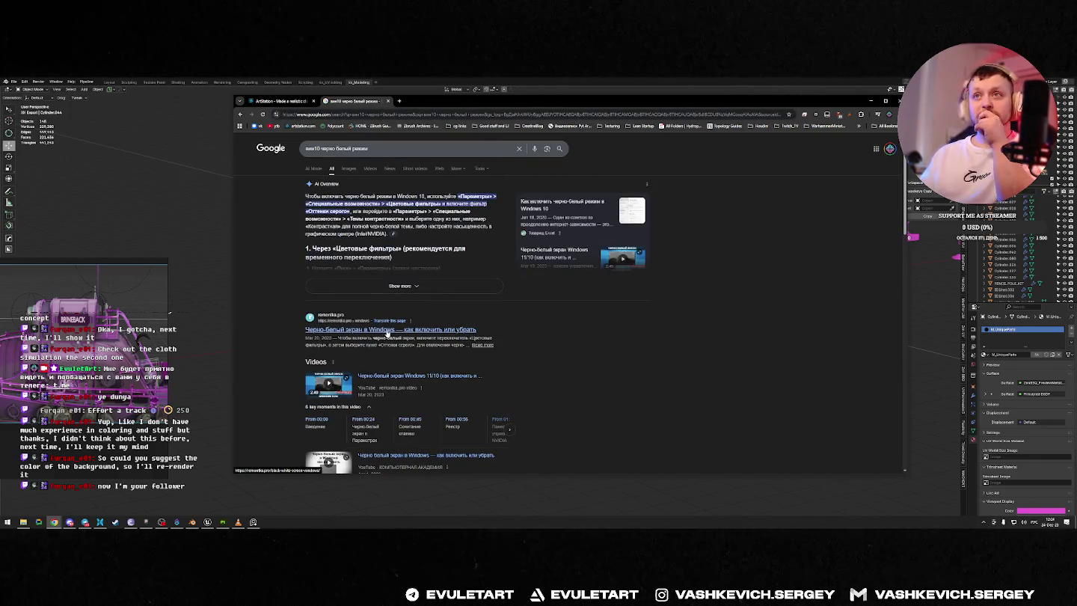
# Step: Read through the remontka.pro article on black-and-white screen mode
pyautogui.click(387, 333)
pyautogui.scroll(-5, 655, 210)
pyautogui.scroll(-1, 655, 210)
pyautogui.scroll(-1, 496, 306)
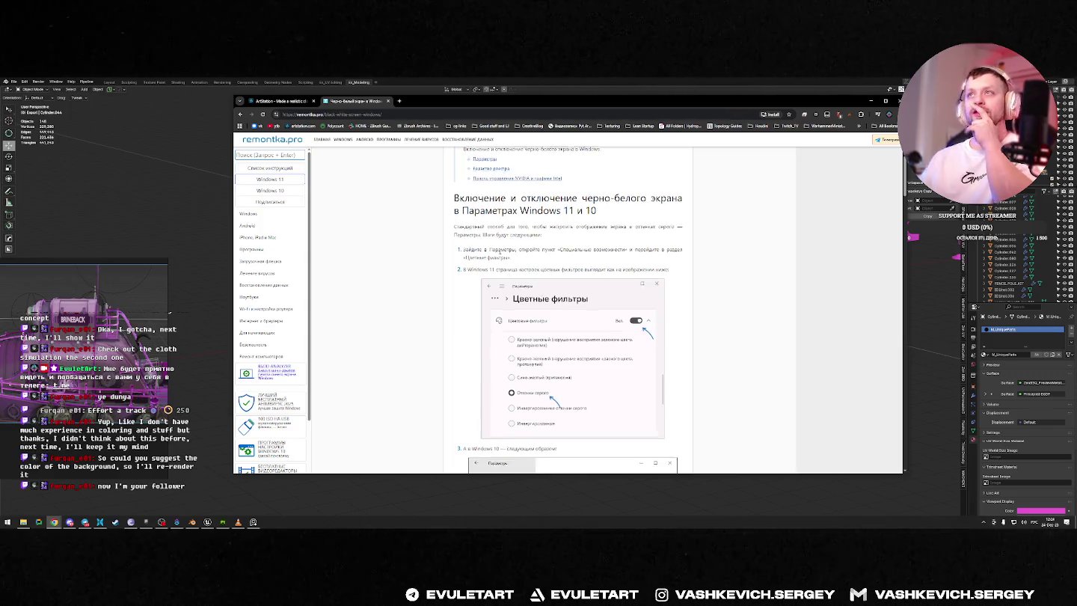
pyautogui.scroll(-2, 591, 278)
pyautogui.scroll(-2, 591, 278)
pyautogui.scroll(-2, 592, 279)
pyautogui.scroll(-1, 591, 278)
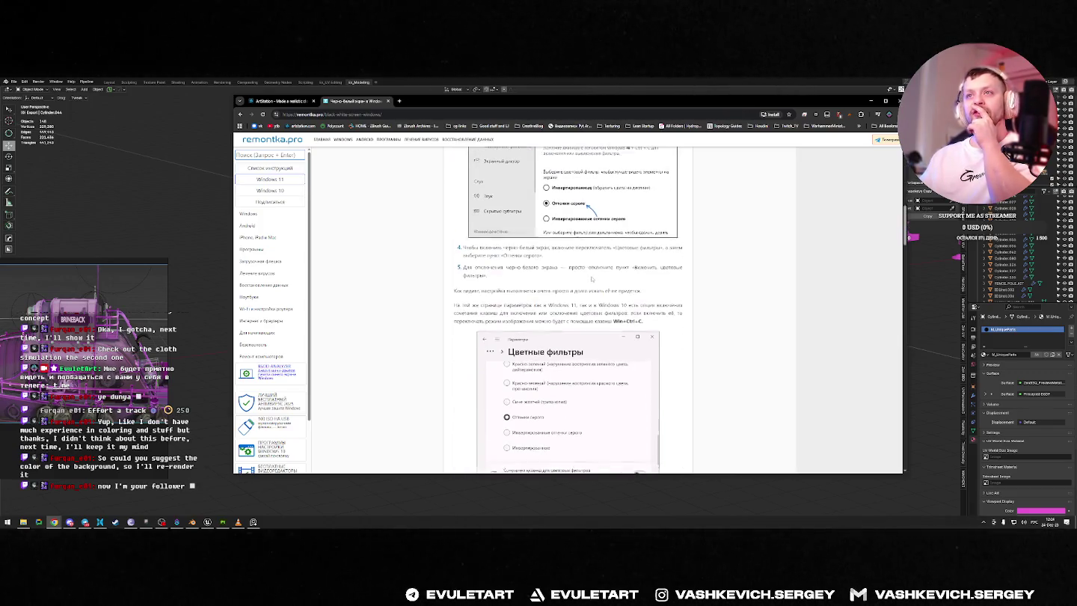
pyautogui.scroll(-2, 591, 278)
pyautogui.scroll(1, 589, 285)
pyautogui.scroll(-2, 629, 302)
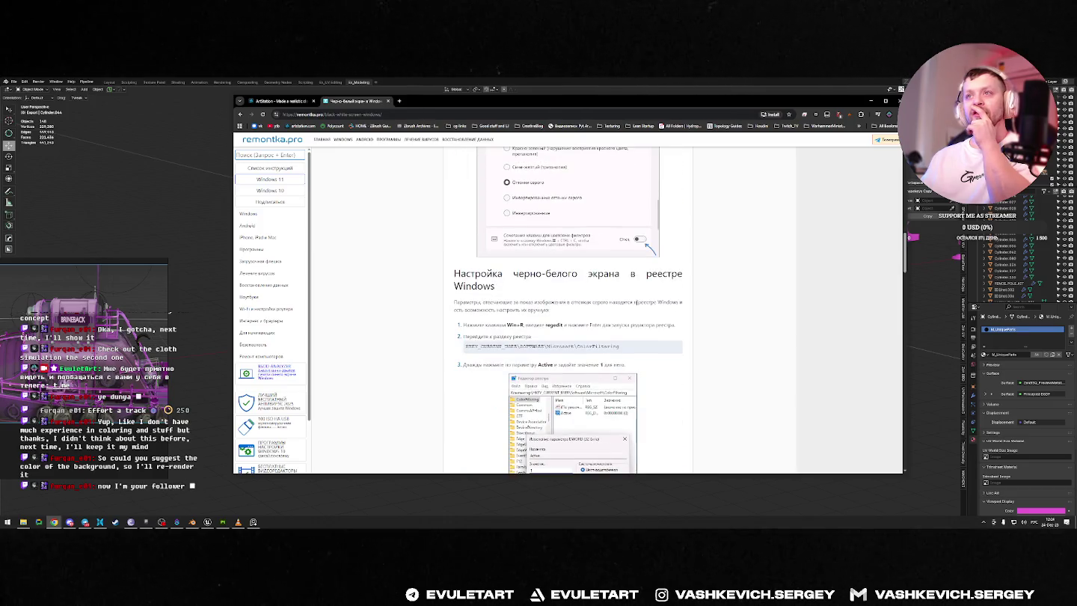
pyautogui.scroll(-1, 619, 354)
pyautogui.scroll(-2, 620, 353)
pyautogui.scroll(-2, 620, 352)
pyautogui.scroll(-2, 620, 348)
pyautogui.scroll(-3, 619, 349)
pyautogui.scroll(-3, 619, 349)
pyautogui.scroll(3, 619, 349)
# Step: Return to the Google results and expand the AI overview's full grayscale steps
pyautogui.click(240, 115)
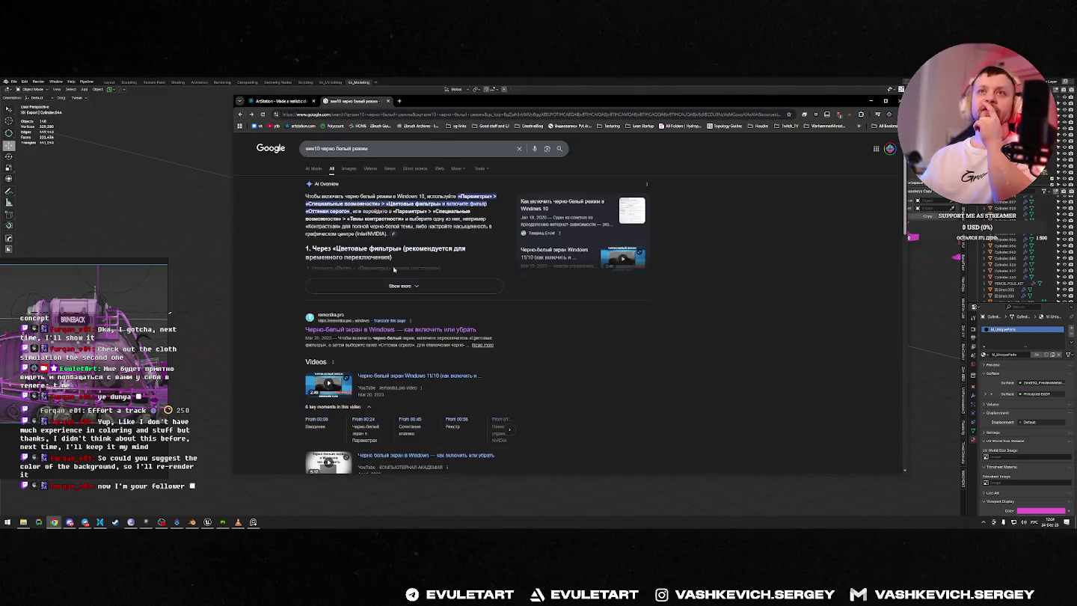
pyautogui.click(339, 284)
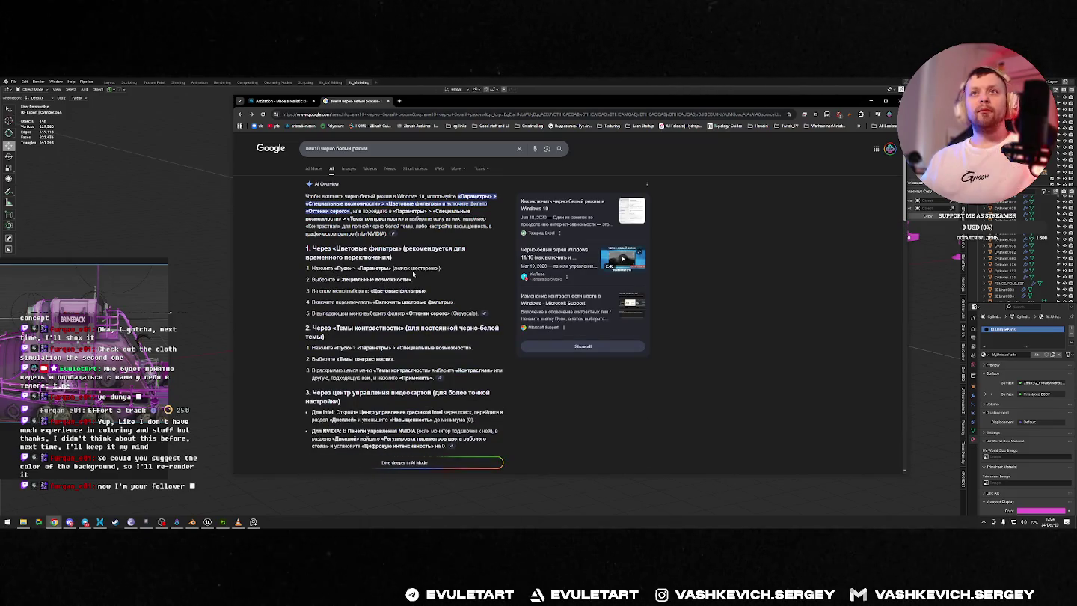
pyautogui.press('super')
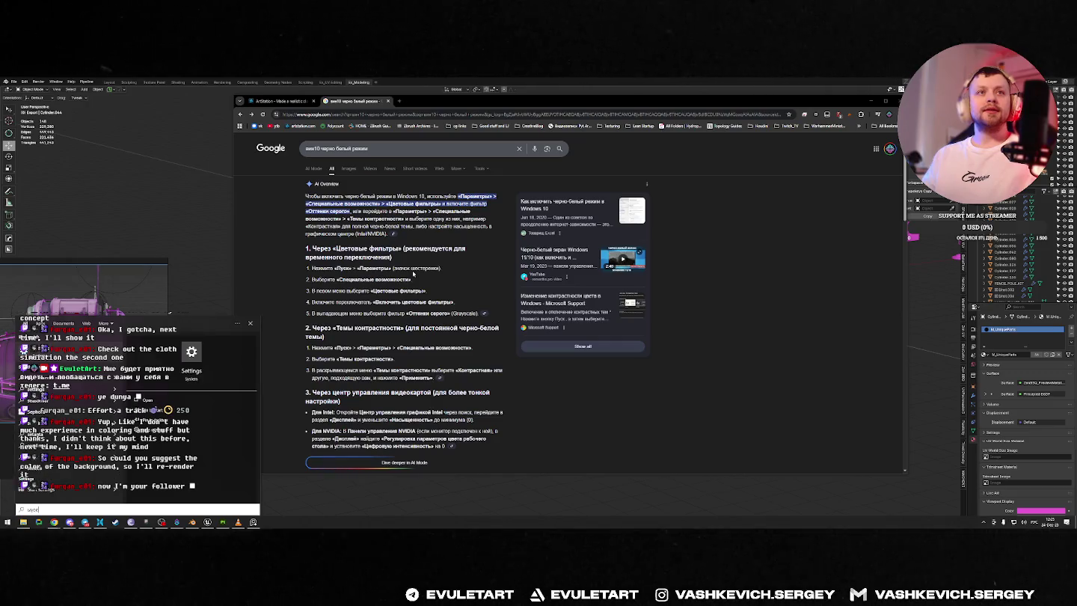
# Step: Open Windows Settings on the right side and arrange it in front of the browser
pyautogui.click(8, 487)
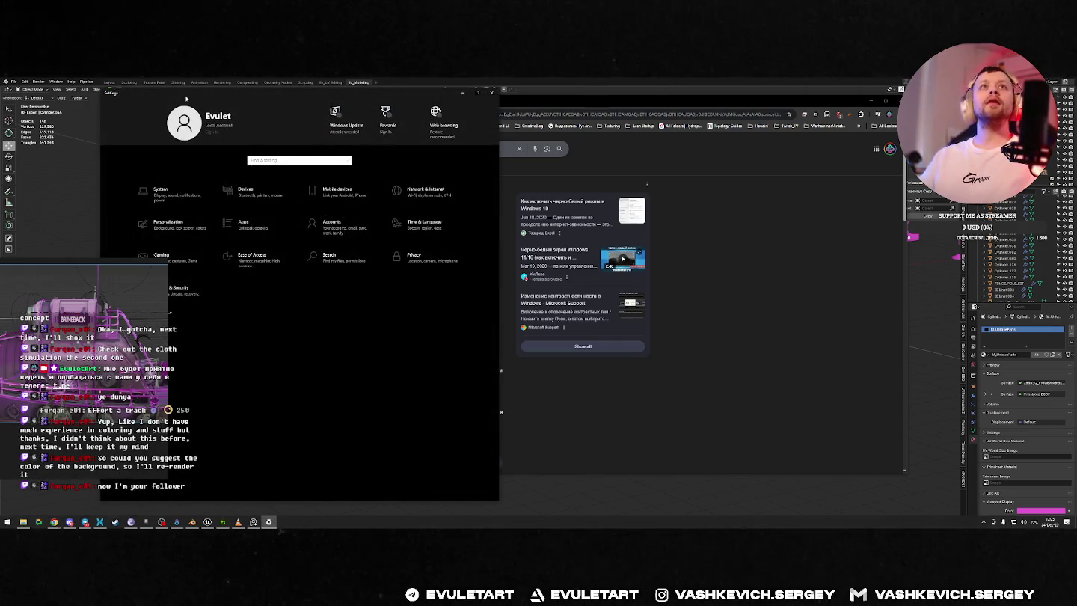
pyautogui.moveTo(189, 98); pyautogui.dragTo(729, 125)
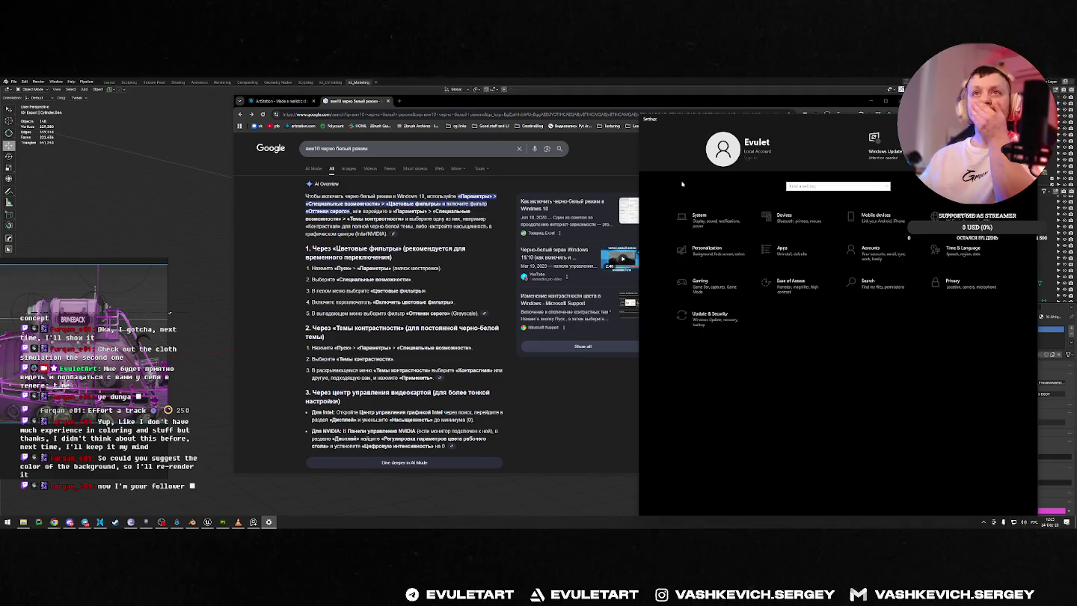
pyautogui.click(524, 489)
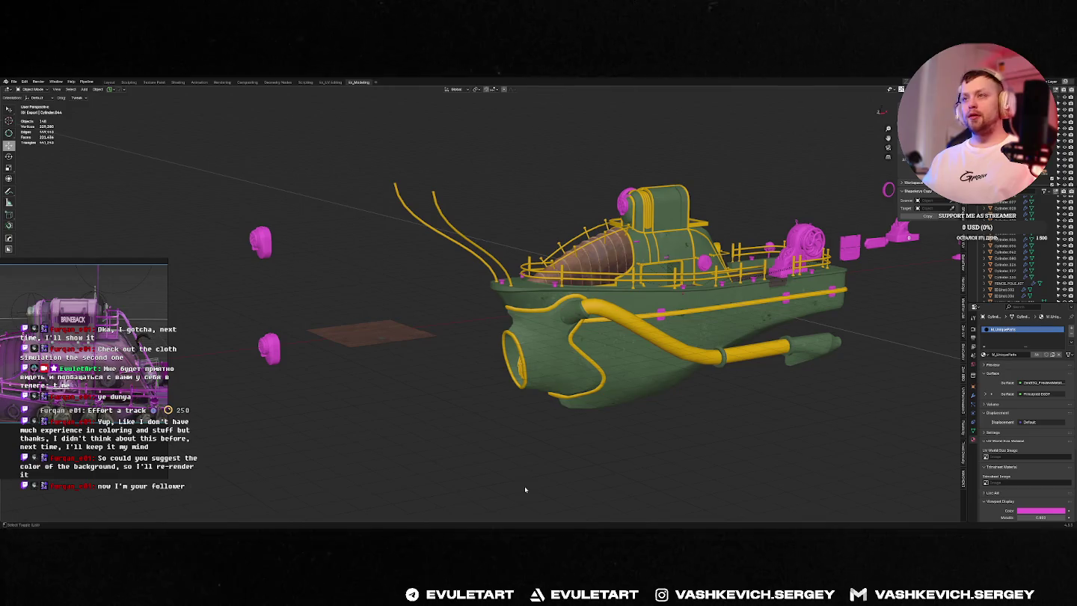
pyautogui.hotkey('alt', 'Tab')
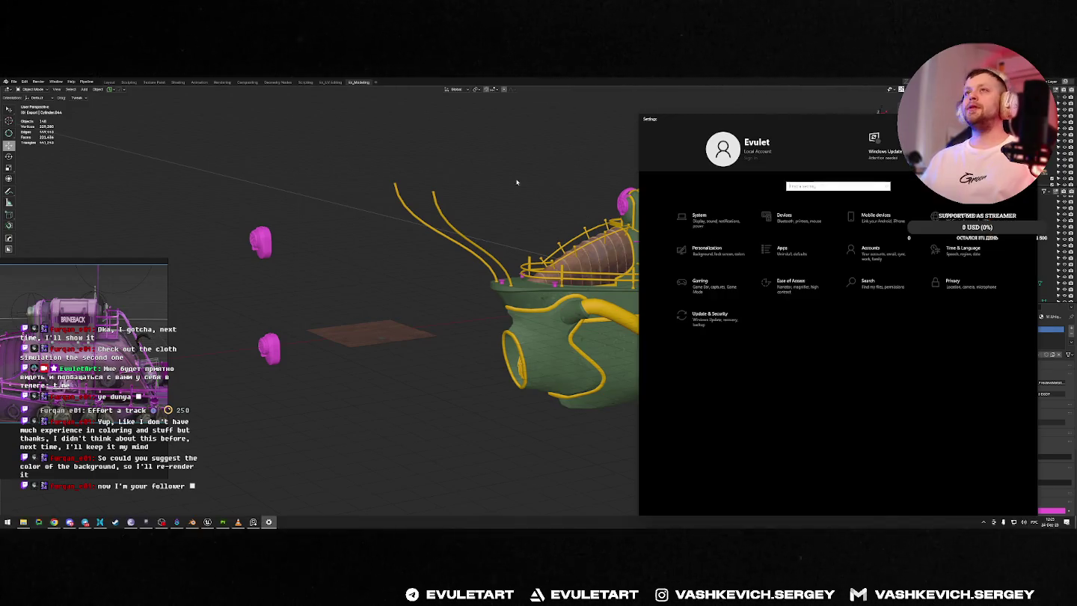
pyautogui.hotkey('alt', 'Tab')
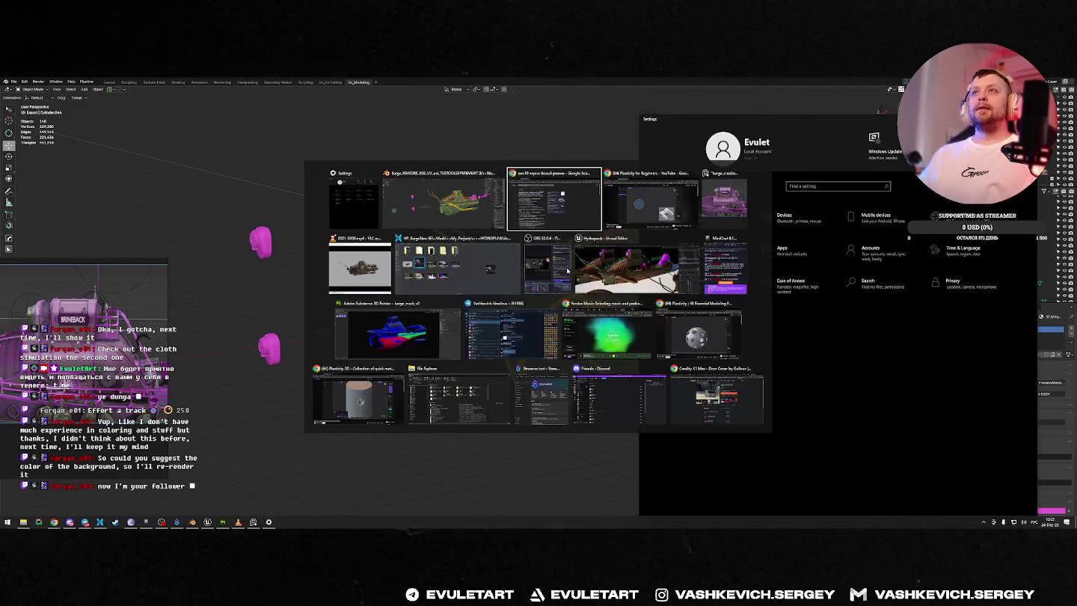
pyautogui.hotkey('alt', 'Tab')
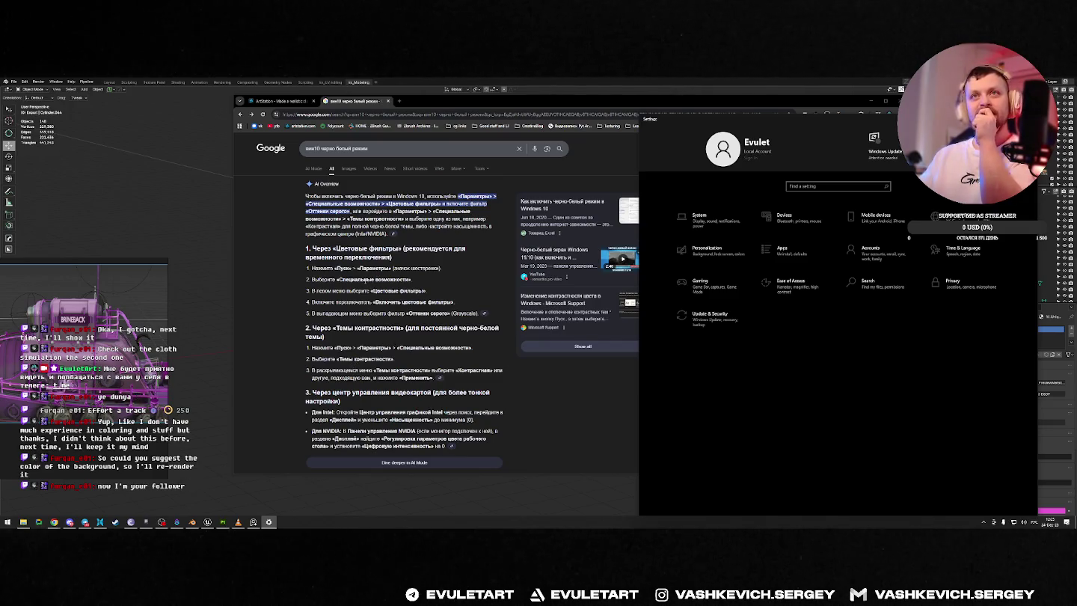
# Step: Search Settings for 'spi f' and open the Color filters page
pyautogui.click(821, 185)
pyautogui.write('ы')
pyautogui.press('BackSpace')
pyautogui.write('spe')
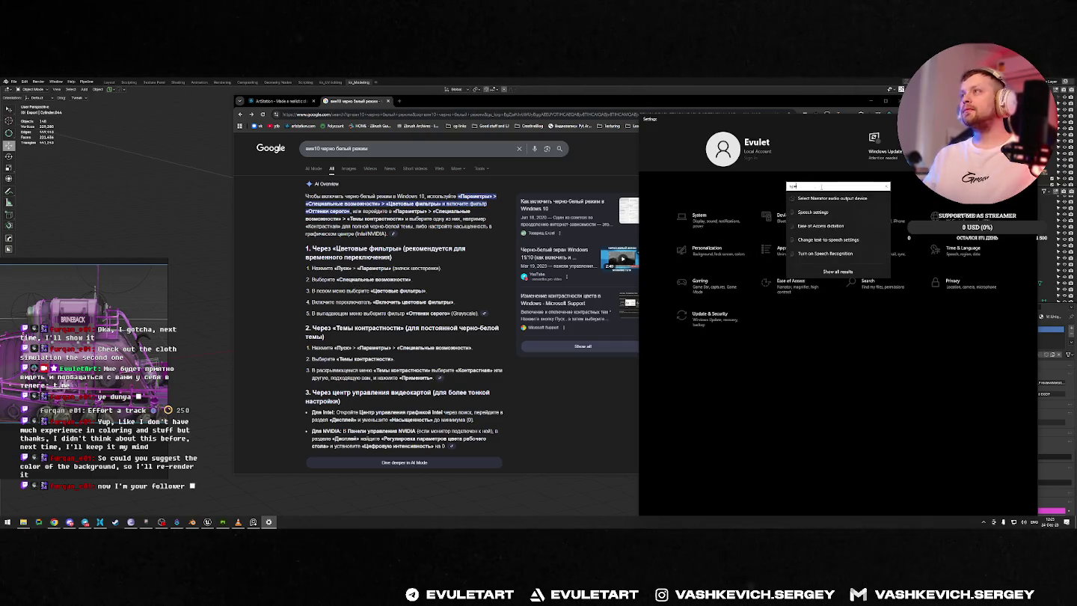
pyautogui.write('i')
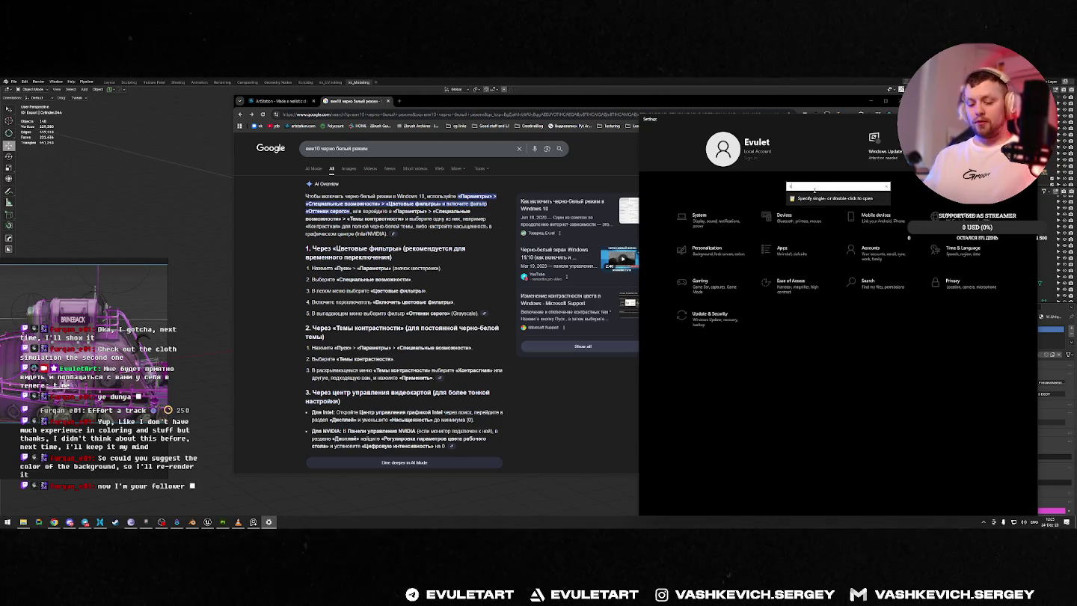
pyautogui.write(' f')
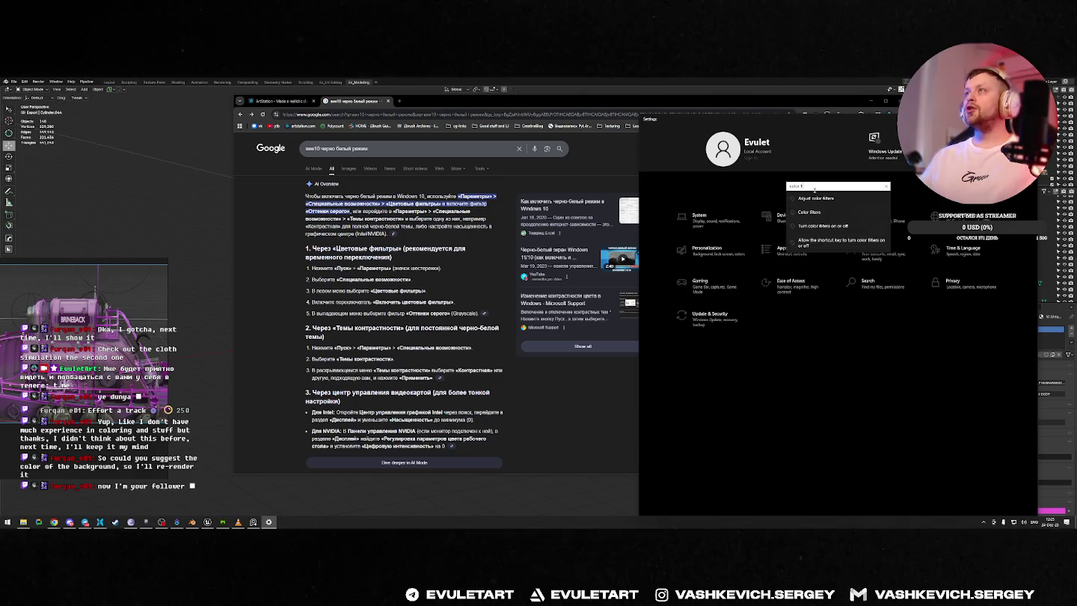
pyautogui.click(812, 211)
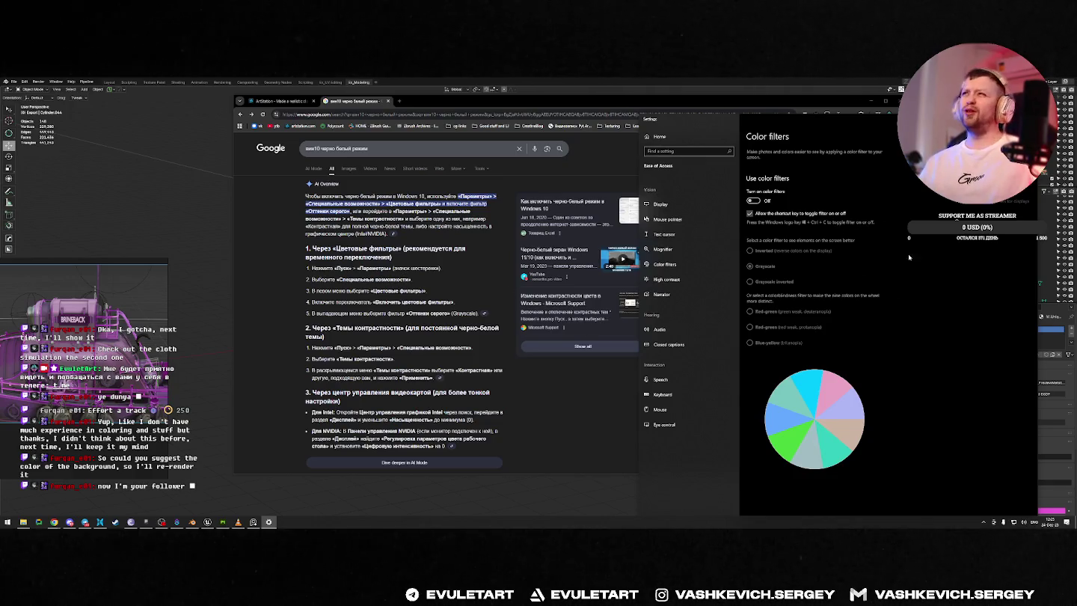
# Step: Toggle the grayscale colour filter, leave it off, and close Settings and the Google tab
pyautogui.click(752, 201)
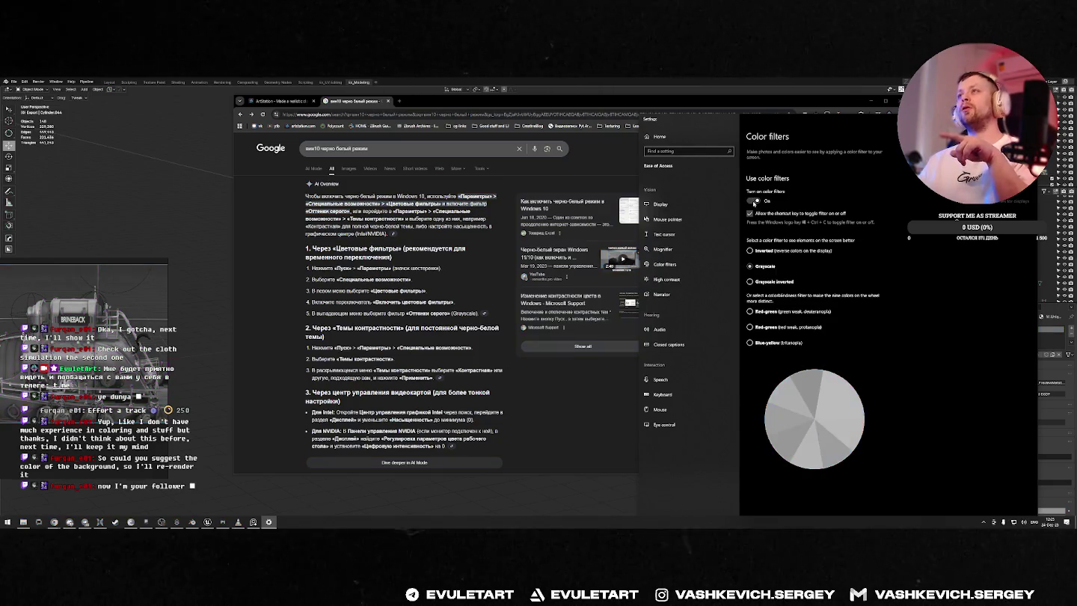
pyautogui.click(754, 203)
pyautogui.click(754, 202)
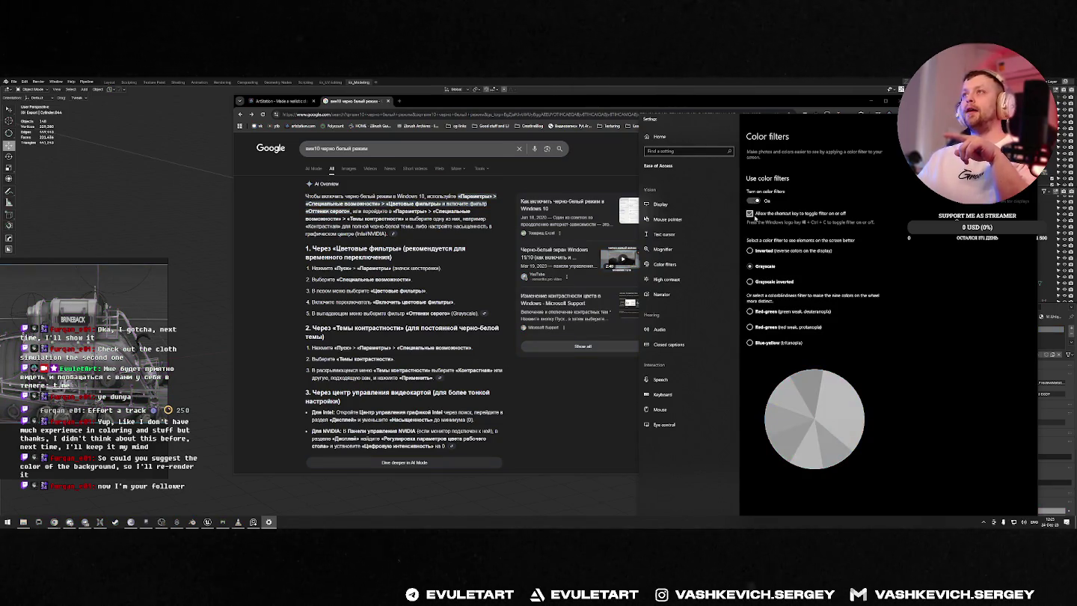
pyautogui.press('super+ctrl+c')
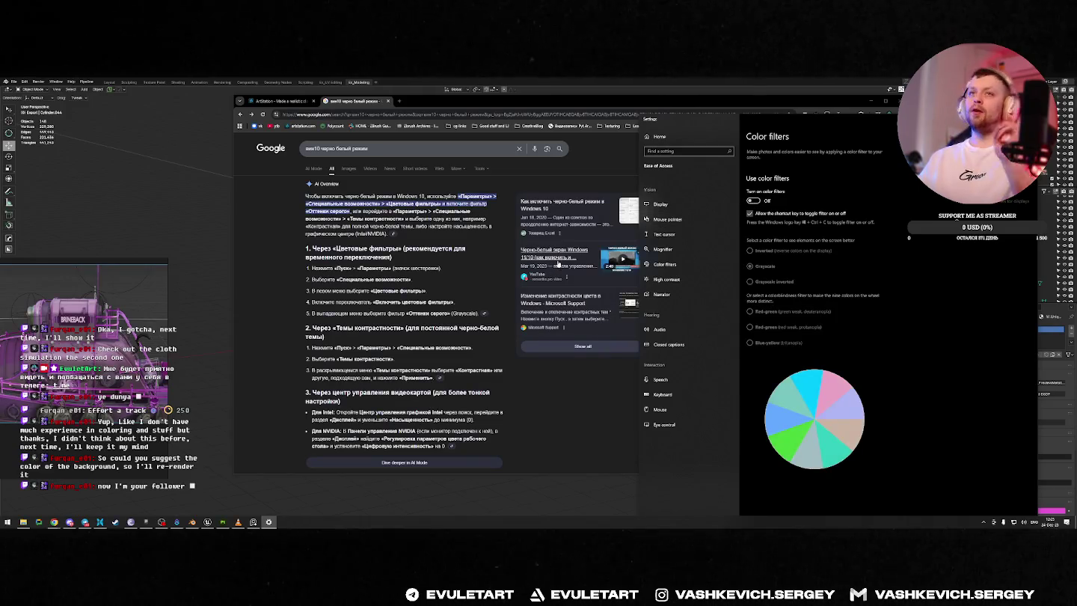
pyautogui.press('super+ctrl+c')
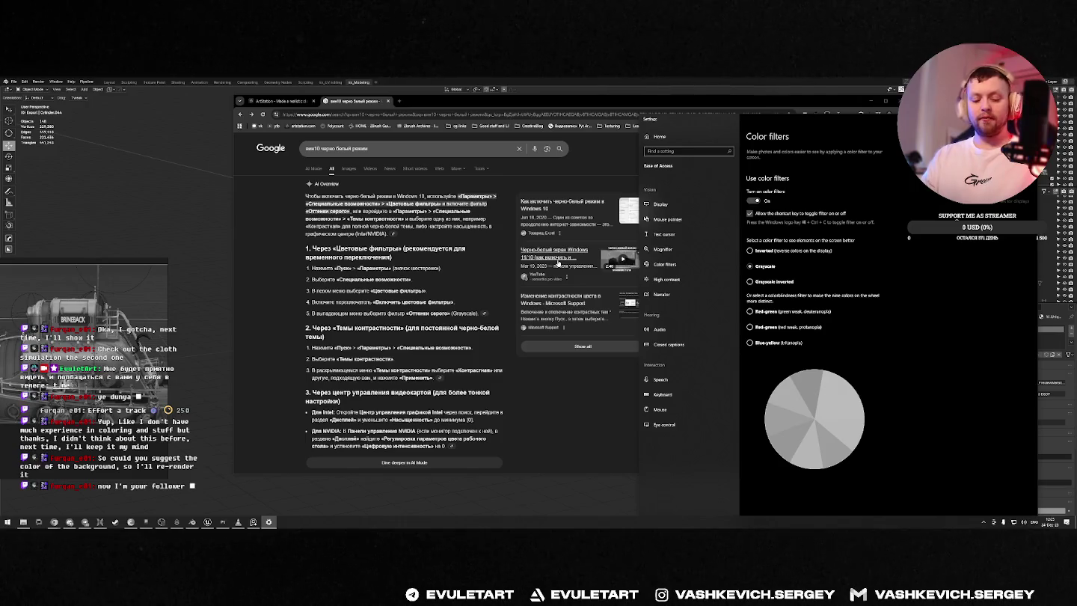
pyautogui.press('super+ctrl+c')
pyautogui.hotkey('alt', 'F4')
pyautogui.hotkey('ctrl', 'w')
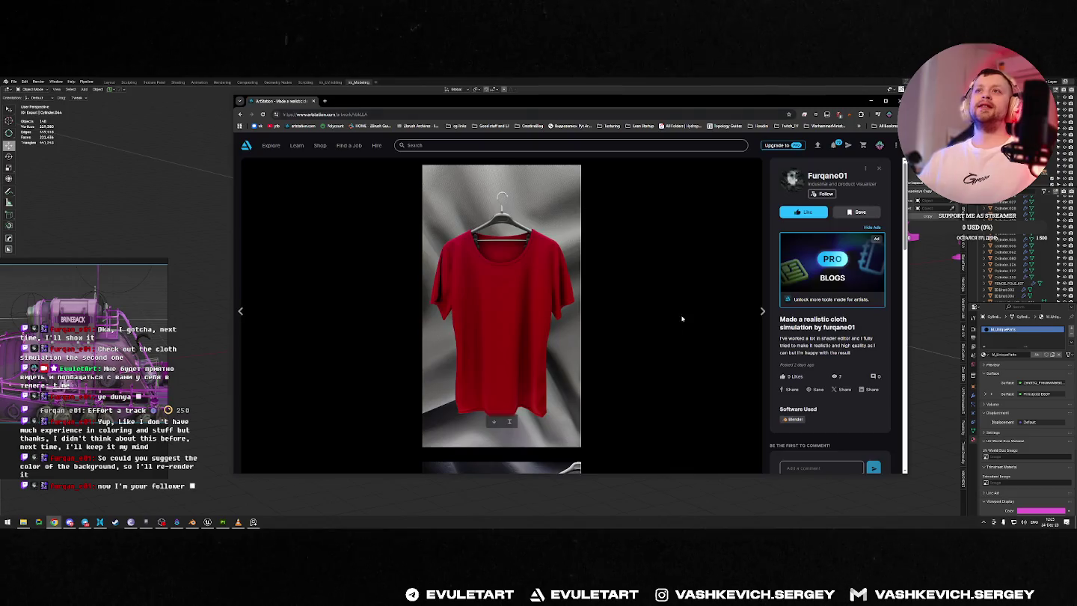
# Step: Toggle the grayscale filter with Win+Ctrl+C to compare the red T-shirt in colour and grayscale
pyautogui.press('super+ctrl+c')
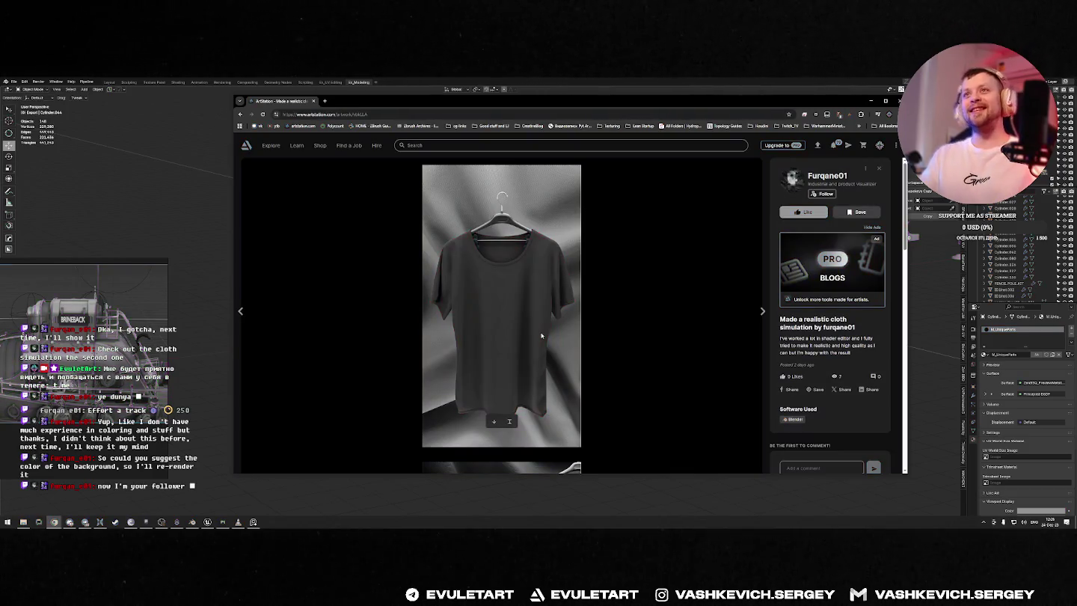
pyautogui.press('super+ctrl+c')
pyautogui.press('super+ctrl+c')
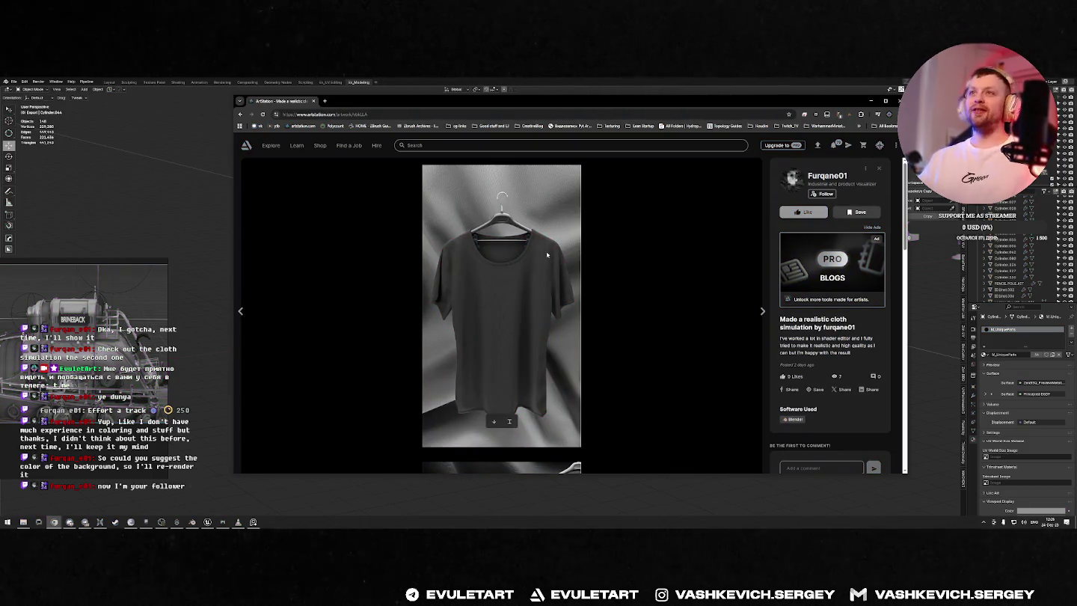
pyautogui.press('super+ctrl+c')
pyautogui.press('super+ctrl+c')
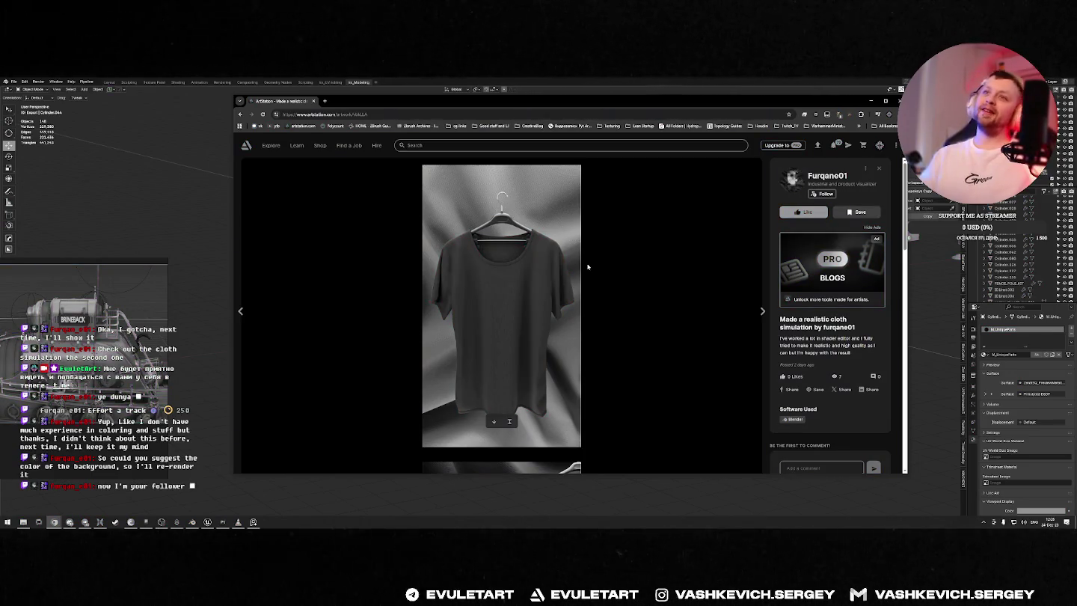
# Step: Scroll down to the dark hanging shirt image, turn grayscale off, and hide the browser
pyautogui.scroll(-5, 588, 266)
pyautogui.scroll(-3, 546, 347)
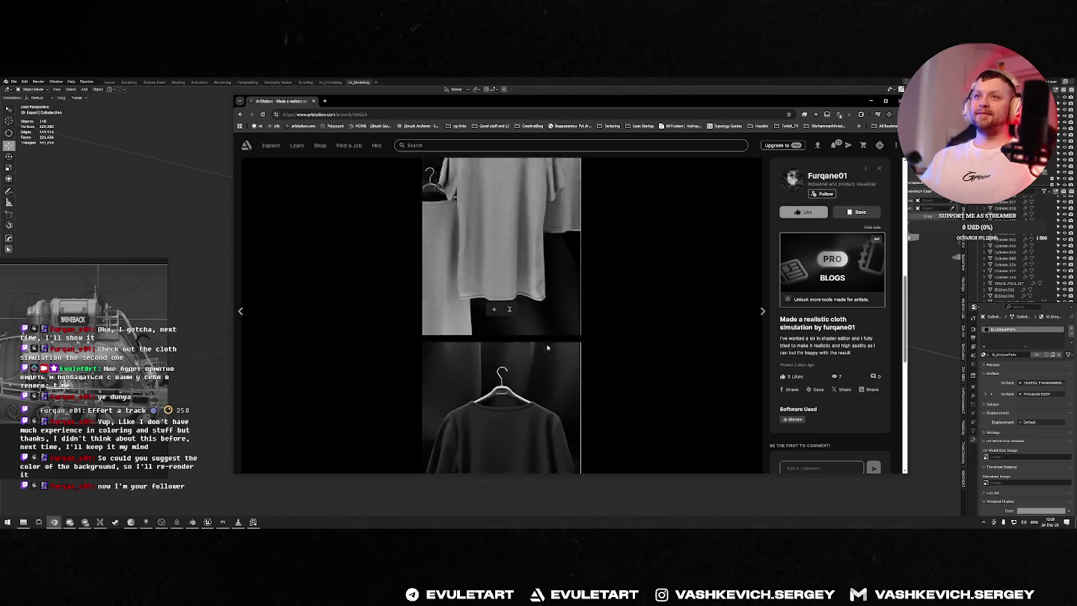
pyautogui.scroll(-3, 549, 340)
pyautogui.scroll(2, 551, 247)
pyautogui.press('super+ctrl+c')
pyautogui.click(274, 91)
# Step: In Unreal Engine, compare the barges in Lighting Only and Lit views, then fly to the selected barge
pyautogui.moveTo(636, 255); pyautogui.dragTo(670, 259, button='middle')
pyautogui.hotkey('alt', 'Tab')
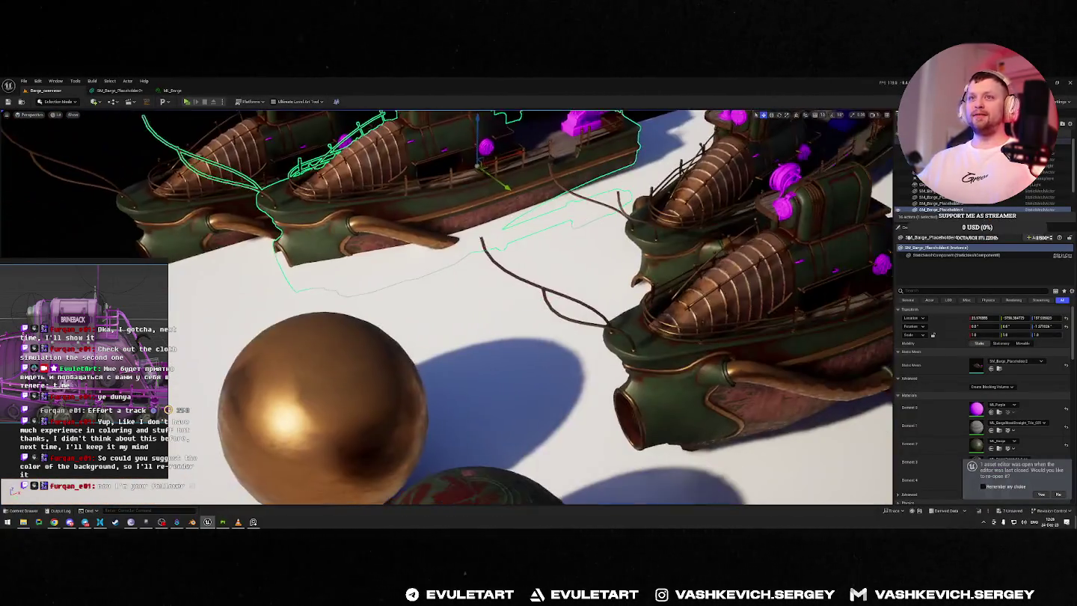
pyautogui.moveTo(617, 341); pyautogui.dragTo(617, 341, button='right')
pyautogui.hotkey('alt', '6')
pyautogui.moveTo(731, 169); pyautogui.dragTo(730, 169, button='right')
pyautogui.hotkey('alt', '4')
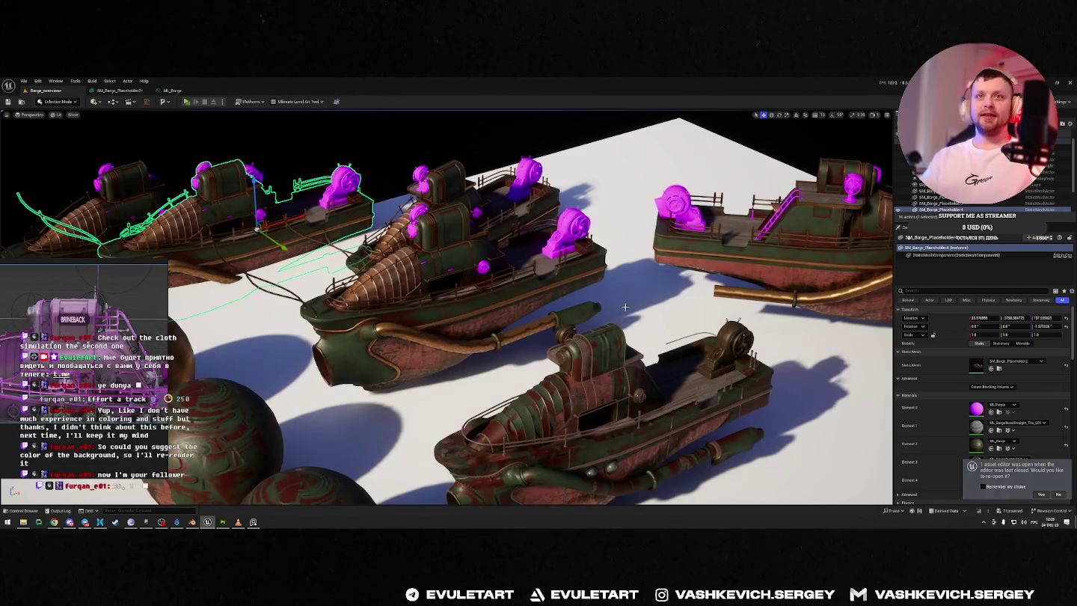
pyautogui.hotkey('ctrl', 'a')
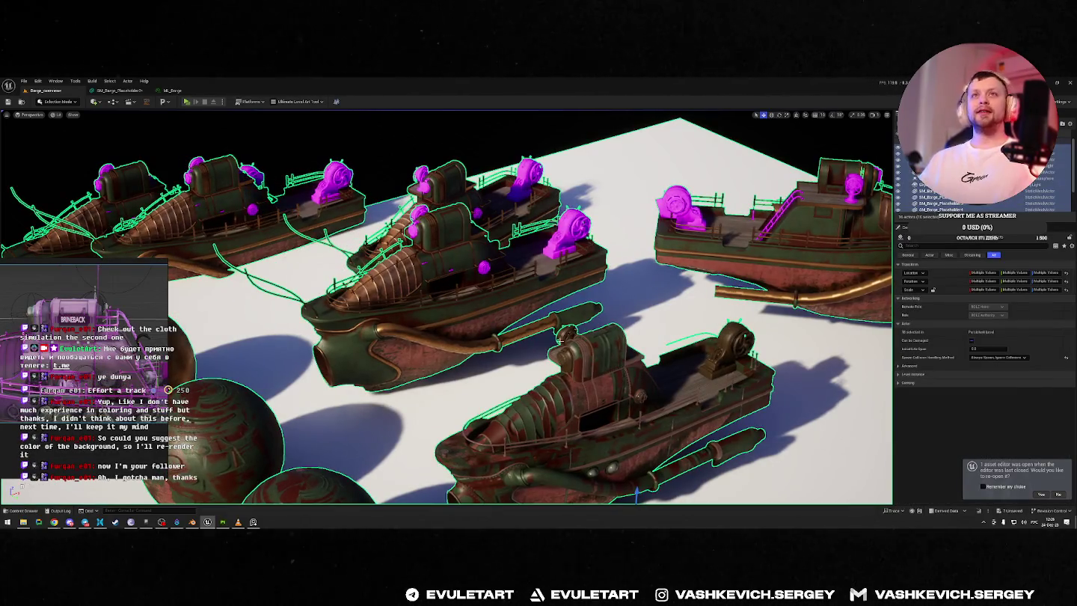
pyautogui.hotkey('ctrl', 'z')
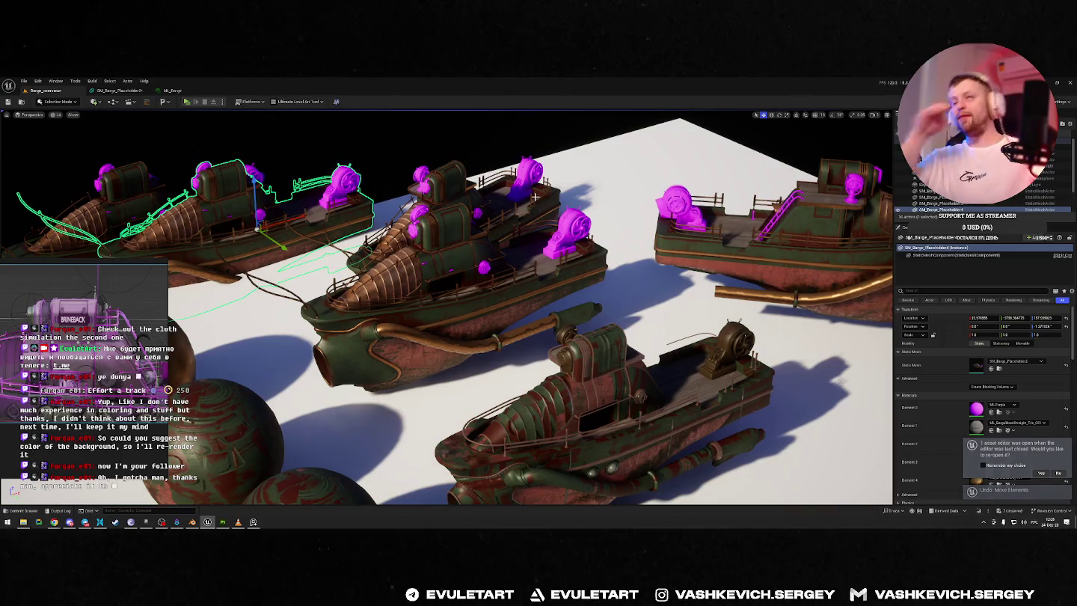
pyautogui.moveTo(535, 197); pyautogui.dragTo(590, 149, button='right')
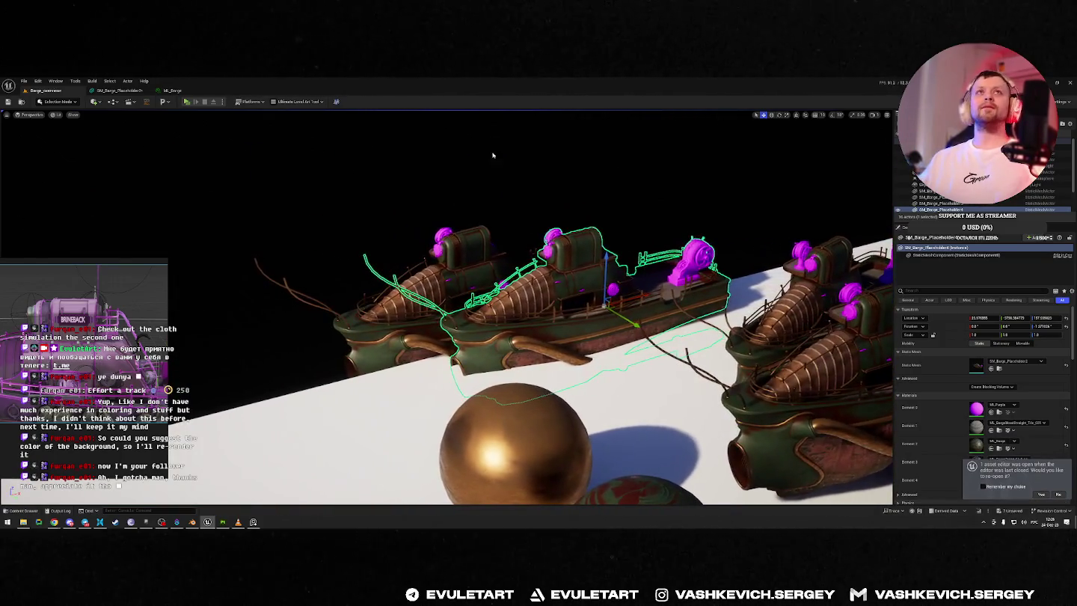
# Step: Inspect the SM_Barge_Placeholder mesh up close, then return to Barge_overview and switch to Blender
pyautogui.click(120, 90)
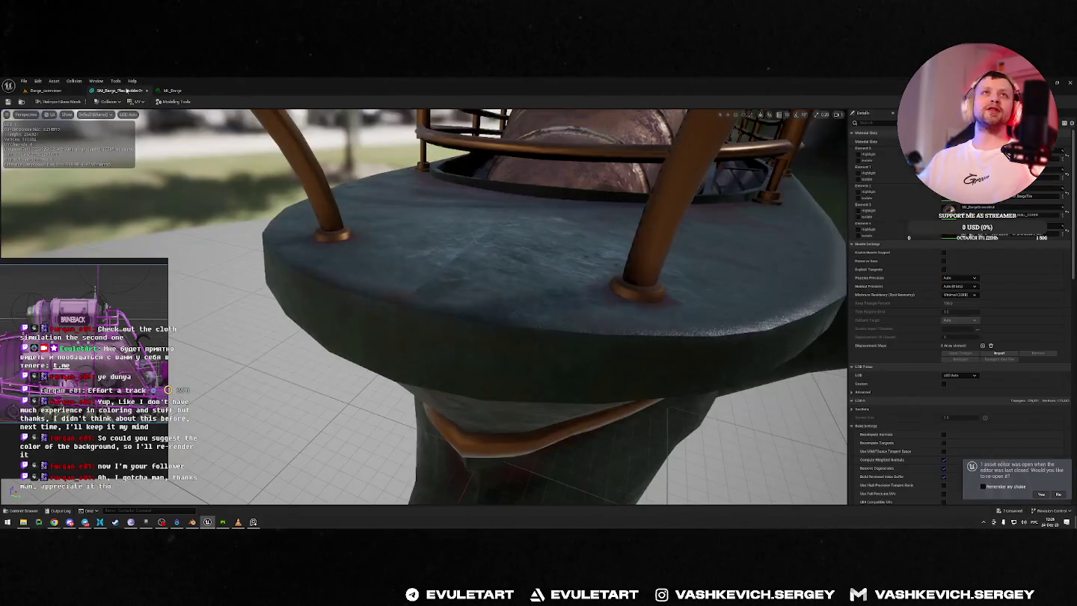
pyautogui.moveTo(523, 300); pyautogui.dragTo(564, 239)
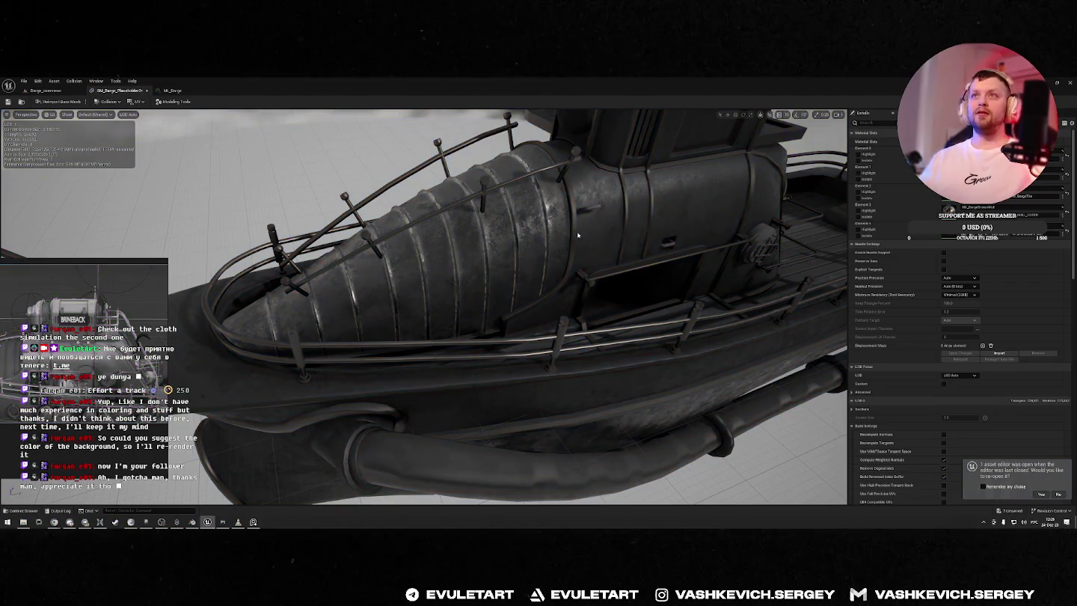
pyautogui.moveTo(533, 234); pyautogui.dragTo(479, 246)
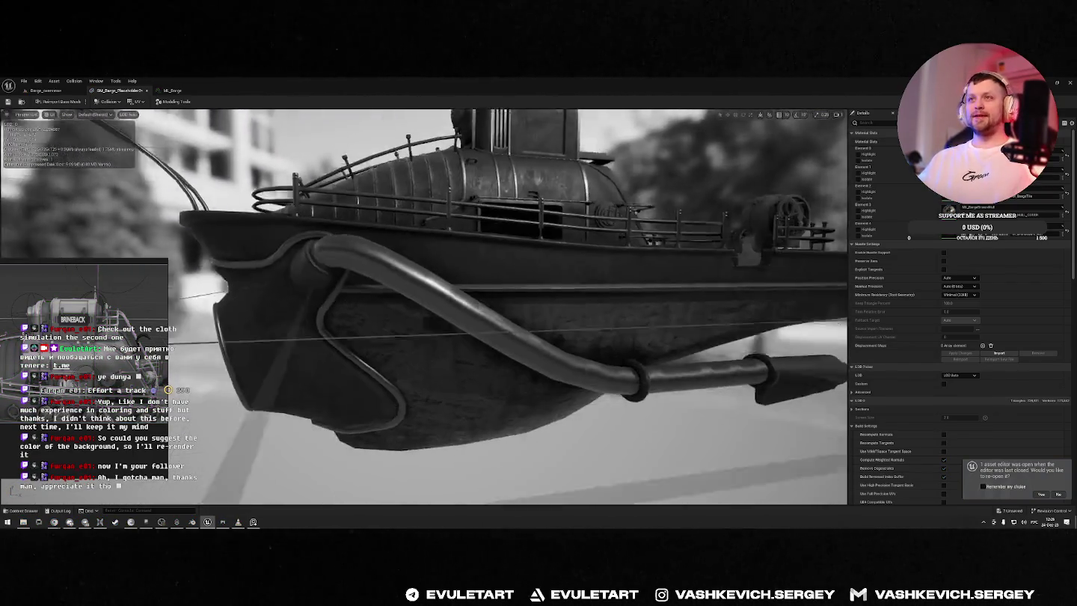
pyautogui.moveTo(544, 296); pyautogui.dragTo(566, 270)
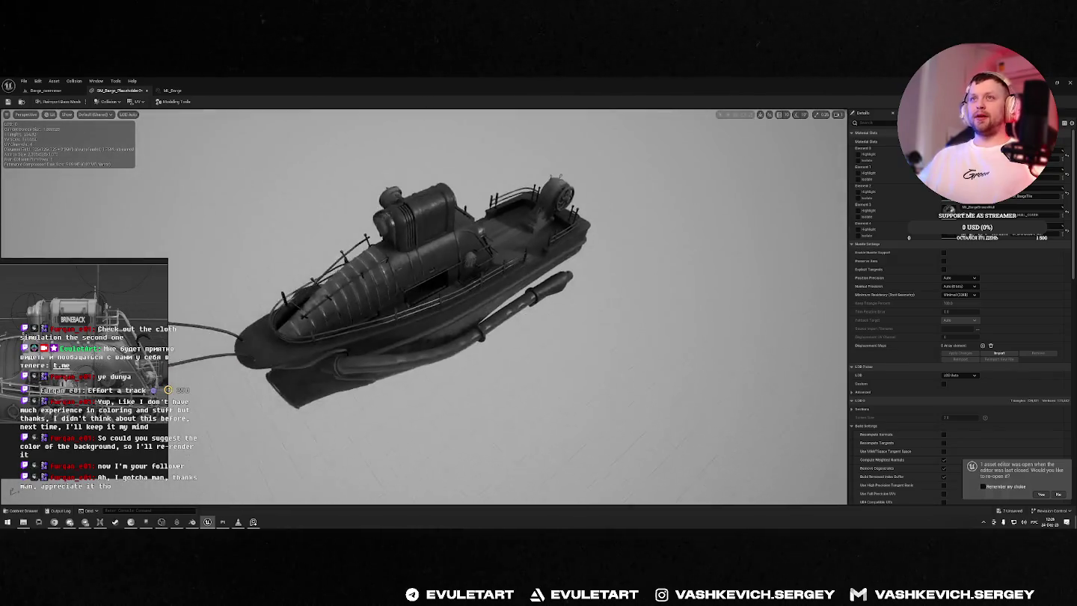
pyautogui.scroll(3, 380, 297)
pyautogui.scroll(3, 380, 297)
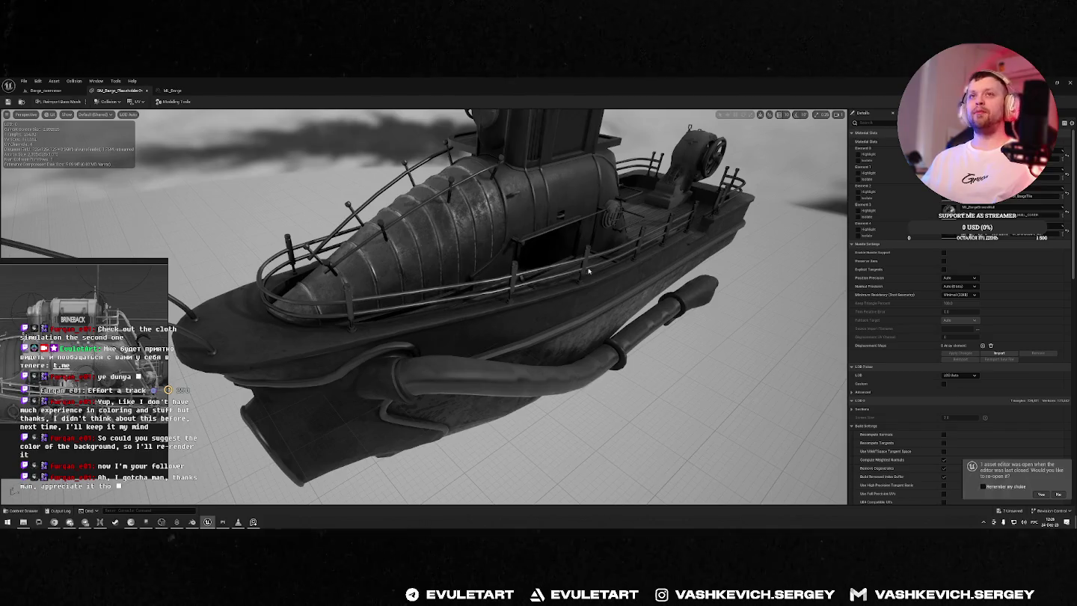
pyautogui.scroll(-5, 566, 275)
pyautogui.moveTo(565, 275); pyautogui.dragTo(554, 216)
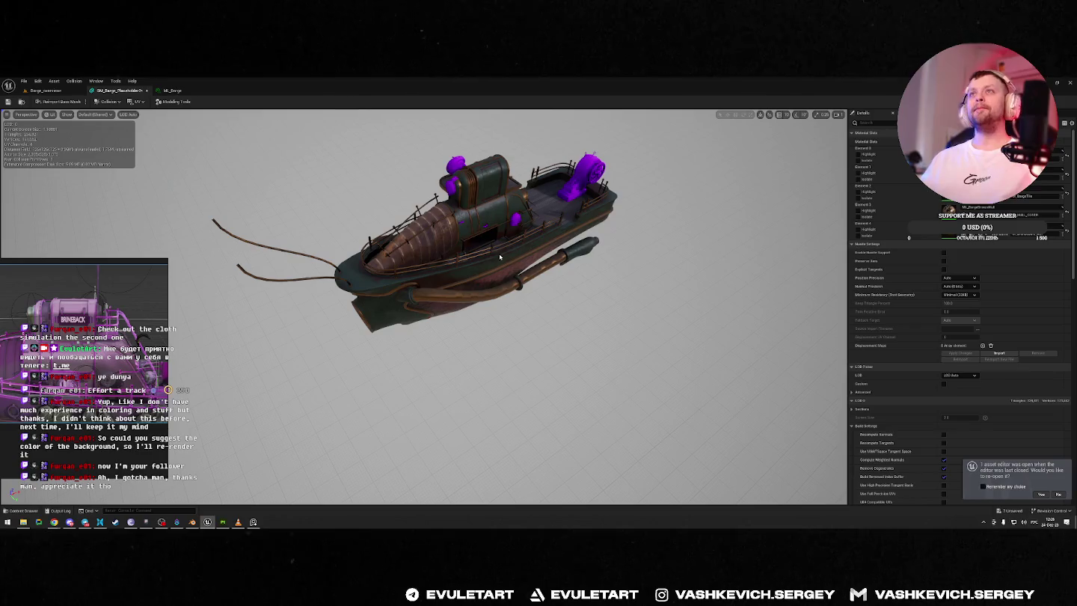
pyautogui.click(44, 90)
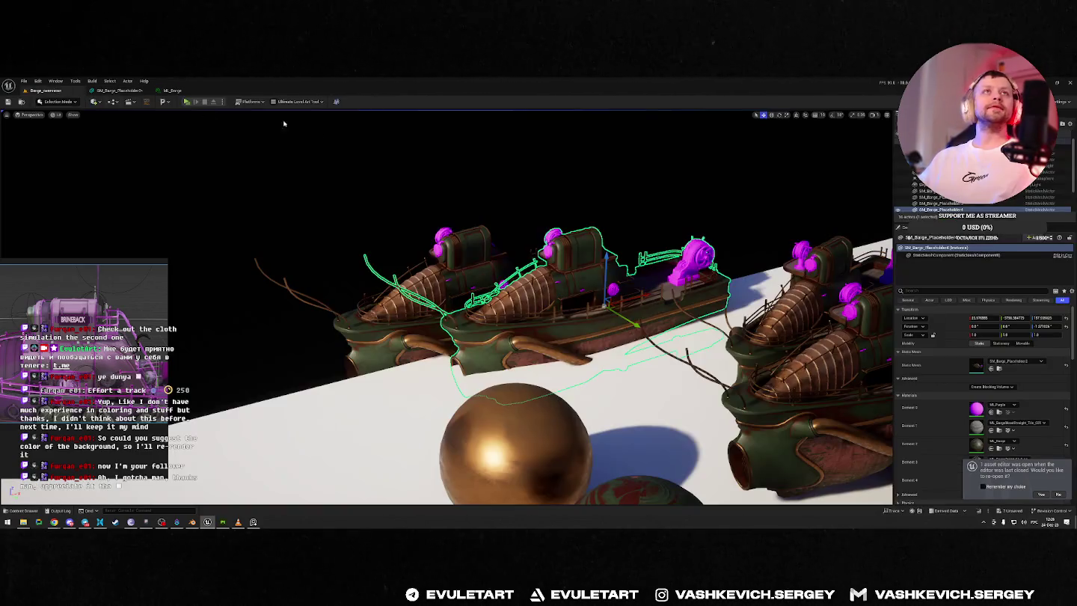
pyautogui.click(1049, 84)
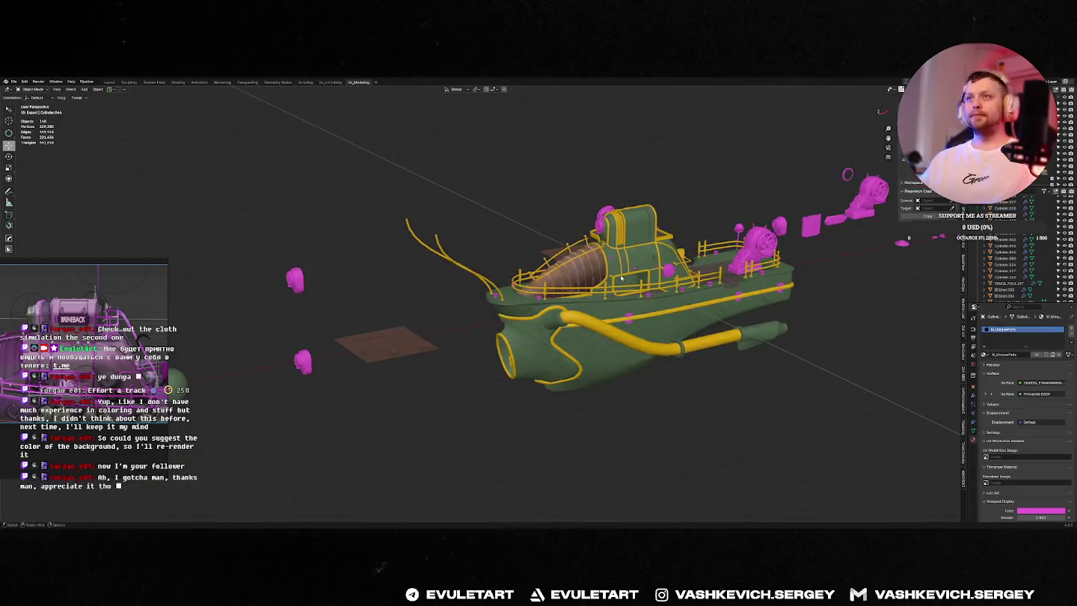
pyautogui.scroll(3, 690, 232)
pyautogui.moveTo(672, 247)
pyautogui.mouseDown(button='middle')
pyautogui.moveTo(690, 233)
pyautogui.moveTo(637, 230)
pyautogui.mouseUp(button='middle')
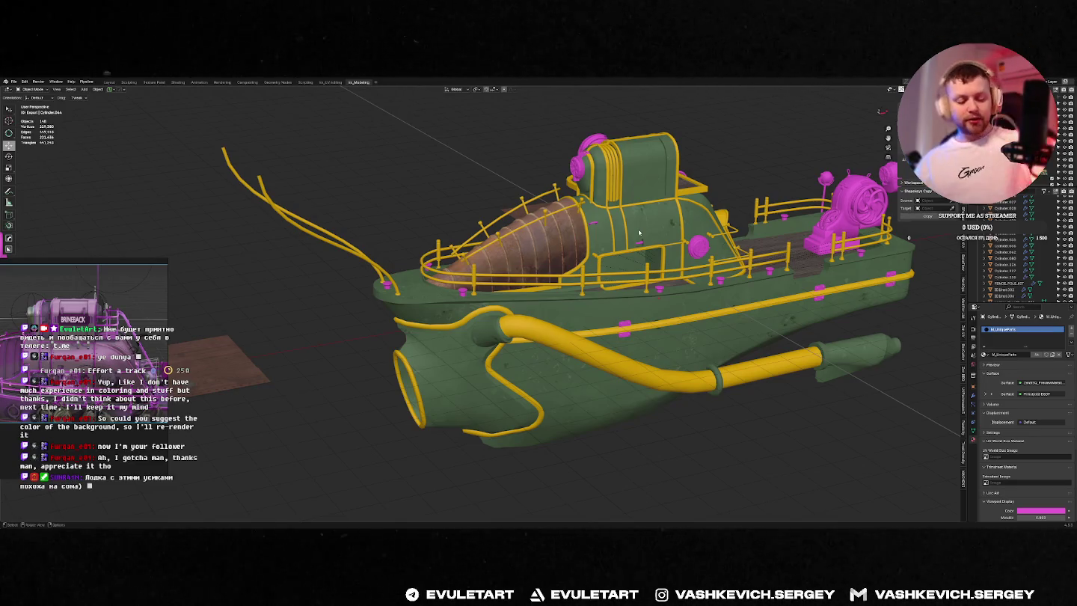
pyautogui.moveTo(638, 229); pyautogui.dragTo(632, 214, button='middle')
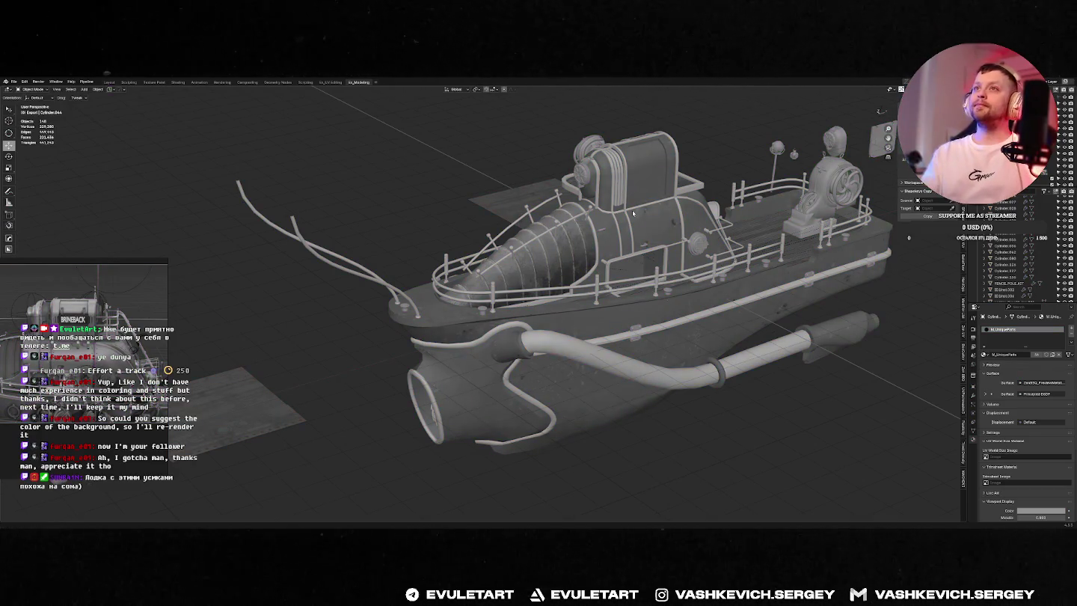
pyautogui.moveTo(616, 194); pyautogui.dragTo(609, 207, button='middle')
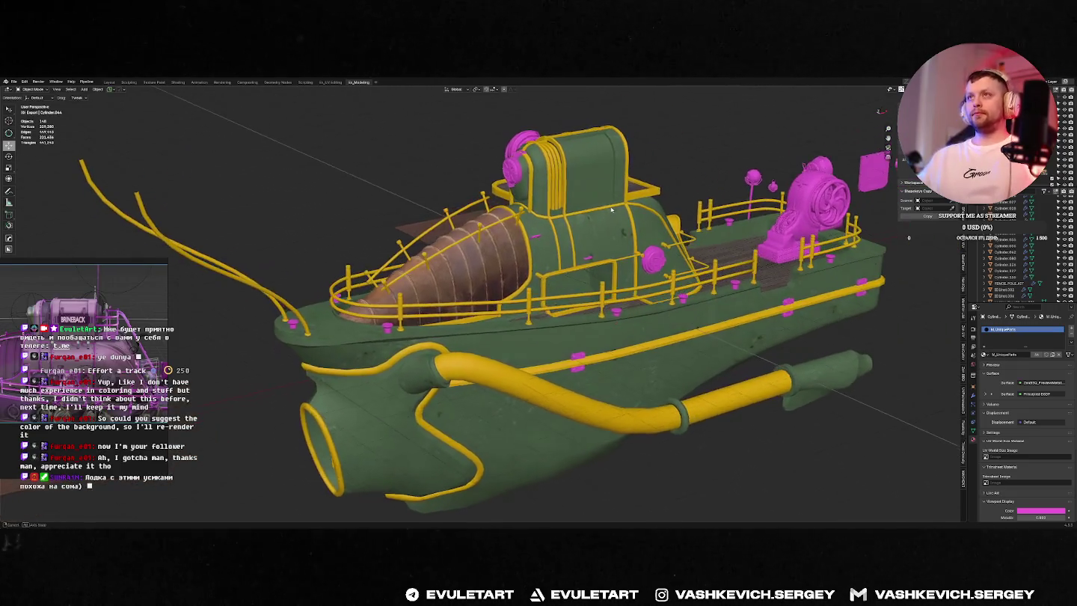
# Step: Switch the viewport to Rendered shading and select the HULL_COVER object on the hull
pyautogui.press('z')
pyautogui.click(603, 283)
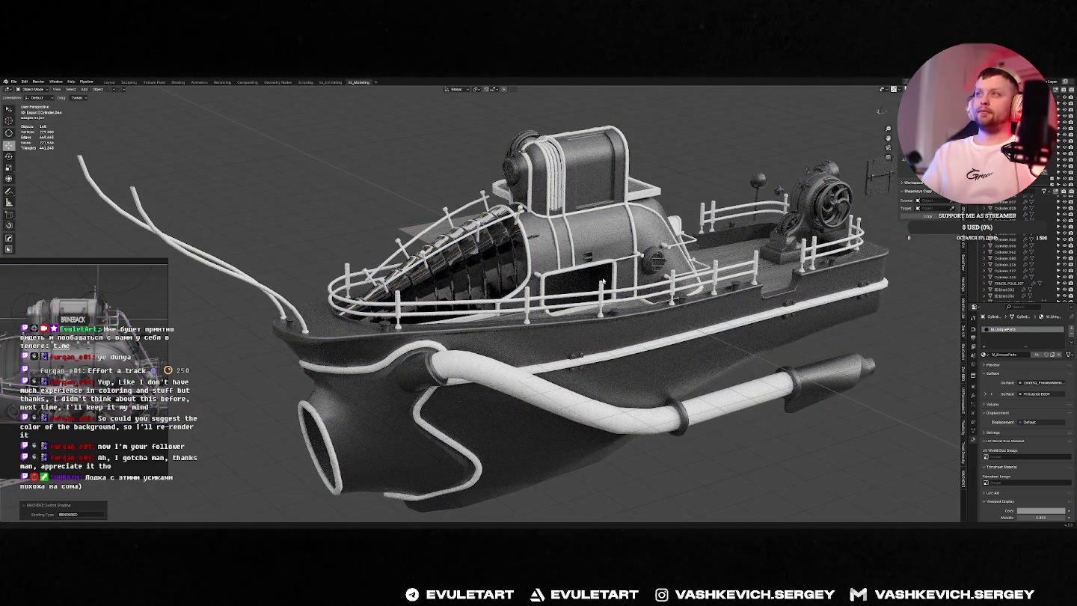
pyautogui.moveTo(521, 267); pyautogui.dragTo(568, 291, button='middle')
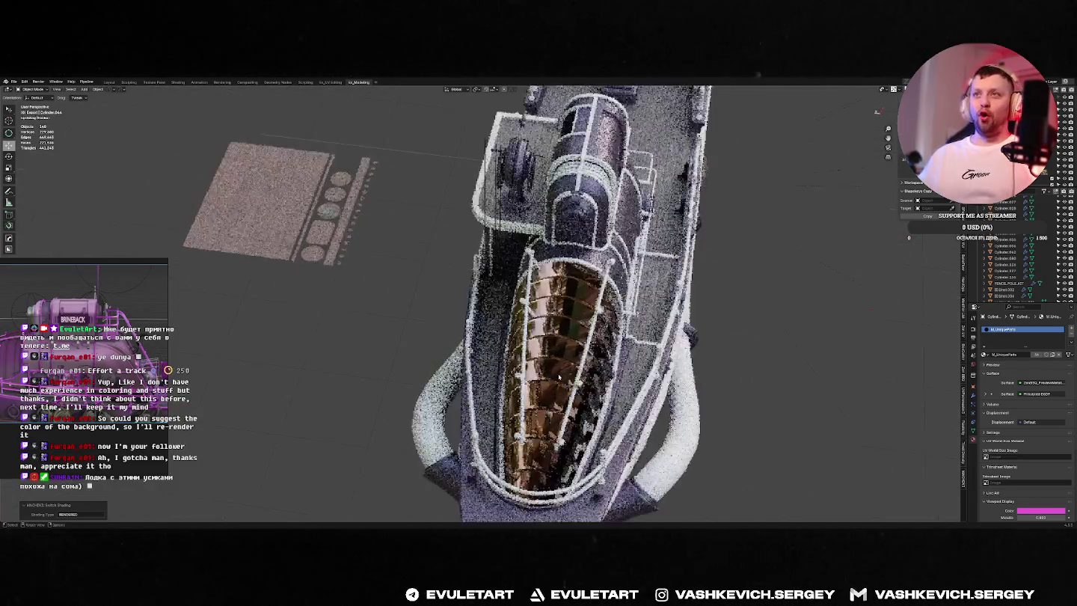
pyautogui.scroll(5, 632, 309)
pyautogui.click(723, 234)
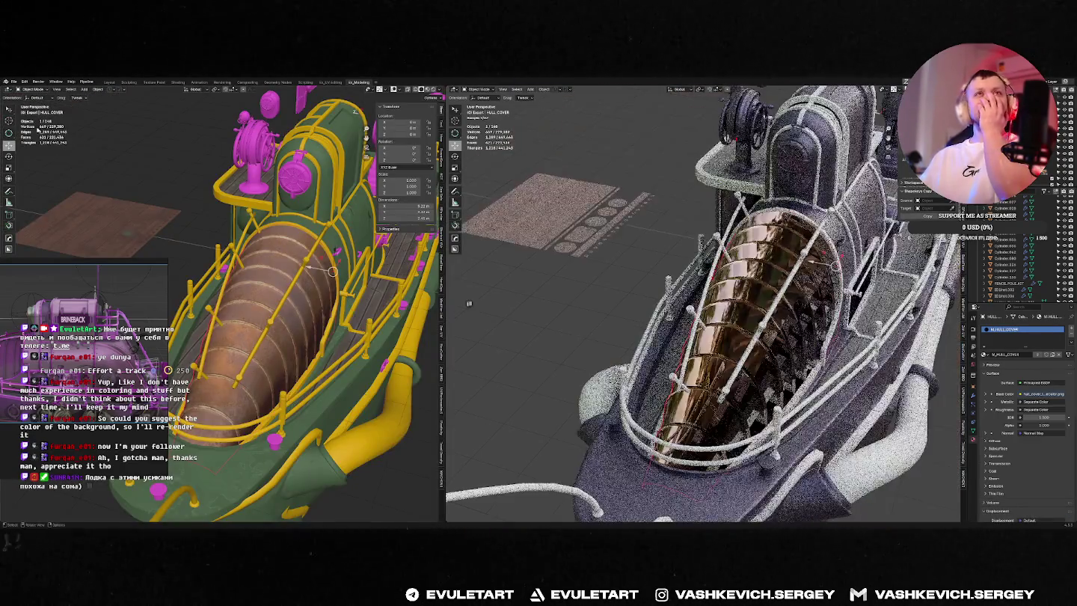
pyautogui.click(11, 90)
# Step: Switch the left area to the Shader Editor showing the hull cover's material nodes
pyautogui.click(20, 144)
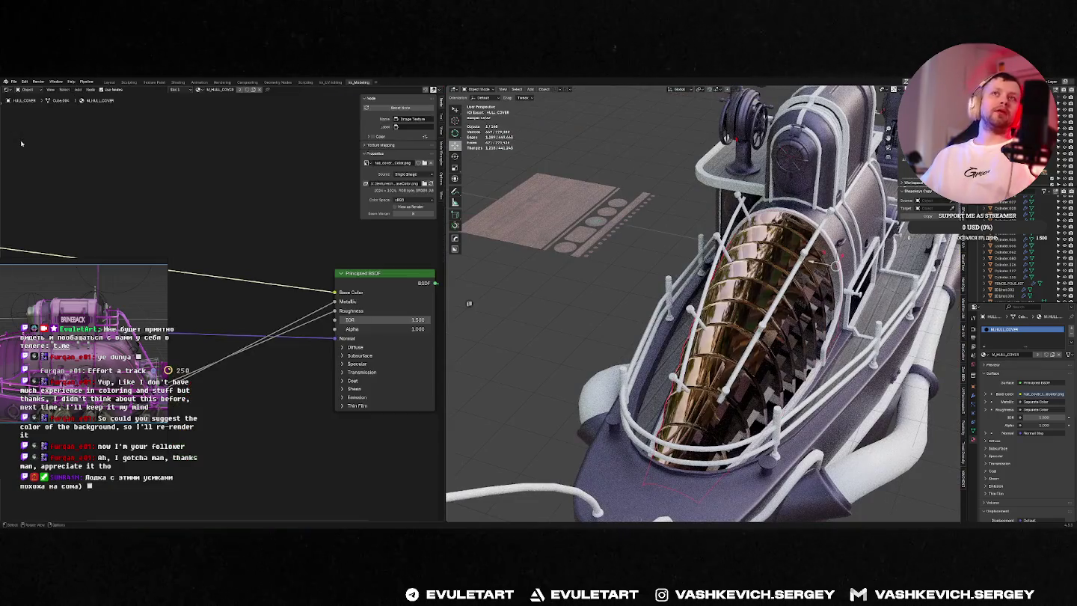
pyautogui.scroll(-3, 224, 225)
pyautogui.moveTo(212, 221); pyautogui.dragTo(278, 219, button='middle')
pyautogui.scroll(2, 283, 254)
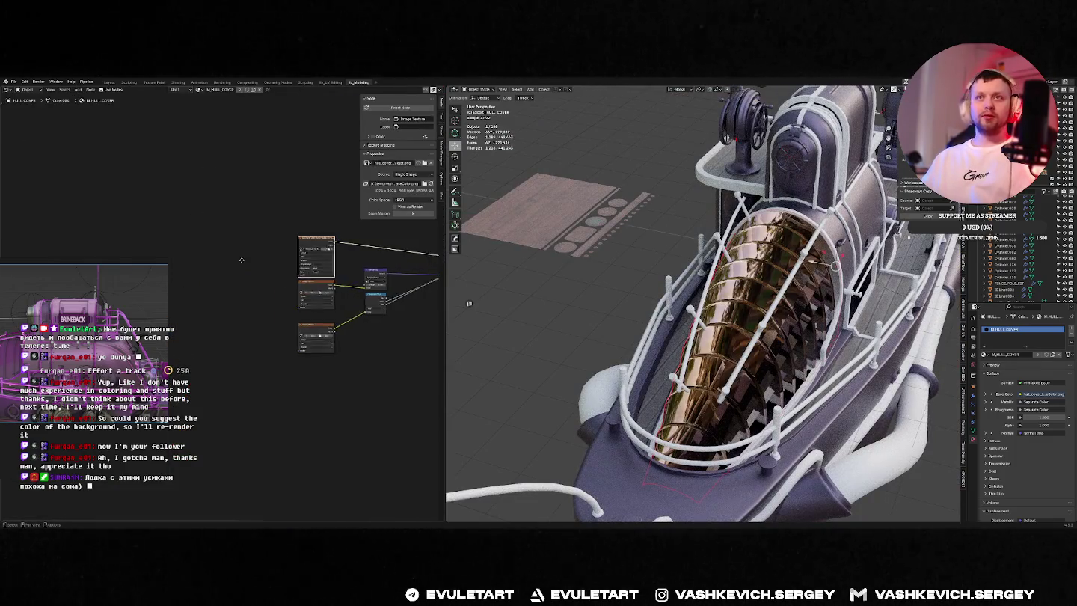
pyautogui.scroll(3, 283, 304)
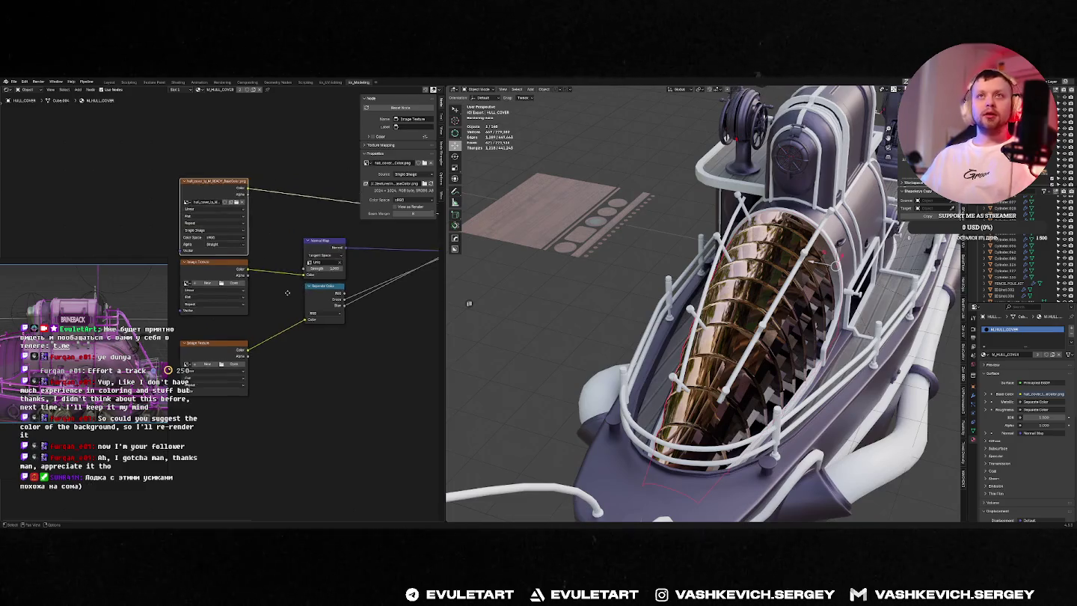
# Step: Load the hull_cover Normal PNG into the normal-map Image Texture node
pyautogui.click(259, 273)
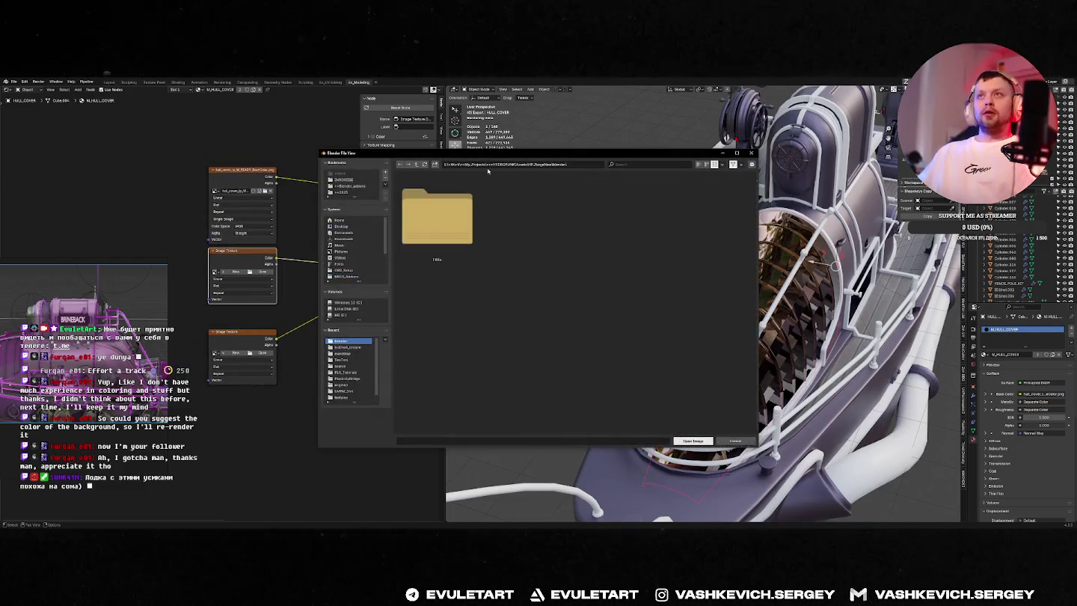
pyautogui.click(339, 398)
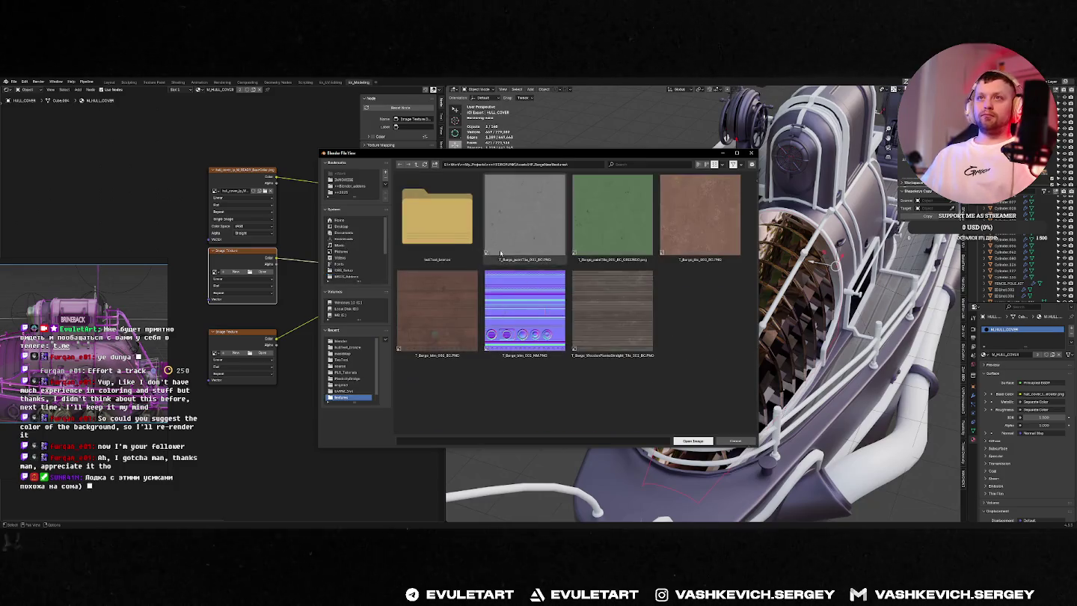
pyautogui.doubleClick(447, 222)
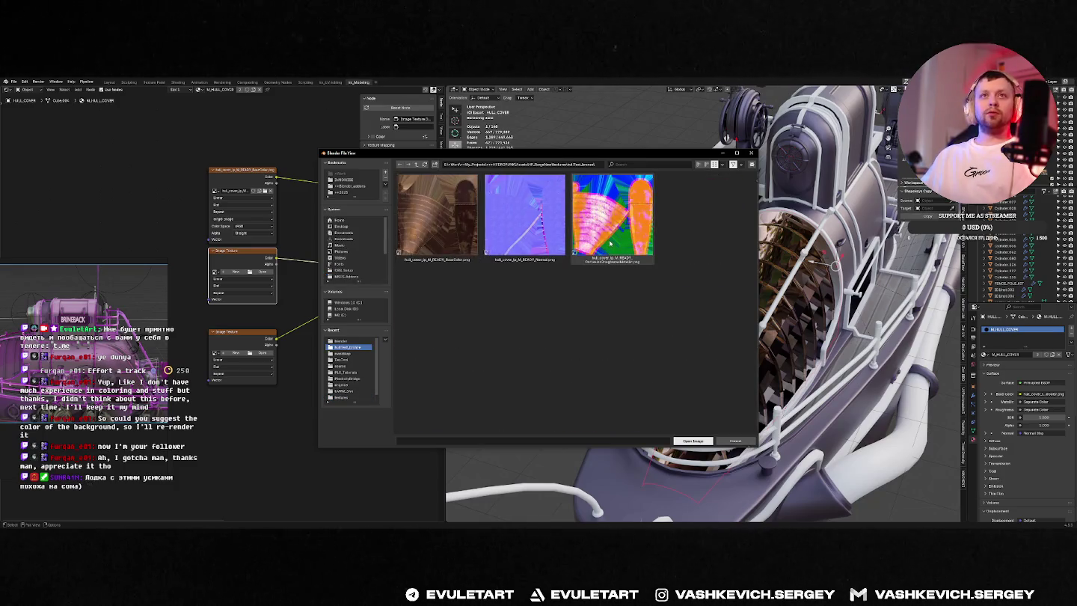
pyautogui.click(610, 217)
pyautogui.keyDown('shift'); pyautogui.click(524, 217); pyautogui.keyUp('shift')
pyautogui.click(692, 440)
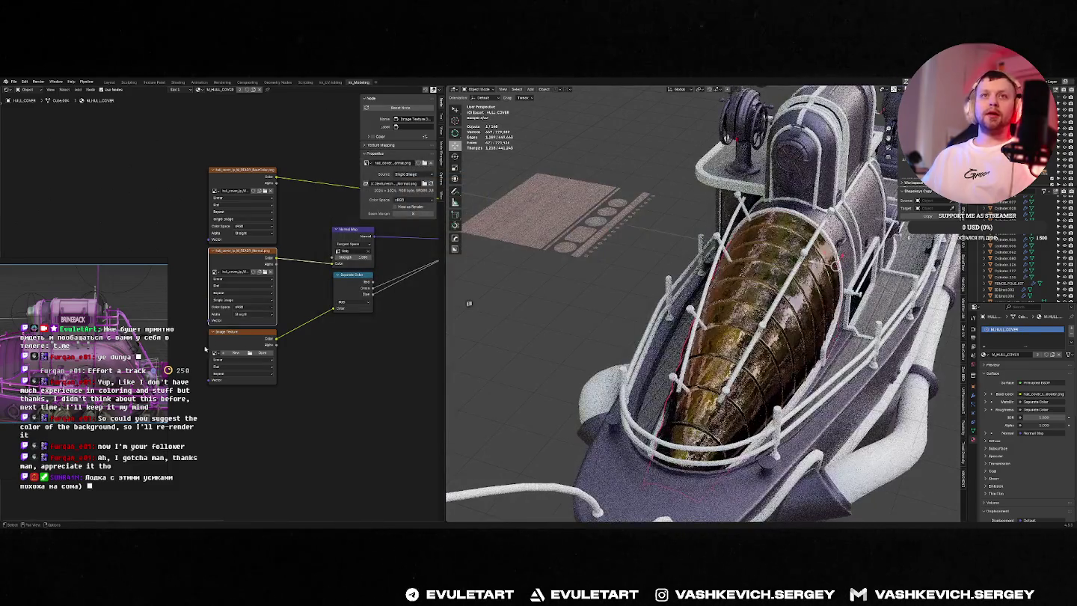
# Step: Load the hull_cover ORM PNG into the third Image Texture node
pyautogui.click(258, 352)
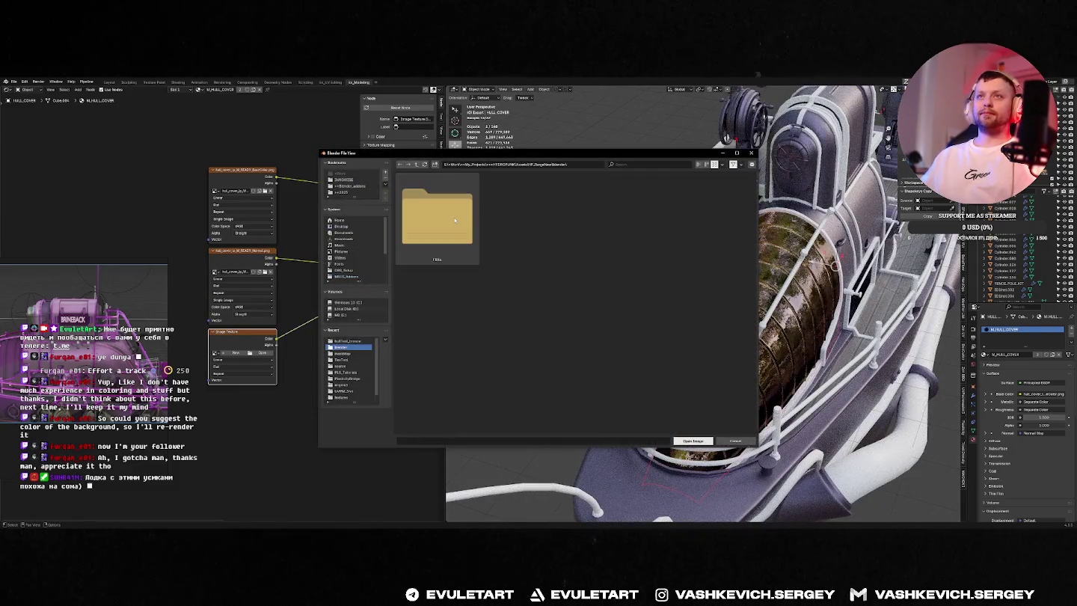
pyautogui.click(416, 164)
pyautogui.click(340, 397)
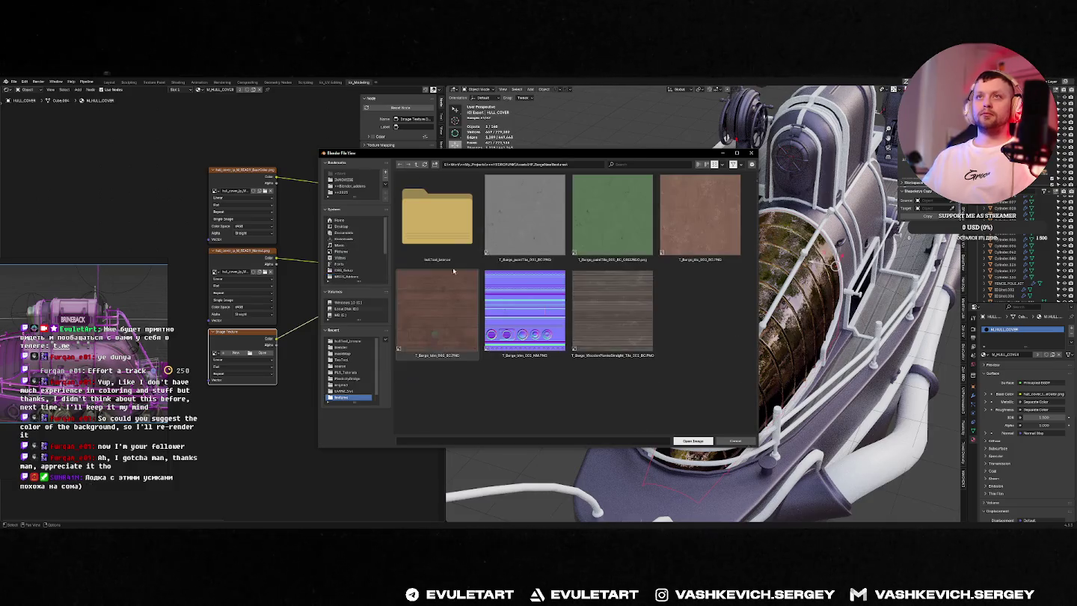
pyautogui.doubleClick(437, 217)
pyautogui.click(613, 217)
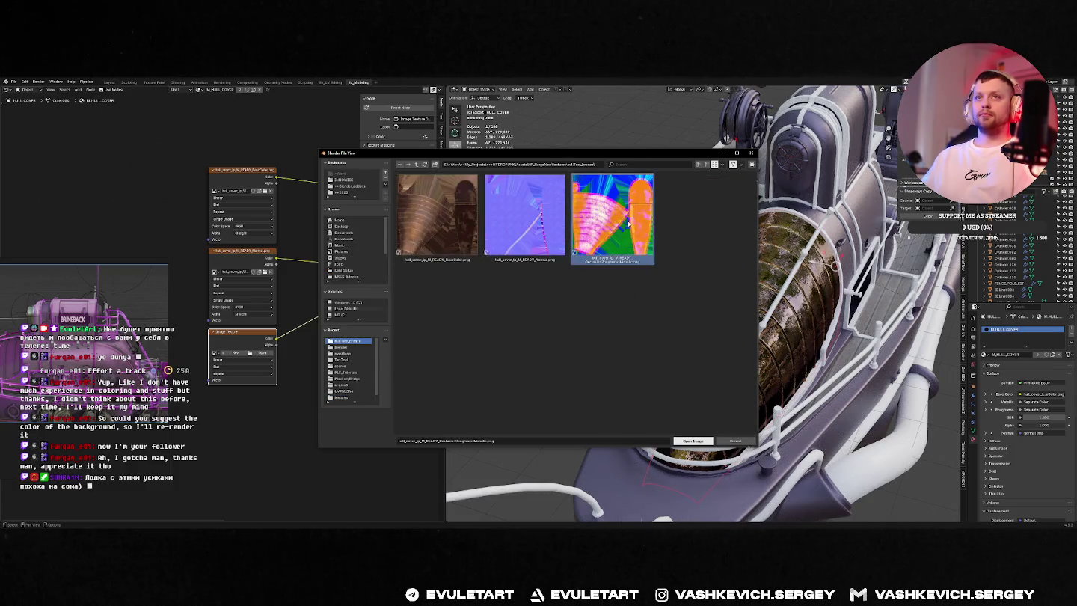
pyautogui.press('Return')
pyautogui.moveTo(402, 289); pyautogui.dragTo(253, 361, button='middle')
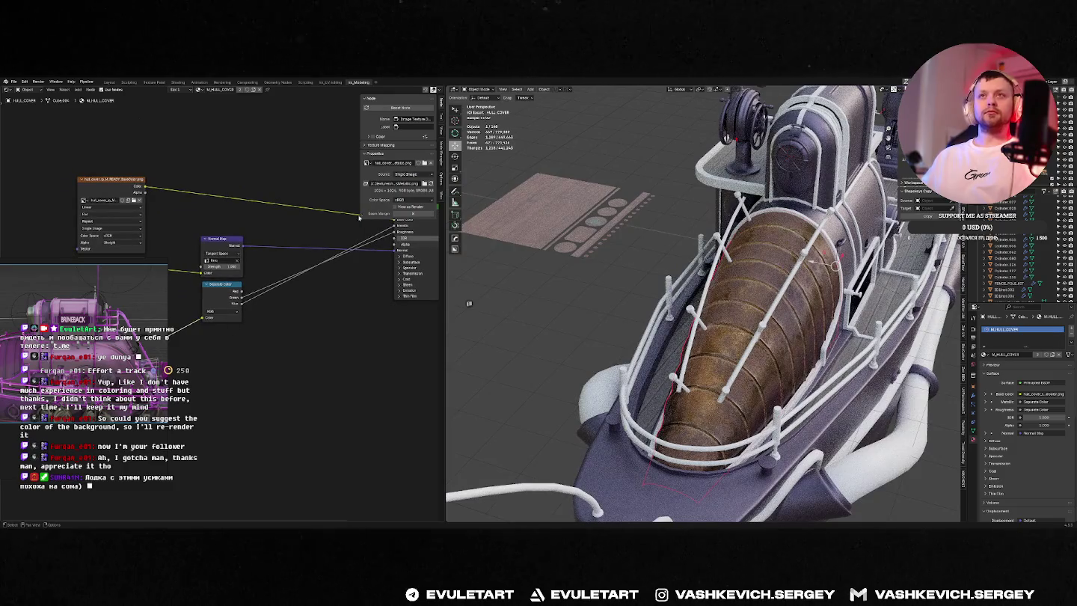
pyautogui.moveTo(568, 314); pyautogui.dragTo(650, 287, button='middle')
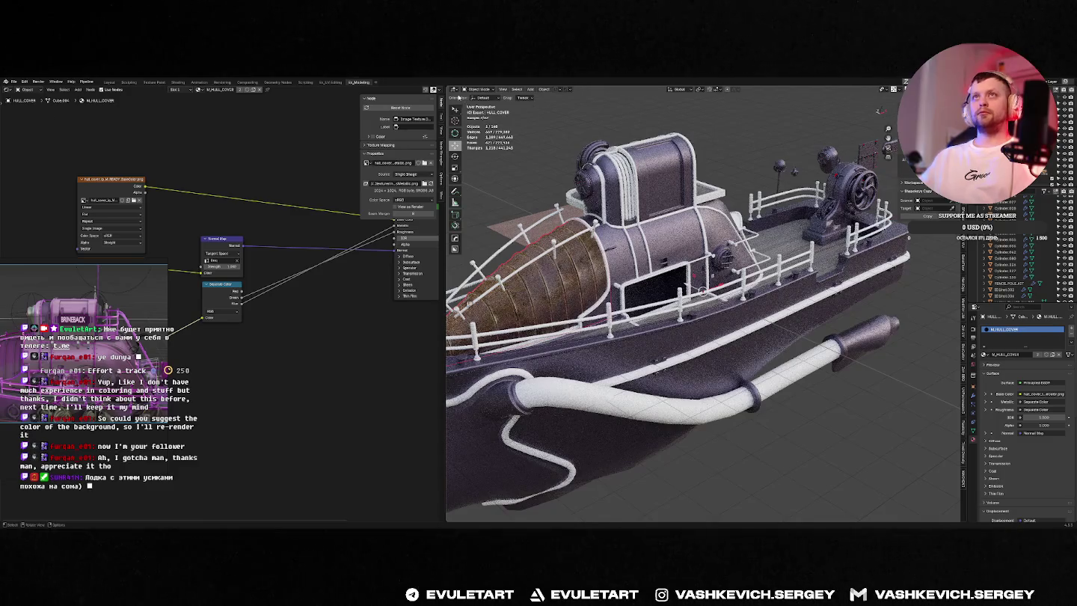
# Step: Maximize the 3D viewport, switch to Solid shading, and select the hull cover
pyautogui.hotkey('ctrl', 'space')
pyautogui.scroll(3, 545, 237)
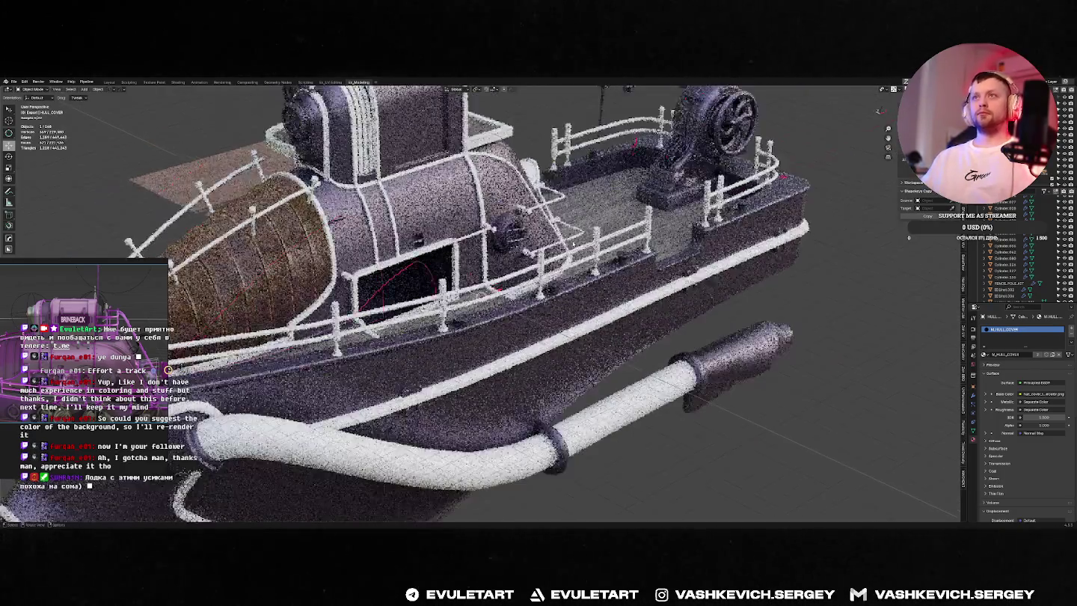
pyautogui.scroll(-10, 545, 236)
pyautogui.scroll(6, 546, 236)
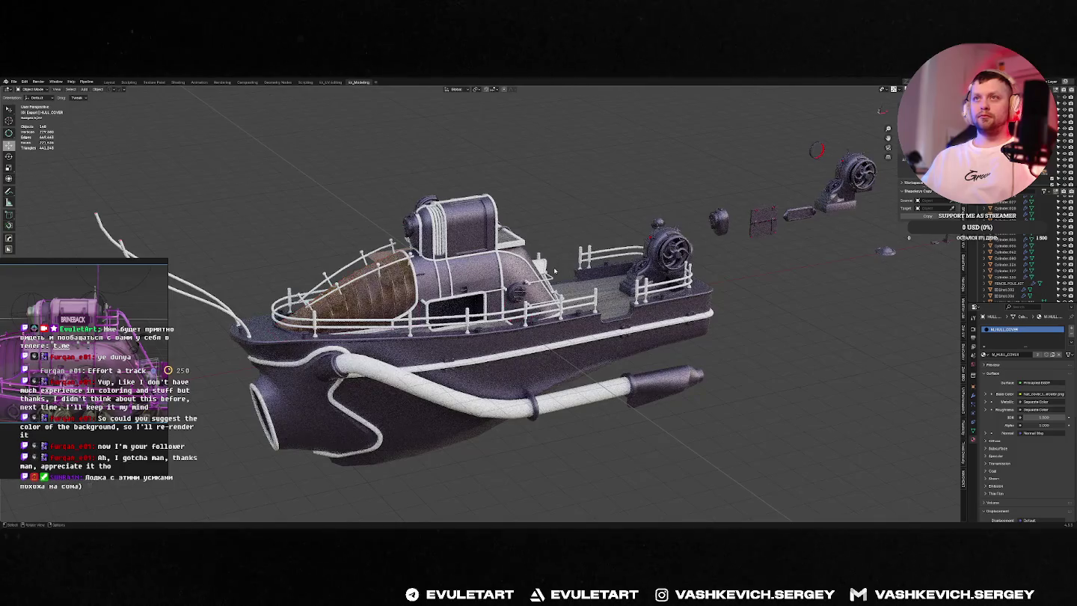
pyautogui.click(516, 274)
pyautogui.press('z')
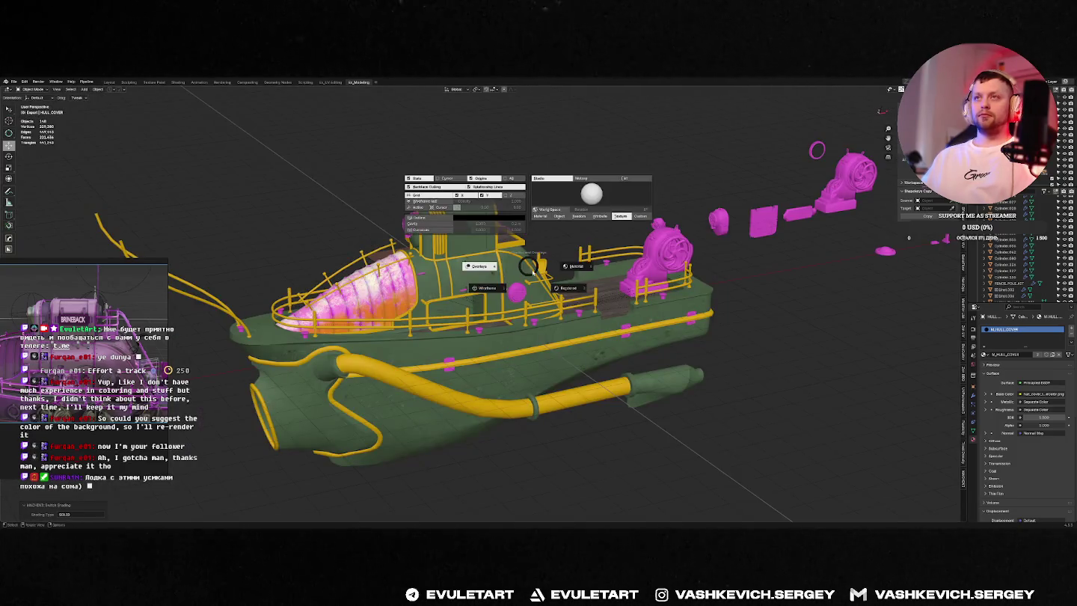
pyautogui.click(405, 295)
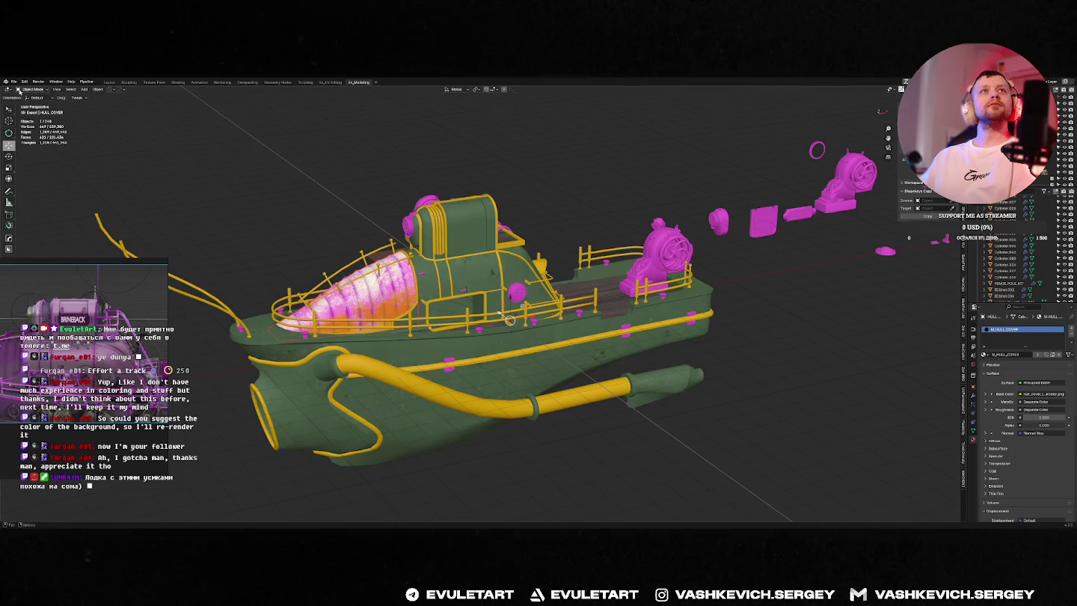
# Step: Restore the split layout and set the right-hand area to the Shader Editor
pyautogui.hotkey('ctrl', 'space')
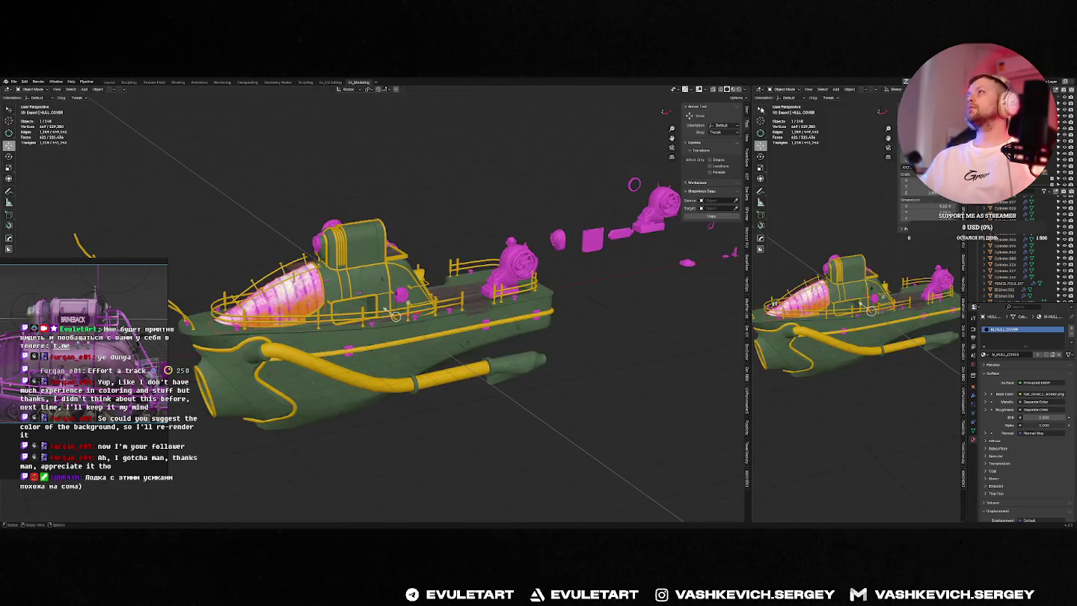
pyautogui.click(759, 88)
pyautogui.click(790, 143)
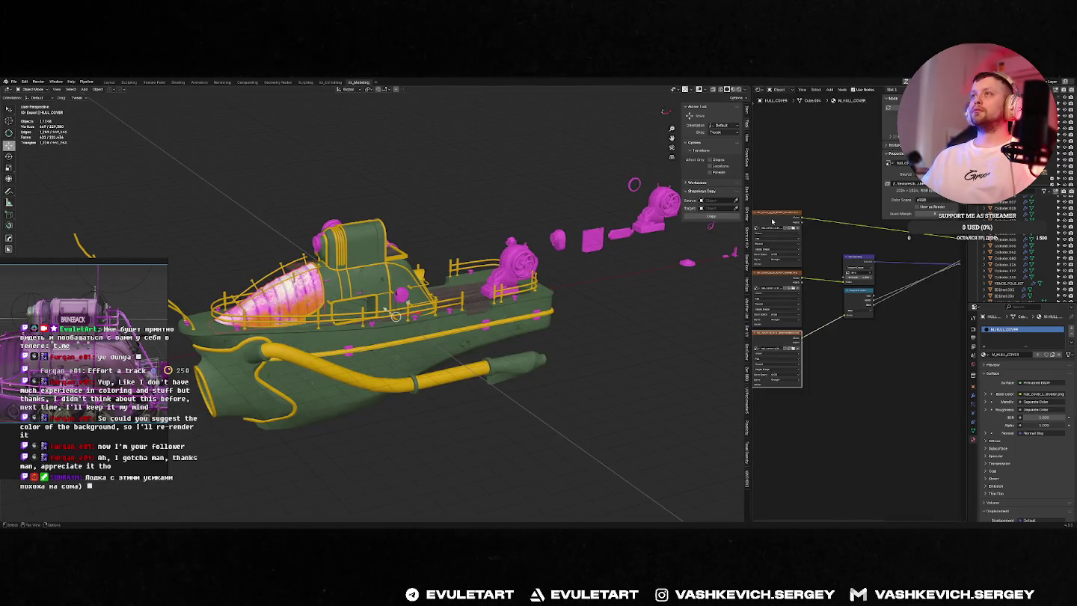
pyautogui.moveTo(673, 195); pyautogui.dragTo(705, 164, button='middle')
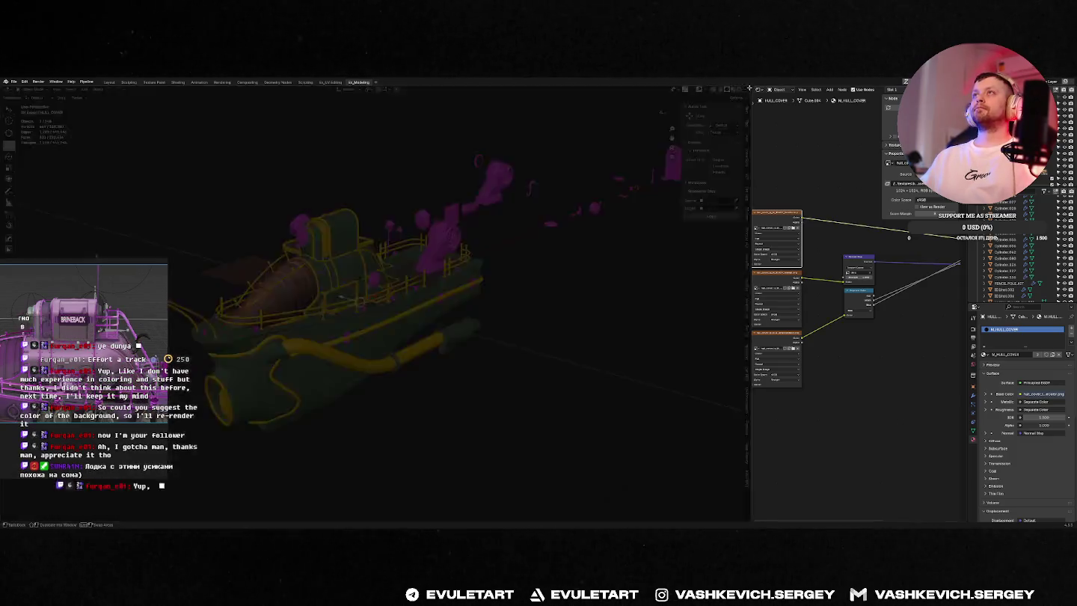
# Step: Maximize the 3D viewport to full width and deselect HULL_COVER
pyautogui.hotkey('ctrl', 'space')
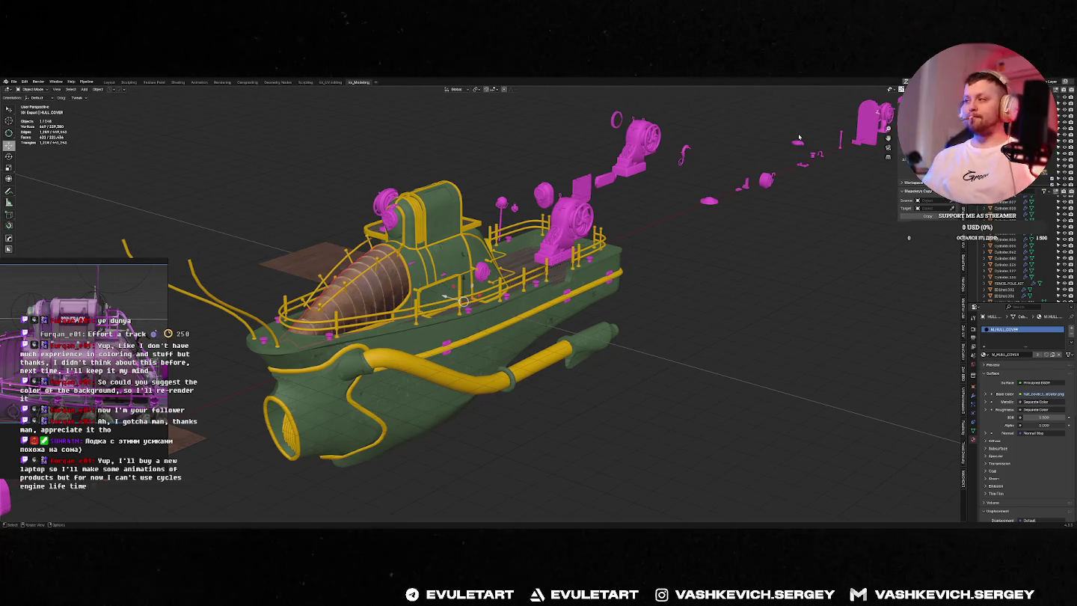
pyautogui.moveTo(711, 159)
pyautogui.mouseDown(button='middle')
pyautogui.moveTo(554, 202)
pyautogui.moveTo(563, 199)
pyautogui.mouseUp(button='middle')
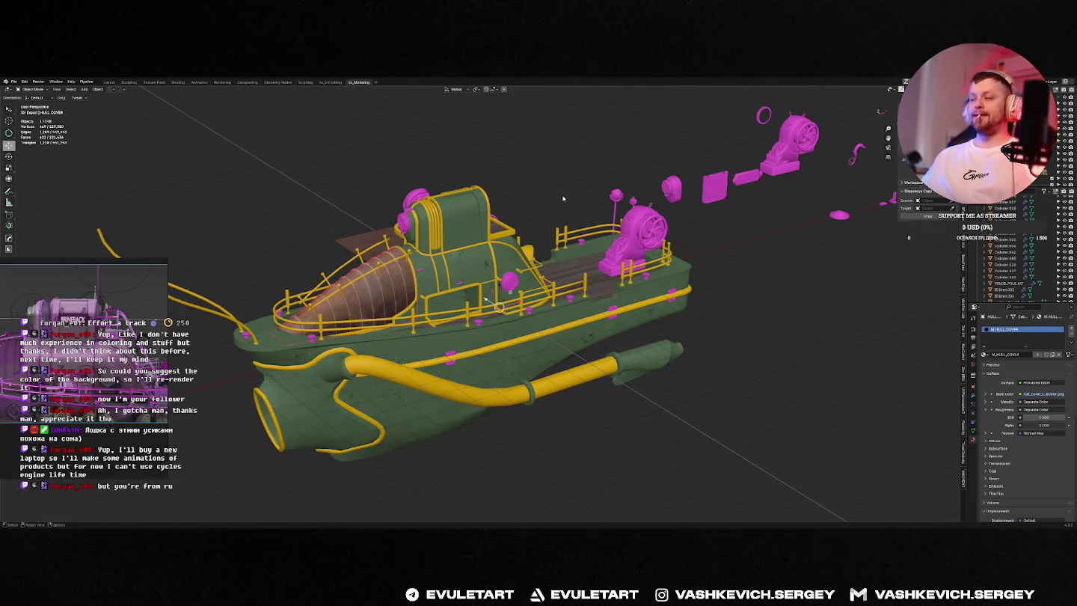
pyautogui.click(530, 199)
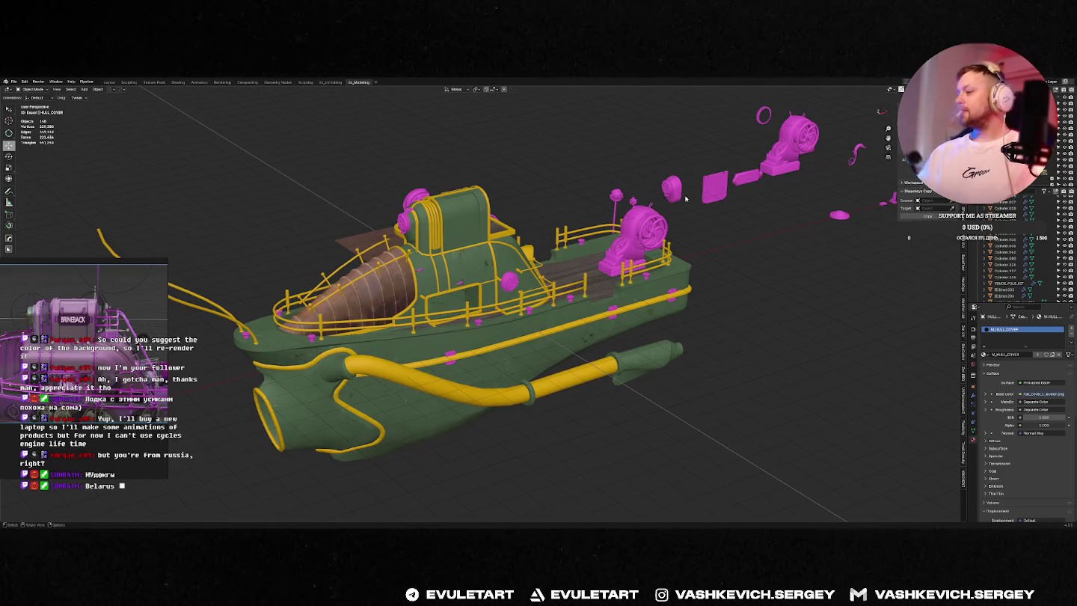
# Step: Orbit and zoom around the barge hull, then resize the barge reference image window
pyautogui.scroll(4, 663, 158)
pyautogui.moveTo(664, 157)
pyautogui.mouseDown(button='middle')
pyautogui.moveTo(665, 172)
pyautogui.moveTo(454, 184)
pyautogui.moveTo(507, 203)
pyautogui.mouseUp(button='middle')
pyautogui.scroll(-2, 455, 184)
pyautogui.scroll(3, 506, 203)
pyautogui.scroll(-2, 507, 203)
pyautogui.scroll(1, 506, 203)
pyautogui.moveTo(591, 187); pyautogui.dragTo(614, 224, button='middle')
pyautogui.scroll(1, 618, 217)
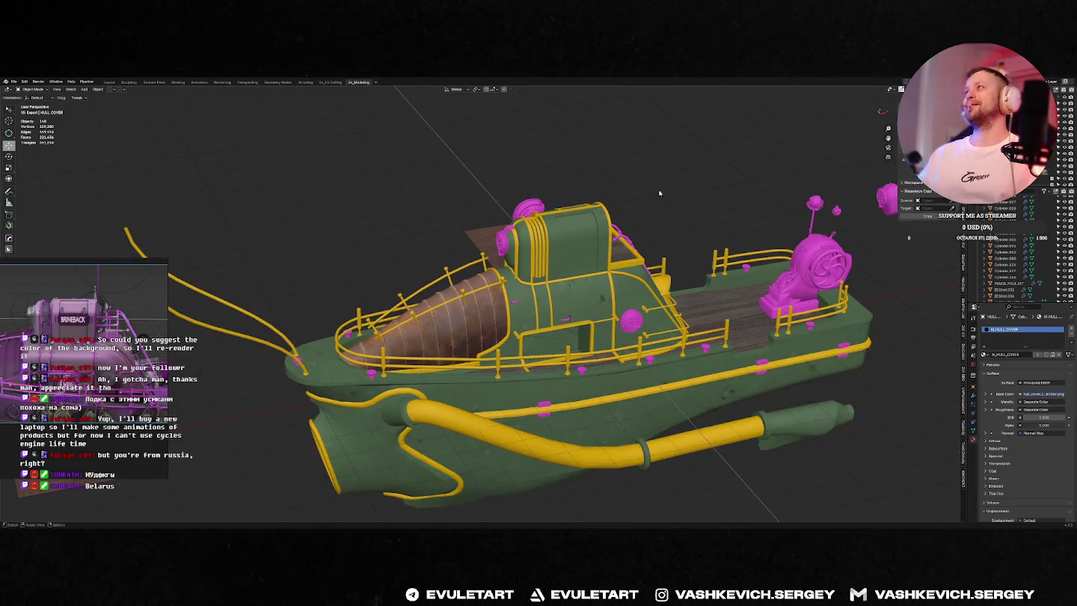
pyautogui.scroll(1, 656, 192)
pyautogui.scroll(2, 657, 190)
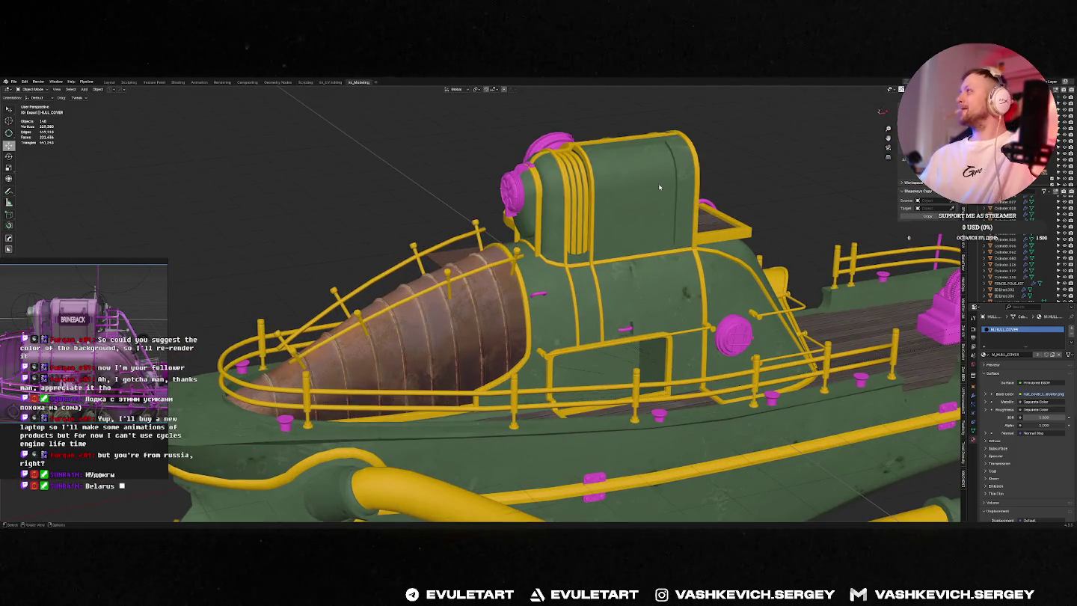
pyautogui.scroll(-2, 708, 187)
pyautogui.scroll(-2, 651, 191)
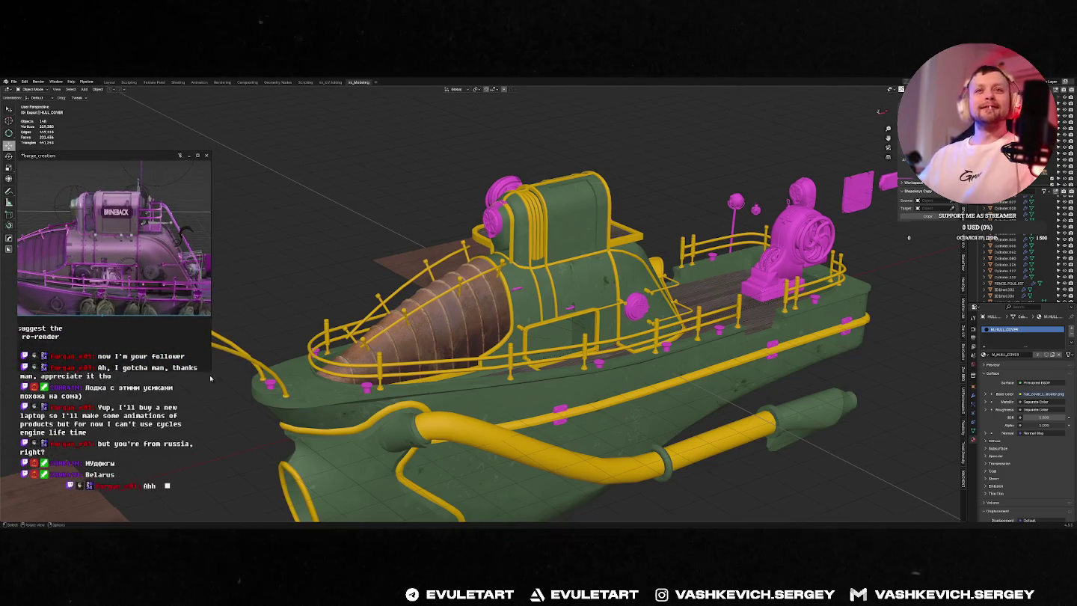
pyautogui.moveTo(212, 314); pyautogui.dragTo(187, 315)
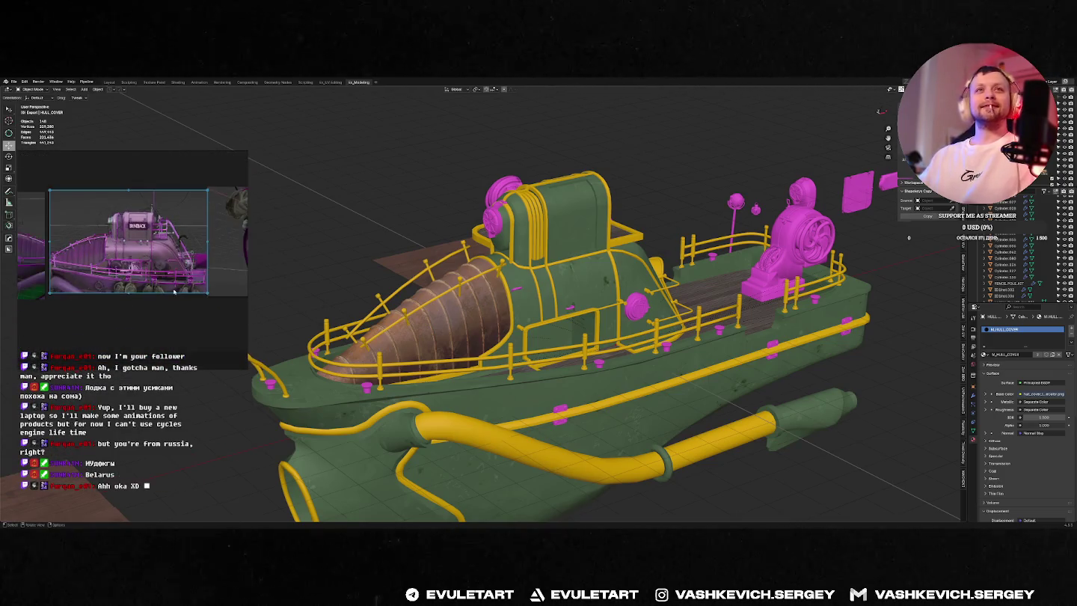